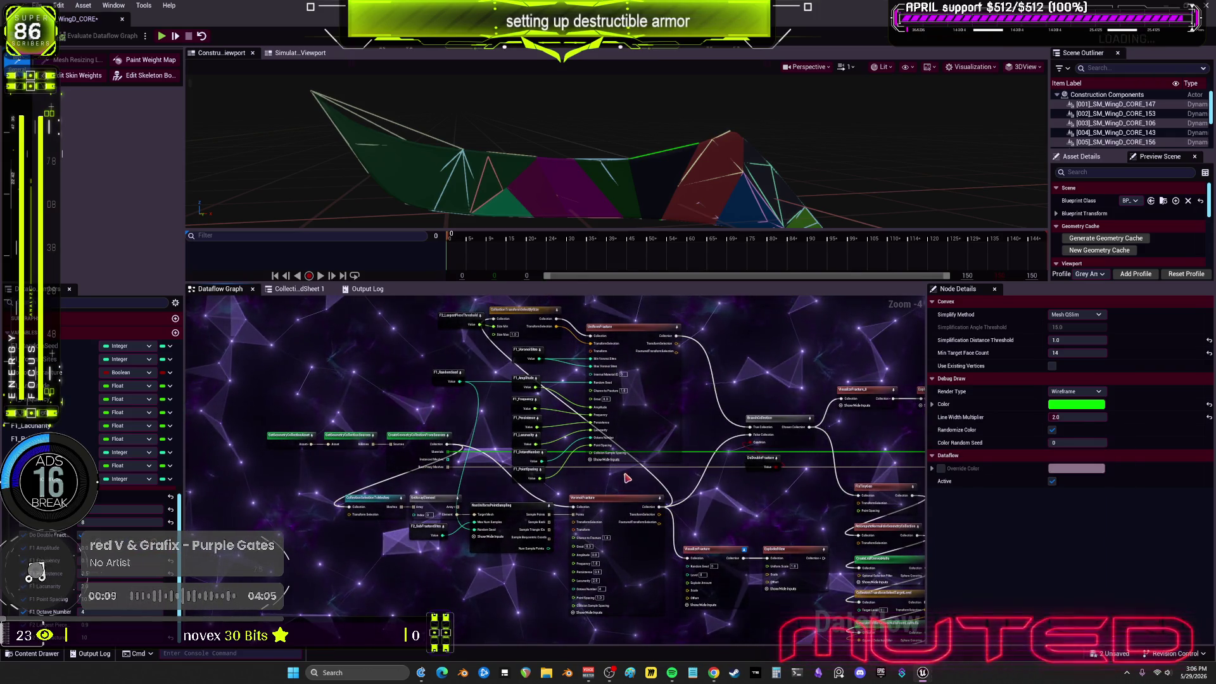
# Select the VoronoiFracture node and pan around the Dataflow graph to inspect its nodes
pyautogui.moveTo(592, 400); pyautogui.dragTo(587, 400)
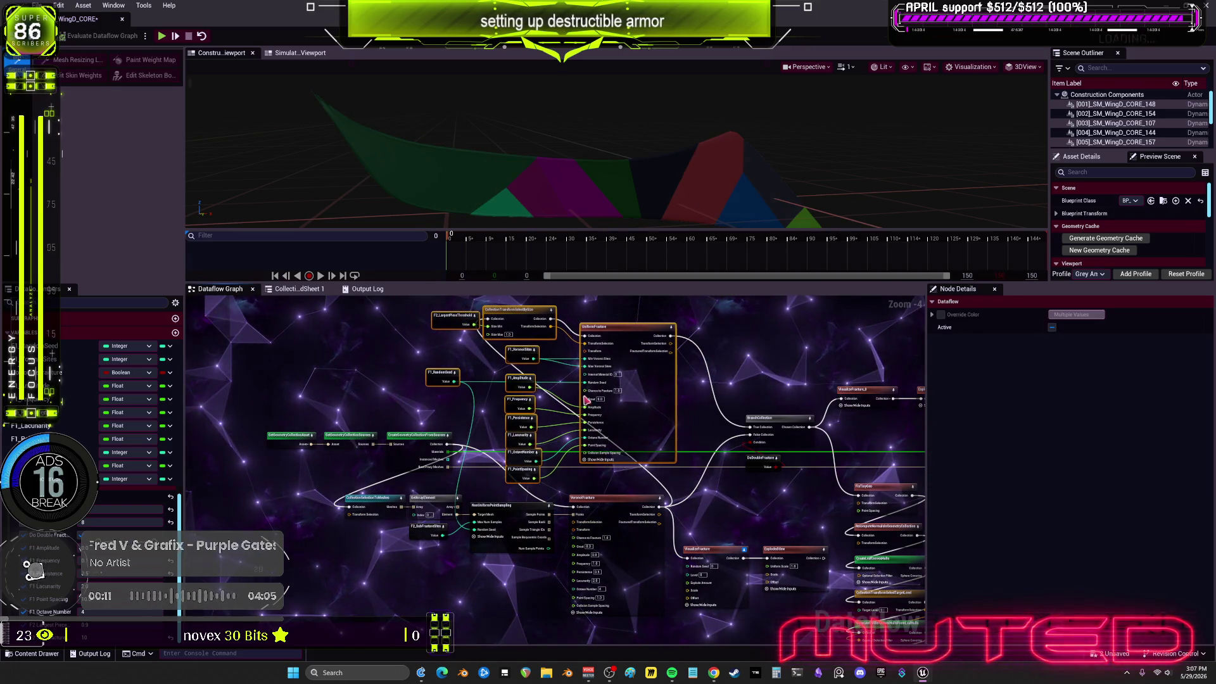
pyautogui.moveTo(577, 510); pyautogui.dragTo(577, 510)
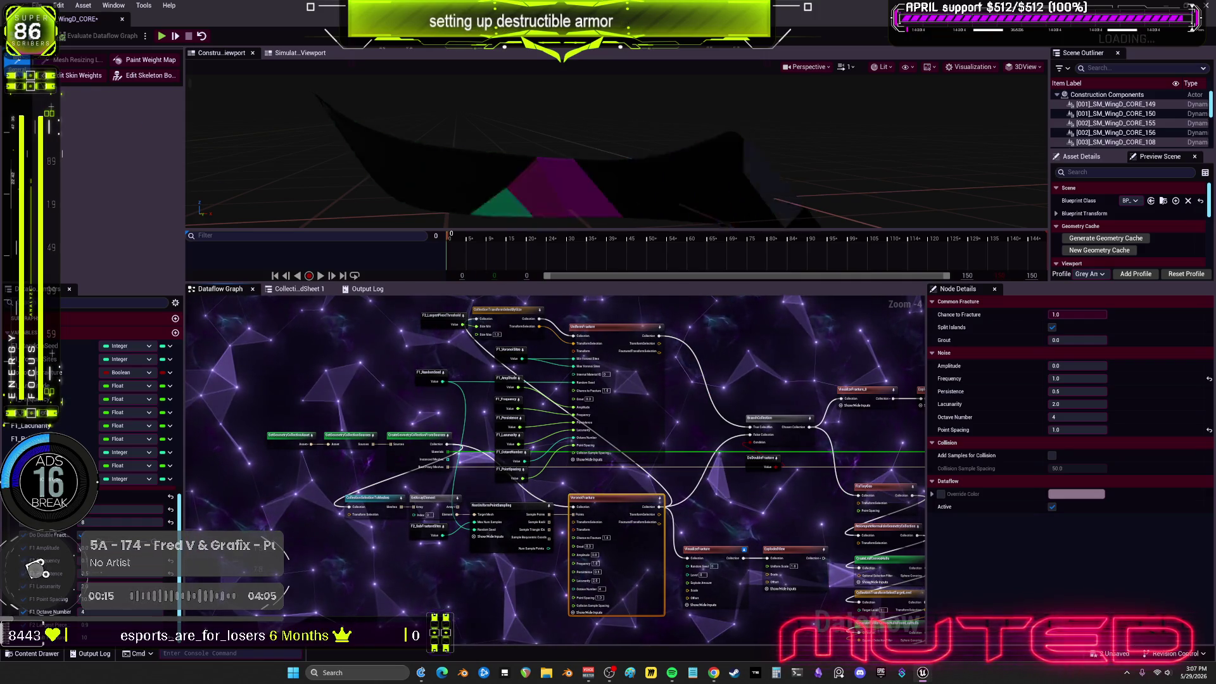
pyautogui.moveTo(778, 412)
pyautogui.mouseDown()
pyautogui.moveTo(771, 397)
pyautogui.moveTo(531, 417)
pyautogui.moveTo(608, 401)
pyautogui.moveTo(752, 331)
pyautogui.moveTo(835, 255)
pyautogui.mouseUp()
pyautogui.moveTo(759, 216)
pyautogui.mouseDown()
pyautogui.moveTo(683, 221)
pyautogui.moveTo(569, 256)
pyautogui.moveTo(506, 320)
pyautogui.moveTo(704, 485)
pyautogui.moveTo(830, 379)
pyautogui.moveTo(845, 296)
pyautogui.moveTo(658, 204)
pyautogui.mouseUp()
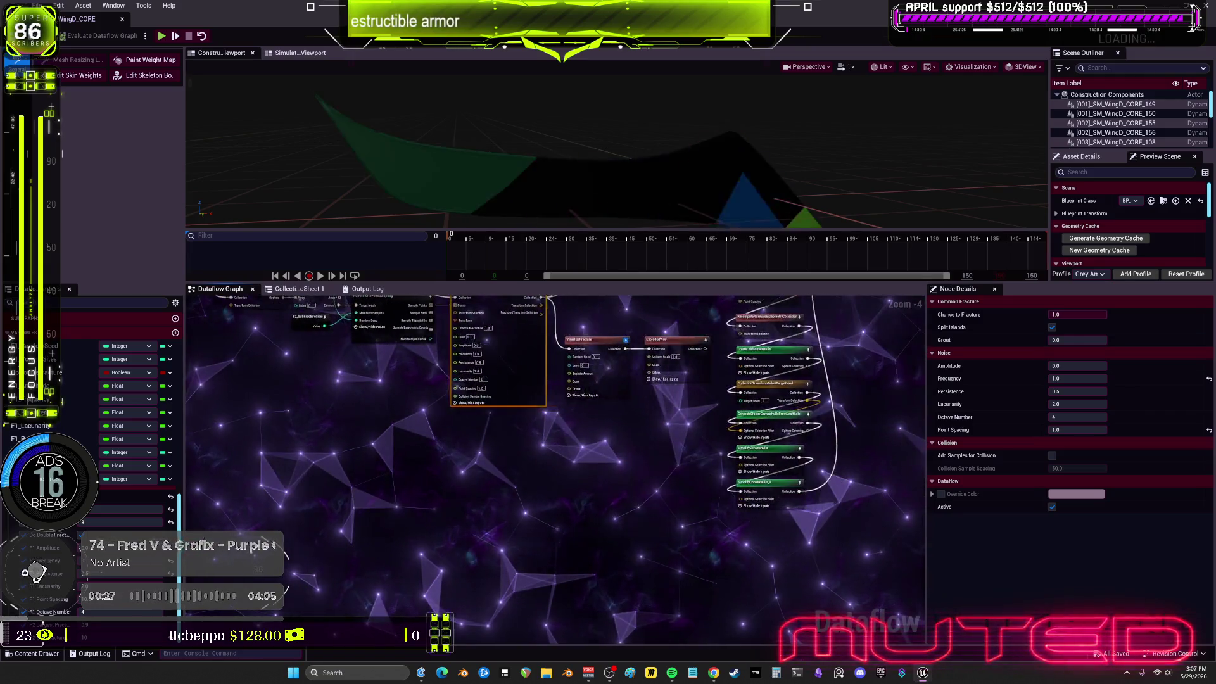
pyautogui.moveTo(635, 477); pyautogui.dragTo(801, 436)
pyautogui.moveTo(872, 374)
pyautogui.mouseDown()
pyautogui.moveTo(893, 266)
pyautogui.moveTo(710, 215)
pyautogui.moveTo(545, 403)
pyautogui.mouseUp()
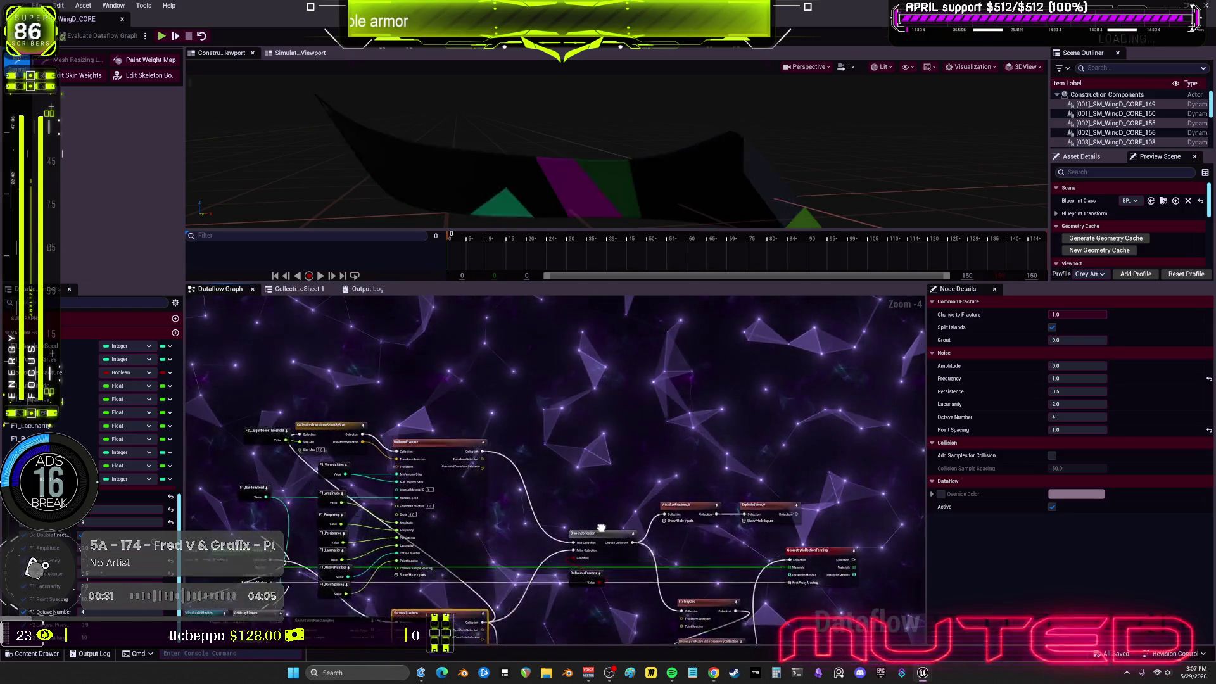
pyautogui.moveTo(838, 468)
pyautogui.mouseDown()
pyautogui.moveTo(873, 338)
pyautogui.moveTo(725, 243)
pyautogui.moveTo(589, 406)
pyautogui.moveTo(594, 506)
pyautogui.moveTo(632, 565)
pyautogui.mouseUp()
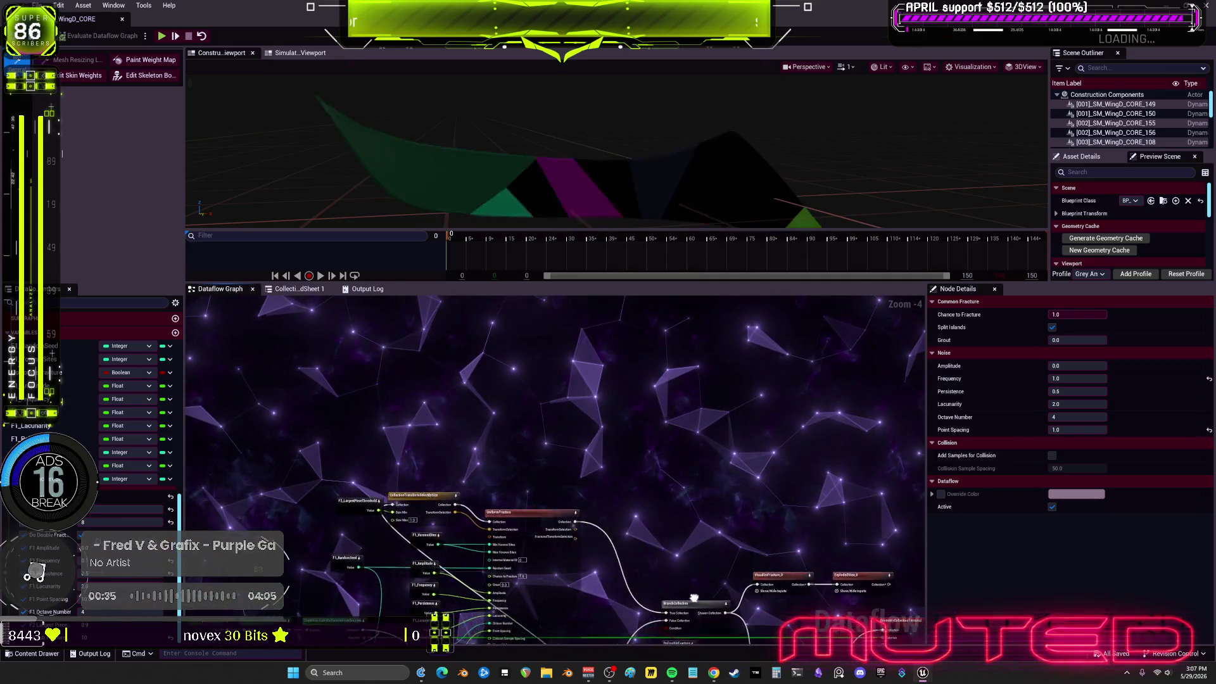
pyautogui.moveTo(826, 553)
pyautogui.mouseDown()
pyautogui.moveTo(842, 380)
pyautogui.moveTo(728, 329)
pyautogui.moveTo(582, 412)
pyautogui.moveTo(604, 500)
pyautogui.mouseUp()
# Settle the view on the main fracture chain, nudge VoronoiFracture upward and check DoDoubleFracture
pyautogui.moveTo(658, 555)
pyautogui.mouseDown()
pyautogui.moveTo(823, 558)
pyautogui.moveTo(732, 495)
pyautogui.mouseUp()
pyautogui.moveTo(709, 297); pyautogui.dragTo(908, 546)
pyautogui.moveTo(918, 320)
pyautogui.mouseDown()
pyautogui.moveTo(866, 577)
pyautogui.moveTo(751, 404)
pyautogui.mouseUp()
pyautogui.moveTo(776, 359)
pyautogui.mouseDown()
pyautogui.moveTo(776, 426)
pyautogui.moveTo(717, 469)
pyautogui.moveTo(731, 454)
pyautogui.moveTo(685, 445)
pyautogui.moveTo(700, 431)
pyautogui.moveTo(718, 448)
pyautogui.moveTo(673, 434)
pyautogui.moveTo(710, 432)
pyautogui.mouseUp()
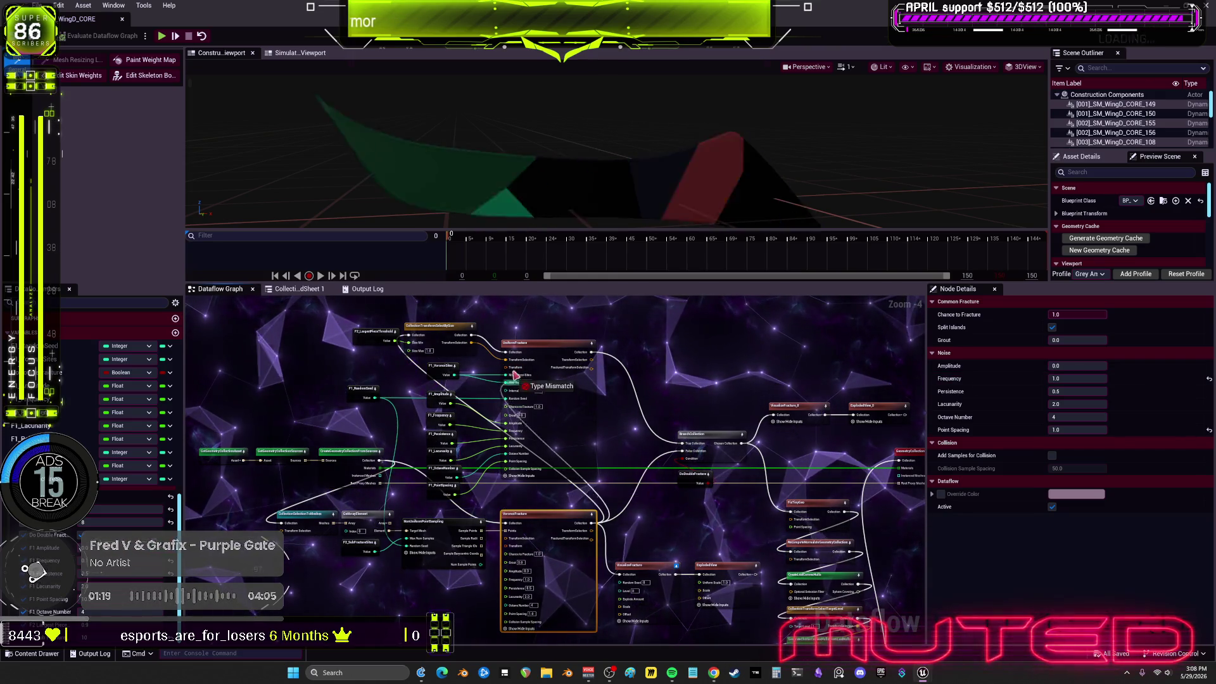
pyautogui.moveTo(591, 537); pyautogui.dragTo(589, 526)
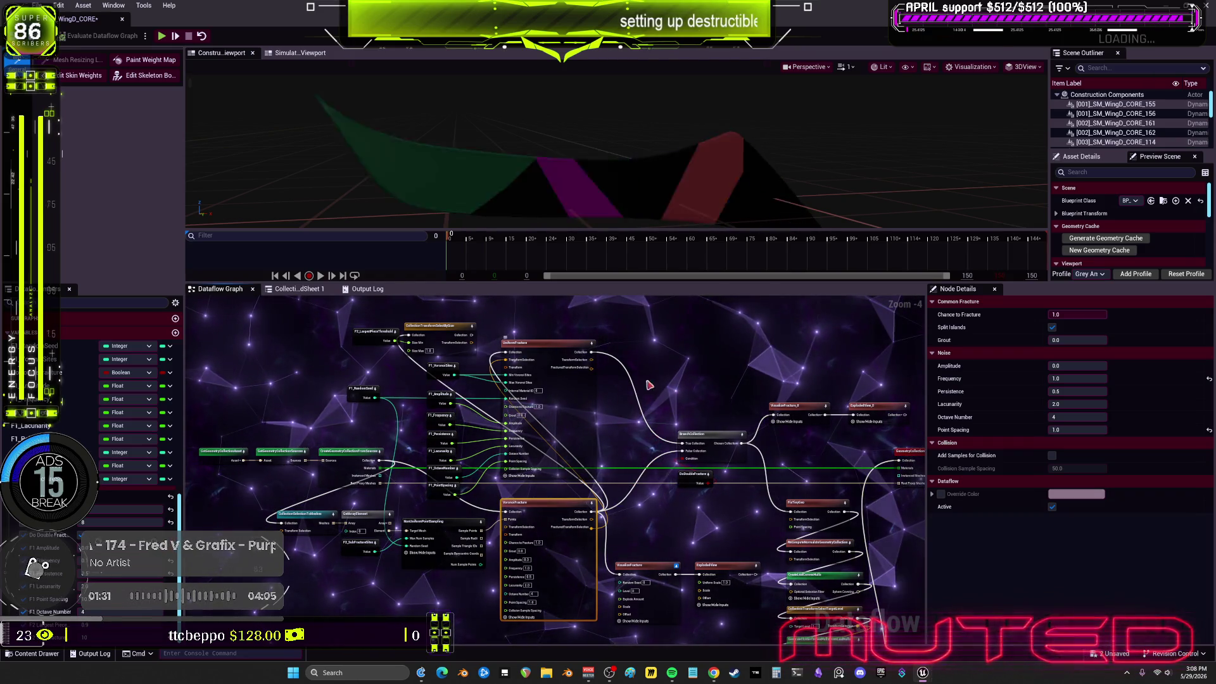
pyautogui.click(693, 474)
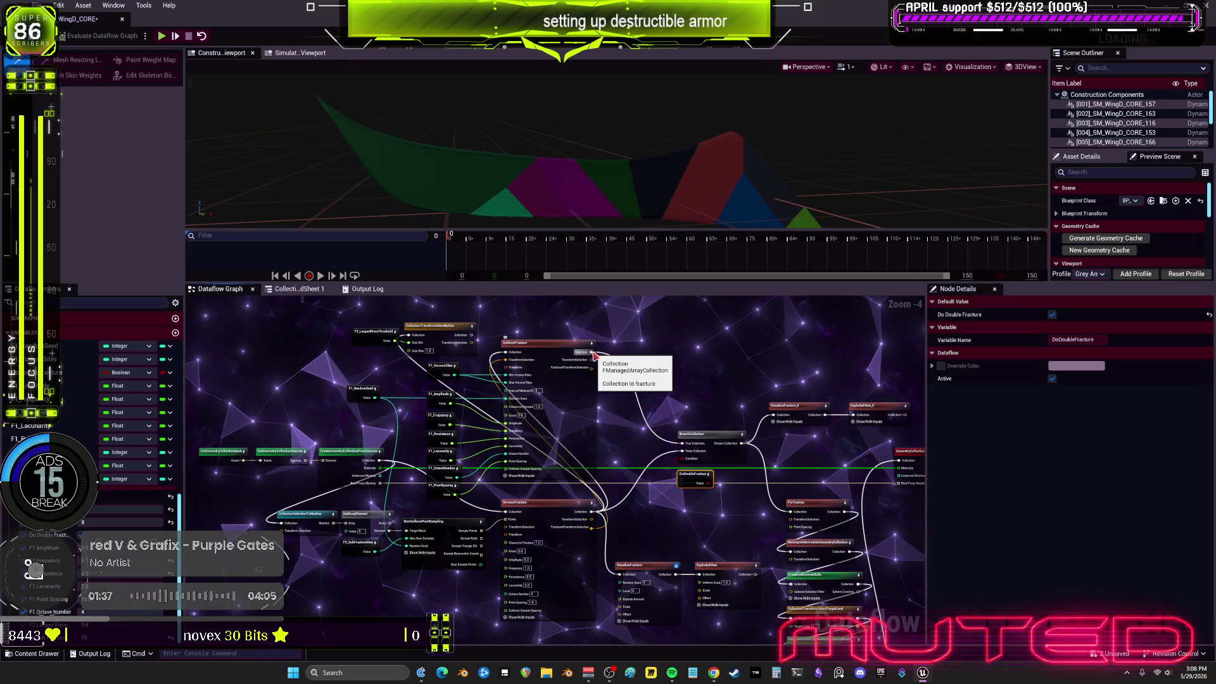
# Set the F1_VoronoiSites variable to 10 in Node Details
pyautogui.click(802, 412)
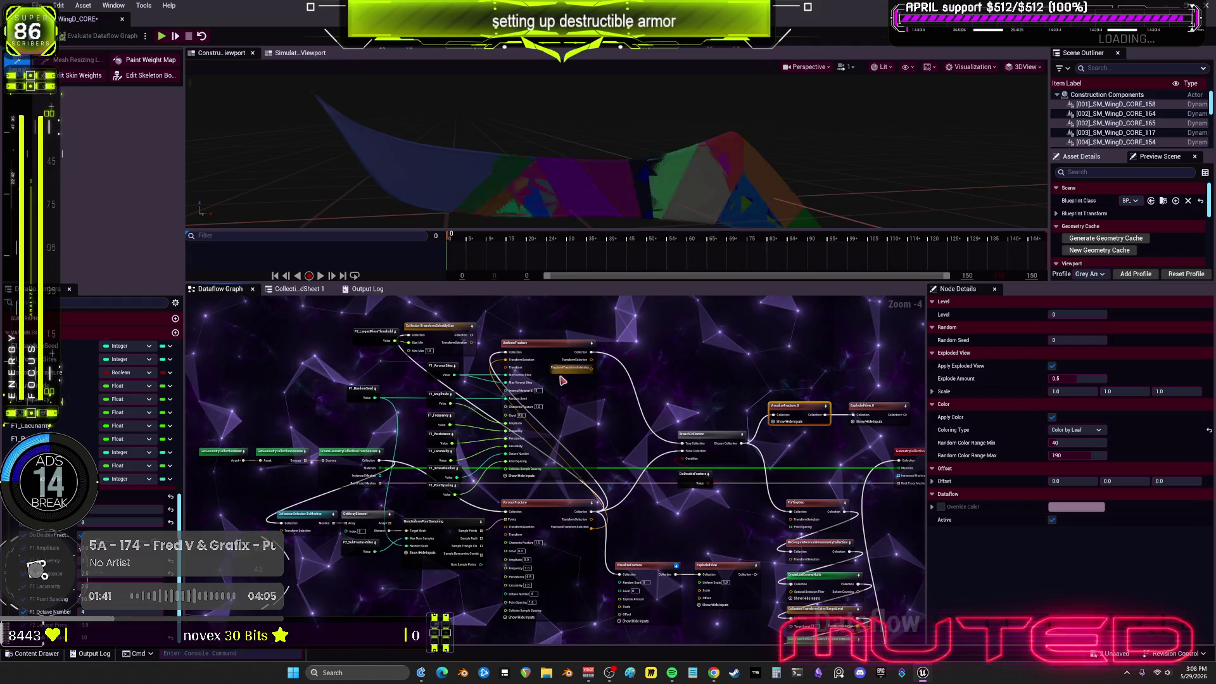
pyautogui.click(440, 373)
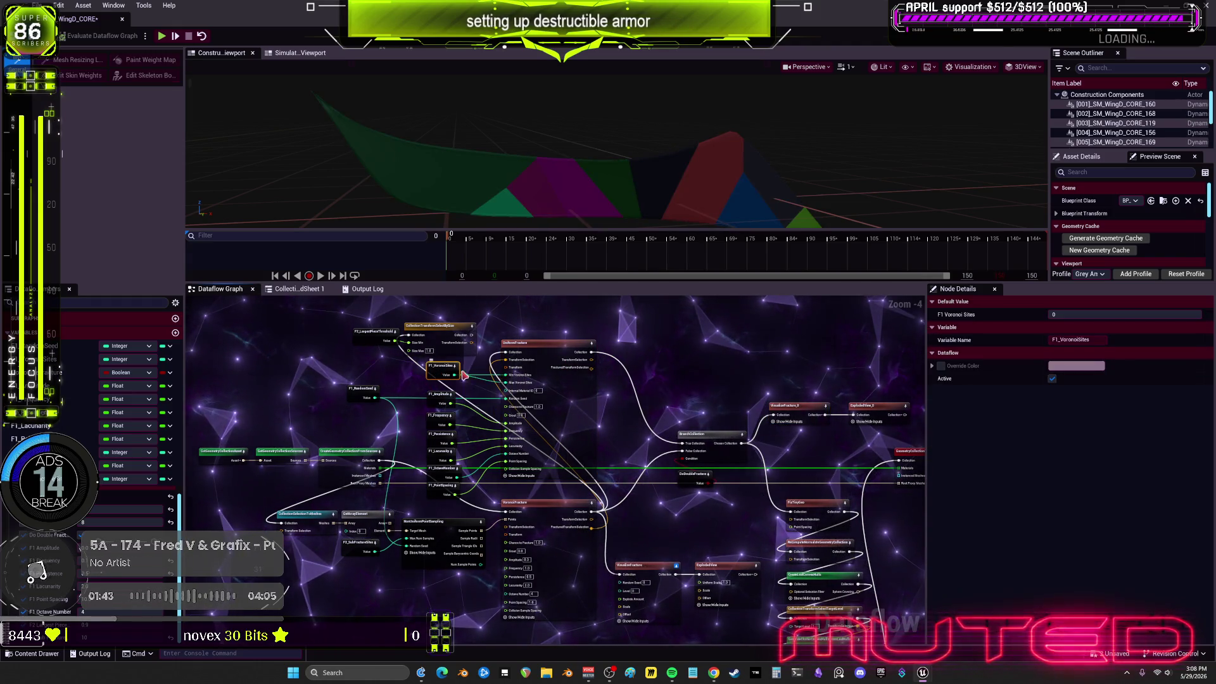
pyautogui.click(1082, 315)
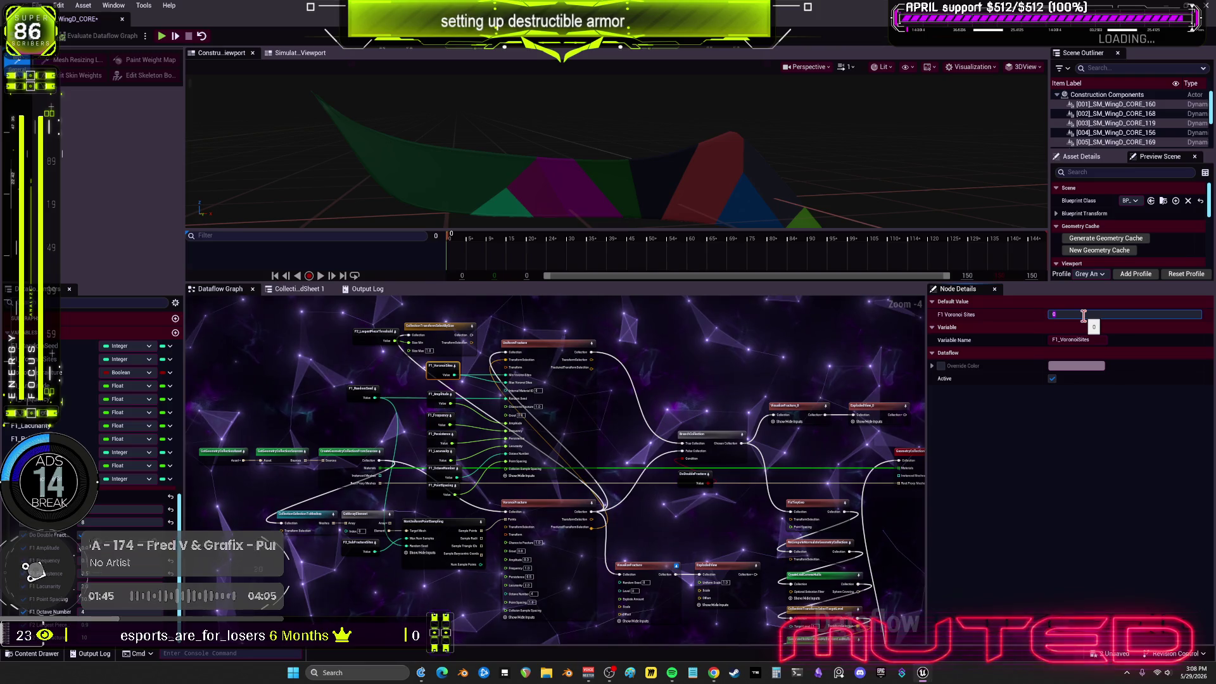
pyautogui.write('1')
pyautogui.click(699, 419)
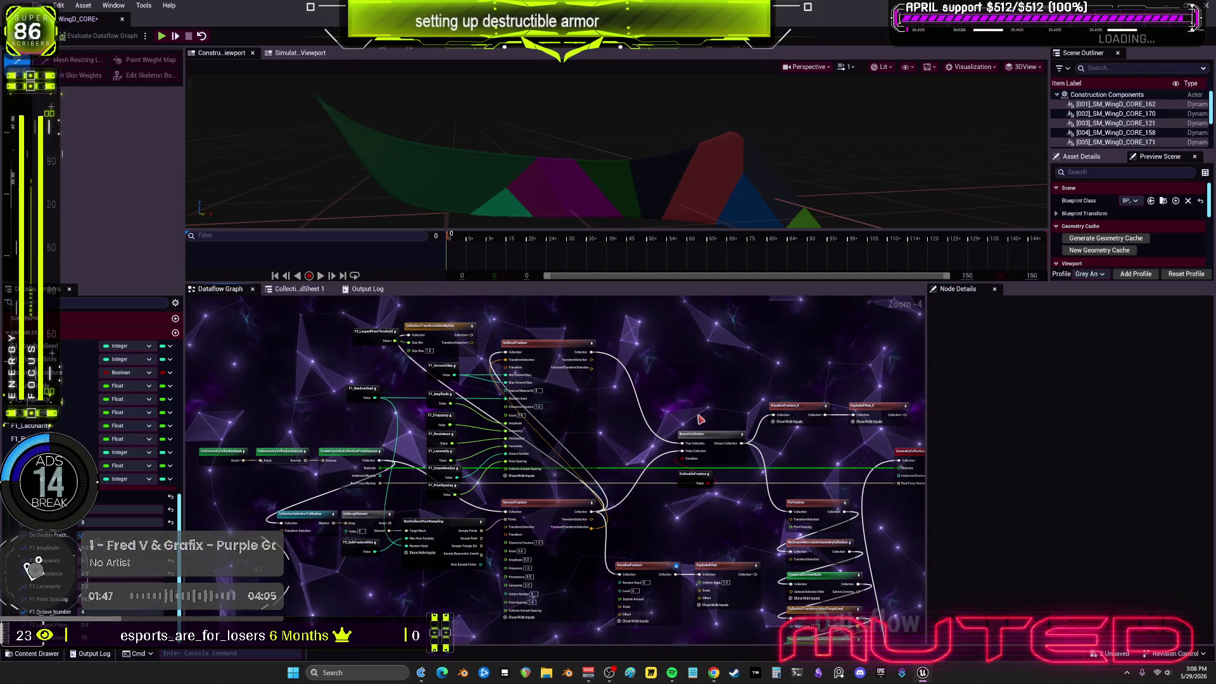
pyautogui.click(441, 366)
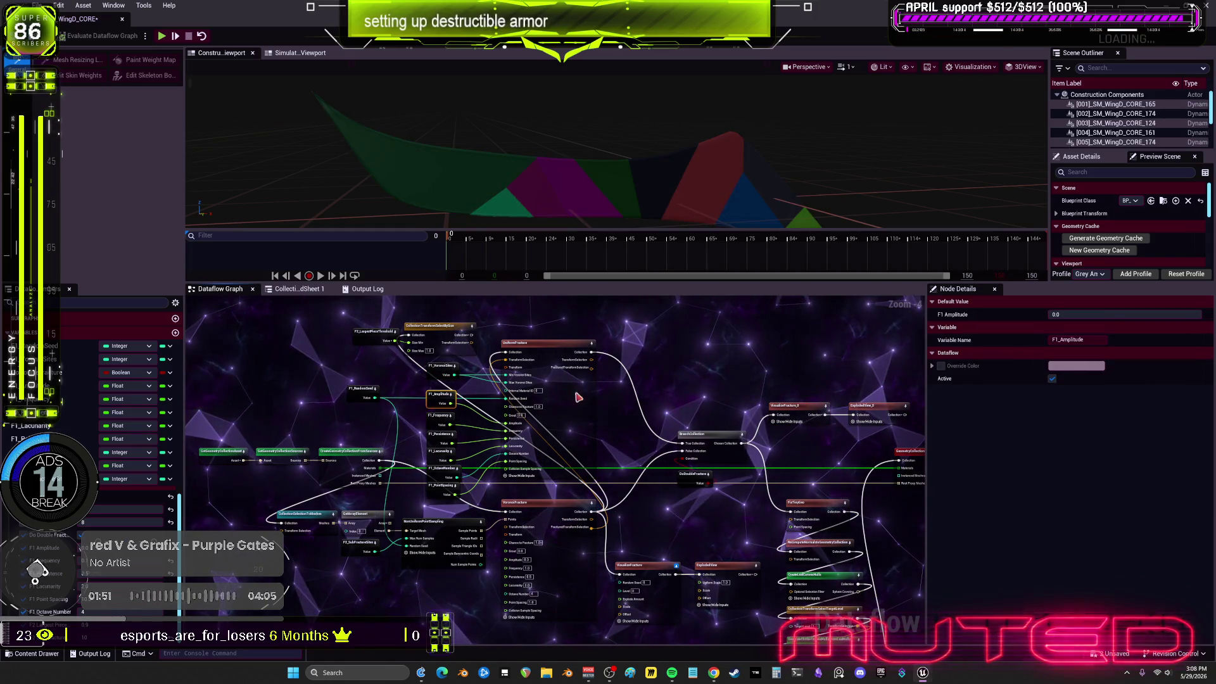
# Set F1_Persistence to 0.5 and clear the F1 Point Spacing value
pyautogui.click(440, 416)
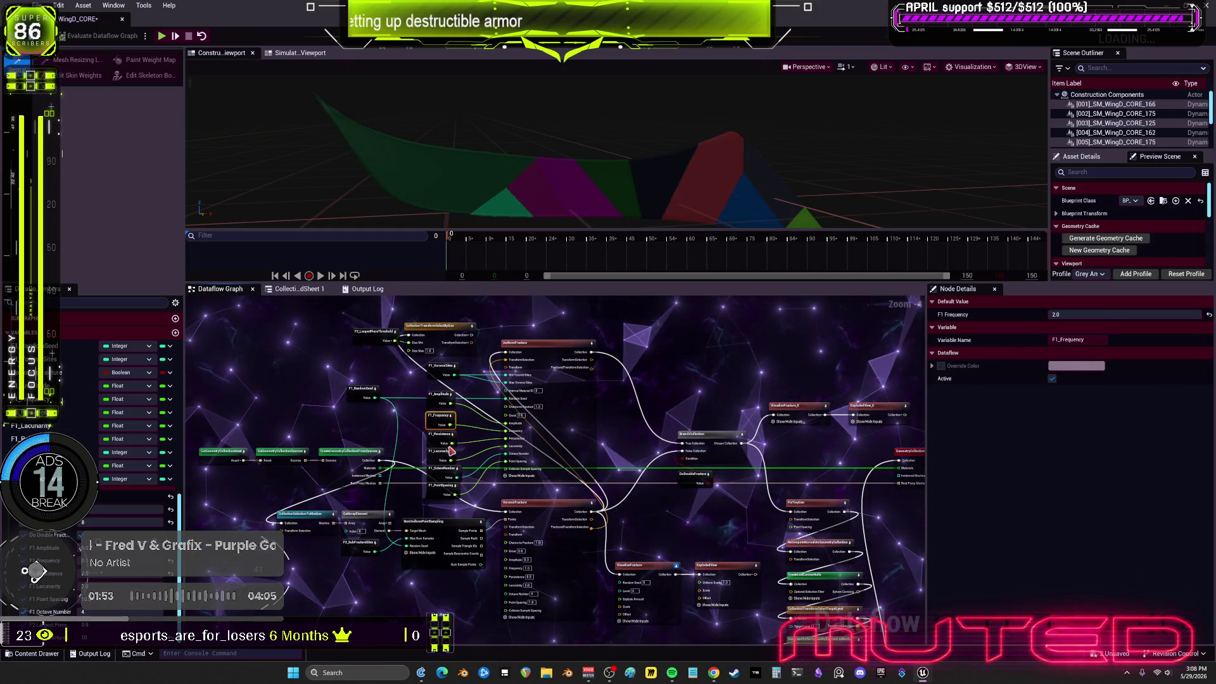
pyautogui.click(444, 441)
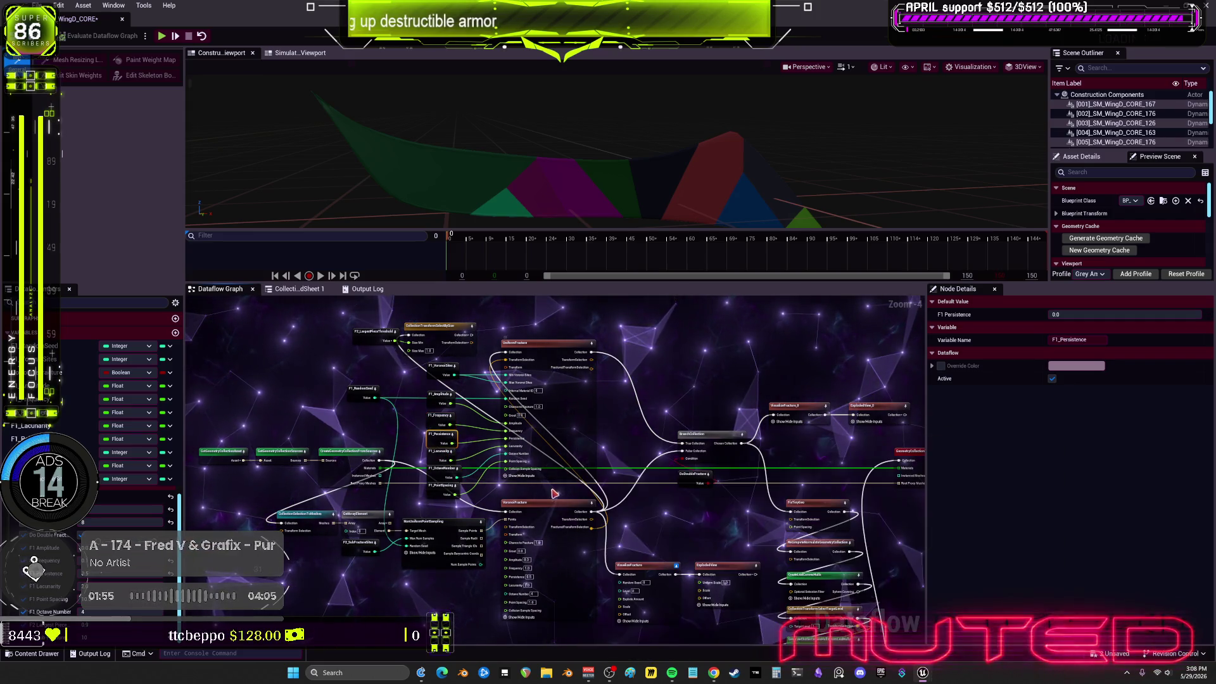
pyautogui.click(1084, 314)
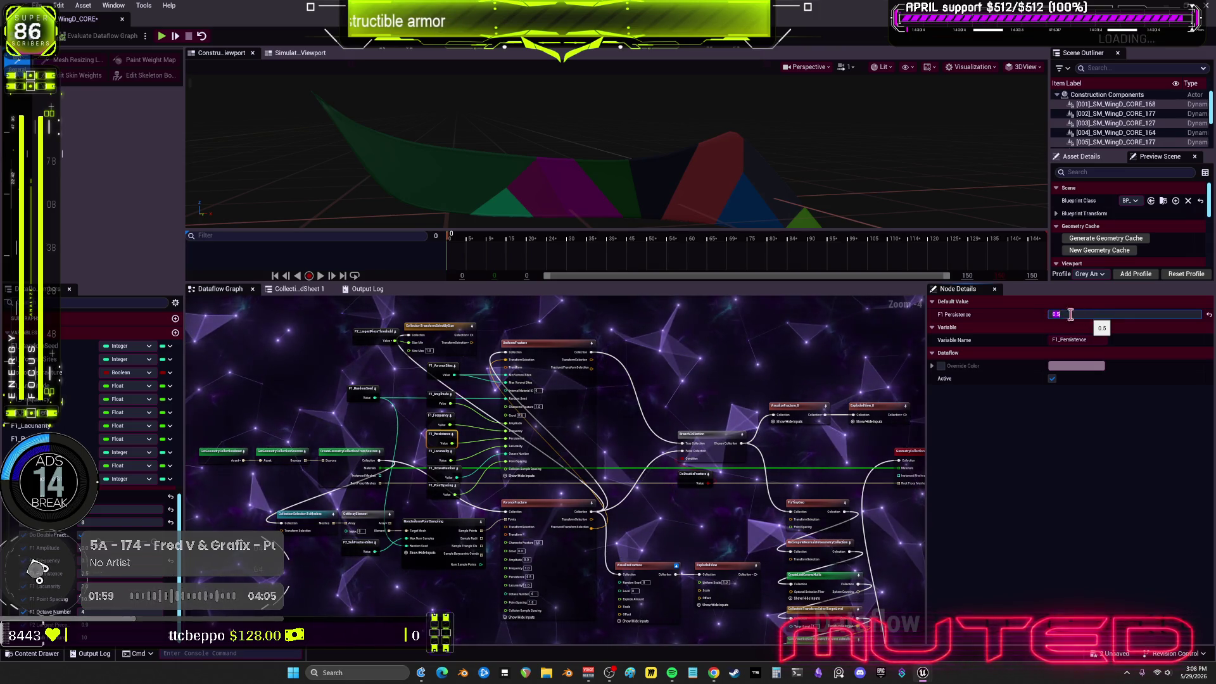
pyautogui.press('Return')
pyautogui.click(437, 452)
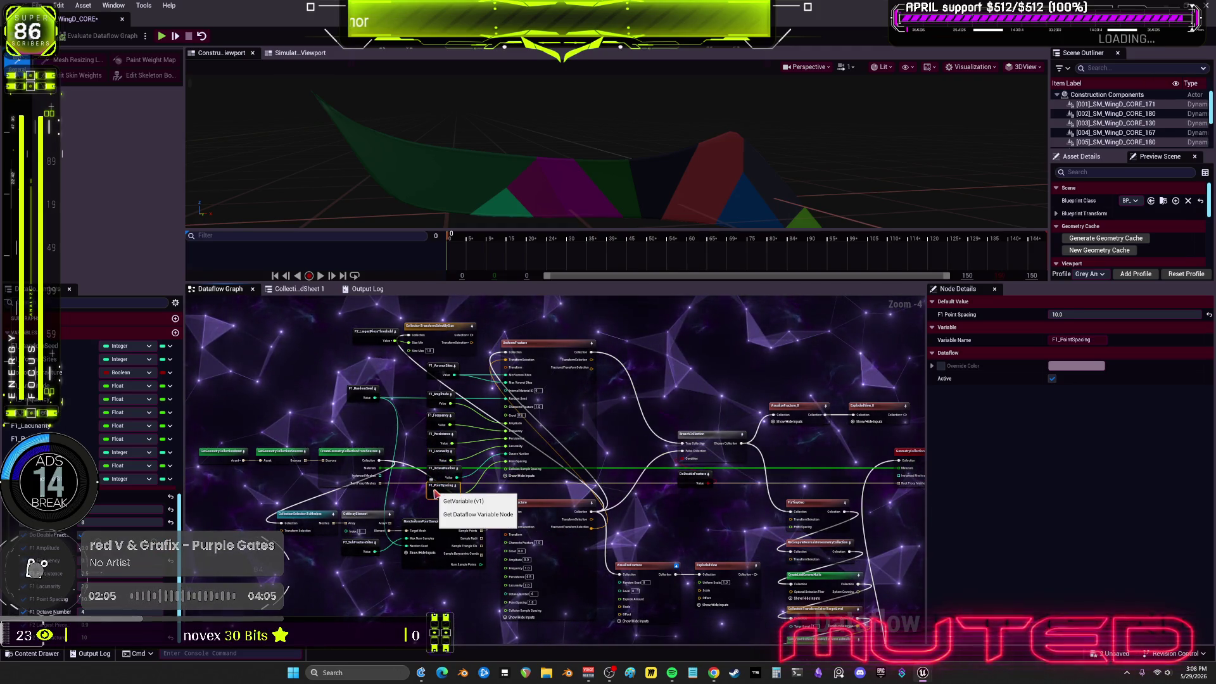
pyautogui.click(1087, 312)
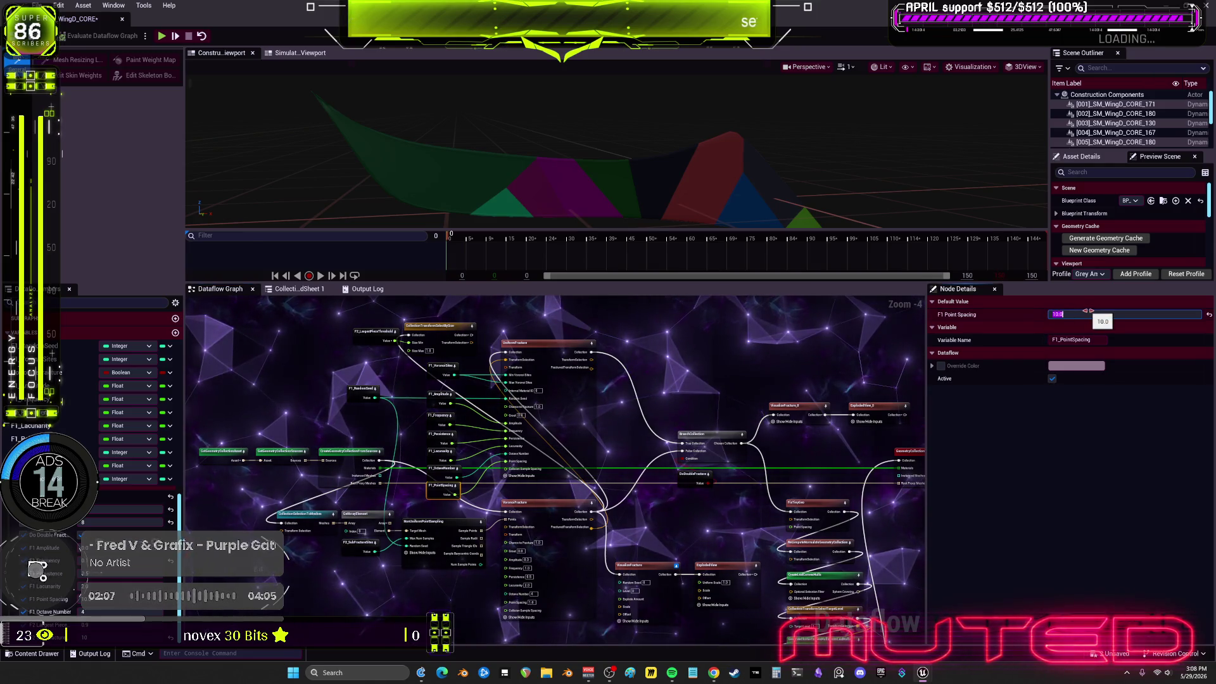
pyautogui.press('BackSpace')
pyautogui.click(762, 397)
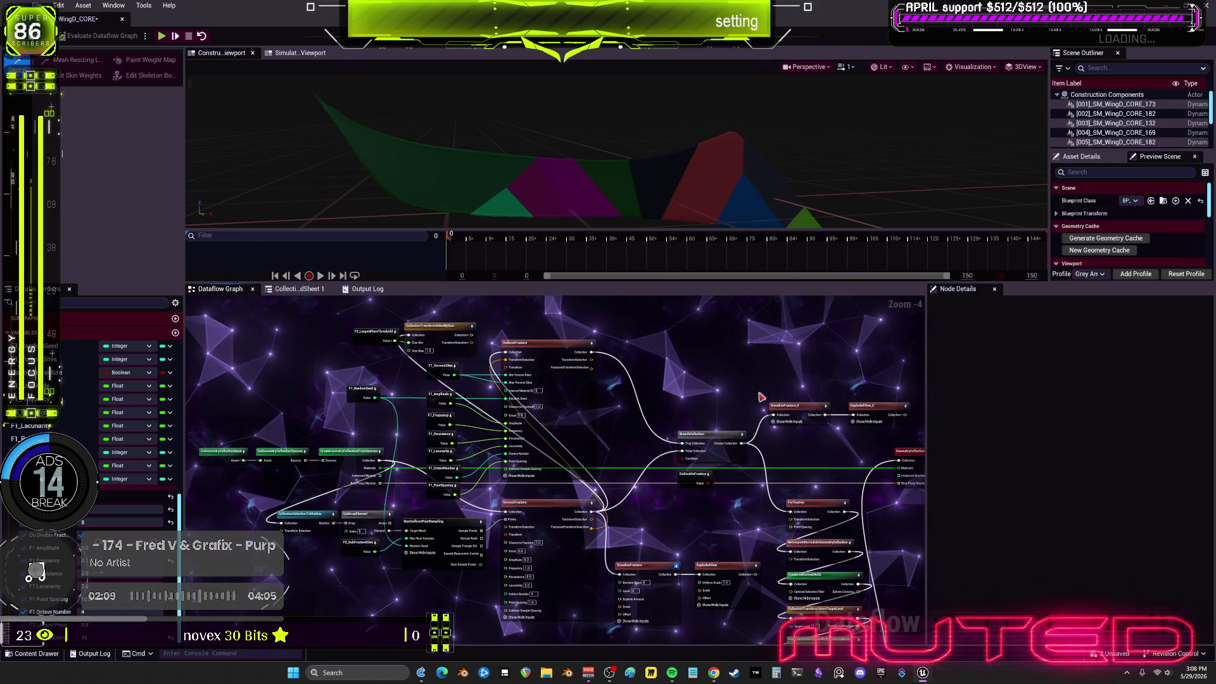
pyautogui.click(545, 343)
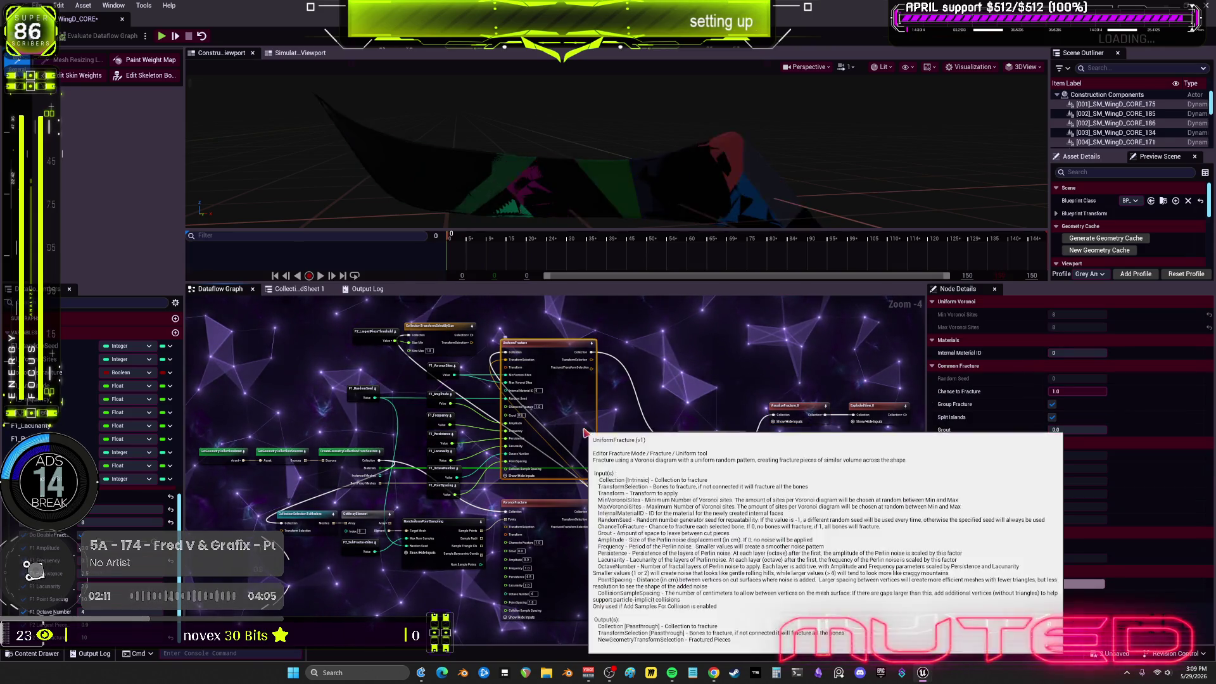
# Select several coloured wing fragments in the preview and frame the last chosen piece with F
pyautogui.click(813, 422)
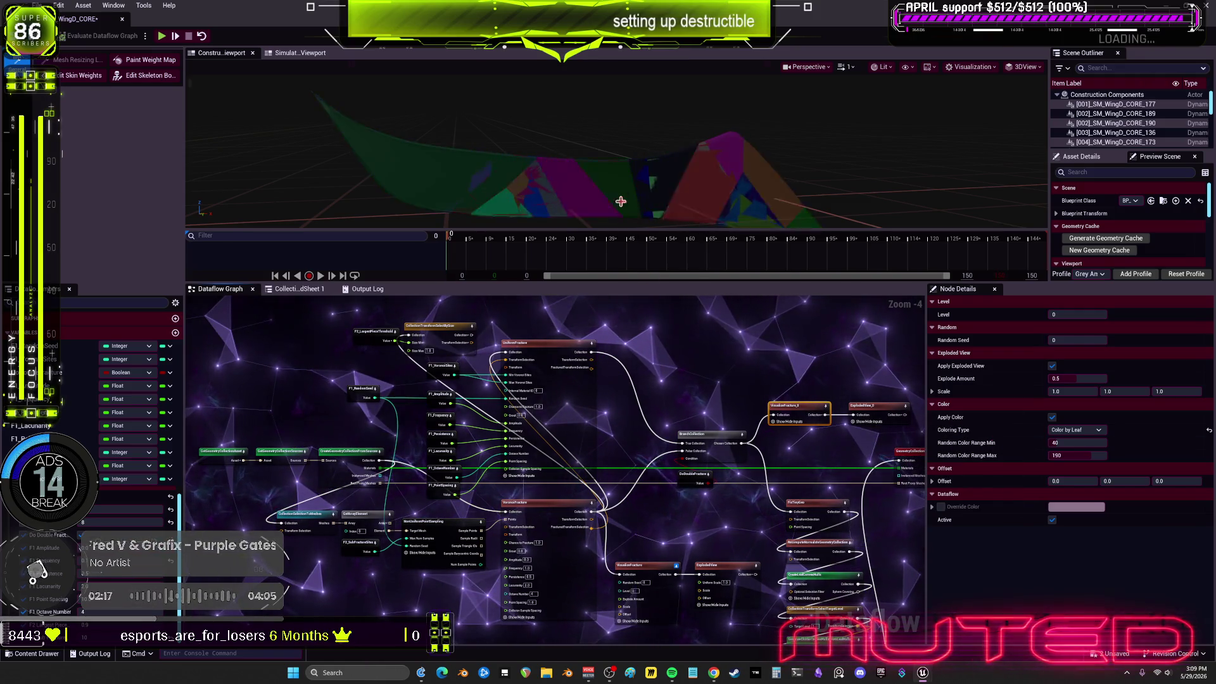
pyautogui.click(567, 185)
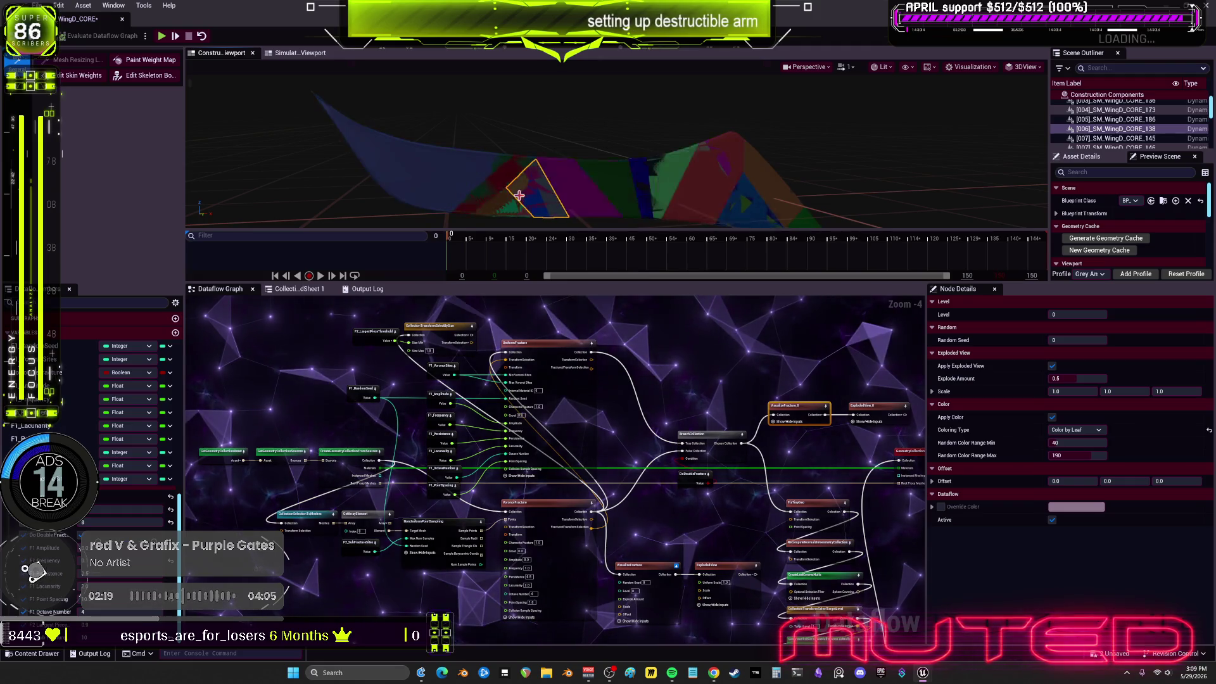
pyautogui.moveTo(559, 182)
pyautogui.mouseDown()
pyautogui.moveTo(507, 202)
pyautogui.moveTo(496, 159)
pyautogui.mouseUp()
pyautogui.click(495, 159)
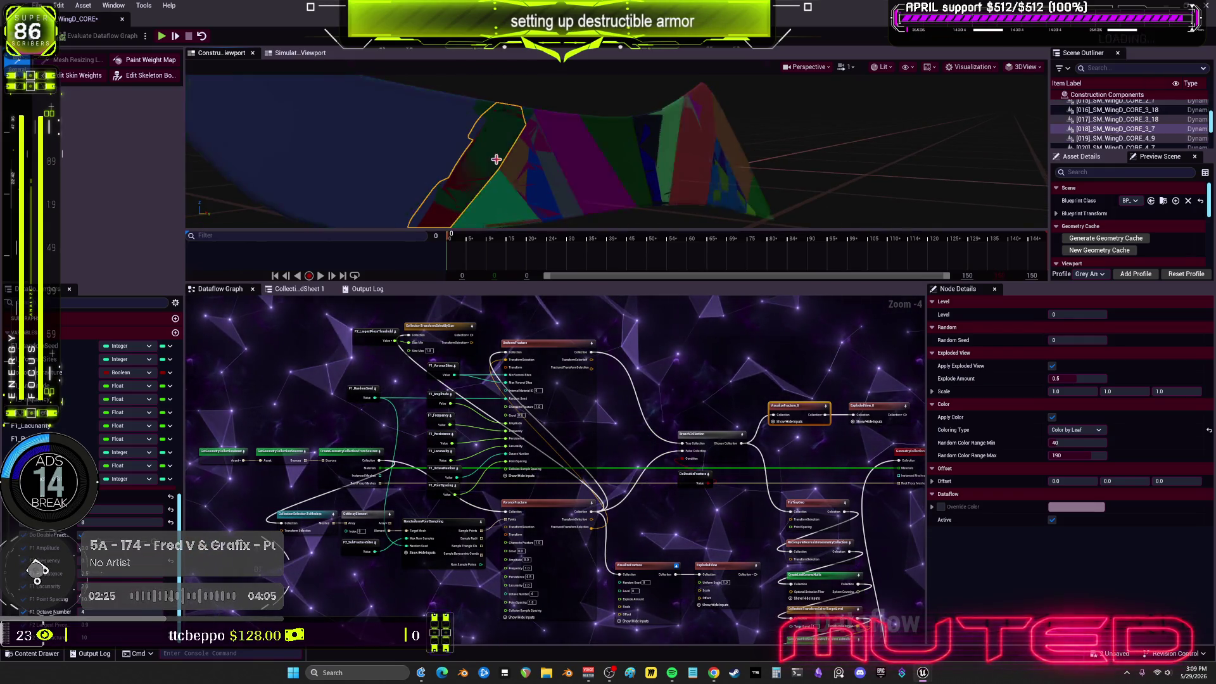
pyautogui.click(504, 177)
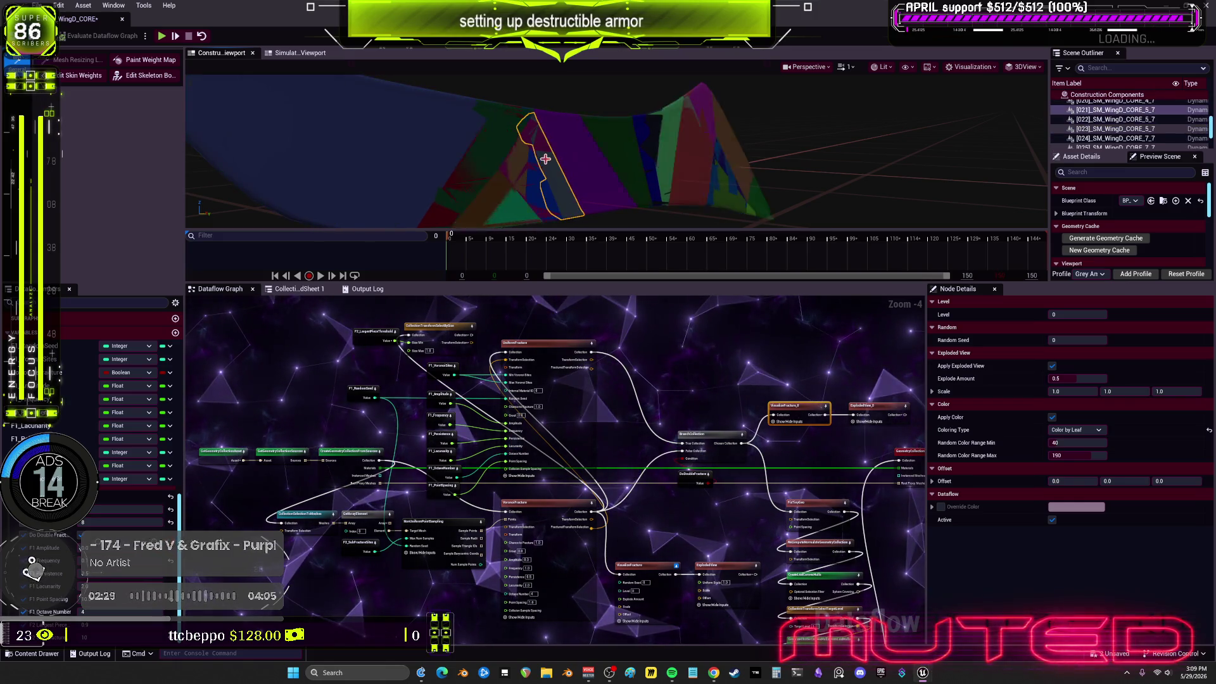
pyautogui.click(555, 138)
pyautogui.click(610, 127)
pyautogui.click(651, 125)
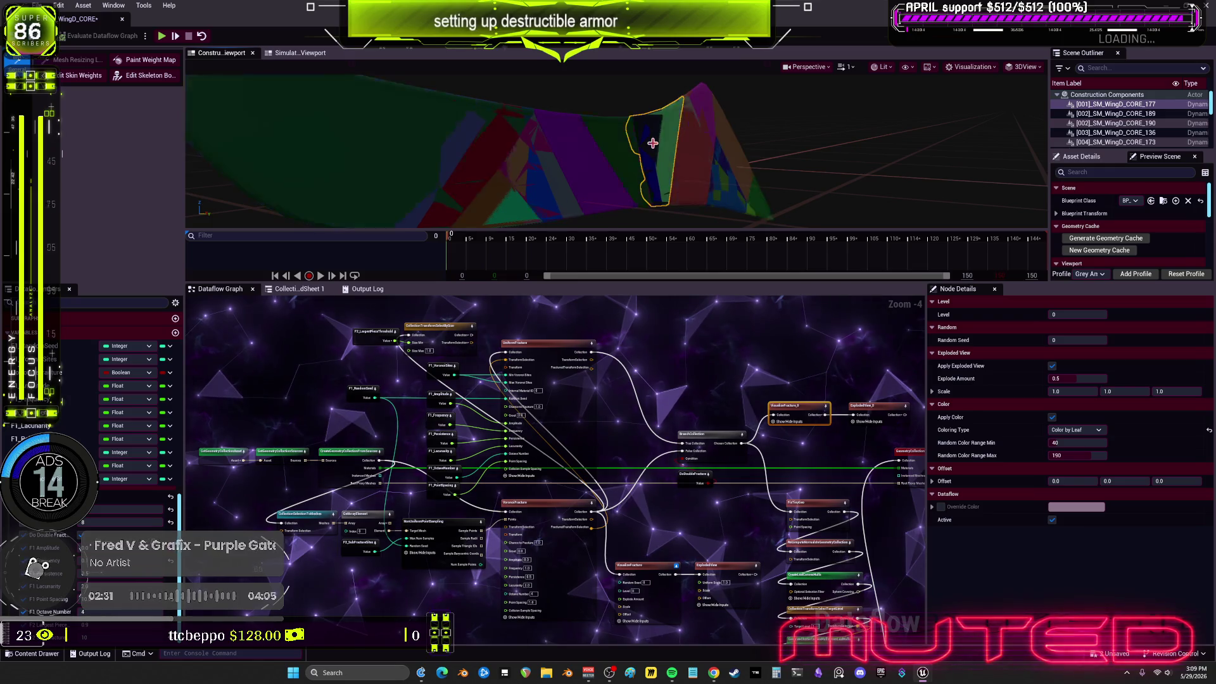
pyautogui.click(642, 152)
pyautogui.click(654, 178)
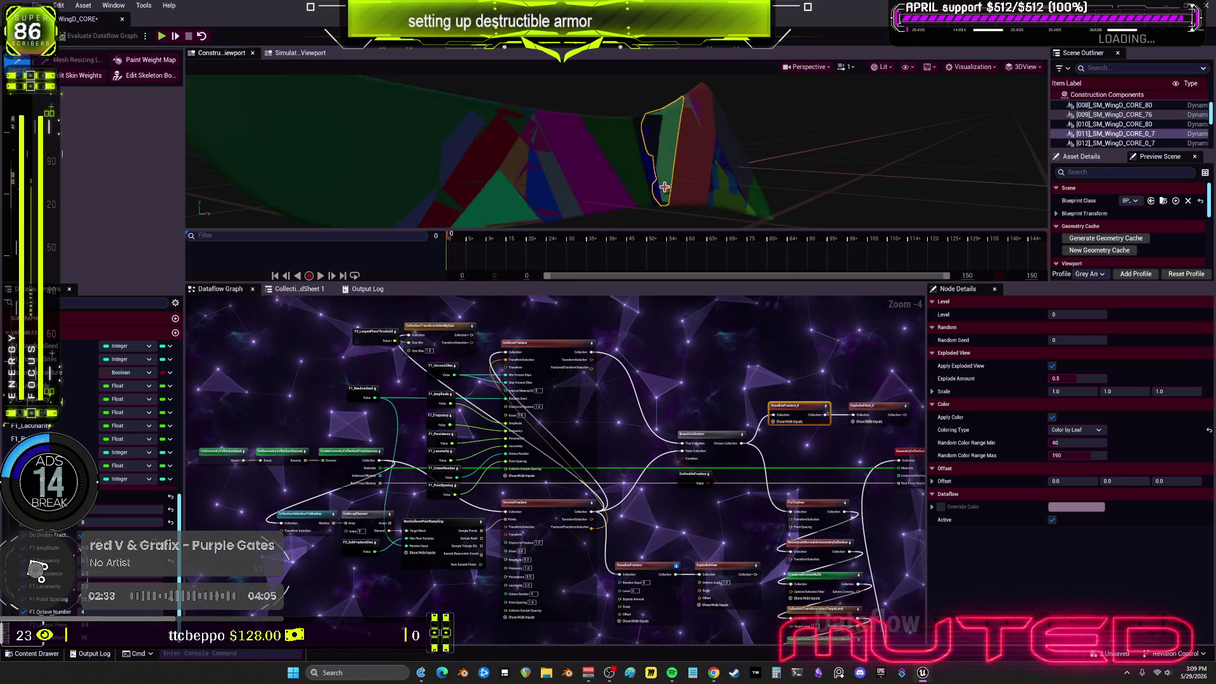
pyautogui.press('f')
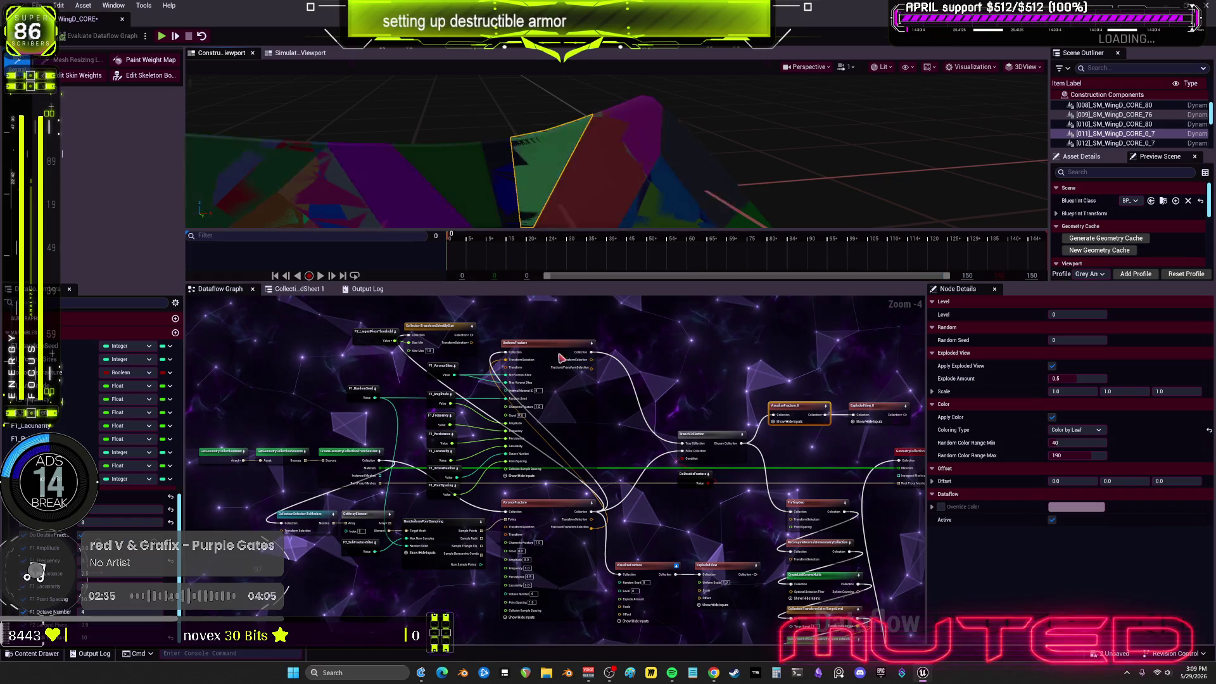
pyautogui.moveTo(827, 469)
pyautogui.mouseDown()
pyautogui.moveTo(789, 455)
pyautogui.moveTo(717, 388)
pyautogui.mouseUp()
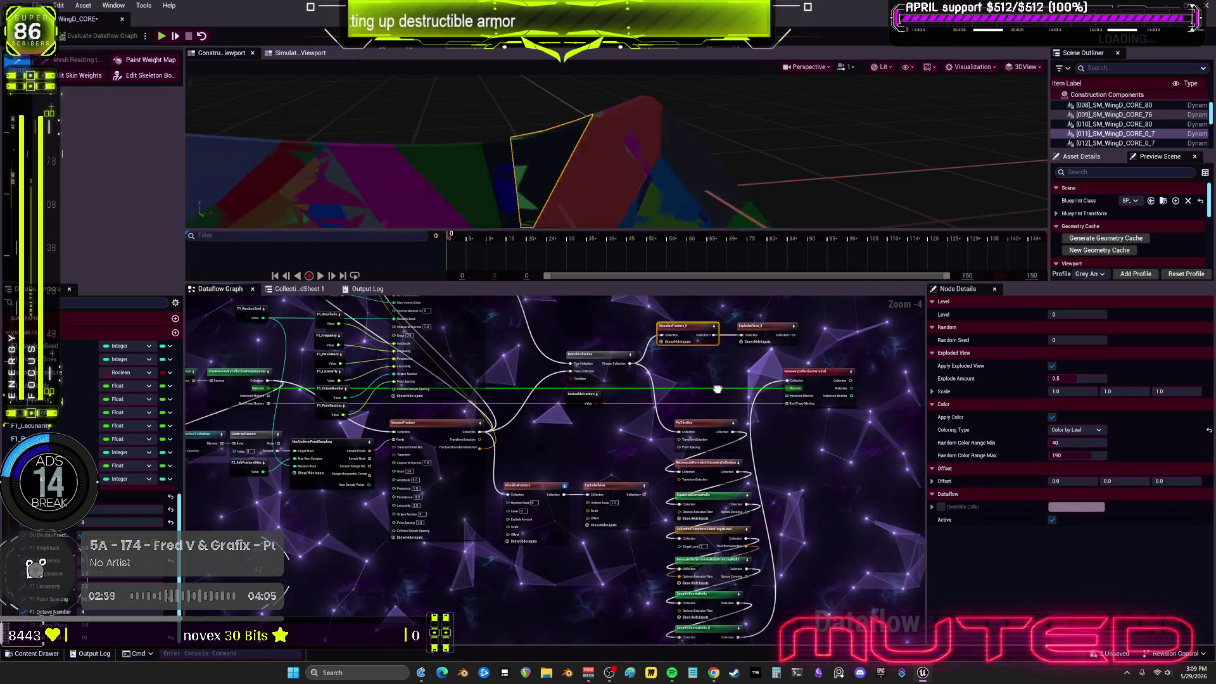
pyautogui.moveTo(696, 422); pyautogui.dragTo(644, 417)
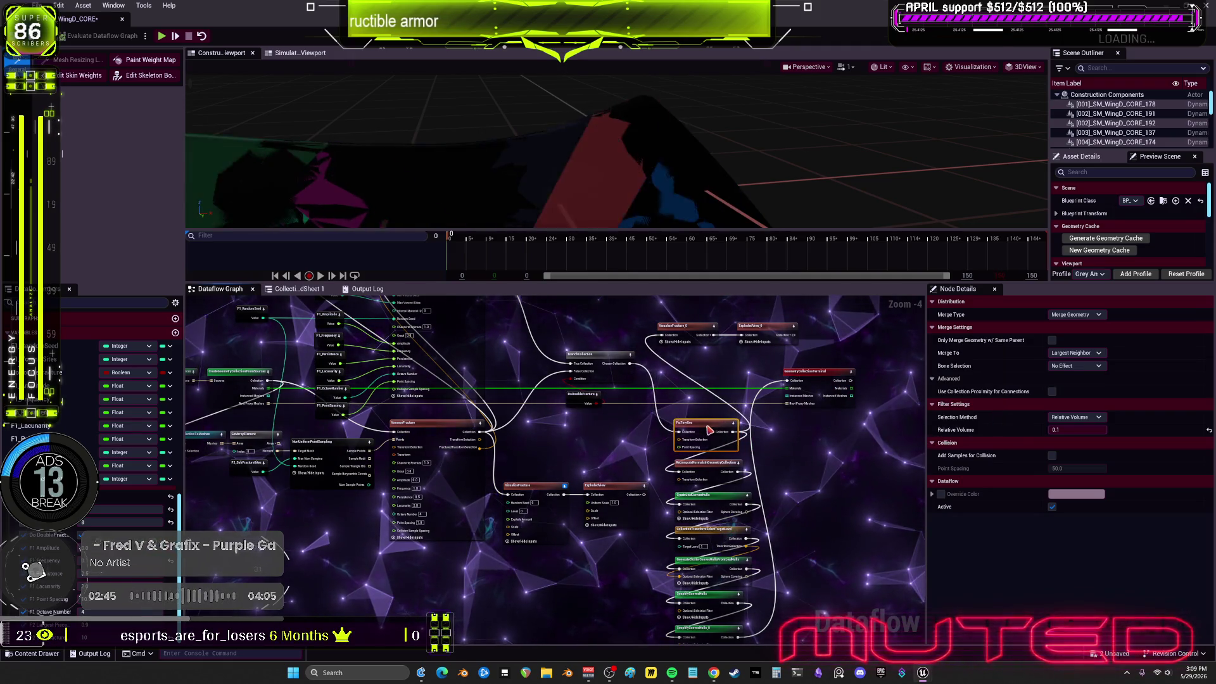
pyautogui.hotkey('ctrl', 'z')
pyautogui.click(703, 378)
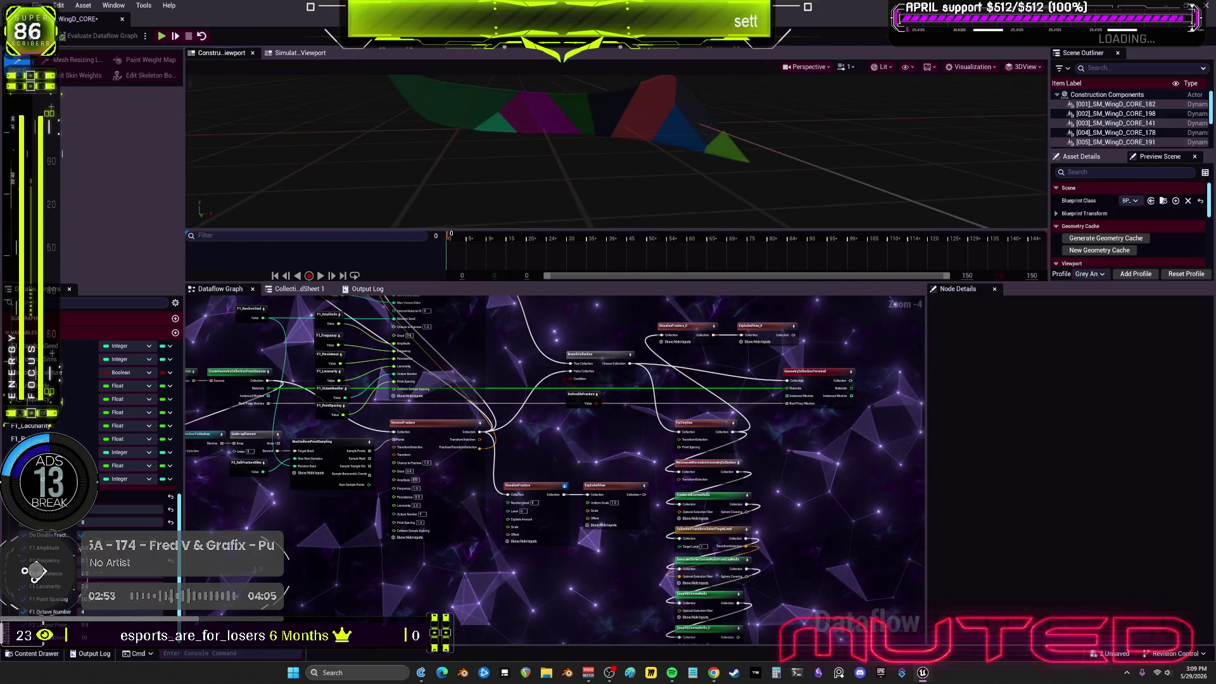
pyautogui.click(712, 335)
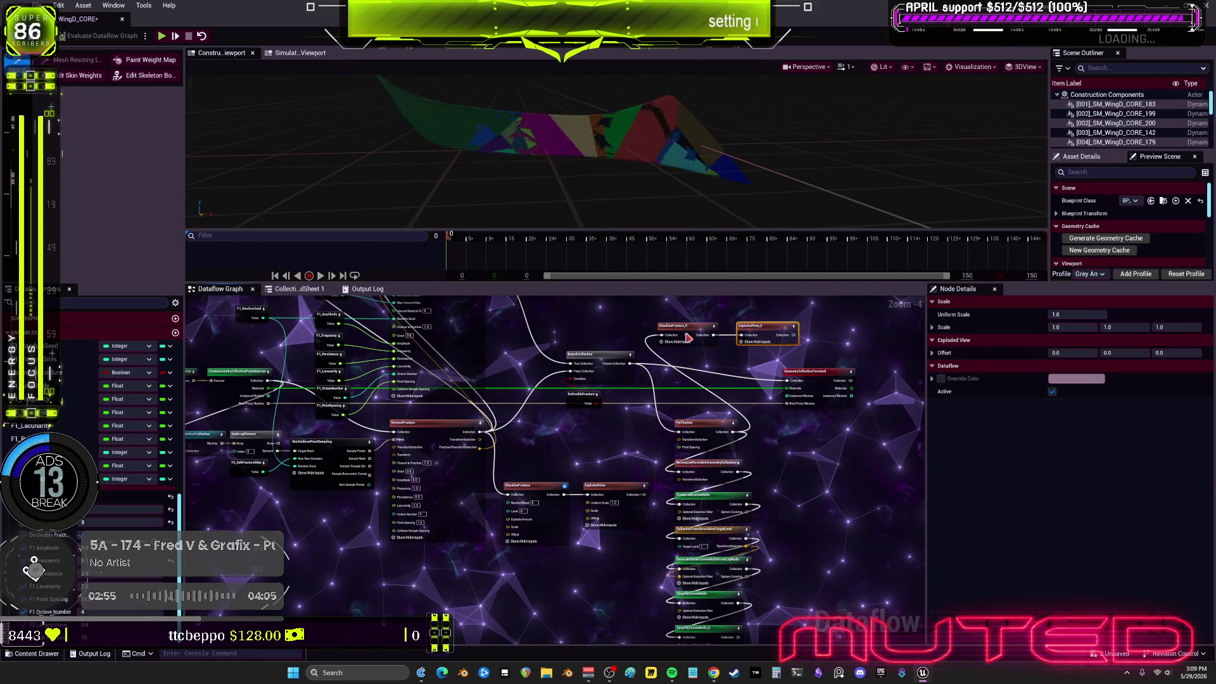
pyautogui.click(812, 386)
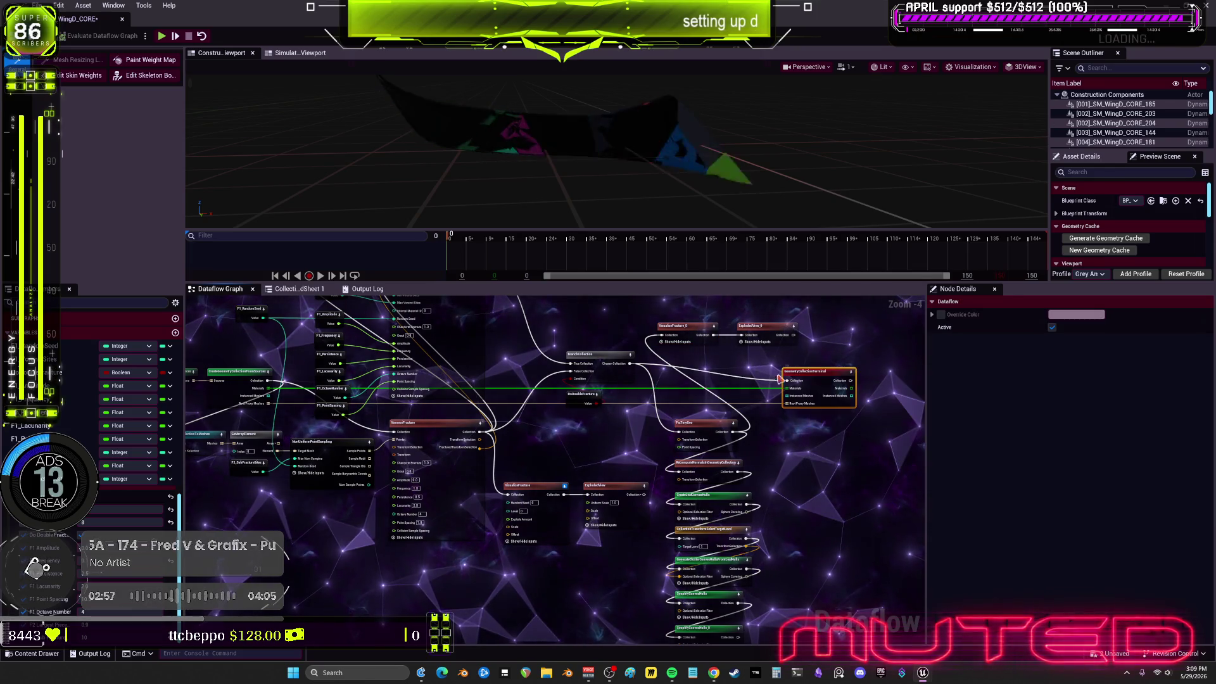
pyautogui.click(617, 379)
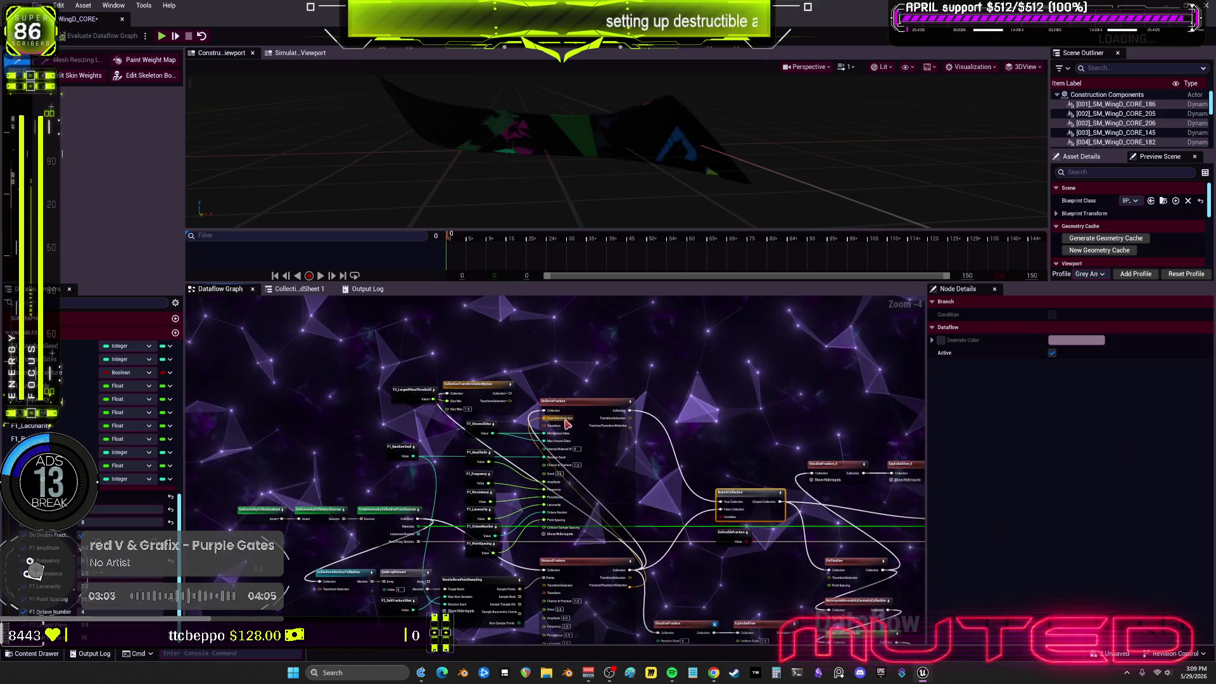
# Wire the size-based selection toward UniformFracture and check the sampling and F2_SubFractureSites nodes
pyautogui.scroll(2, 550, 424)
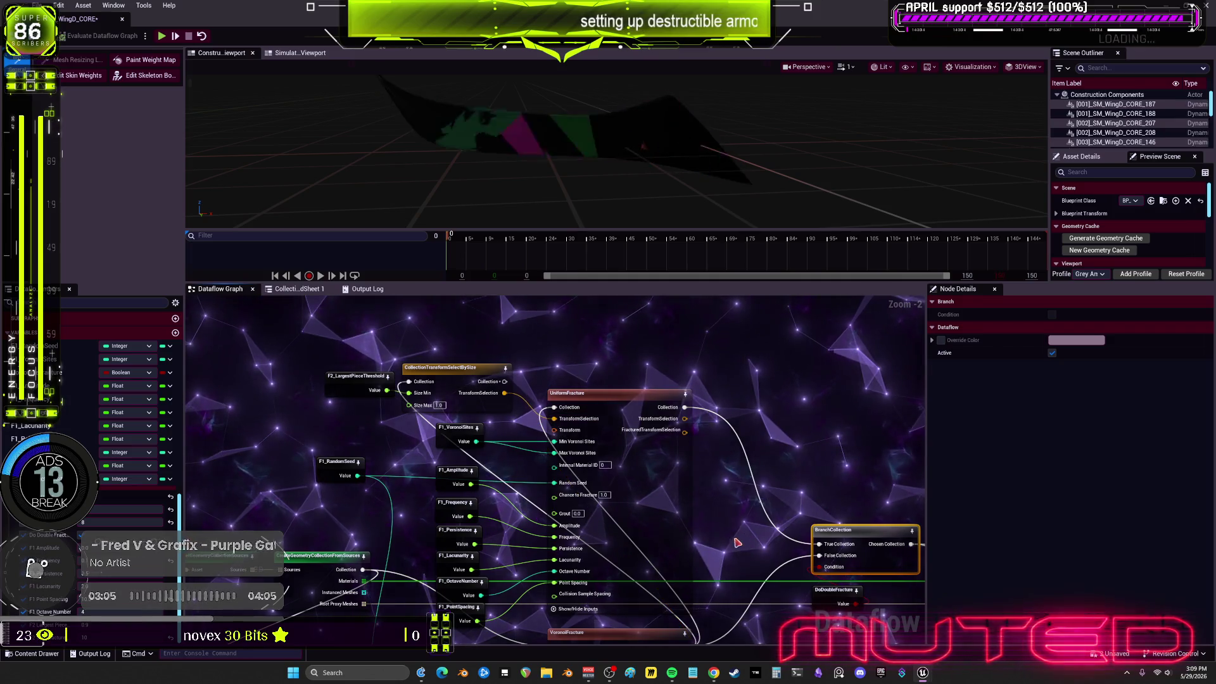
pyautogui.scroll(-2, 509, 346)
pyautogui.moveTo(509, 346); pyautogui.dragTo(543, 367)
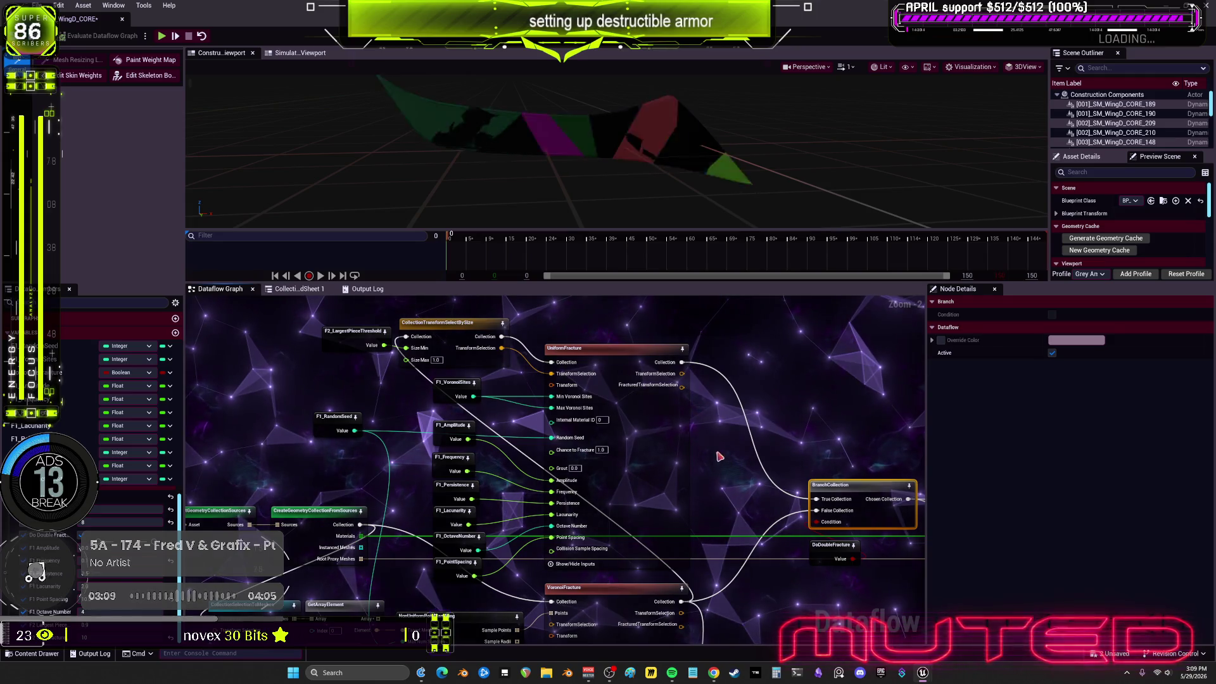
pyautogui.click(682, 461)
pyautogui.scroll(-2, 712, 464)
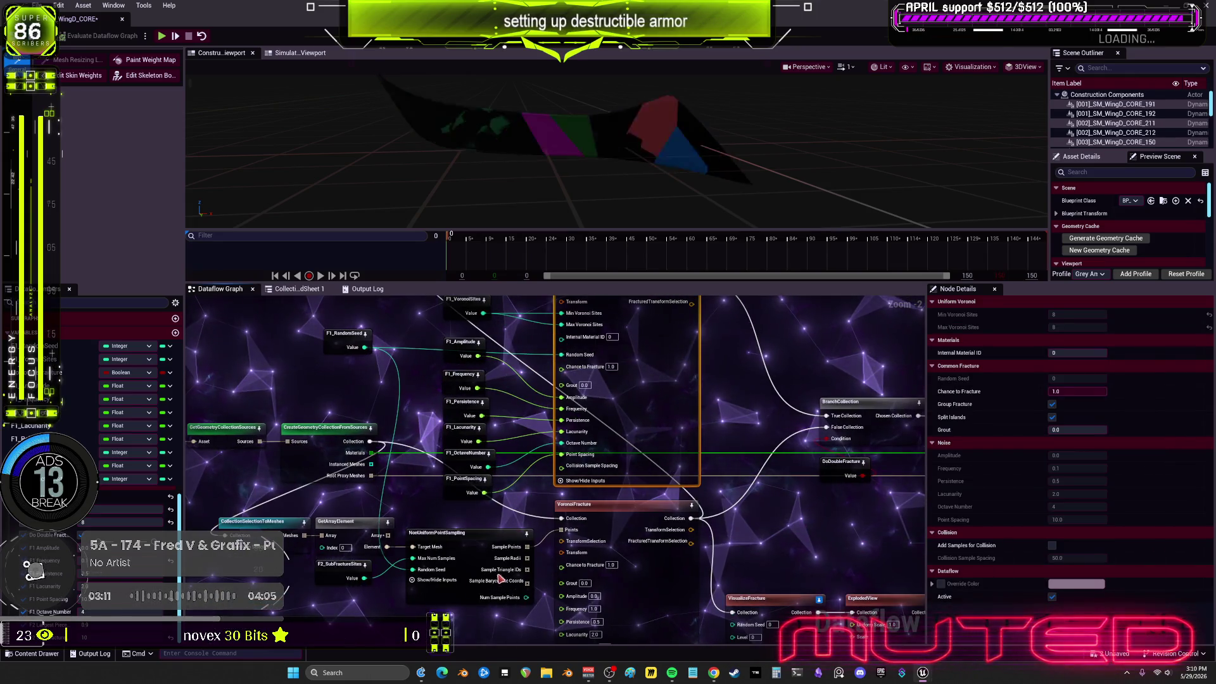
pyautogui.click(468, 532)
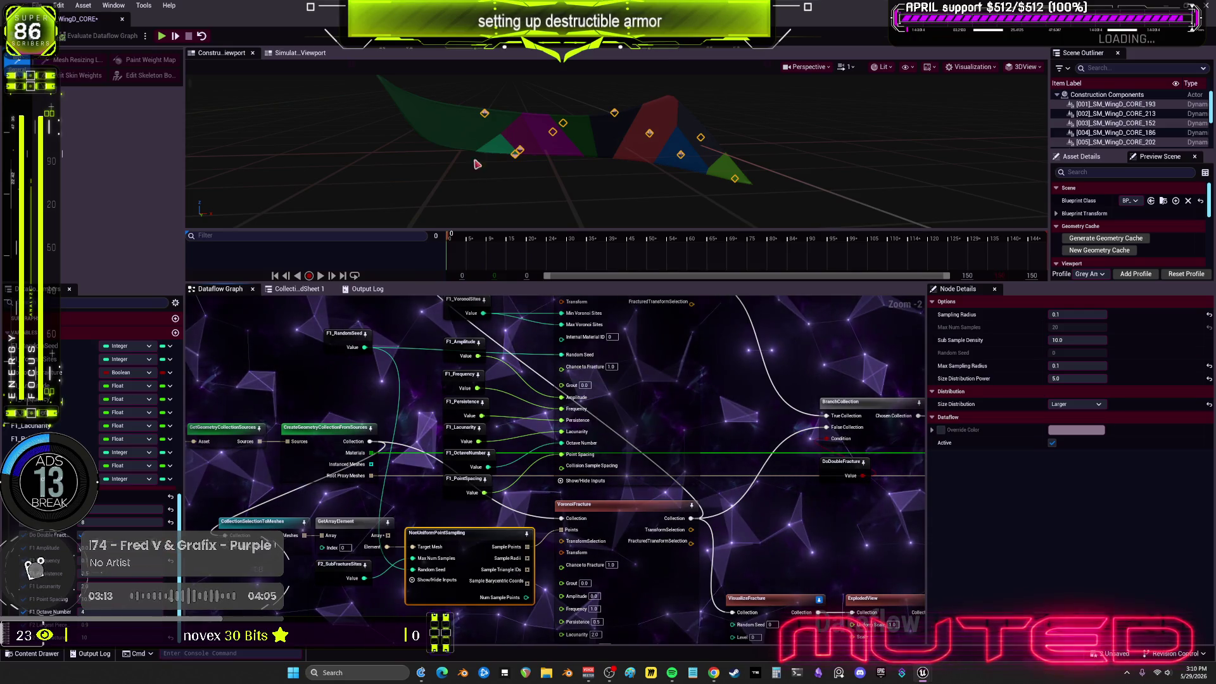
pyautogui.click(342, 564)
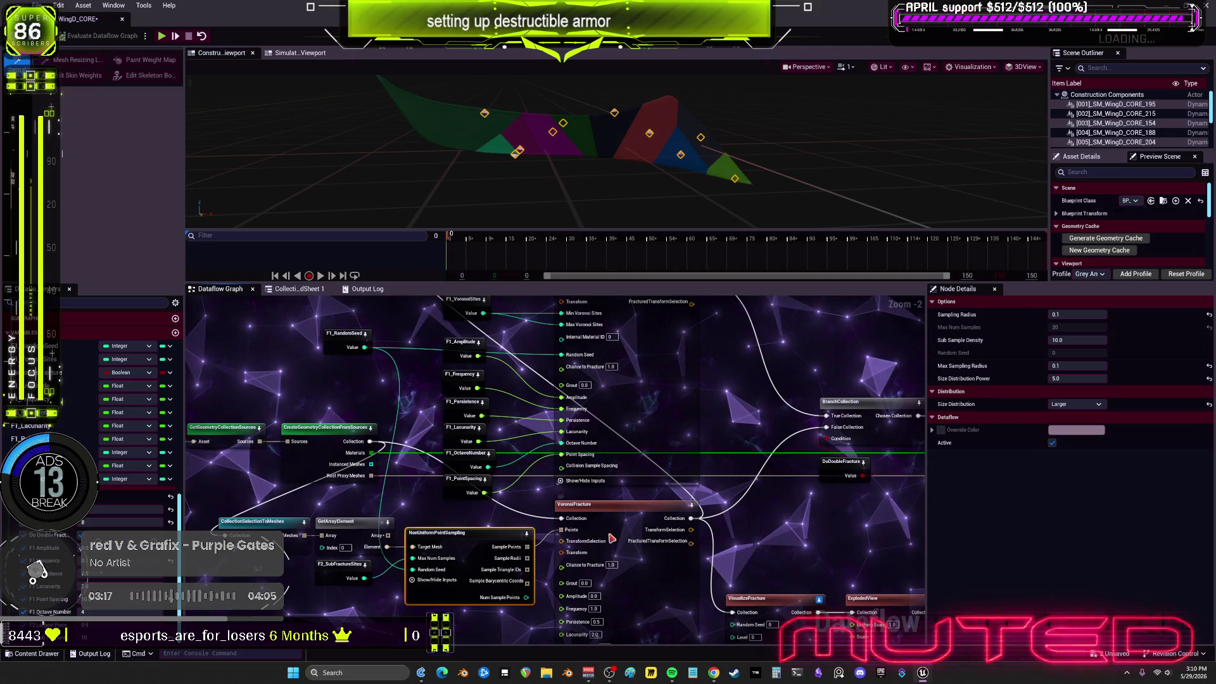
pyautogui.click(672, 622)
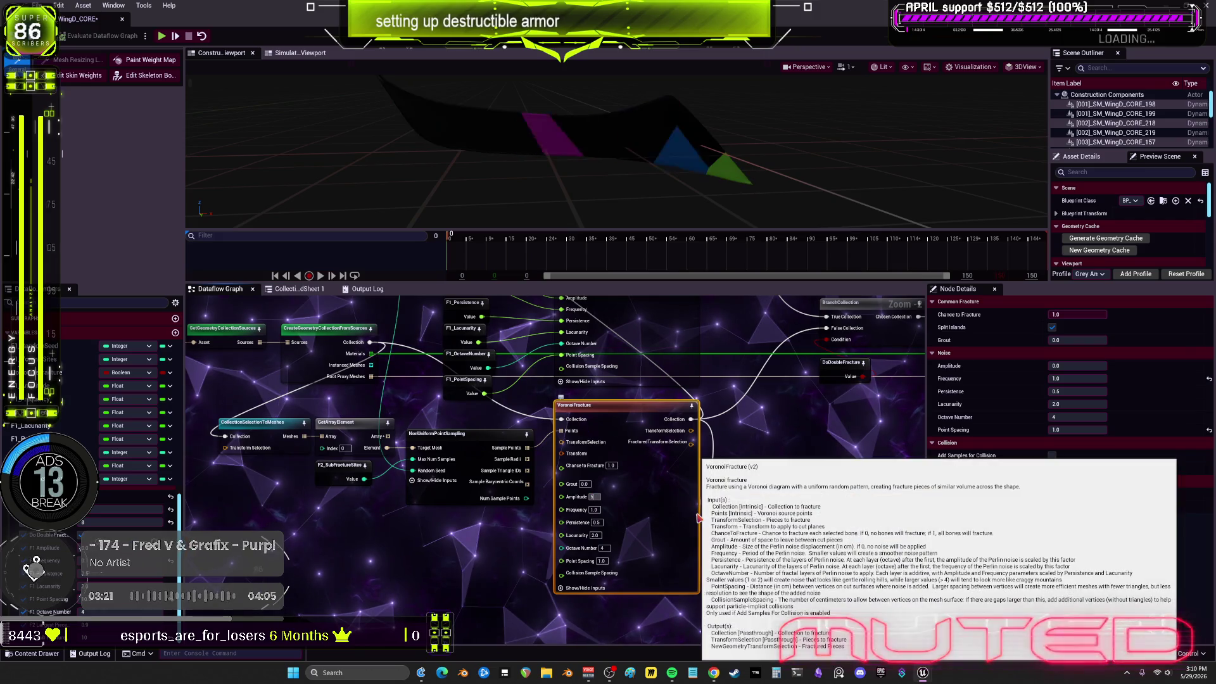
# Set the VoronoiFracture Amplitude to 0
pyautogui.click(659, 314)
pyautogui.moveTo(659, 314); pyautogui.dragTo(630, 373)
pyautogui.click(629, 374)
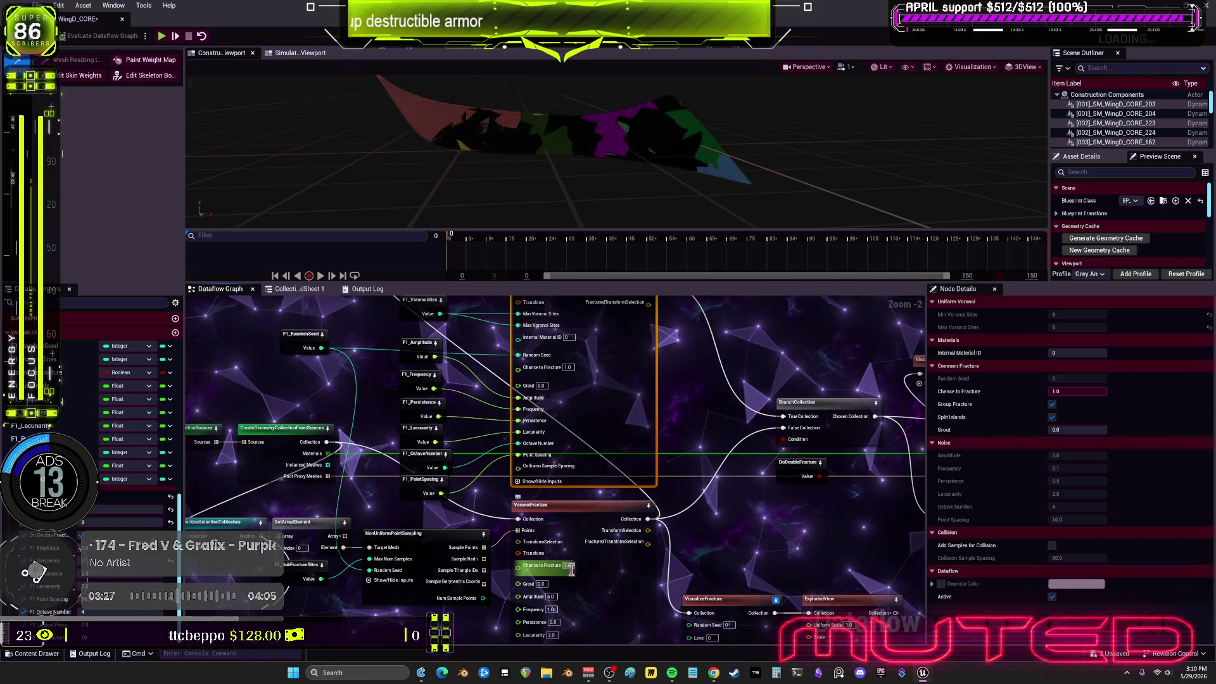
pyautogui.write('0')
pyautogui.press('Return')
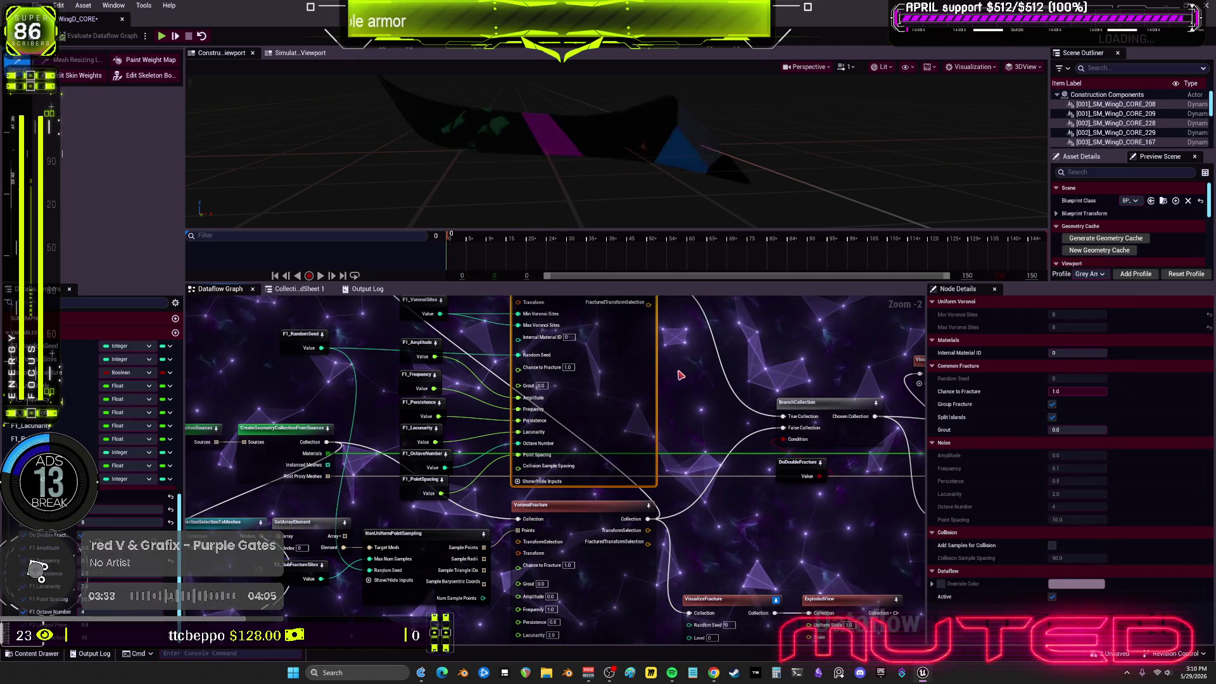
# Break the Random Seed link so UniformFracture uses a fixed seed of 100
pyautogui.keyDown('alt'); pyautogui.click(519, 355); pyautogui.keyUp('alt')
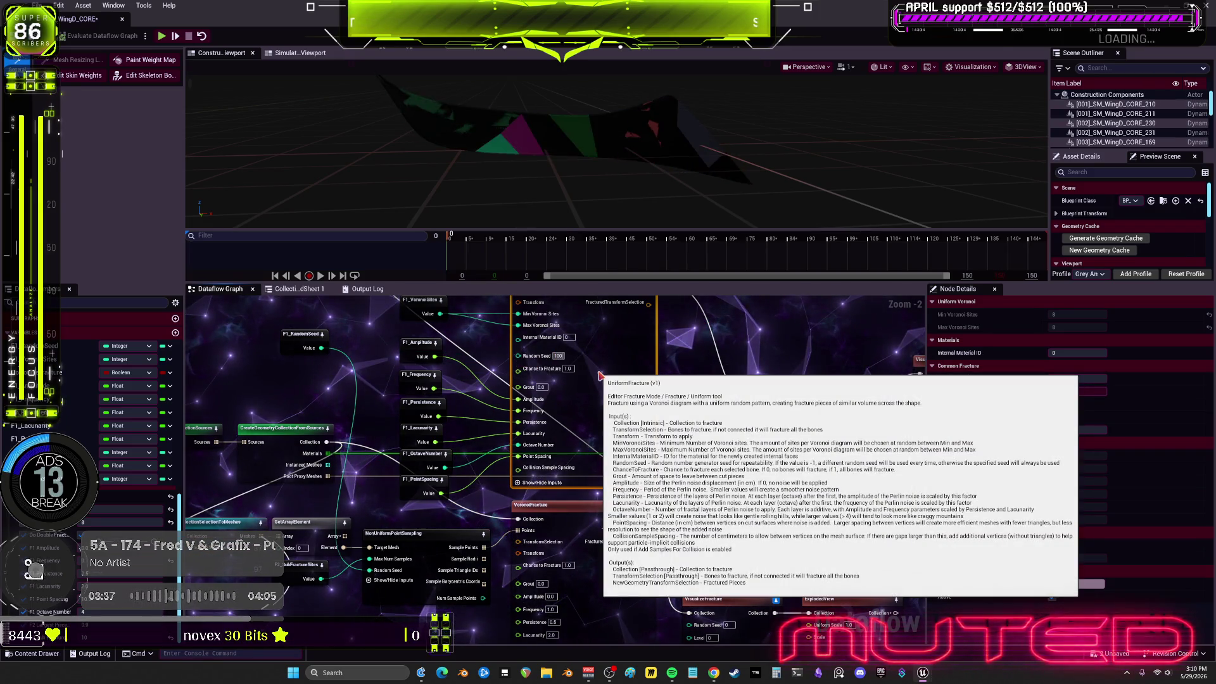
pyautogui.moveTo(815, 426)
pyautogui.mouseDown()
pyautogui.moveTo(808, 454)
pyautogui.moveTo(701, 466)
pyautogui.mouseUp()
pyautogui.click(709, 442)
# Save the WingD_CORE asset and return to the Physics_Destruction level editor
pyautogui.click(842, 399)
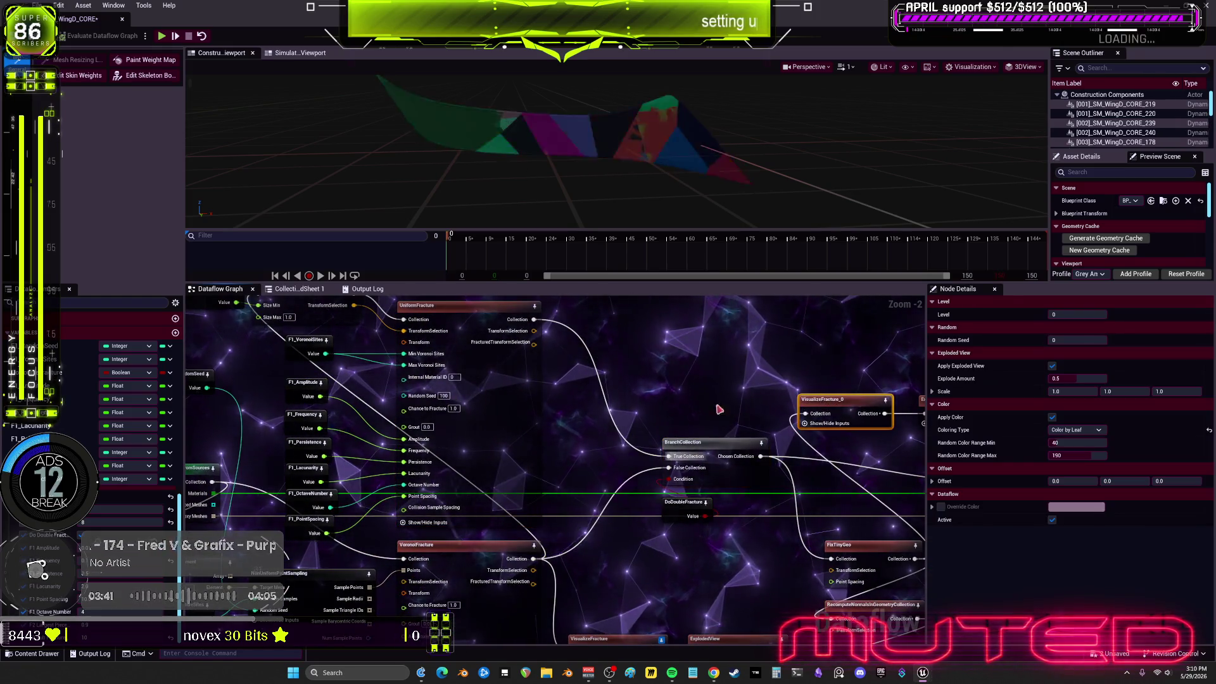
pyautogui.moveTo(719, 409)
pyautogui.mouseDown()
pyautogui.moveTo(771, 420)
pyautogui.moveTo(848, 520)
pyautogui.mouseUp()
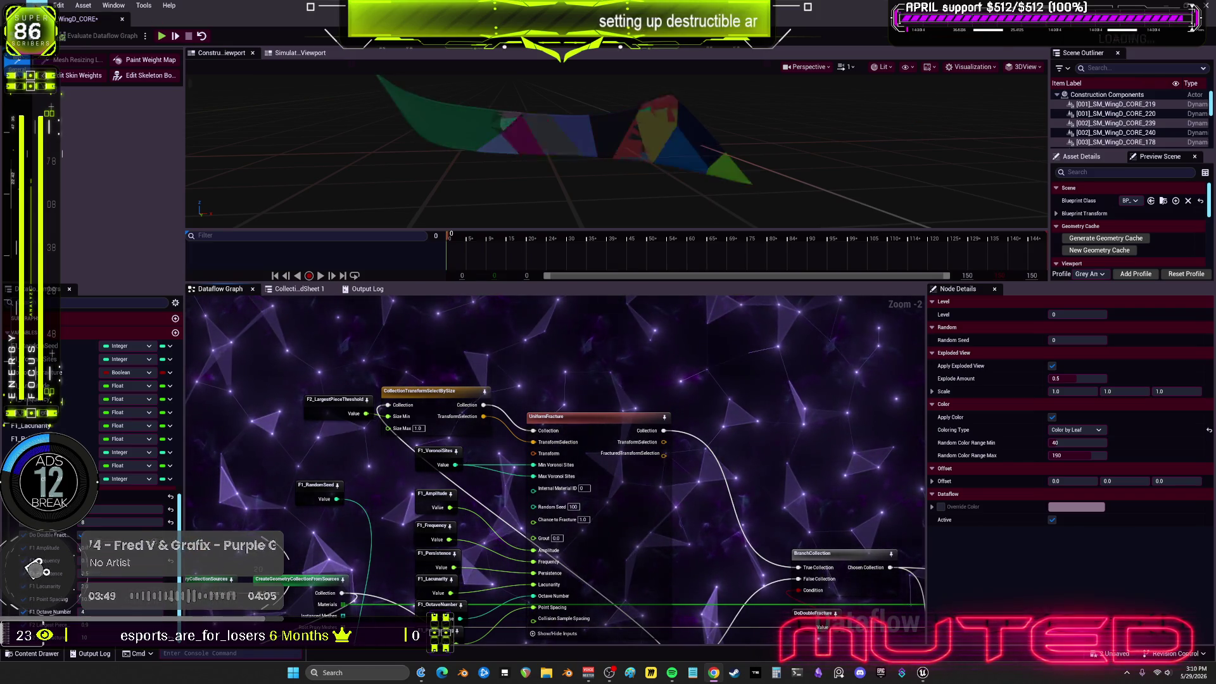
pyautogui.hotkey('ctrl', 's')
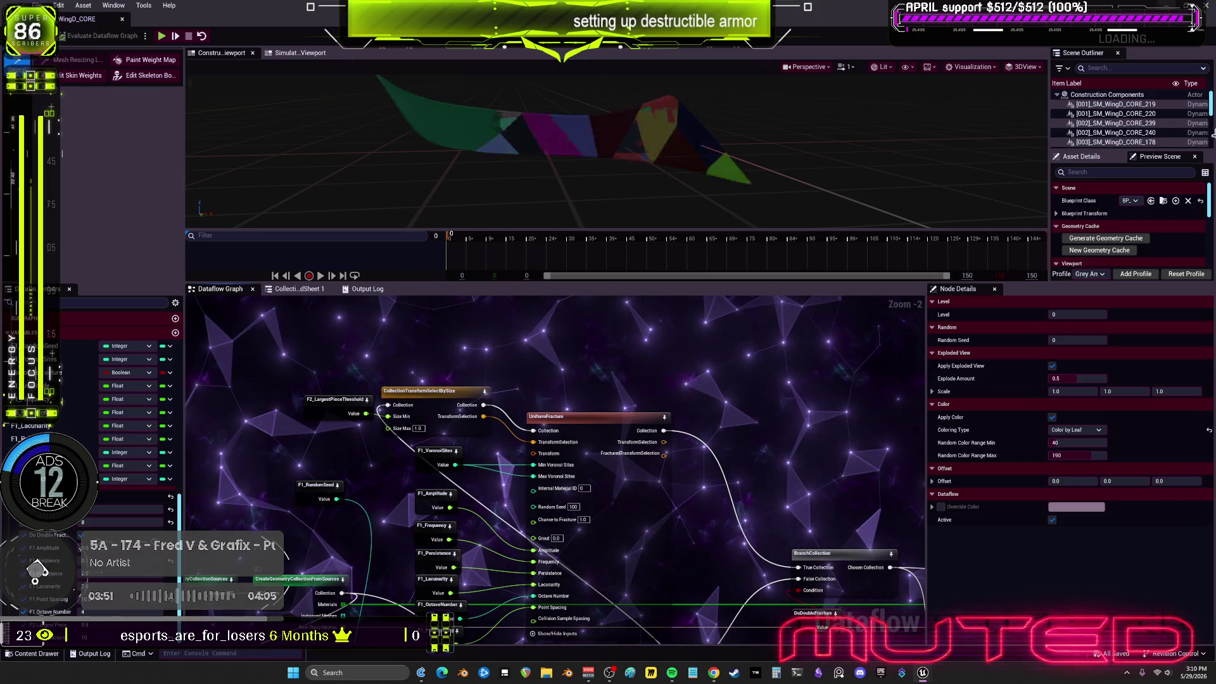
pyautogui.hotkey('alt', 'Tab')
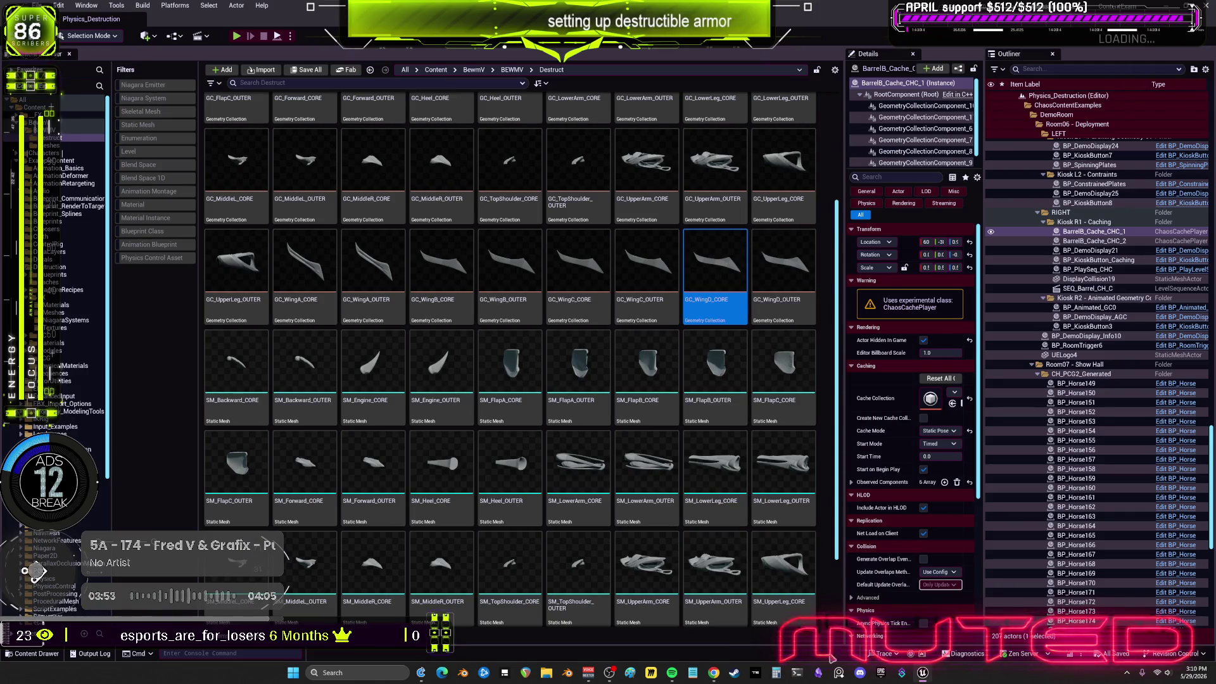
# Launch the ContentExamples project from the Epic Games Launcher and open GC_WingD_CORE
pyautogui.click(919, 670)
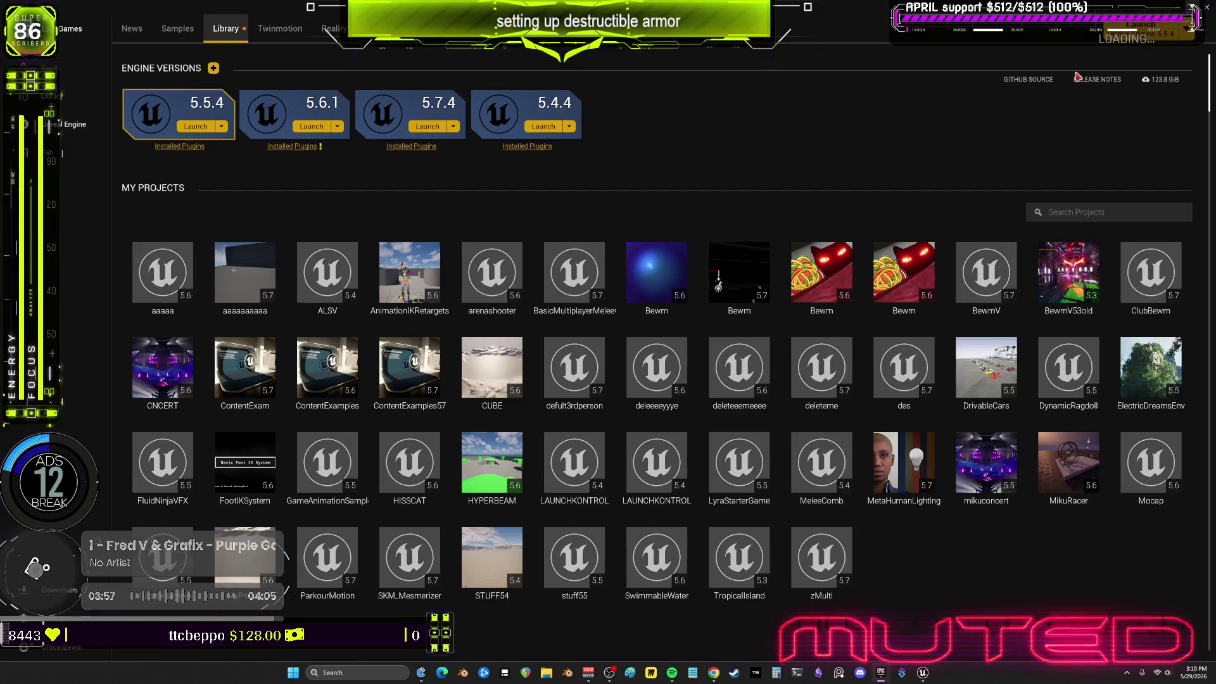
pyautogui.hotkey('alt', 'Tab')
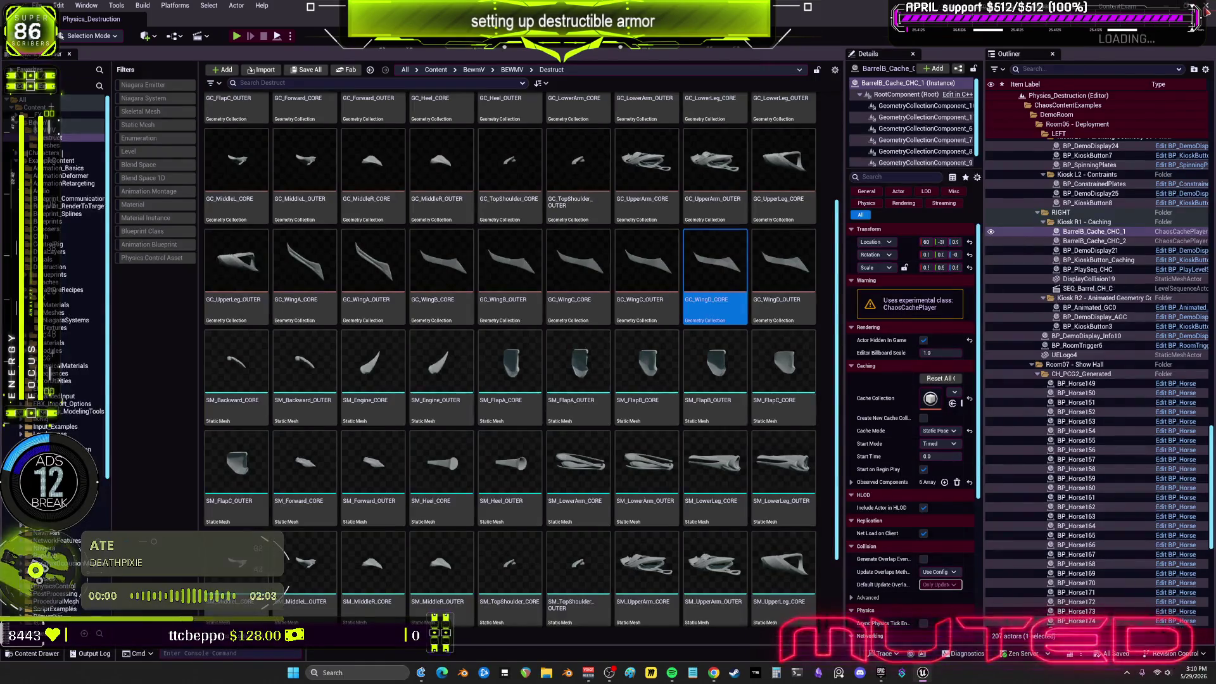
pyautogui.hotkey('alt', 'Tab')
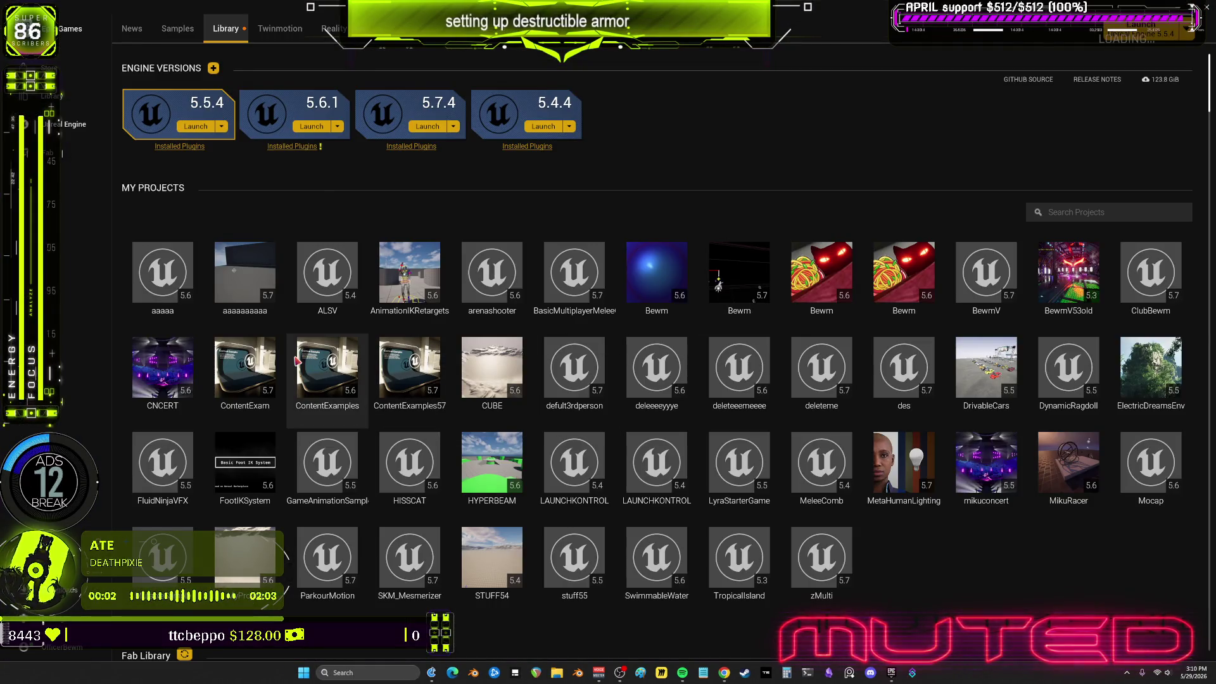
pyautogui.doubleClick(245, 371)
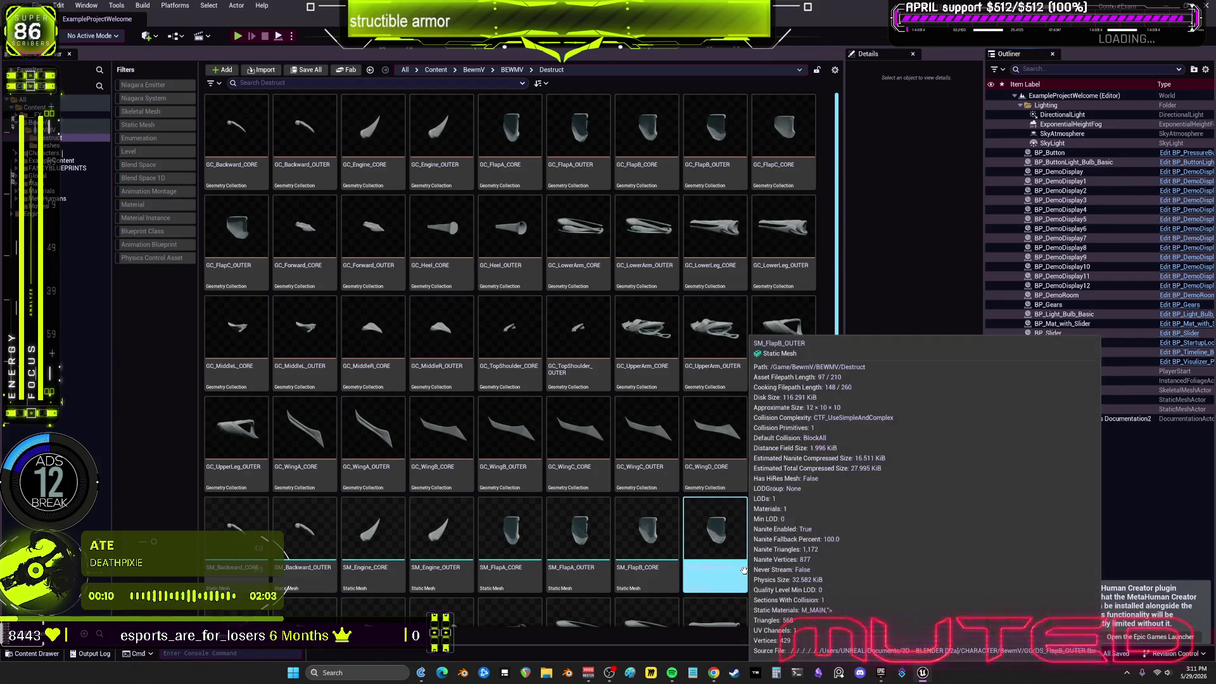
pyautogui.doubleClick(748, 466)
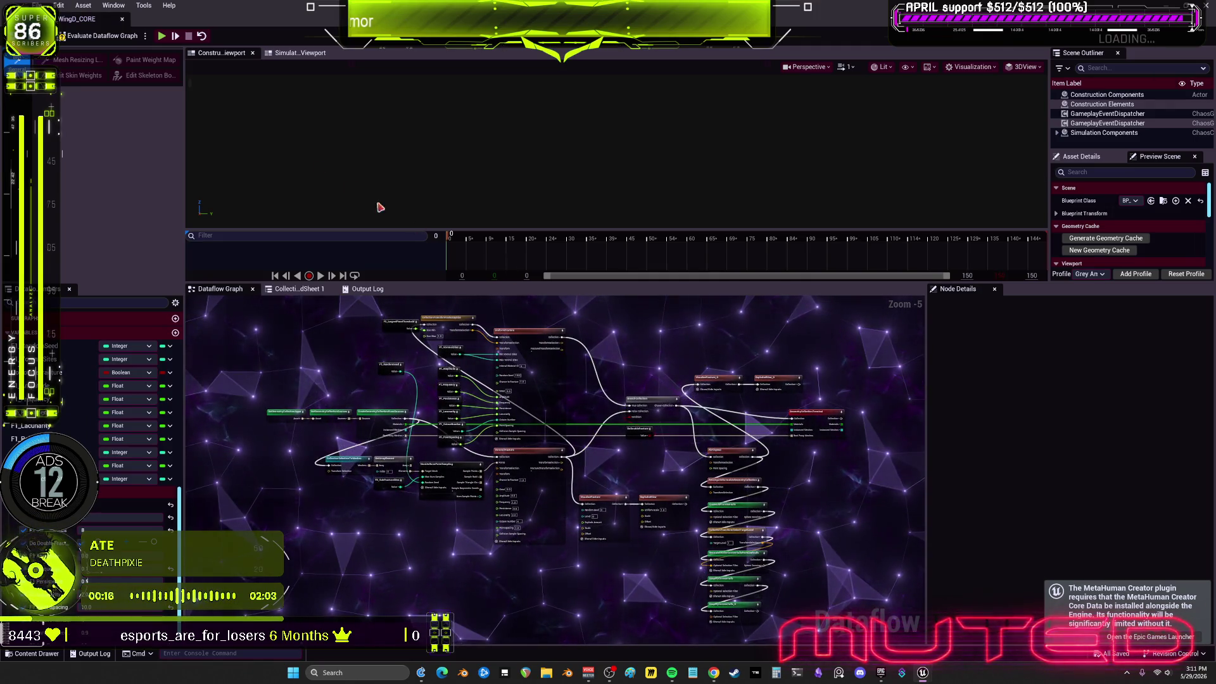
# Clear the selection, then select DoDoubleFracture and VisualizeFracture to preview the coloured fracture pieces
pyautogui.click(1057, 133)
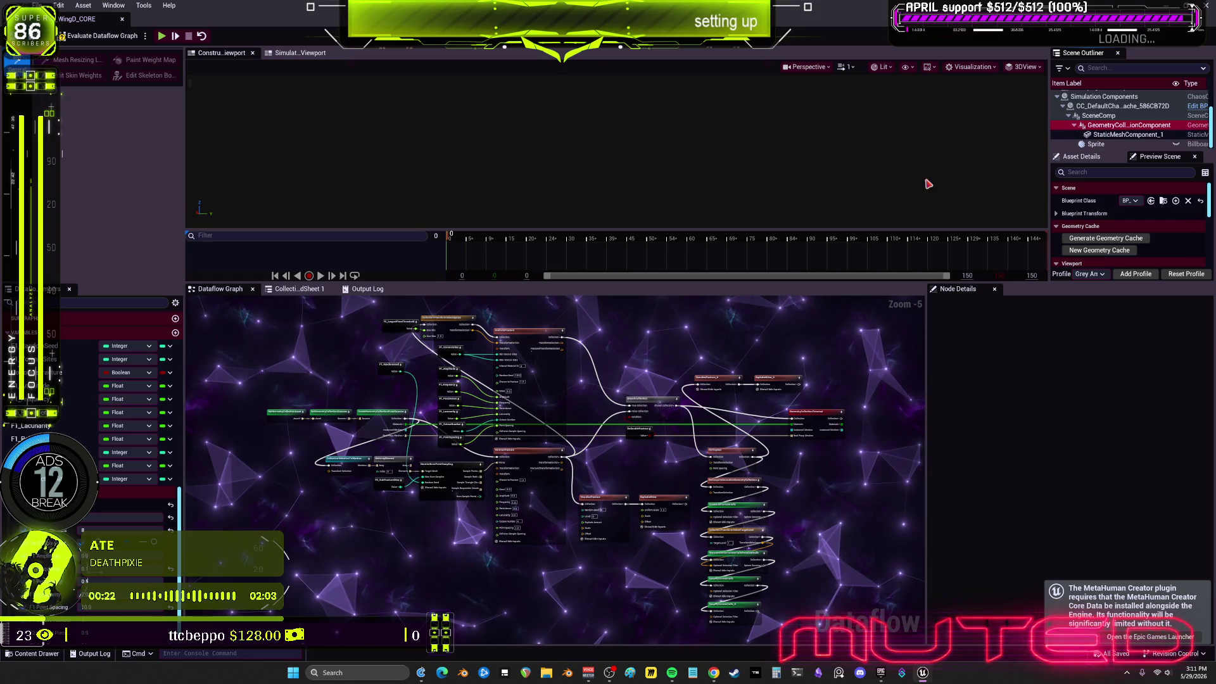
pyautogui.click(576, 183)
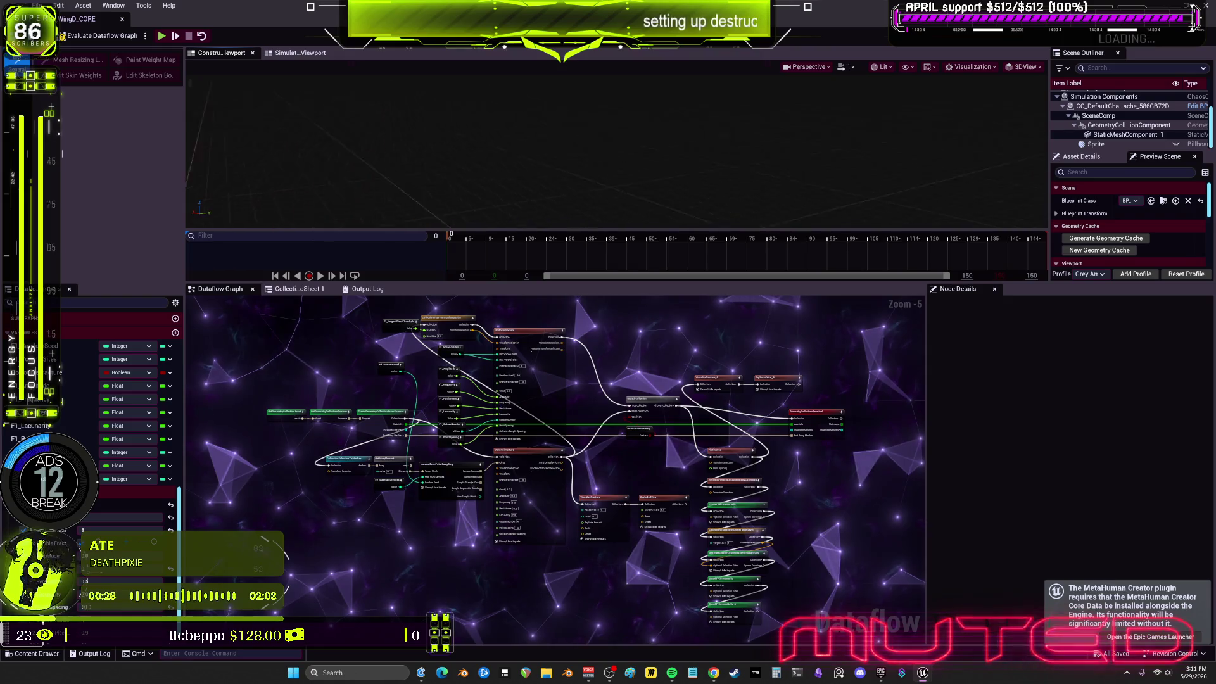
pyautogui.click(788, 386)
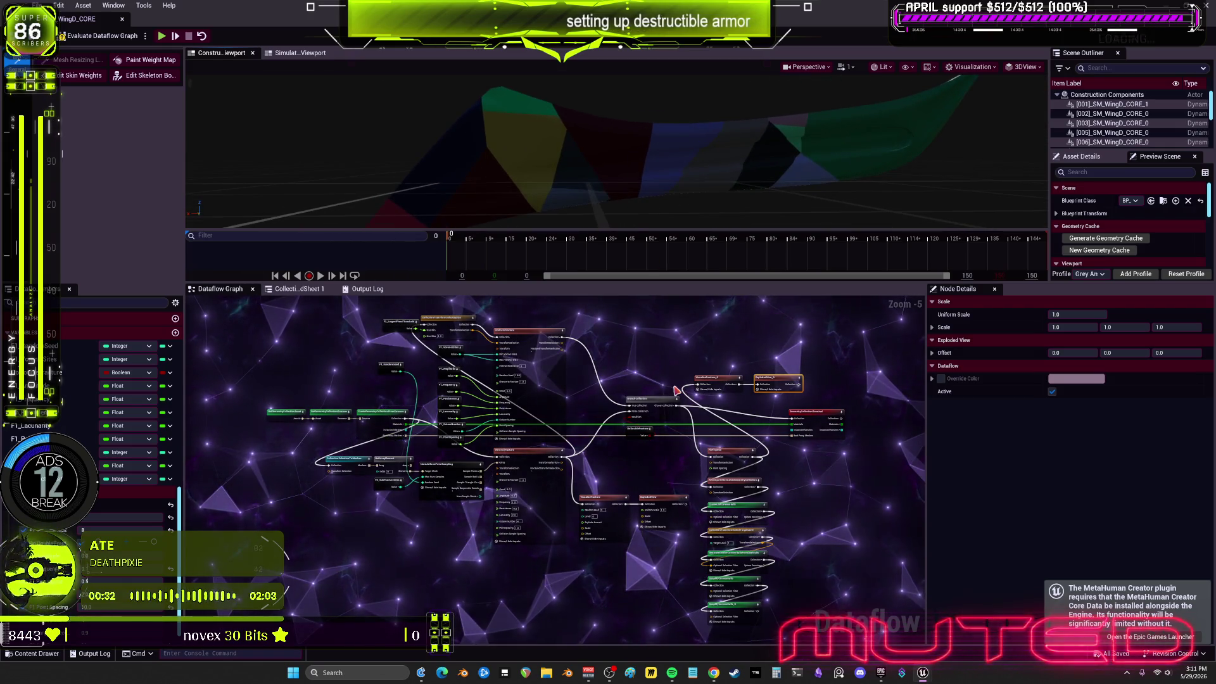
pyautogui.click(639, 429)
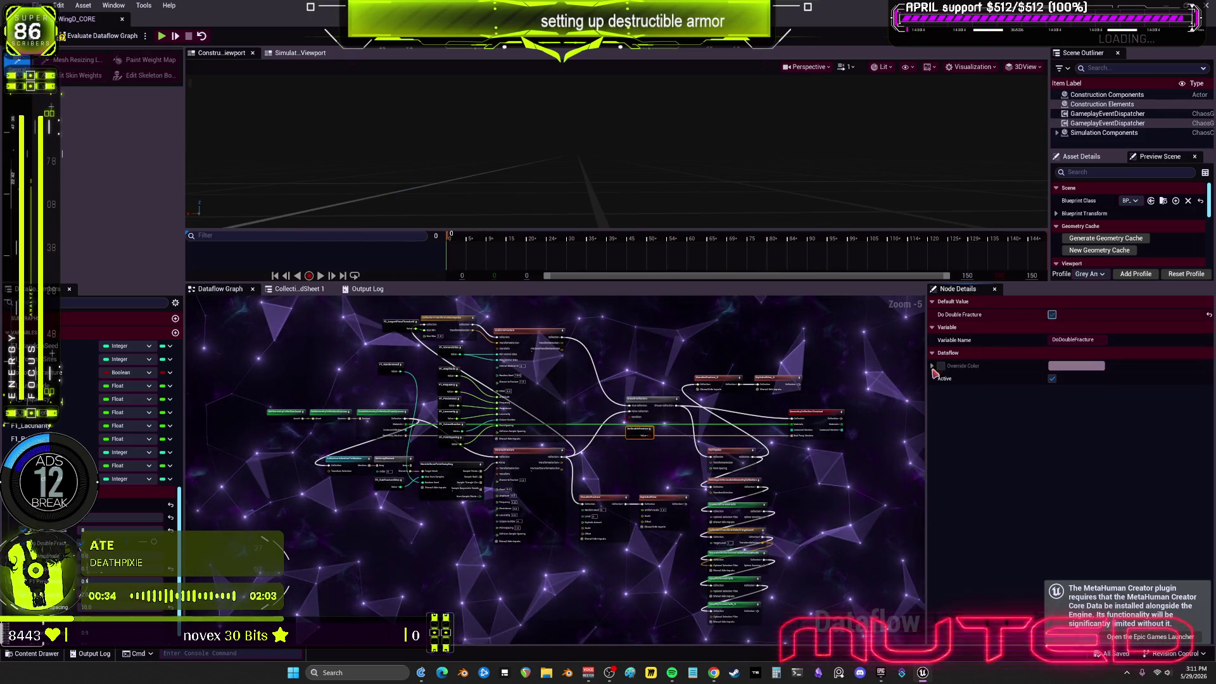
pyautogui.click(719, 379)
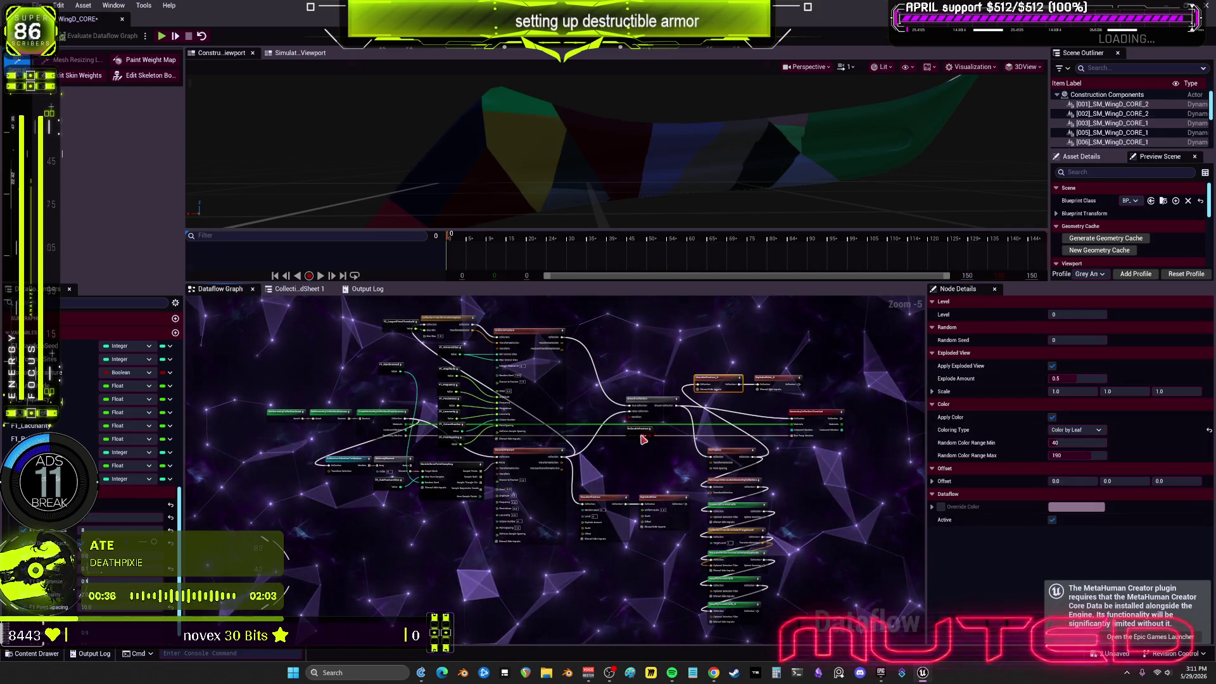
pyautogui.scroll(3, 456, 342)
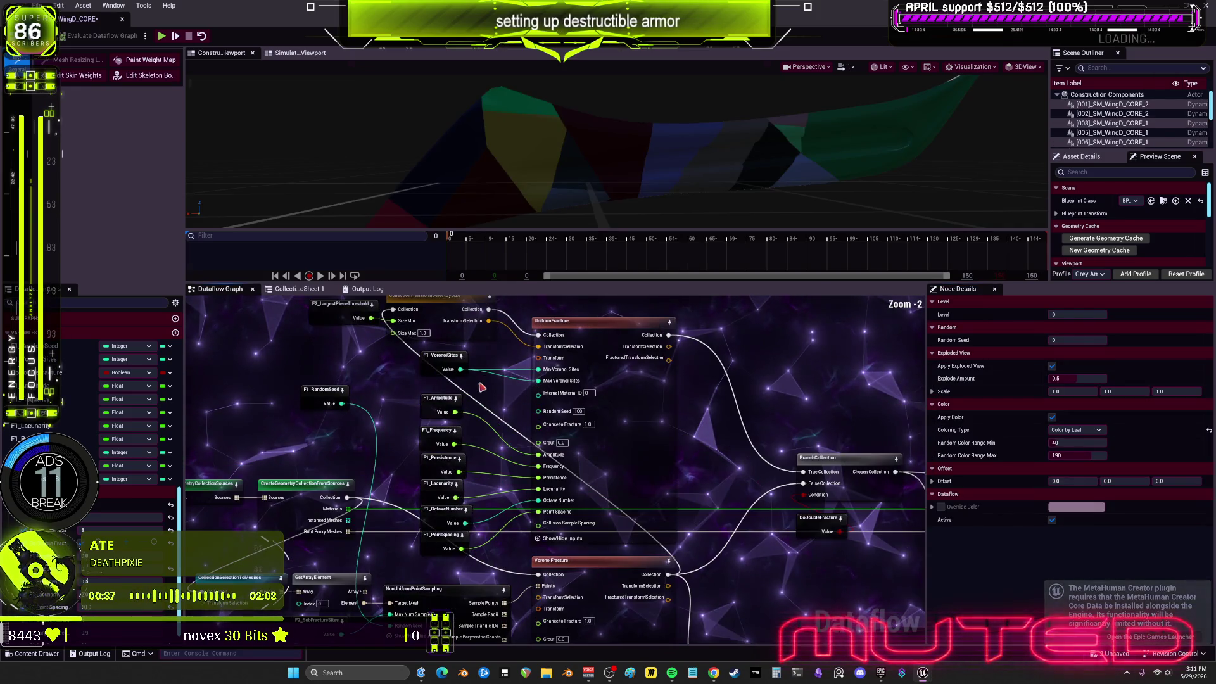
# Check F1_VoronoiSites and UniformFracture, then preview the ExplodedView_0 output
pyautogui.click(445, 366)
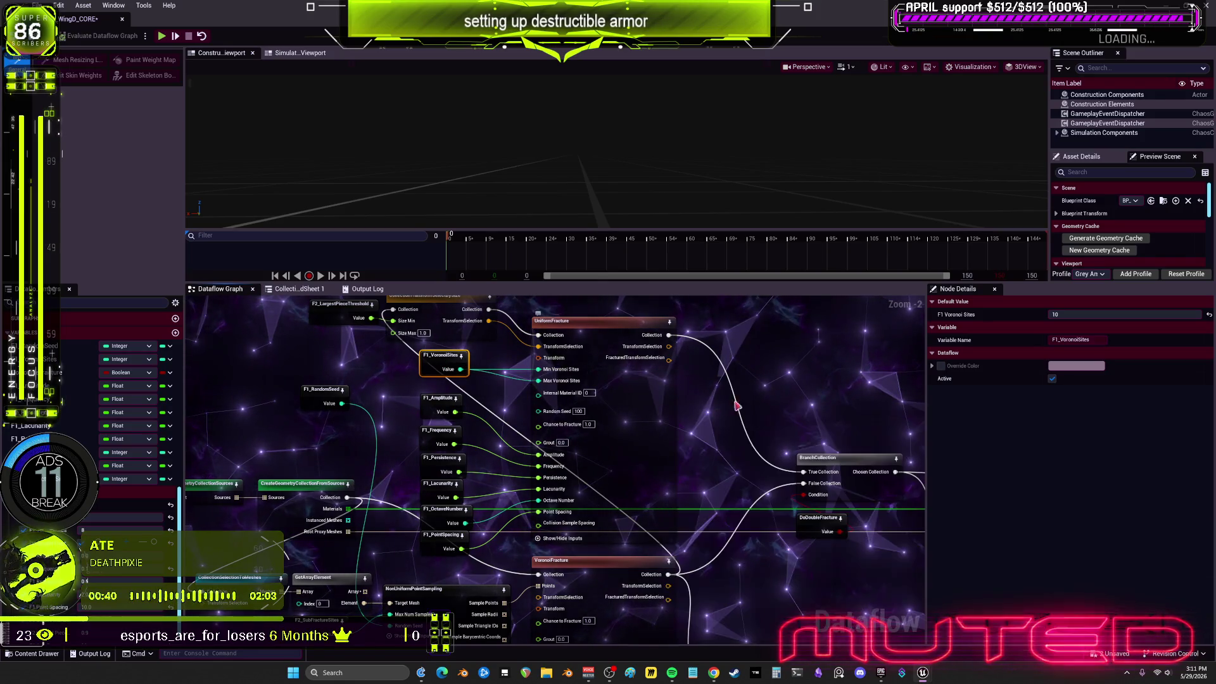
pyautogui.scroll(-1, 704, 426)
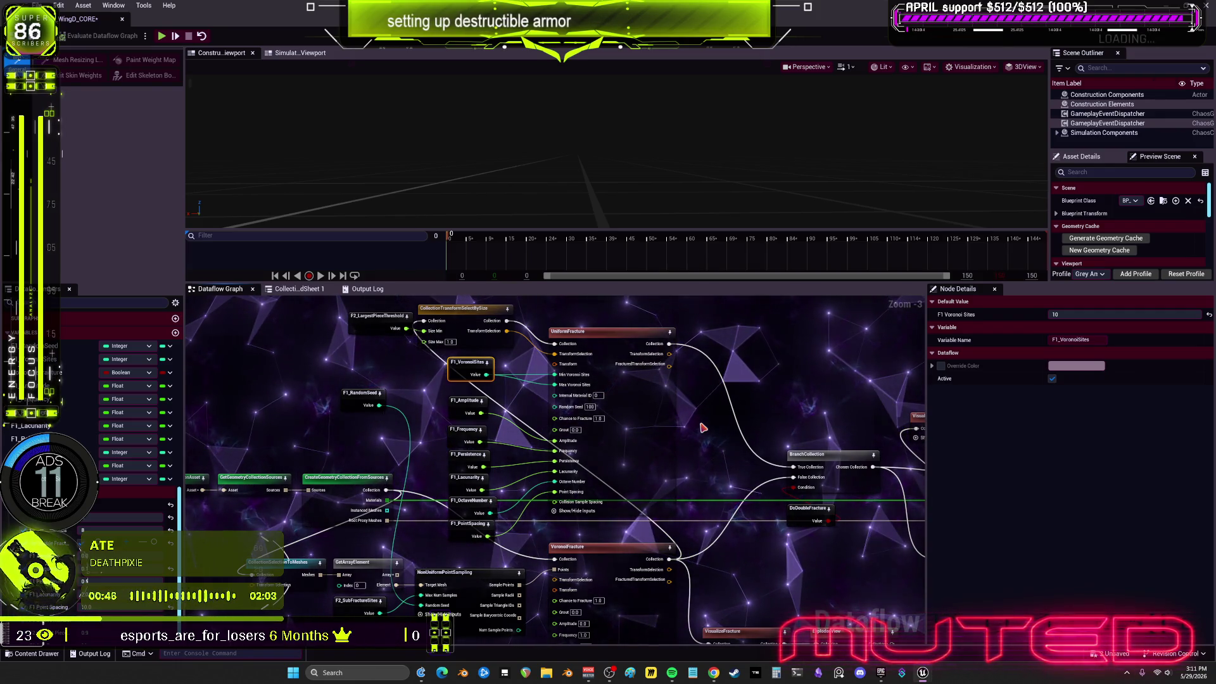
pyautogui.moveTo(716, 411); pyautogui.dragTo(685, 470)
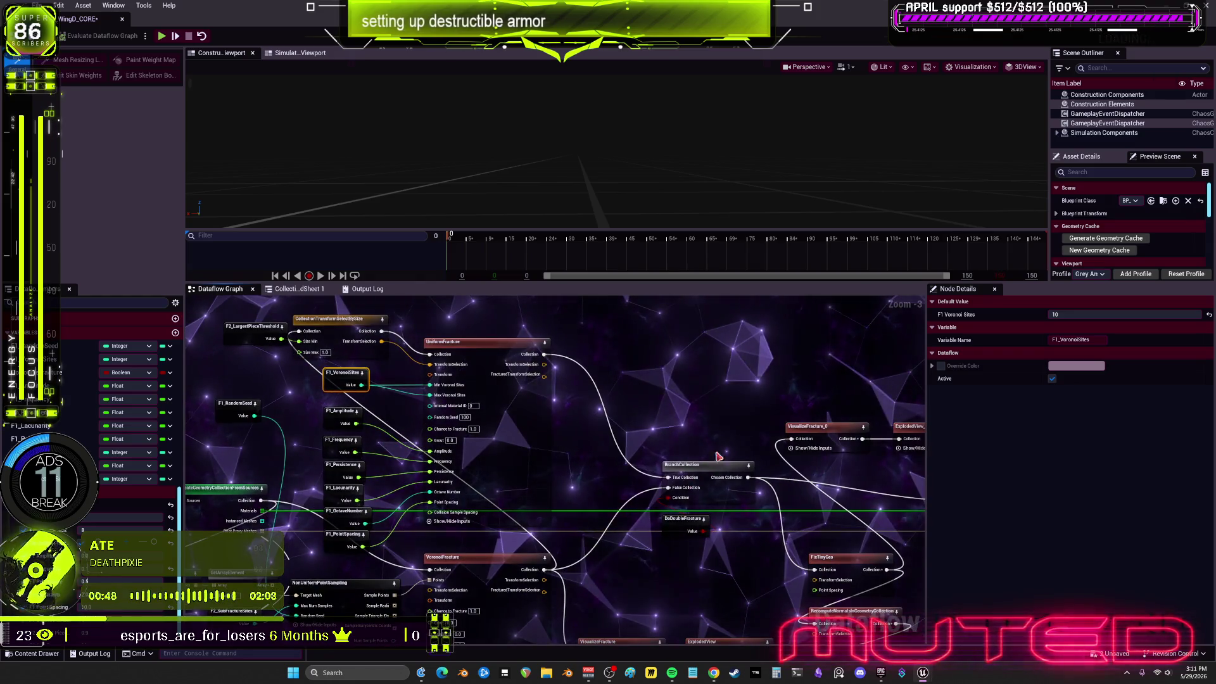
pyautogui.click(475, 388)
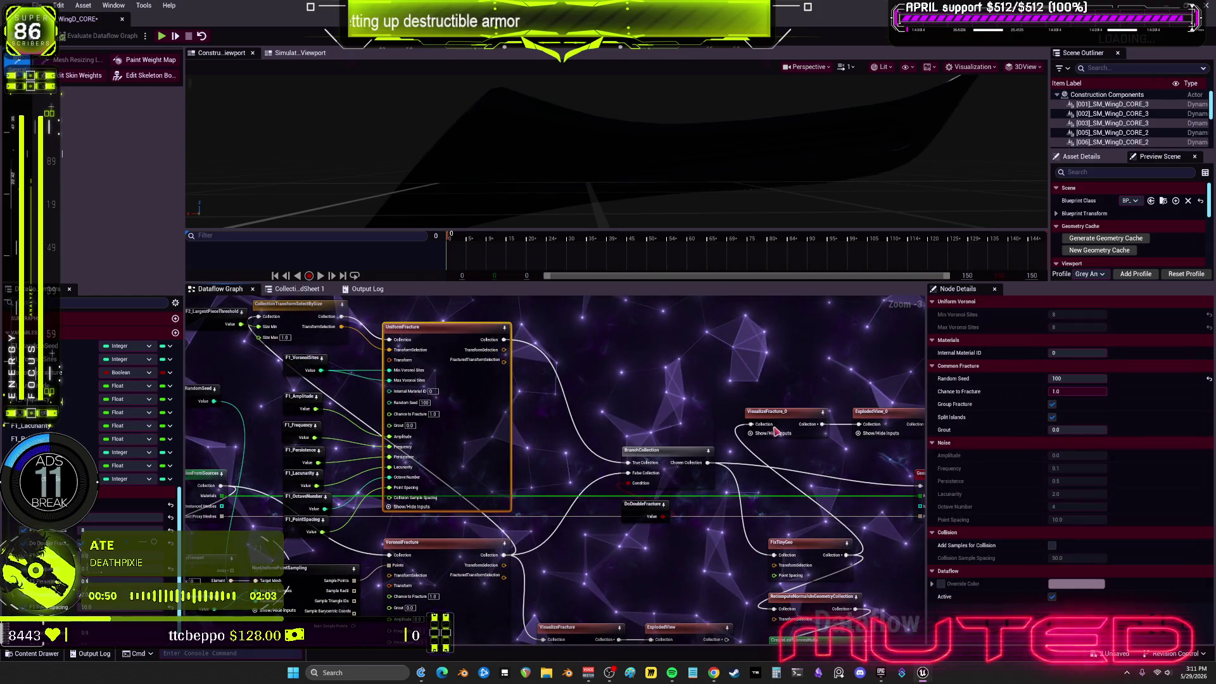
pyautogui.click(883, 412)
# Re-drag the wire into the terminal's Materials pin to clear the type mismatch and preview the exploded fracture
pyautogui.moveTo(804, 543)
pyautogui.mouseDown()
pyautogui.moveTo(740, 533)
pyautogui.moveTo(761, 471)
pyautogui.mouseUp()
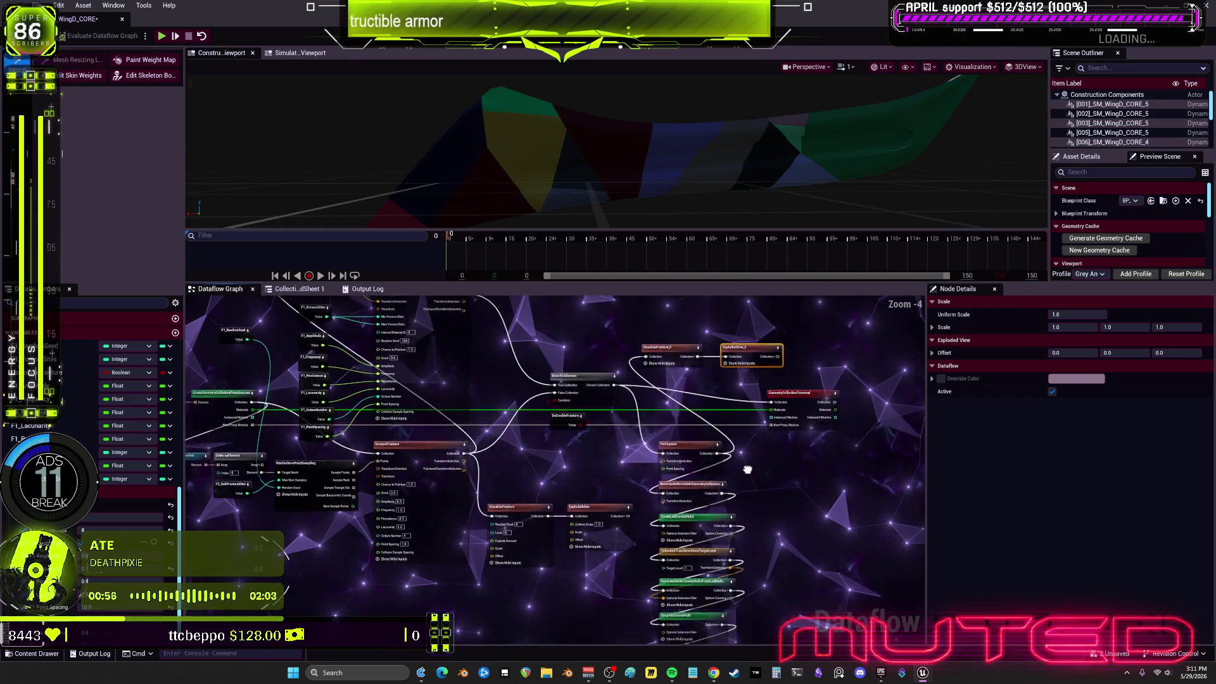
pyautogui.moveTo(752, 366); pyautogui.dragTo(753, 367)
pyautogui.scroll(2, 679, 414)
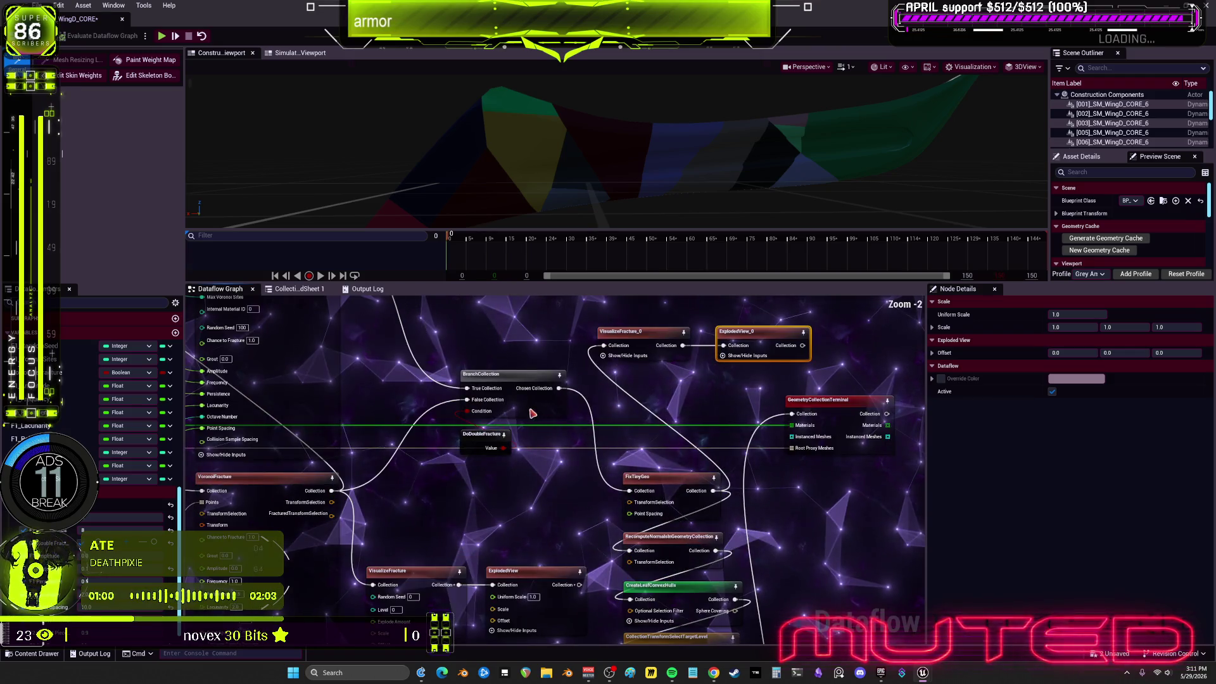
pyautogui.click(469, 444)
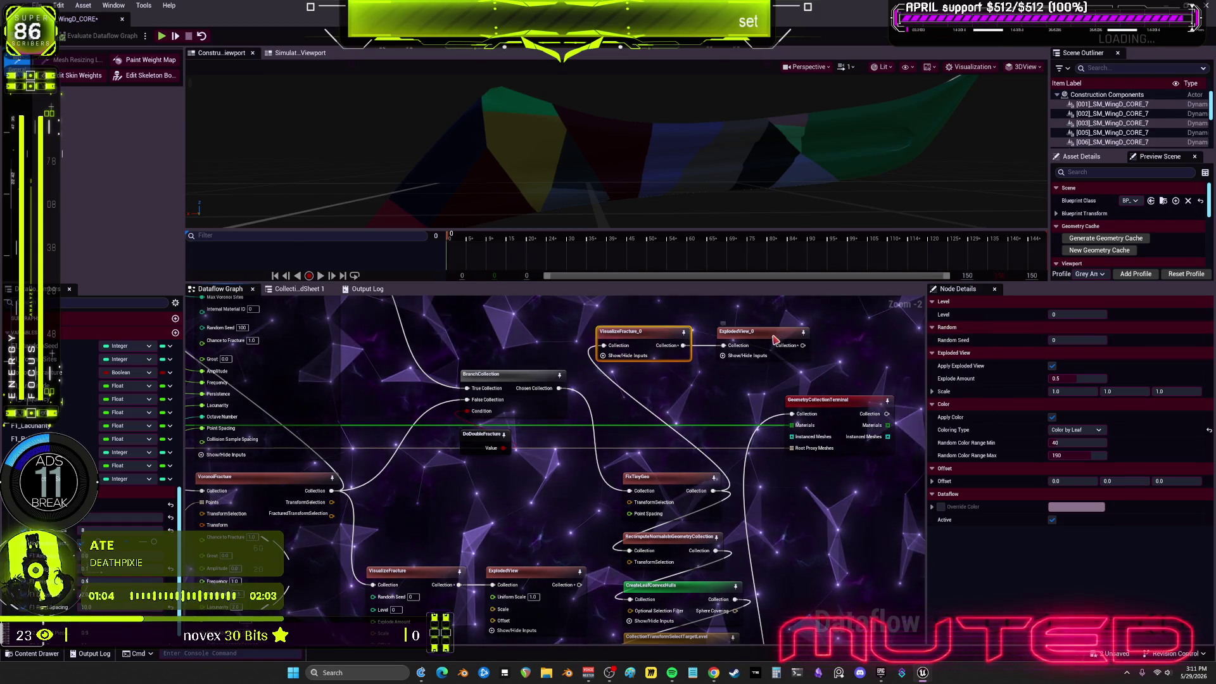
pyautogui.click(736, 335)
pyautogui.moveTo(443, 443); pyautogui.dragTo(604, 445)
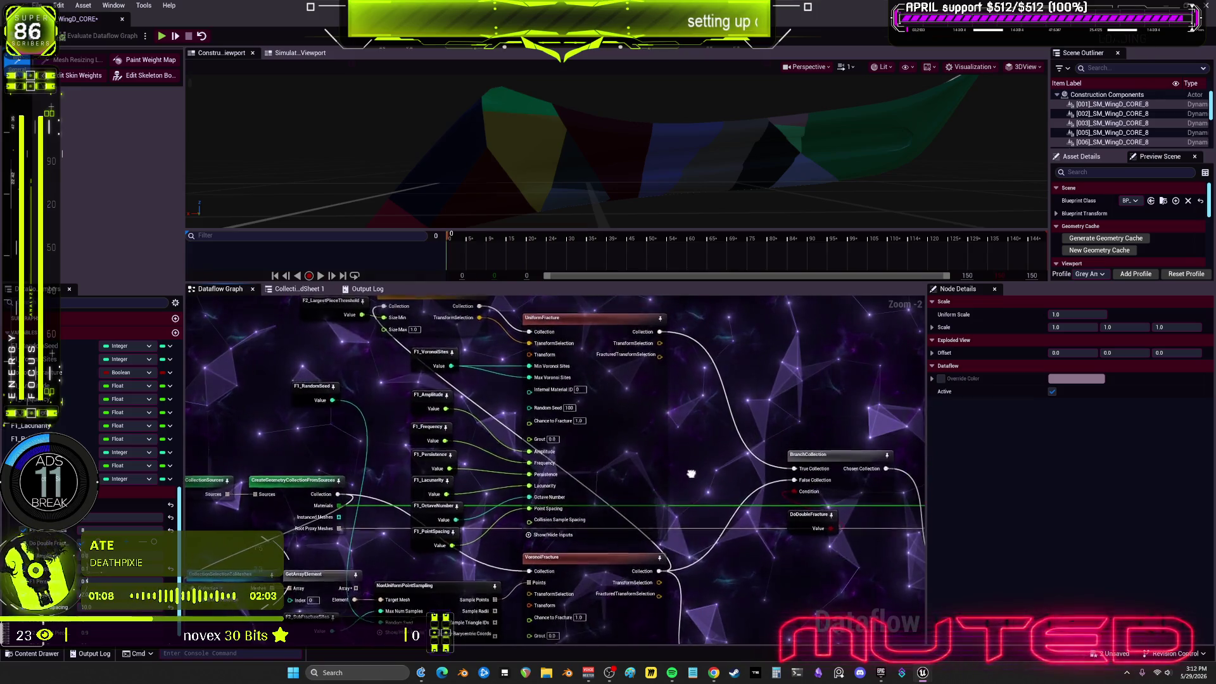
pyautogui.moveTo(692, 469); pyautogui.dragTo(625, 504)
pyautogui.click(590, 500)
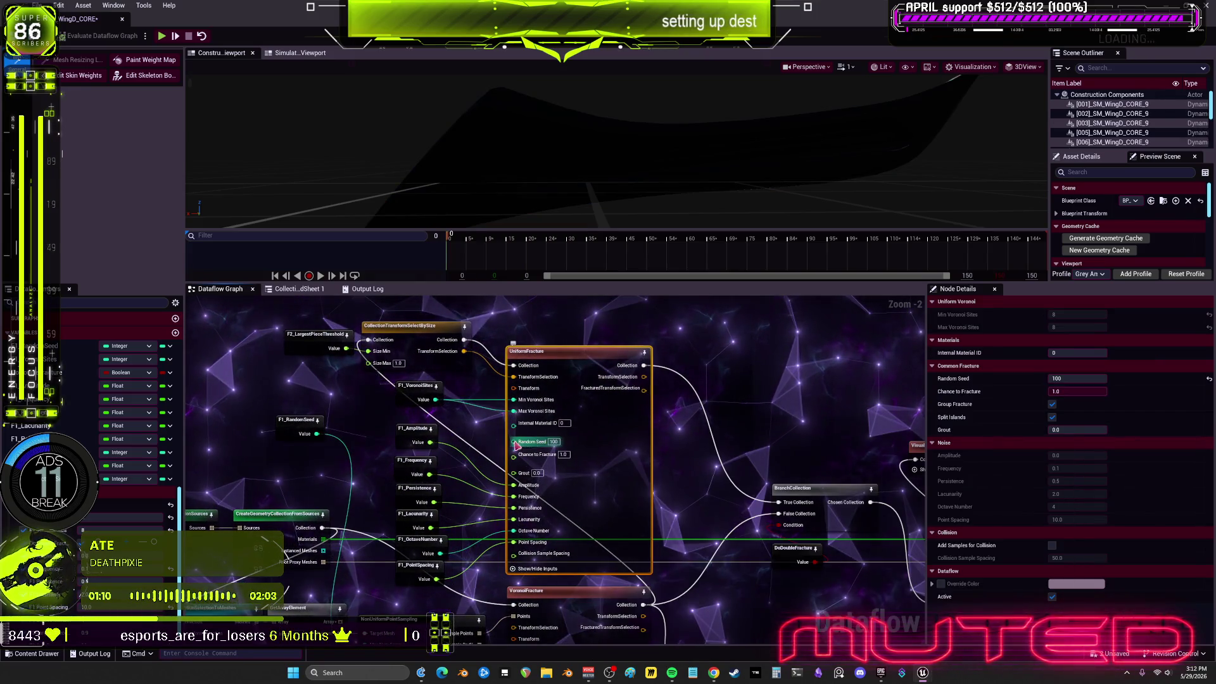
pyautogui.click(404, 391)
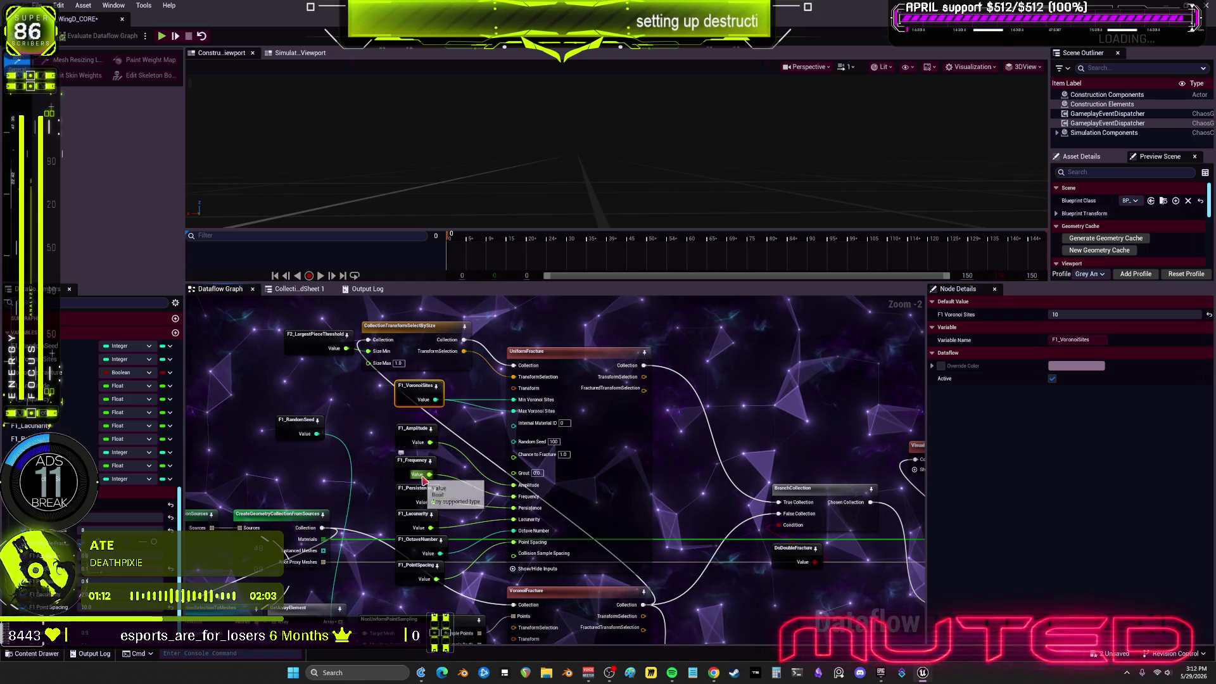
pyautogui.click(404, 468)
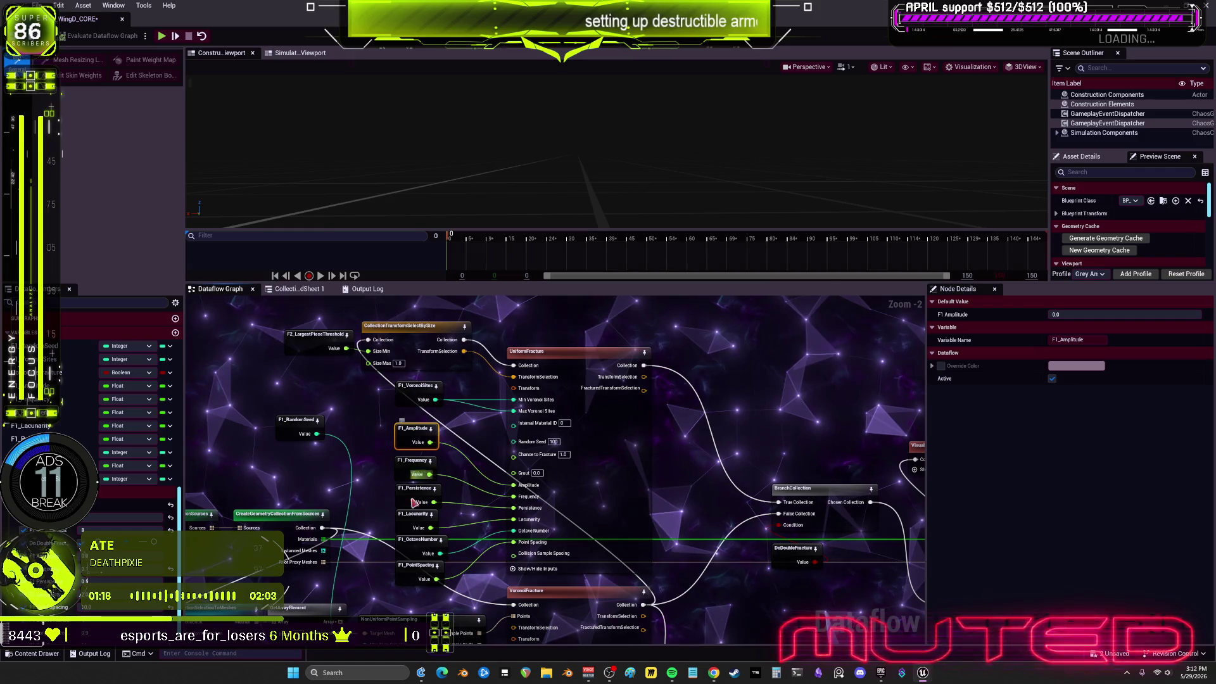
pyautogui.click(403, 522)
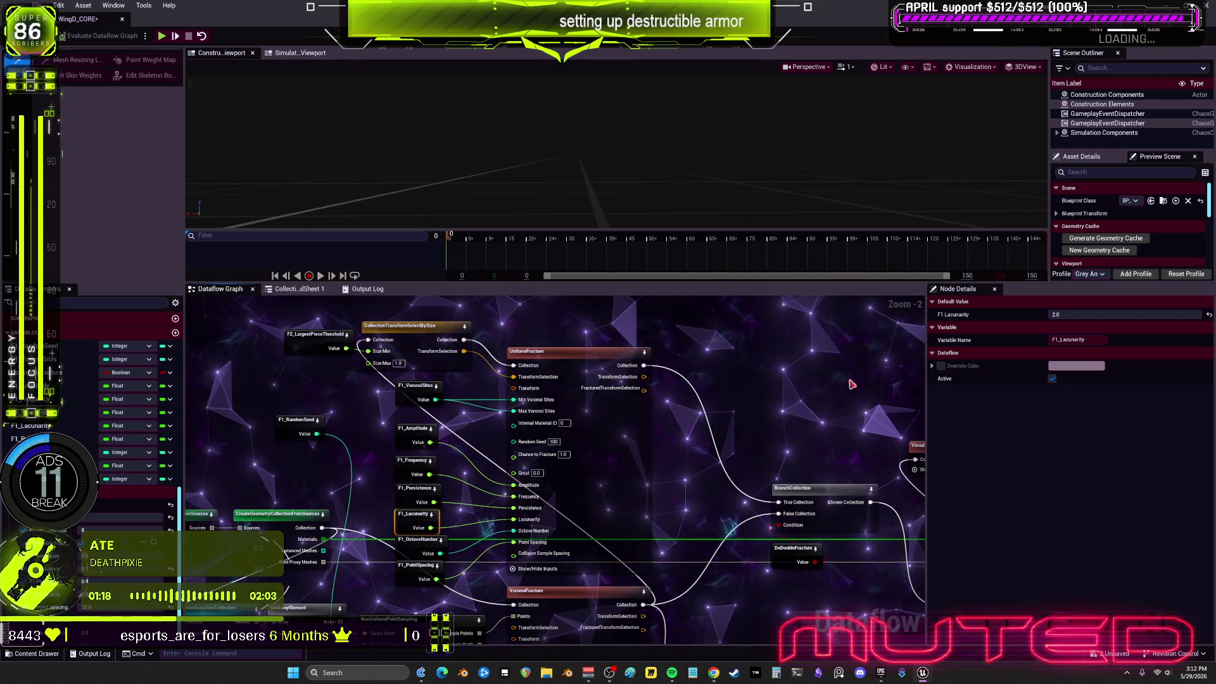
pyautogui.moveTo(852, 384); pyautogui.dragTo(684, 371)
pyautogui.click(802, 433)
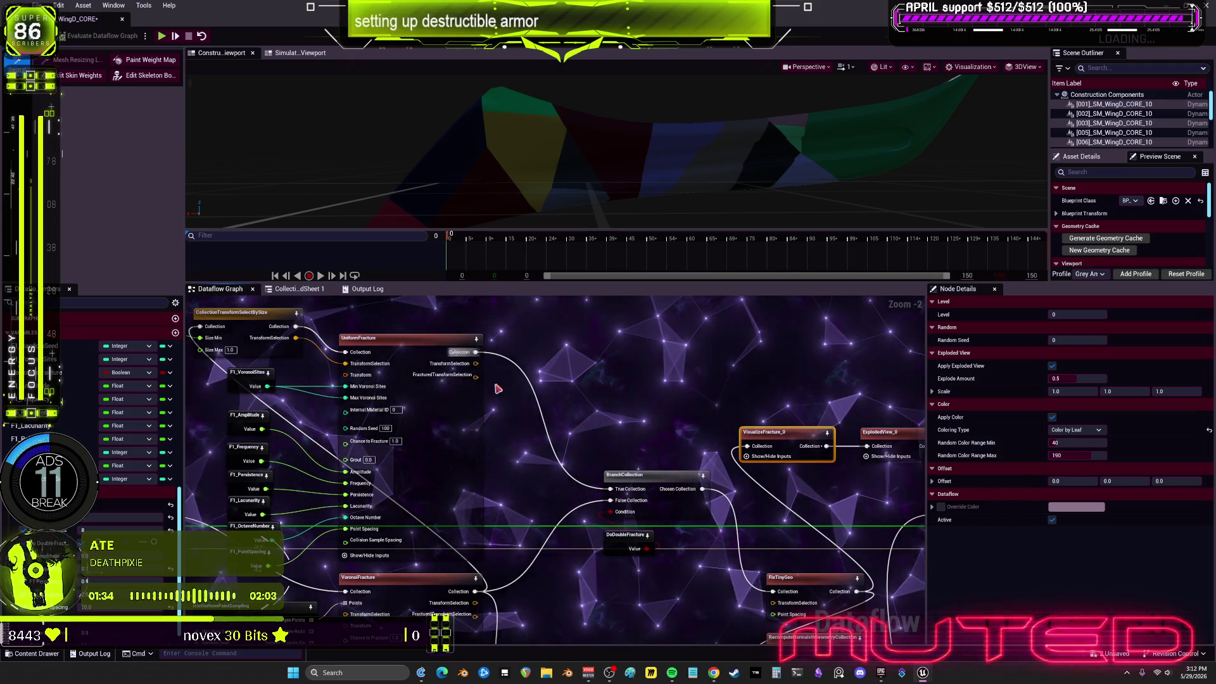
# Set the Preview Scene profile to Epic Headquarters, then switch to the Epic Games Launcher
pyautogui.scroll(-6, 602, 437)
pyautogui.scroll(4, 589, 447)
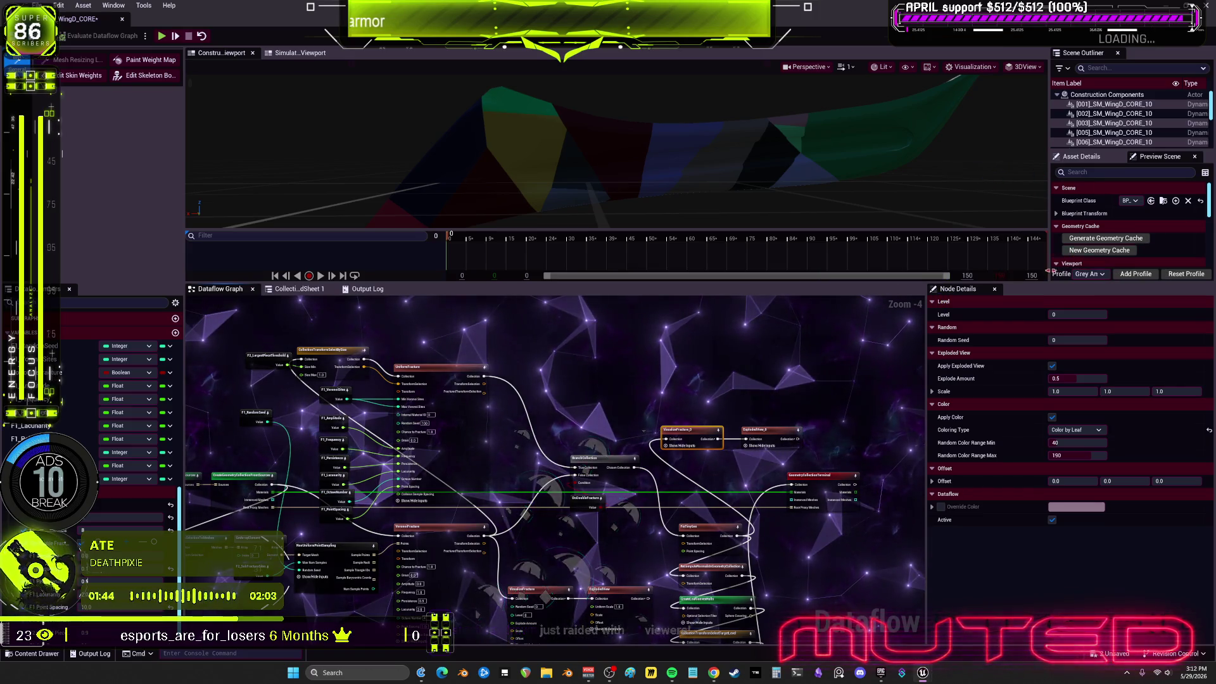
pyautogui.click(1089, 273)
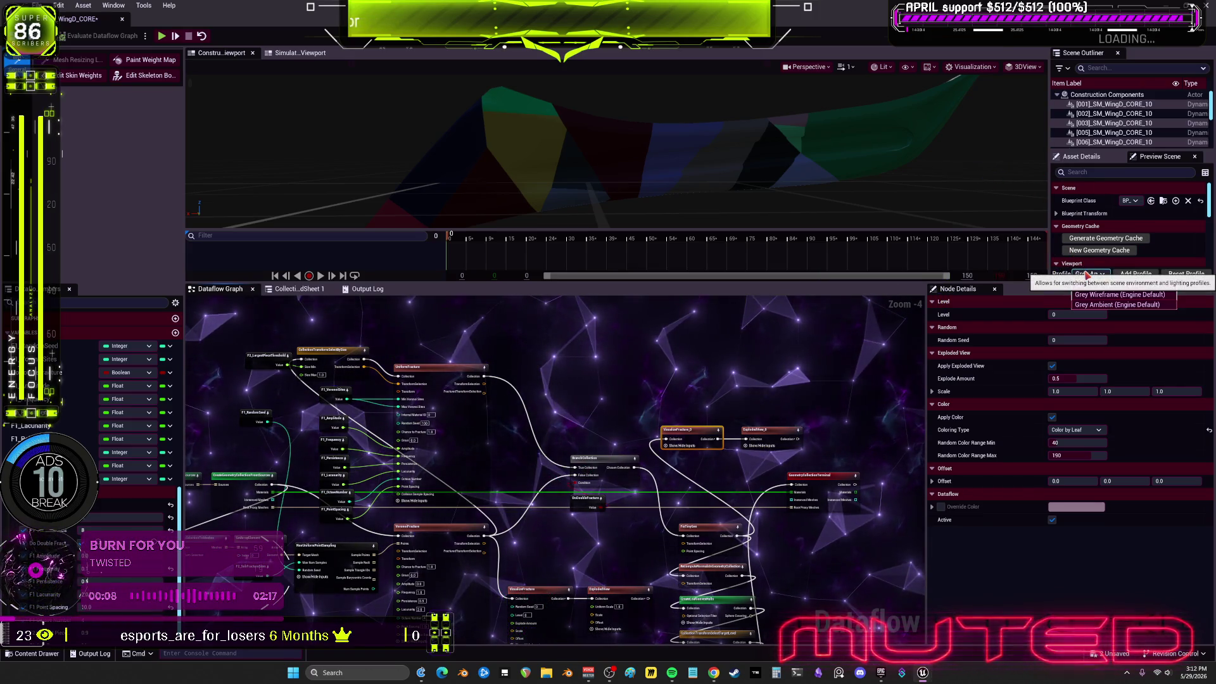
pyautogui.click(1130, 284)
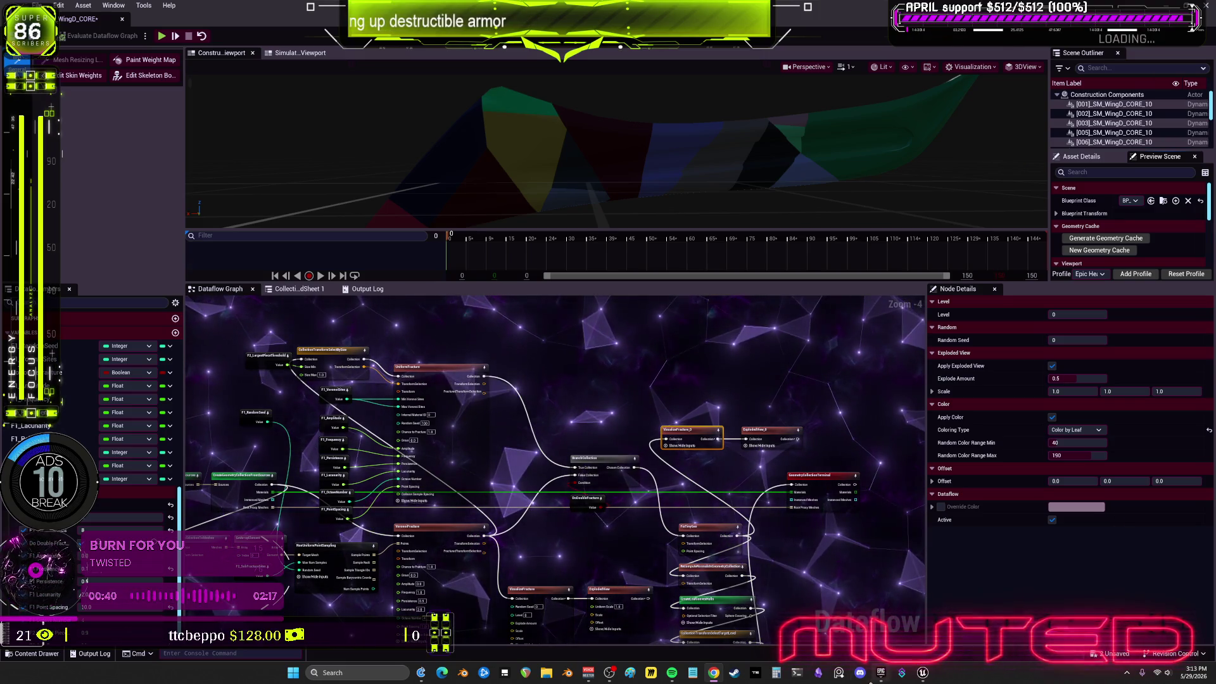
pyautogui.click(880, 673)
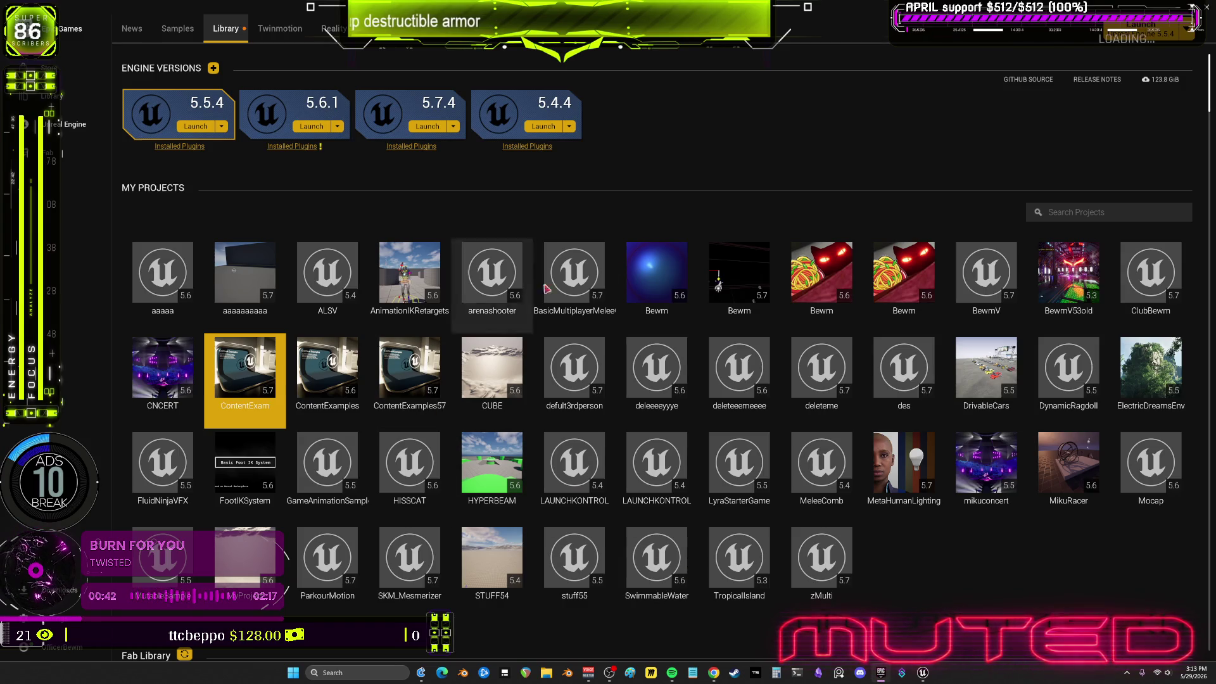
# Select a project tile under My Projects in the Library
pyautogui.click(259, 282)
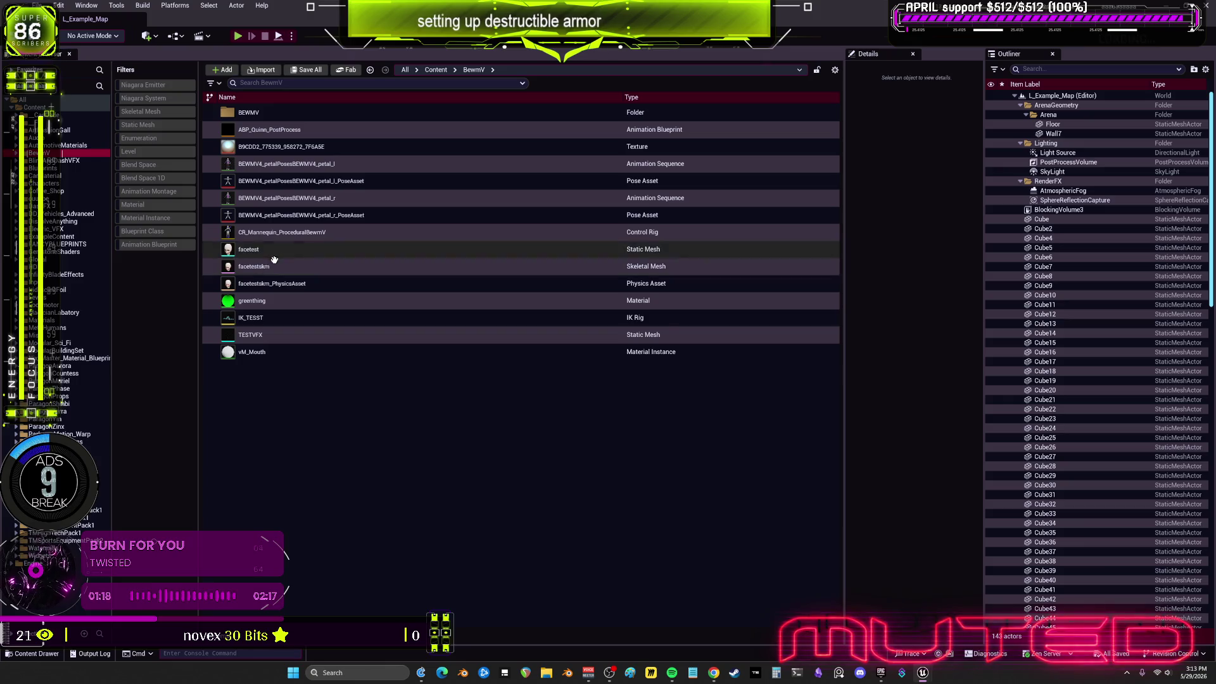
# Open BP_BEWMV from the BEWMV folder and widen its viewport to show the winged character
pyautogui.click(366, 460)
pyautogui.doubleClick(248, 113)
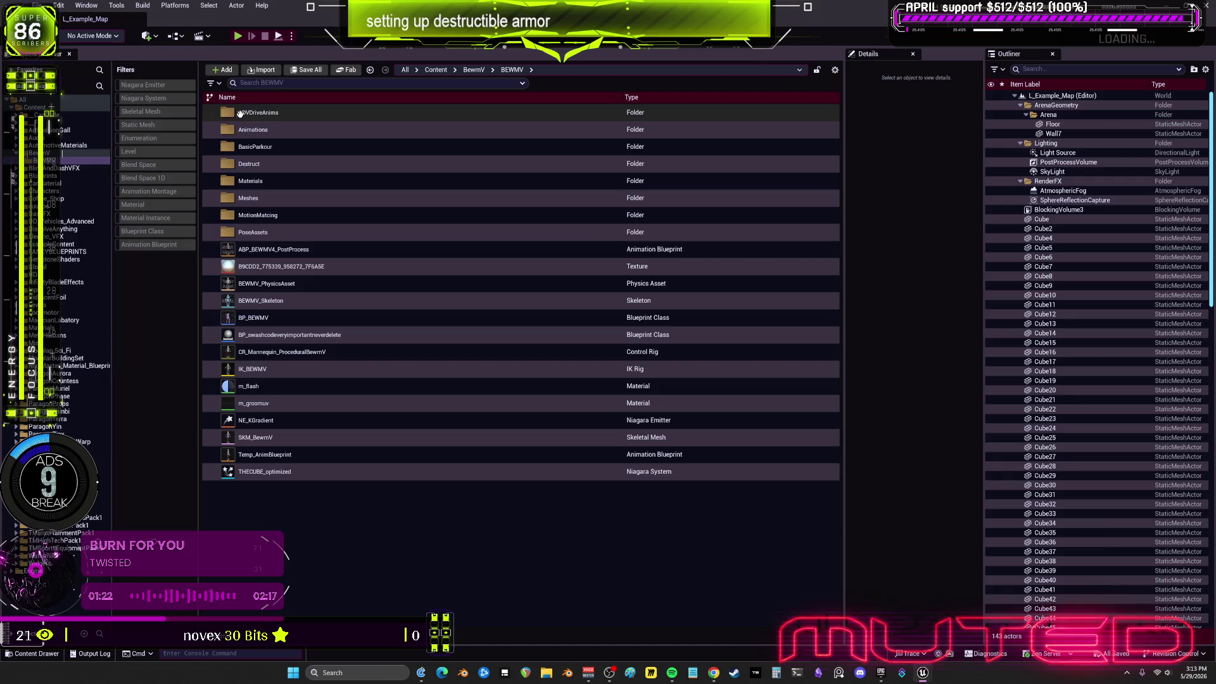
pyautogui.click(276, 317)
pyautogui.doubleClick(276, 317)
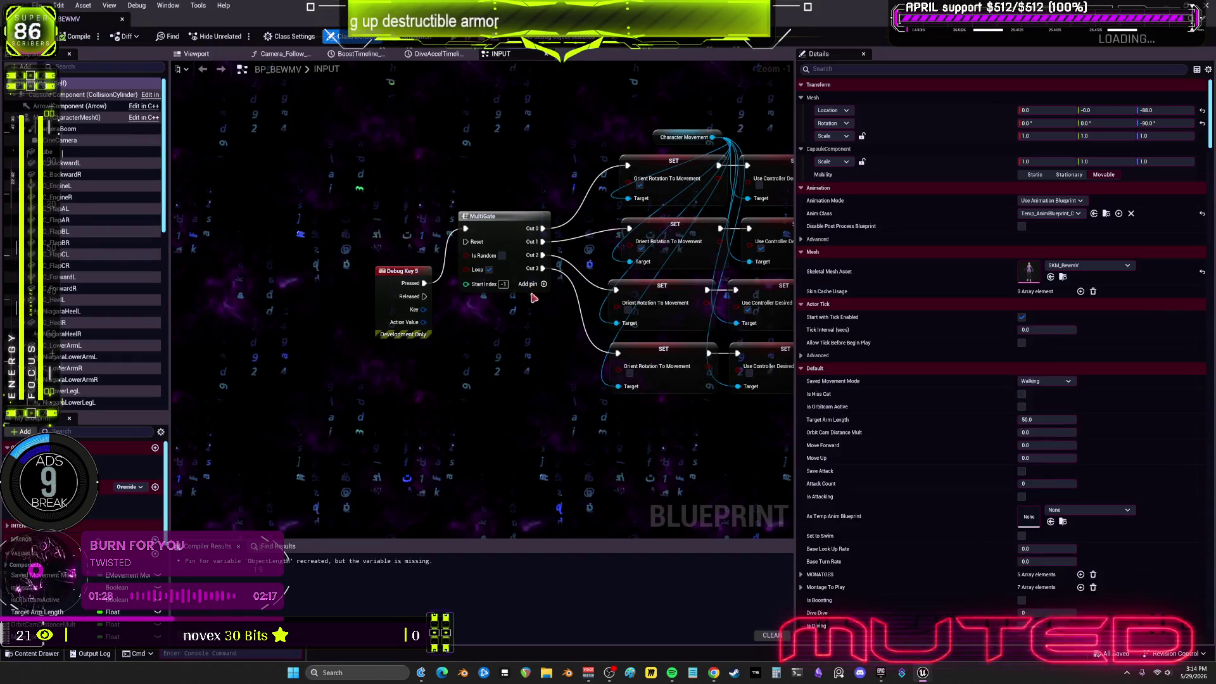
pyautogui.click(196, 54)
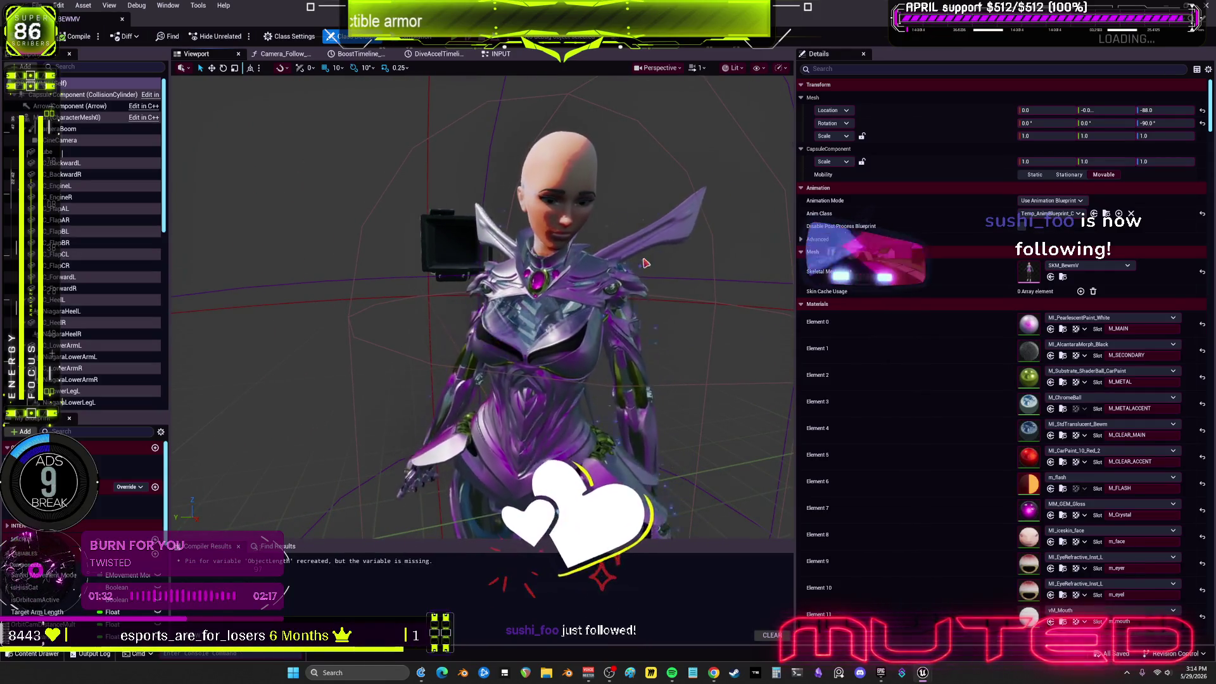
pyautogui.moveTo(798, 304); pyautogui.dragTo(1163, 305)
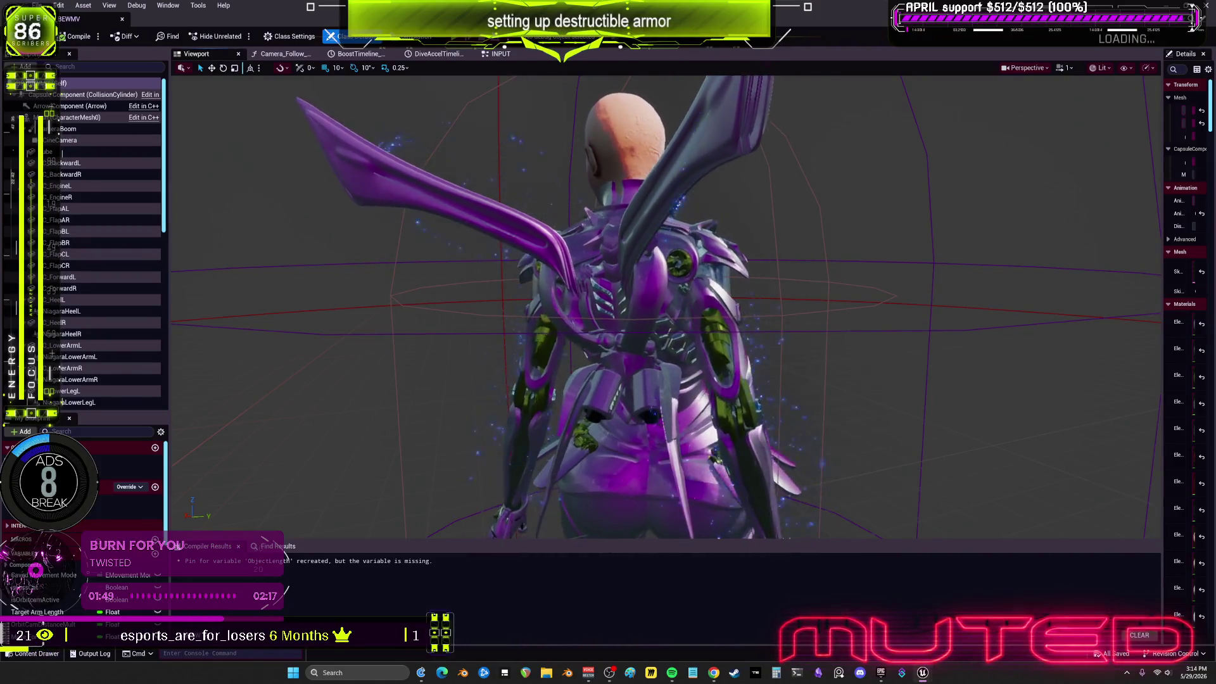
# Close the BP_BEWMV character Blueprint editor tab
pyautogui.click(123, 22)
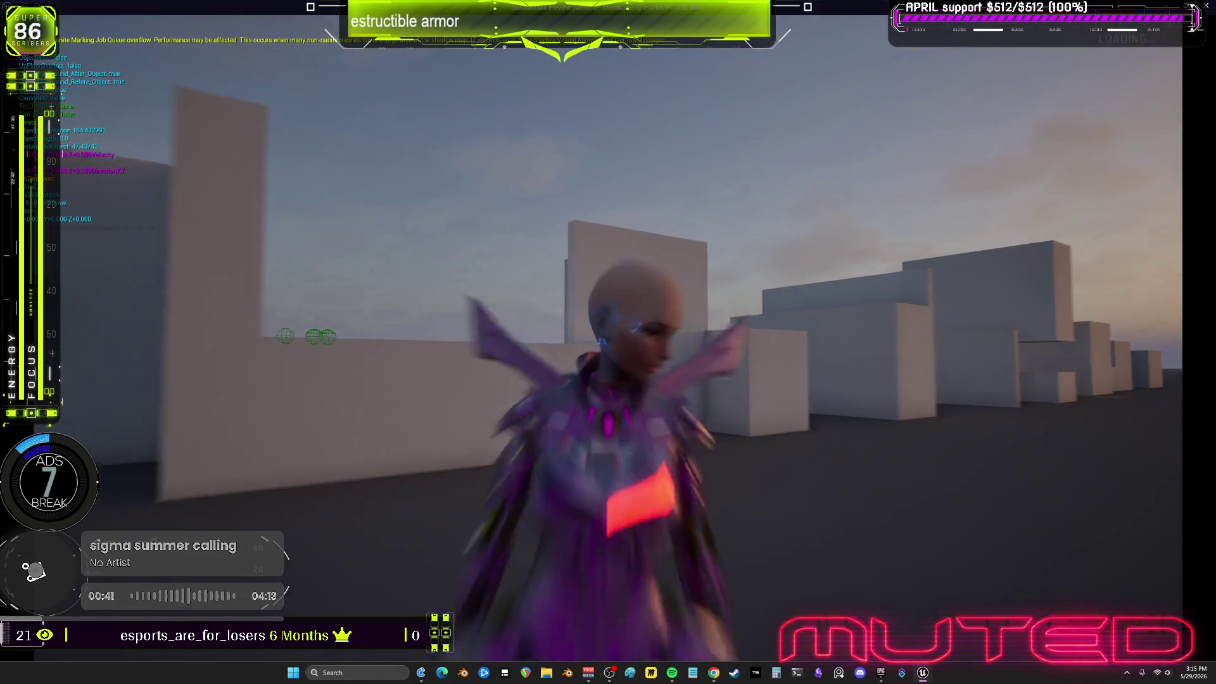
# Stop the play session, minimize Unreal and launch Blender from the Steam library
pyautogui.press('Escape')
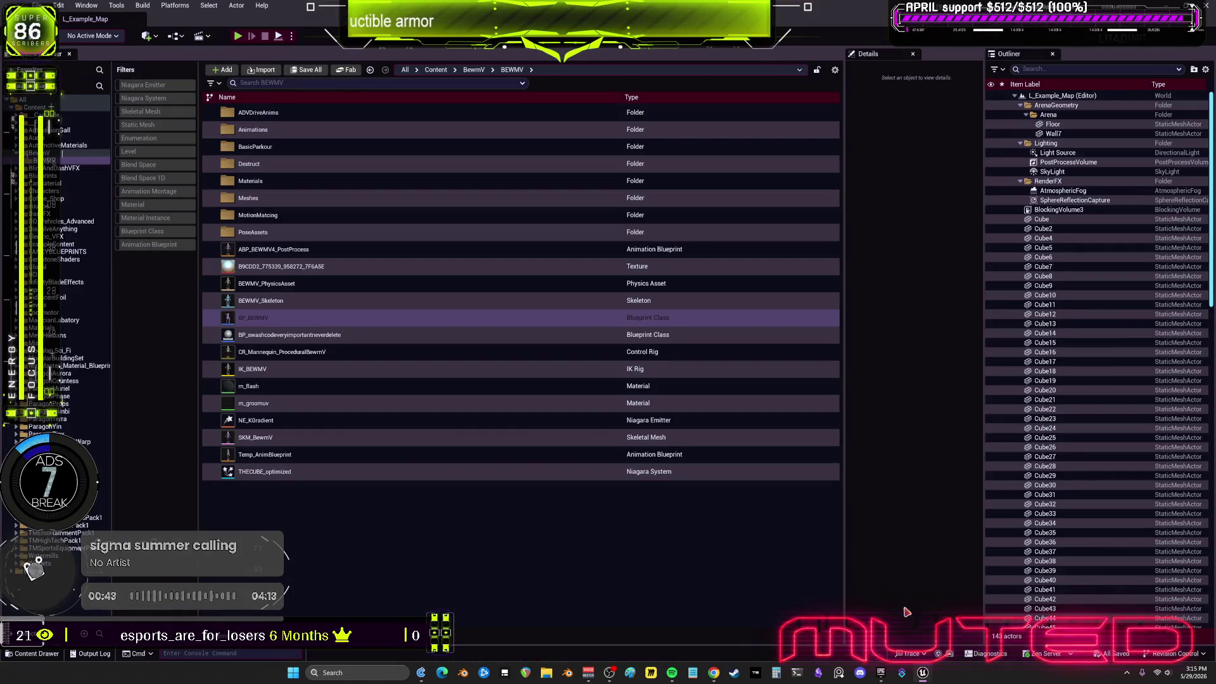
pyautogui.click(1209, 8)
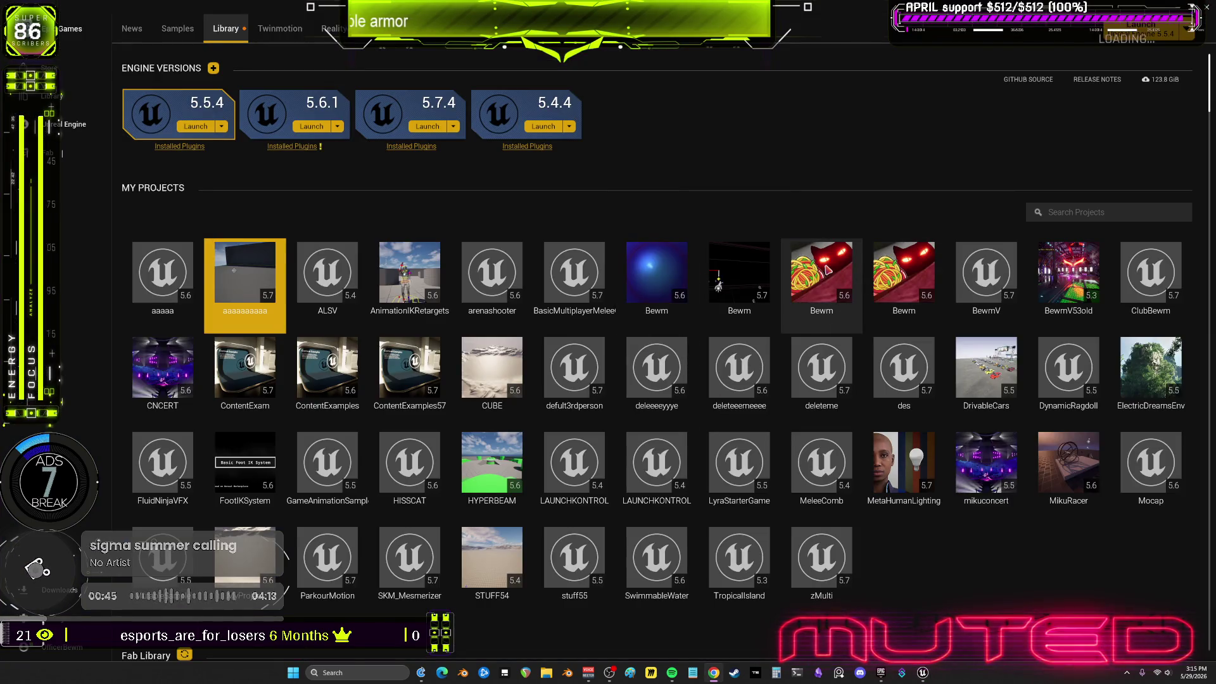
pyautogui.click(735, 673)
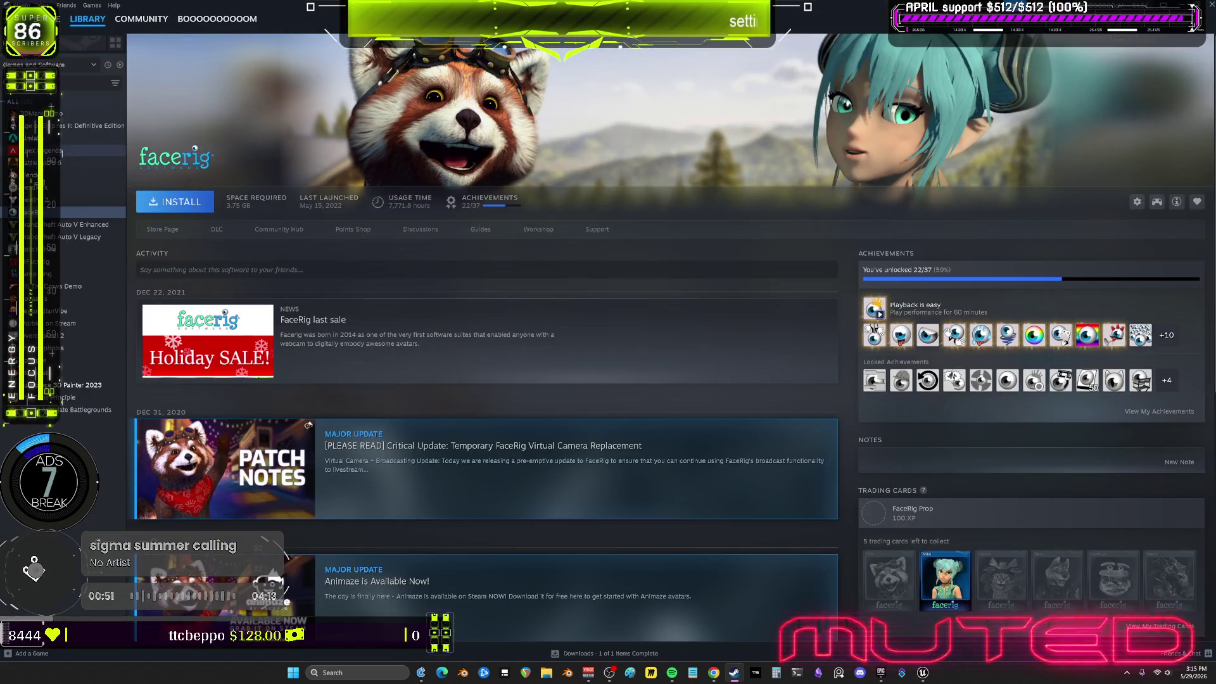
pyautogui.doubleClick(70, 174)
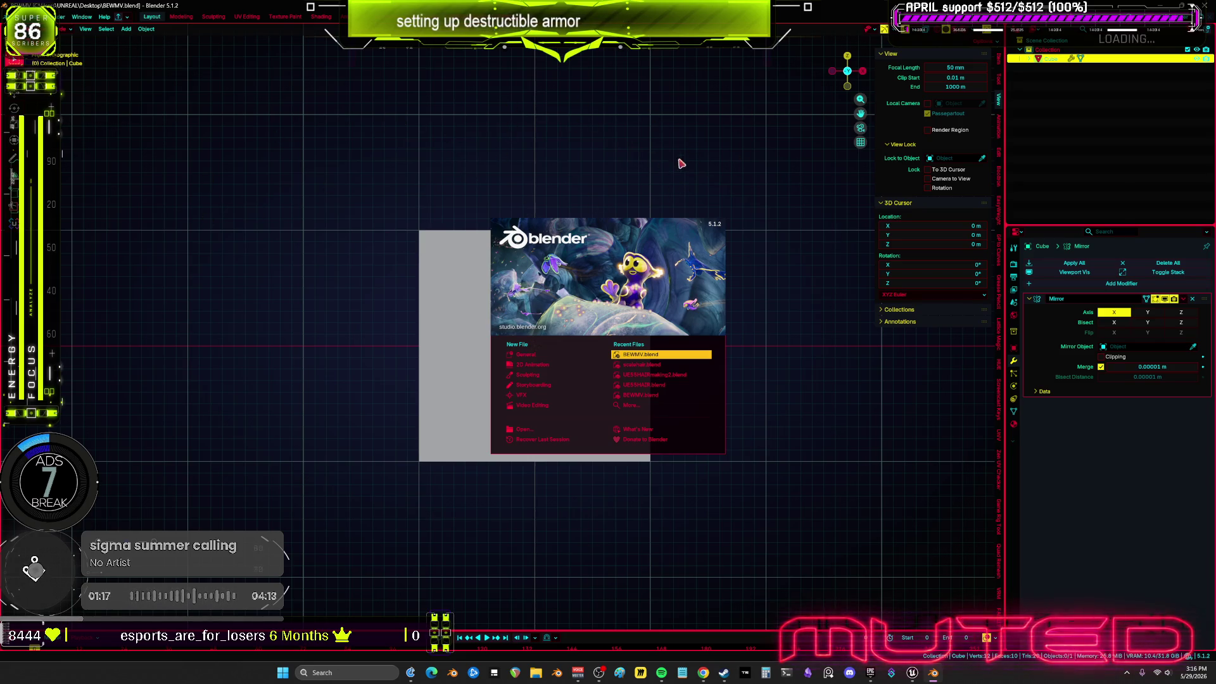
# Bring the BEWMV.blend Blender window forward and toggle between solid and wireframe shading
pyautogui.click(724, 675)
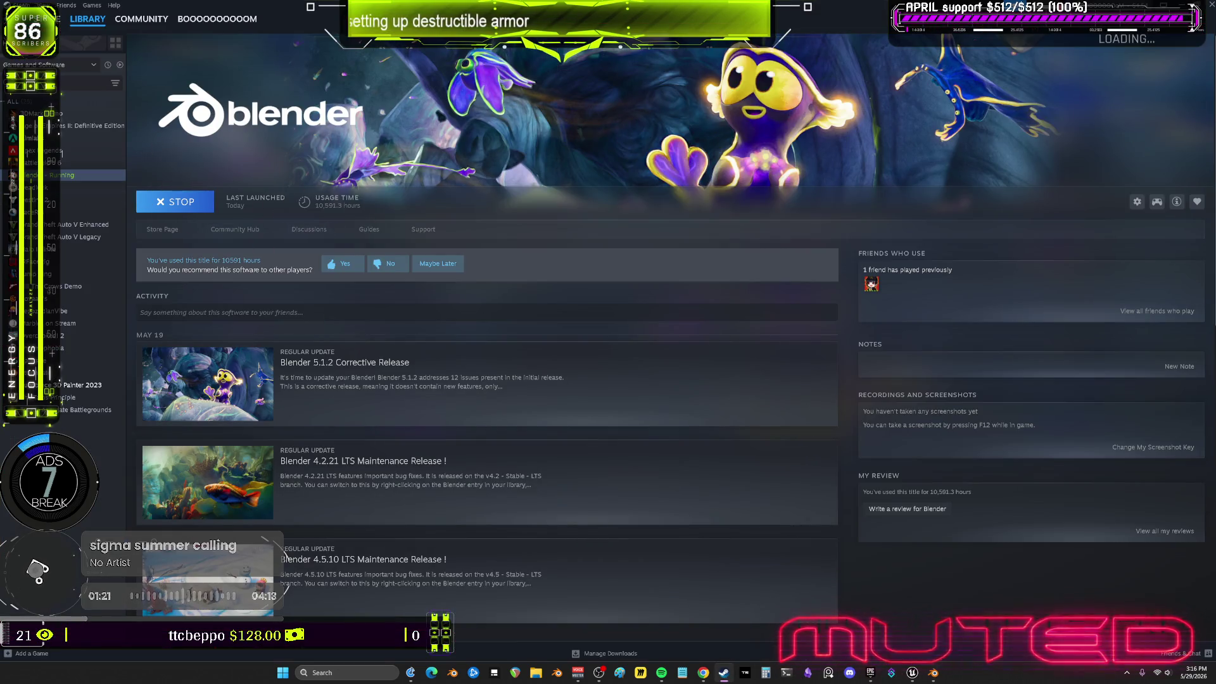
pyautogui.click(934, 678)
pyautogui.hotkey('shift', 'alt', 'z')
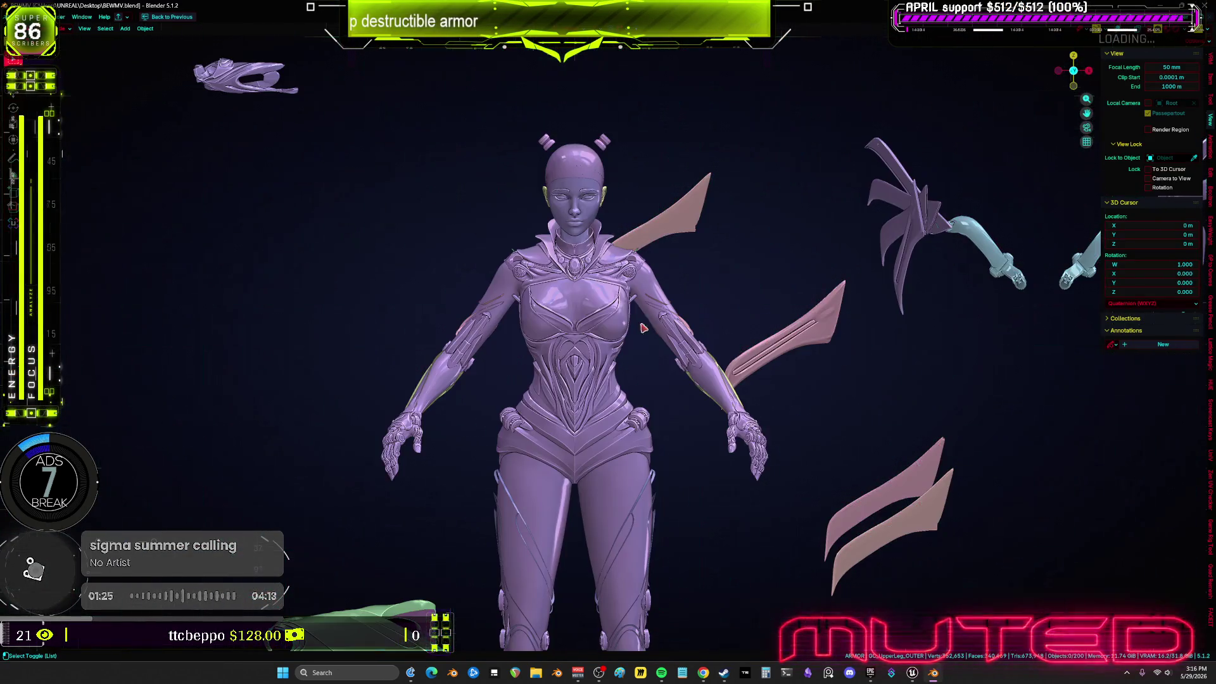
pyautogui.hotkey('shift', 'alt', 'z')
pyautogui.scroll(-8, 608, 380)
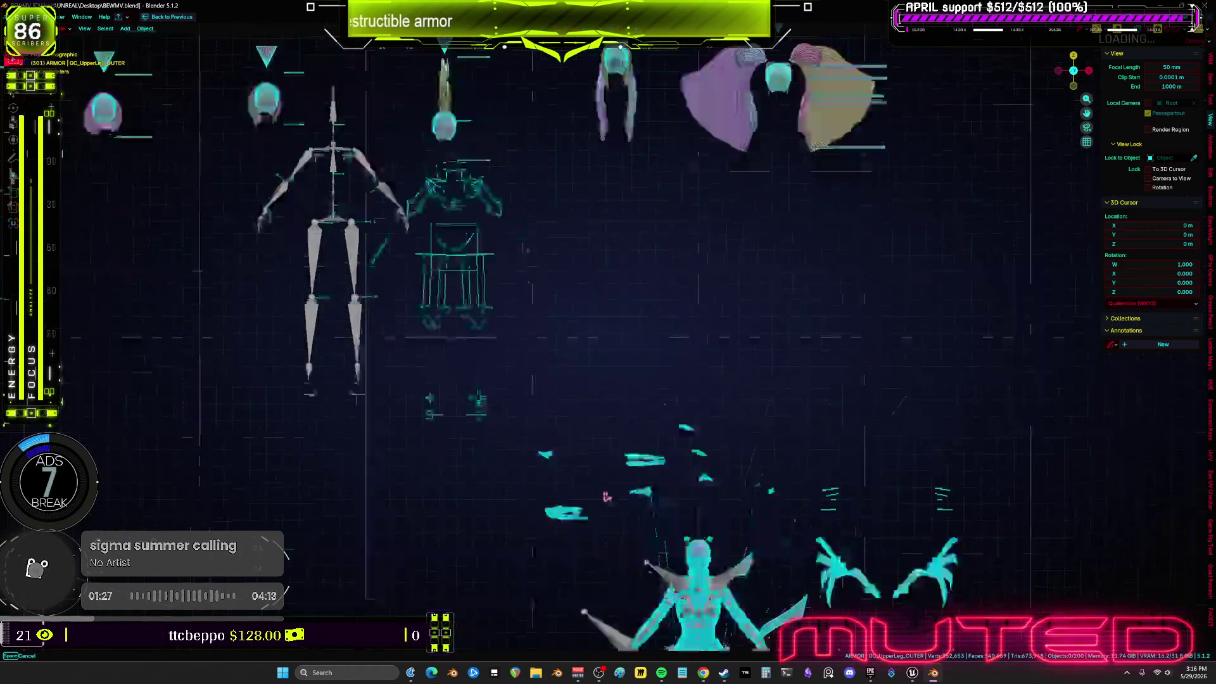
pyautogui.moveTo(637, 464)
pyautogui.mouseDown()
pyautogui.moveTo(842, 331)
pyautogui.moveTo(584, 329)
pyautogui.moveTo(692, 325)
pyautogui.moveTo(710, 445)
pyautogui.moveTo(620, 397)
pyautogui.moveTo(784, 482)
pyautogui.mouseUp()
# Select the character's Body mesh and frame it in wireframe view
pyautogui.hotkey('shift', 'alt', 'z')
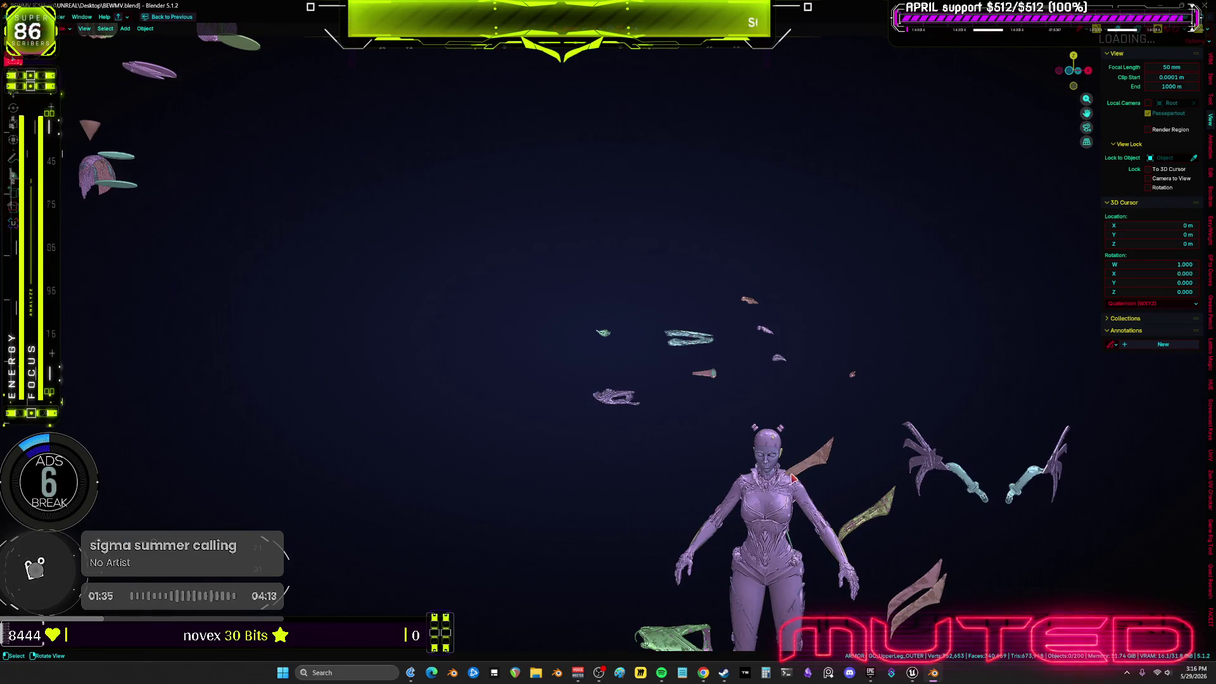
pyautogui.click(793, 479)
pyautogui.press('KP_Decimal')
pyautogui.hotkey('shift', 'z')
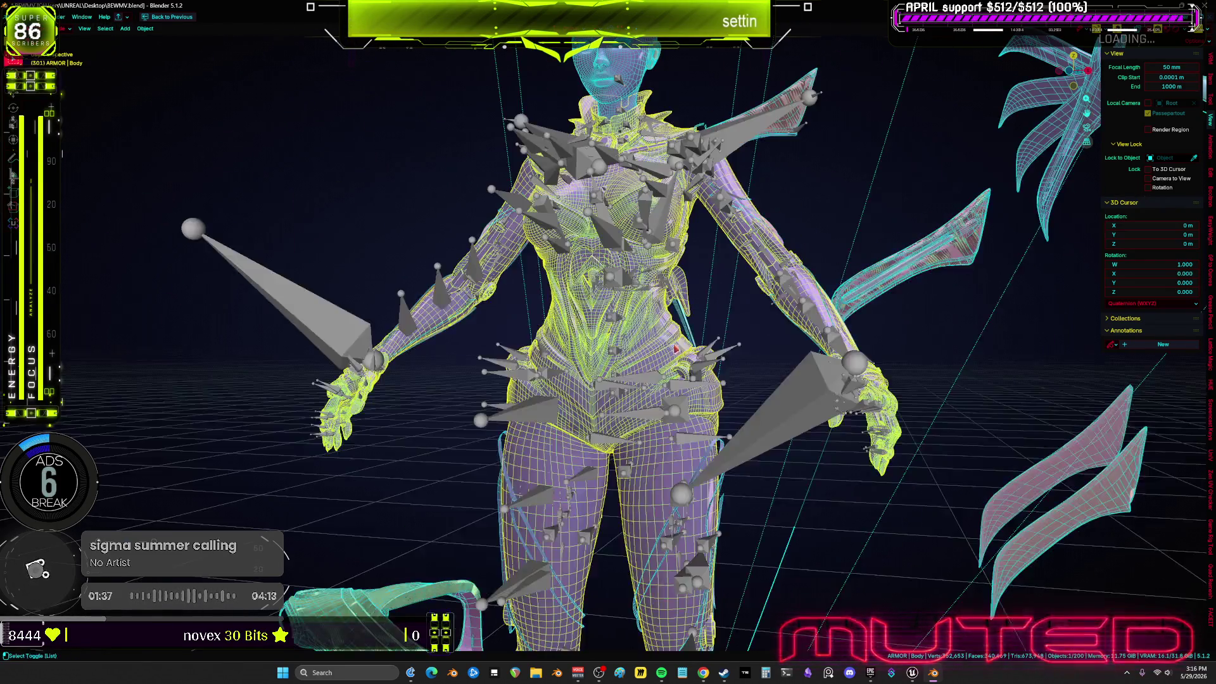
pyautogui.moveTo(576, 255)
pyautogui.mouseDown()
pyautogui.moveTo(700, 419)
pyautogui.moveTo(716, 308)
pyautogui.mouseUp()
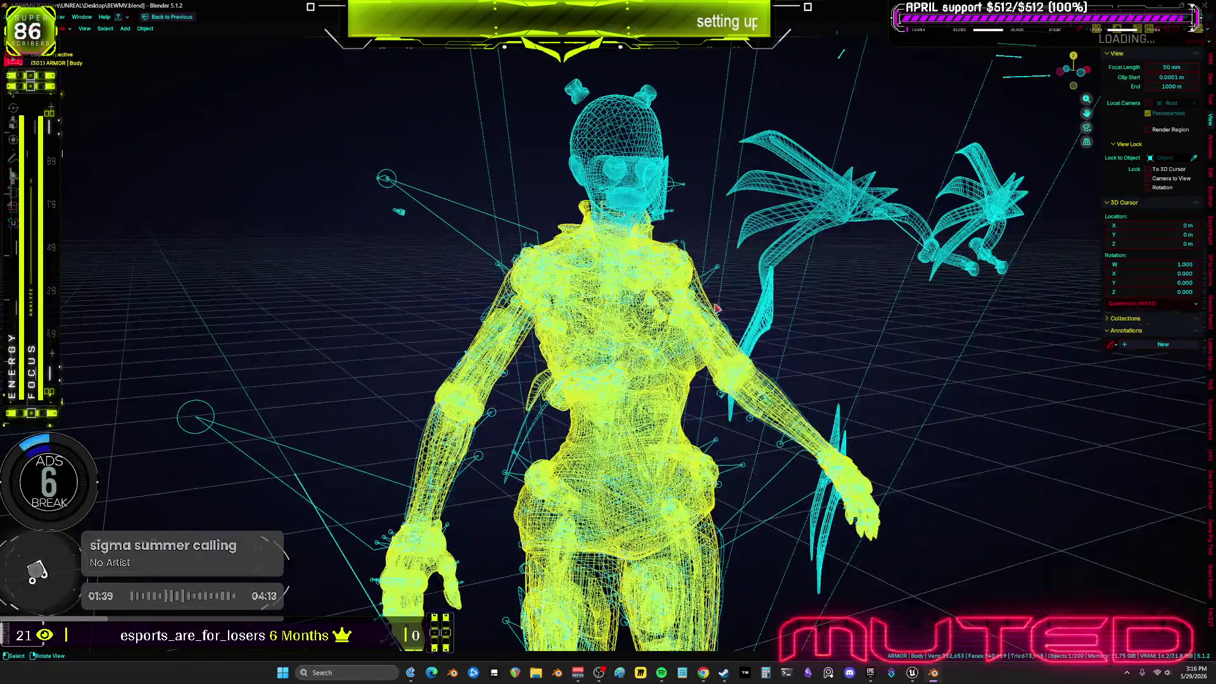
# Isolate the Root armature in local view from the front and orbit around its bones
pyautogui.click(719, 288)
pyautogui.press('KP_1')
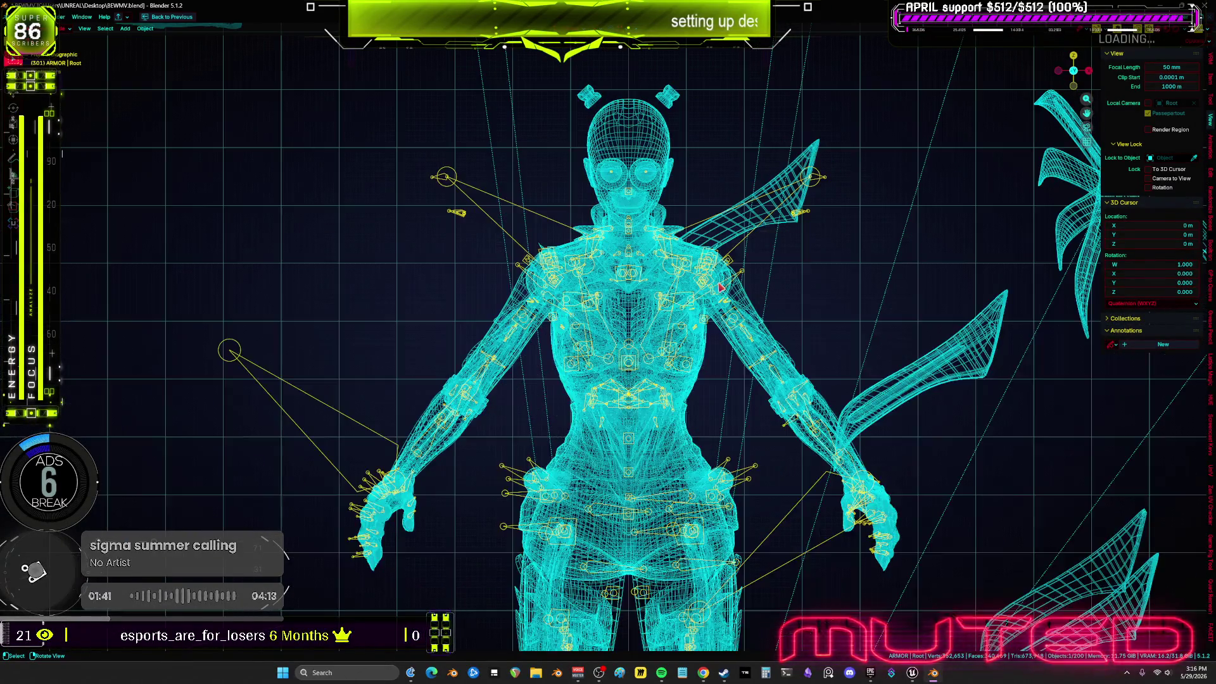
pyautogui.press('KP_Divide')
pyautogui.scroll(5, 692, 348)
pyautogui.moveTo(681, 340)
pyautogui.mouseDown()
pyautogui.moveTo(616, 352)
pyautogui.moveTo(823, 347)
pyautogui.moveTo(733, 429)
pyautogui.moveTo(925, 420)
pyautogui.moveTo(11, 424)
pyautogui.moveTo(298, 590)
pyautogui.mouseUp()
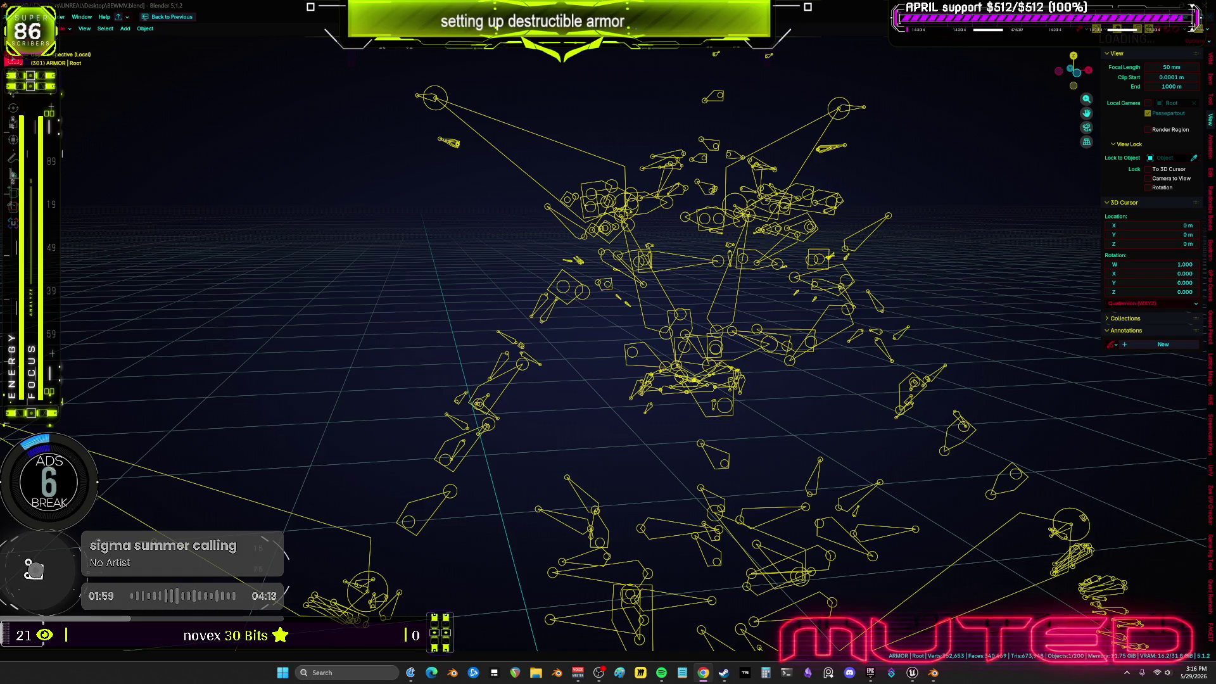
pyautogui.moveTo(1067, 436); pyautogui.dragTo(676, 374)
pyautogui.press('KP_Divide')
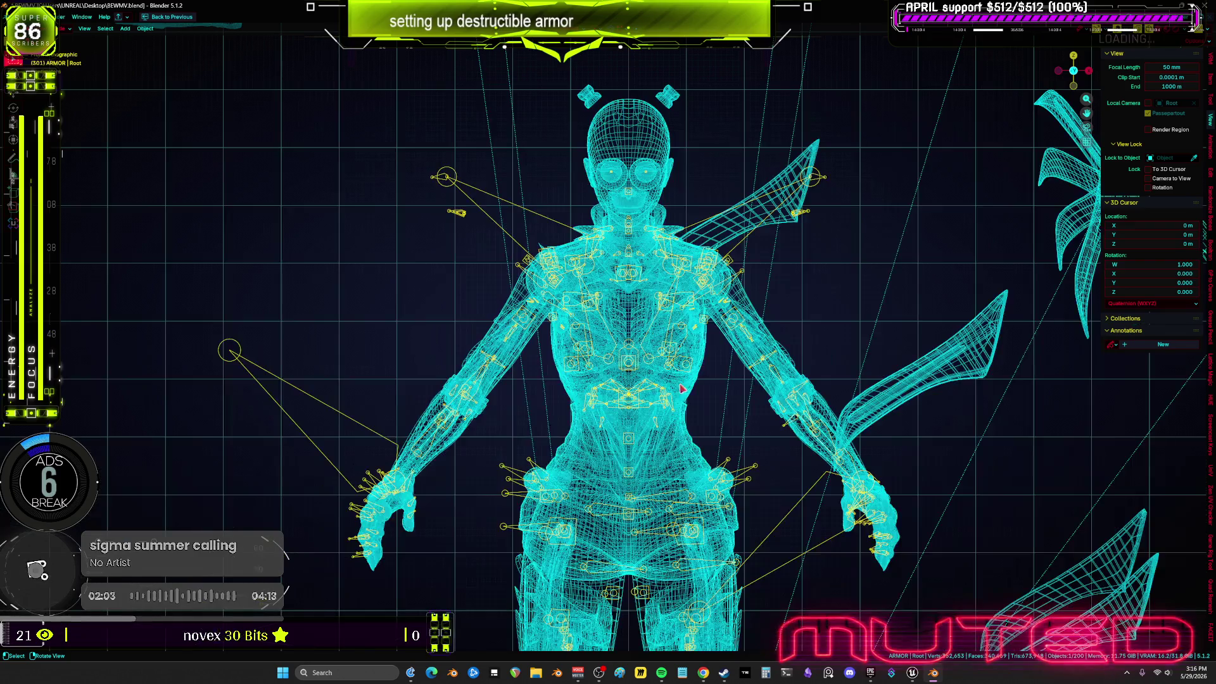
pyautogui.scroll(-3, 865, 291)
# Box-select the two curved armor pieces beside the character and recentre on them
pyautogui.moveTo(865, 291)
pyautogui.mouseDown()
pyautogui.moveTo(497, 309)
pyautogui.moveTo(585, 394)
pyautogui.moveTo(666, 361)
pyautogui.mouseUp()
pyautogui.moveTo(476, 369)
pyautogui.mouseDown()
pyautogui.moveTo(497, 396)
pyautogui.moveTo(682, 308)
pyautogui.mouseUp()
pyautogui.moveTo(654, 261); pyautogui.dragTo(1136, 445)
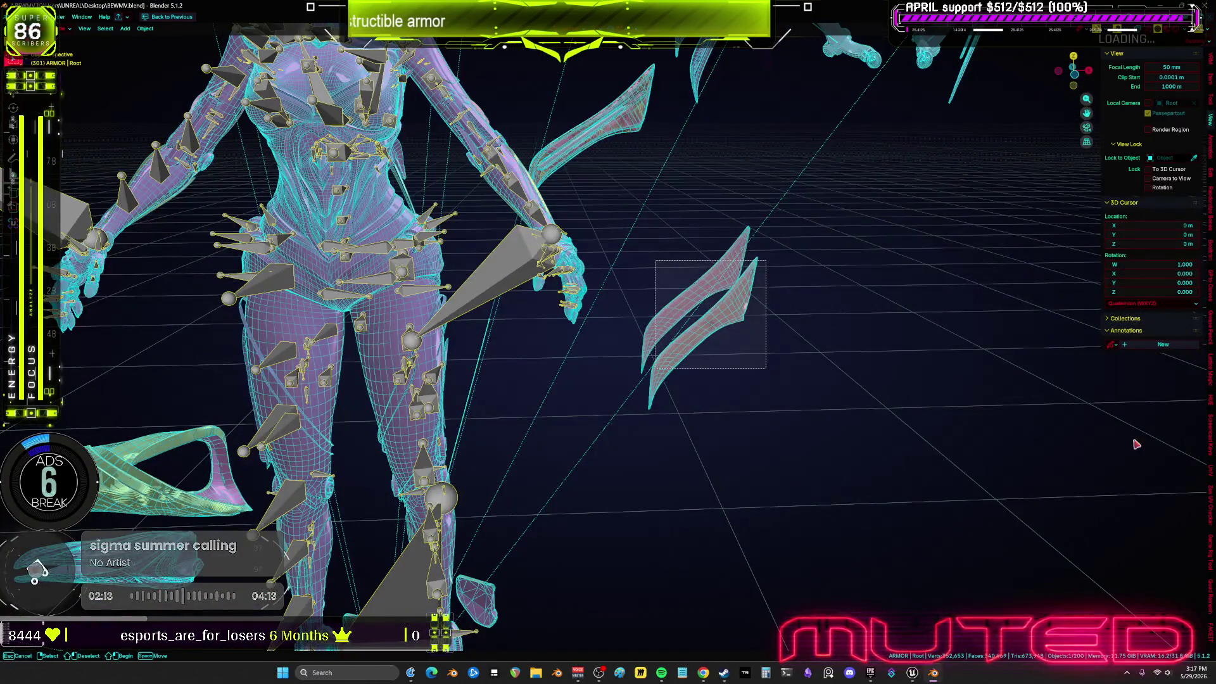
pyautogui.moveTo(765, 368); pyautogui.dragTo(765, 367)
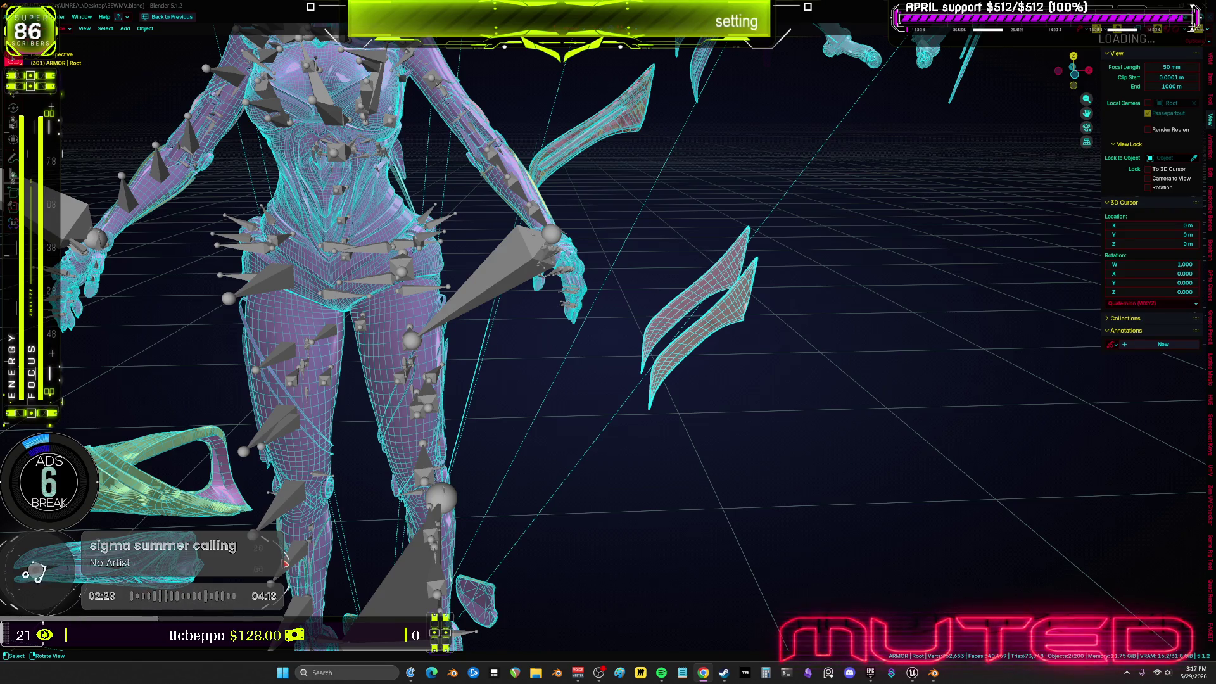
pyautogui.press('KP_Decimal')
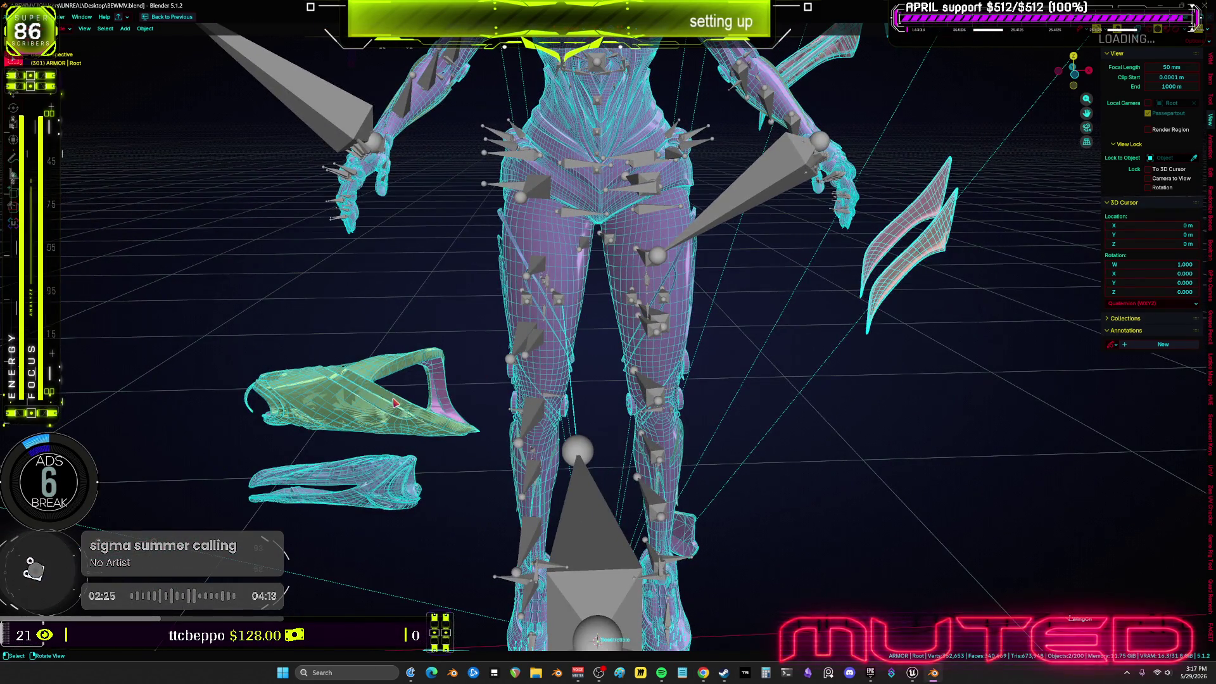
# Duplicate the OC_UpperLeg_OUTER armor piece and move the copy beside the pink original
pyautogui.press('KP_Decimal')
pyautogui.hotkey('shift', 'z')
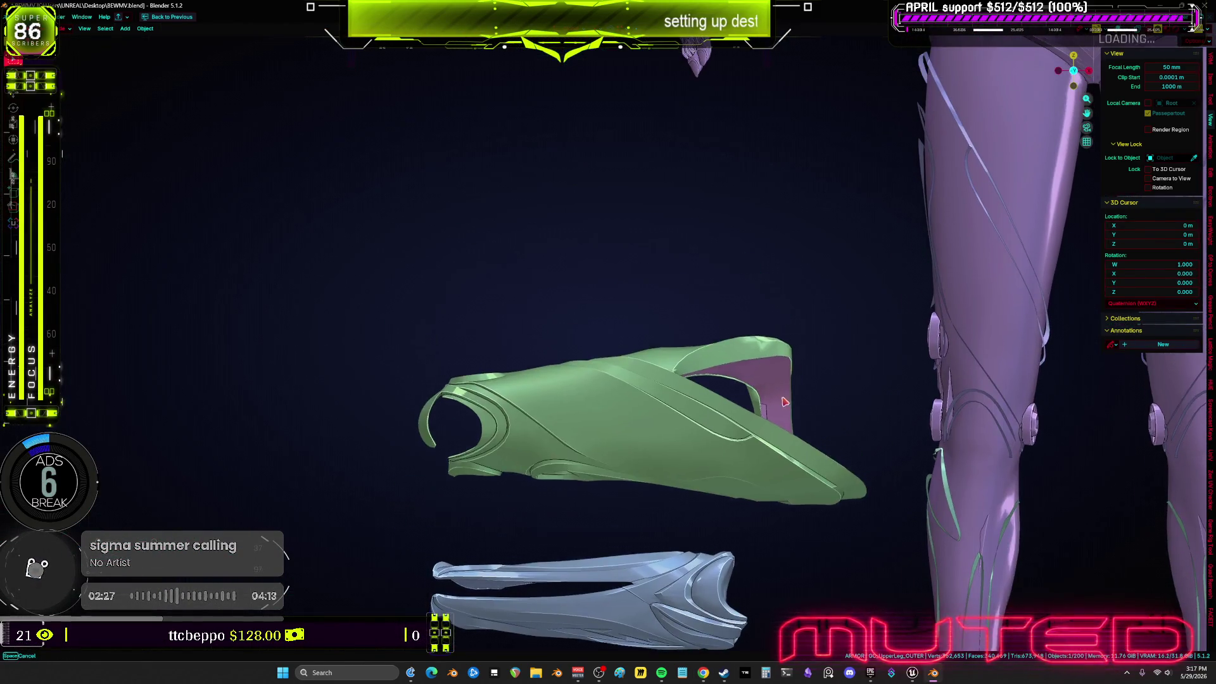
pyautogui.hotkey('shift', 'd')
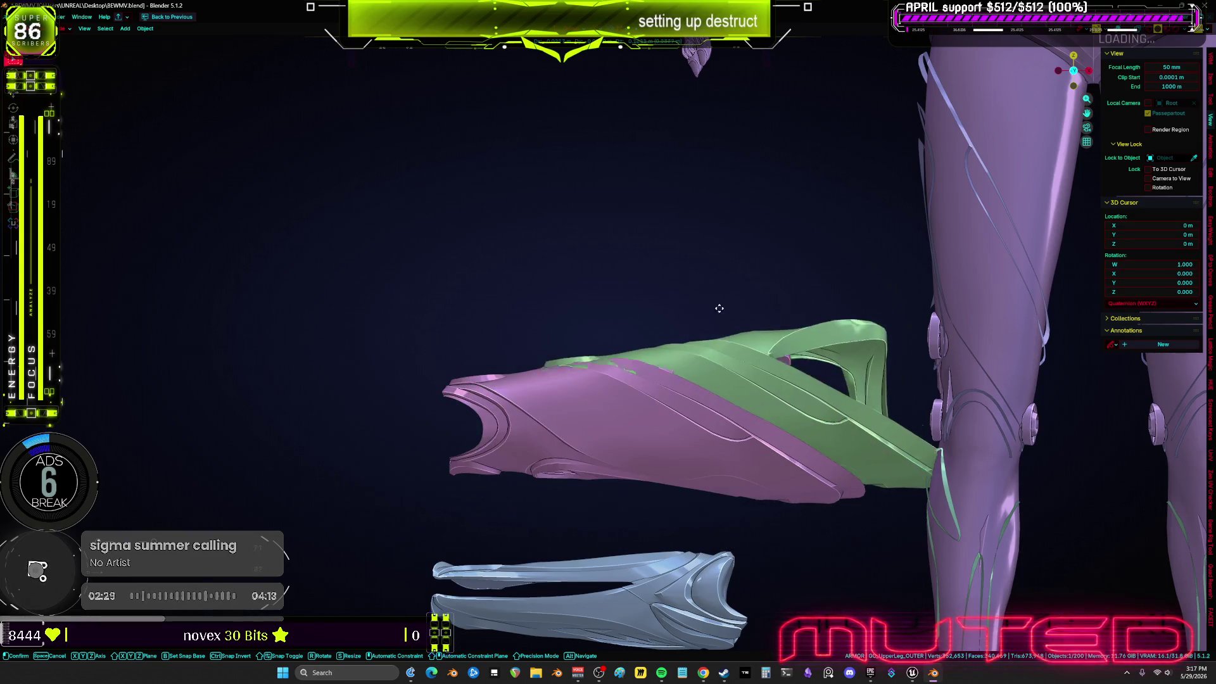
pyautogui.click(712, 416)
pyautogui.hotkey('shift', 'z')
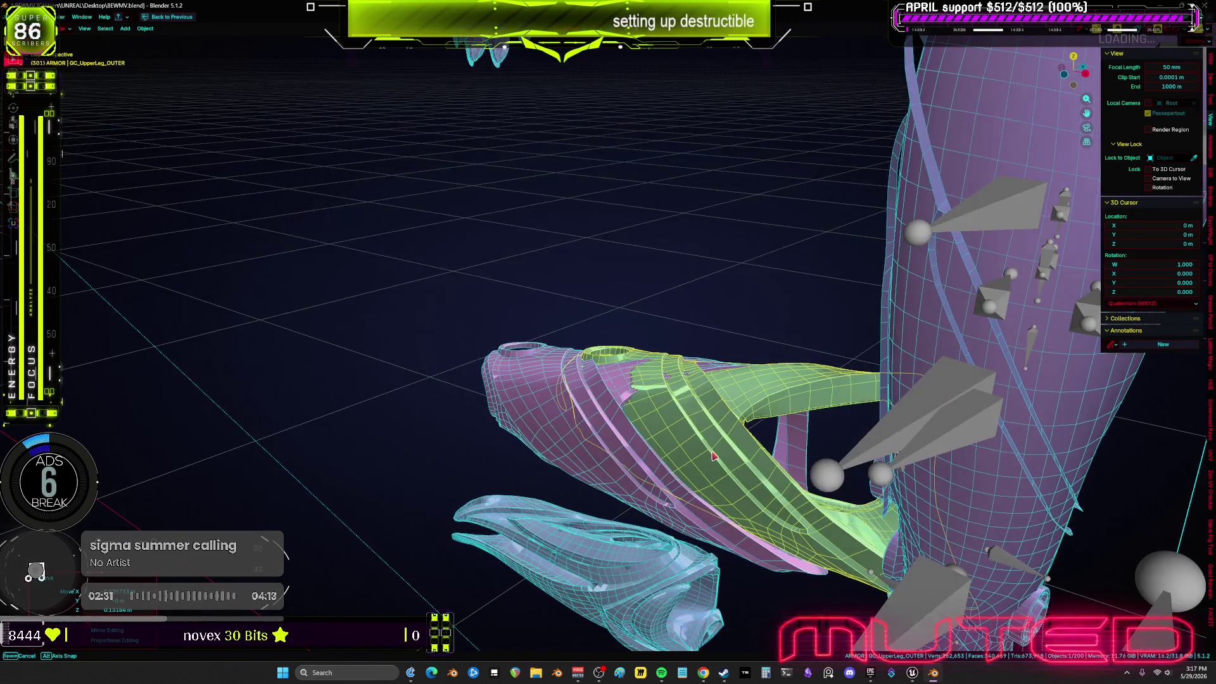
pyautogui.moveTo(647, 425); pyautogui.dragTo(621, 437)
pyautogui.hotkey('shift', 'z')
pyautogui.press('g')
pyautogui.click(744, 387)
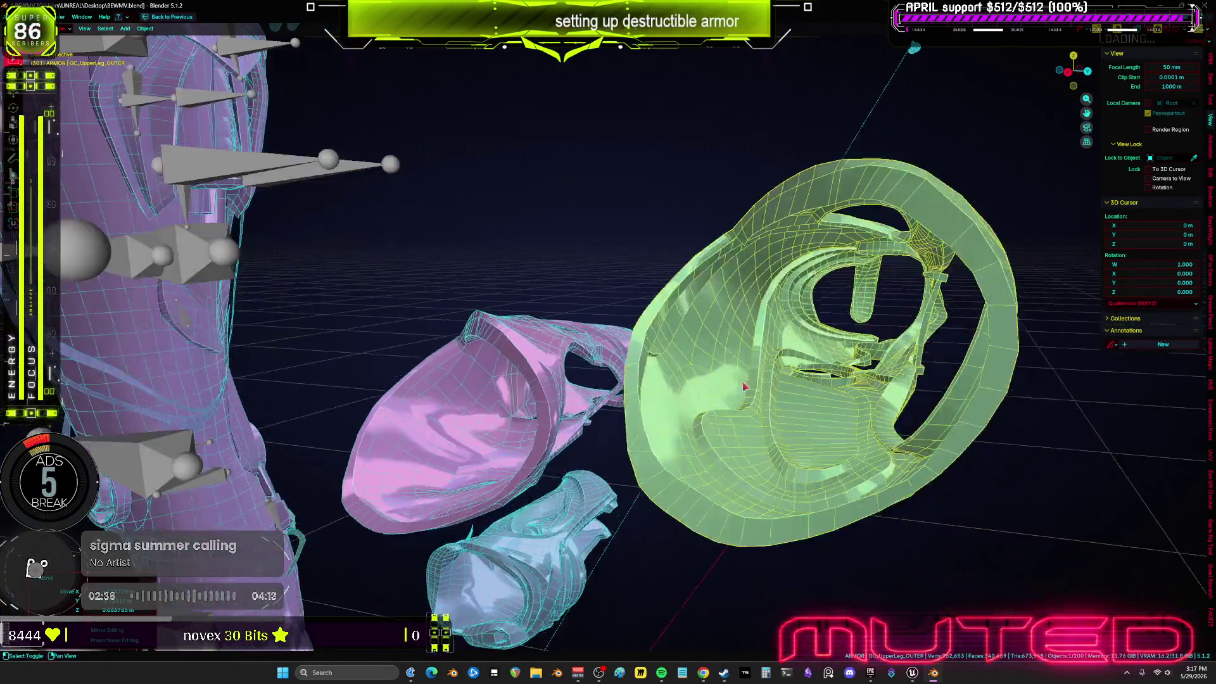
pyautogui.moveTo(744, 386)
pyautogui.mouseDown()
pyautogui.moveTo(762, 298)
pyautogui.moveTo(739, 388)
pyautogui.mouseUp()
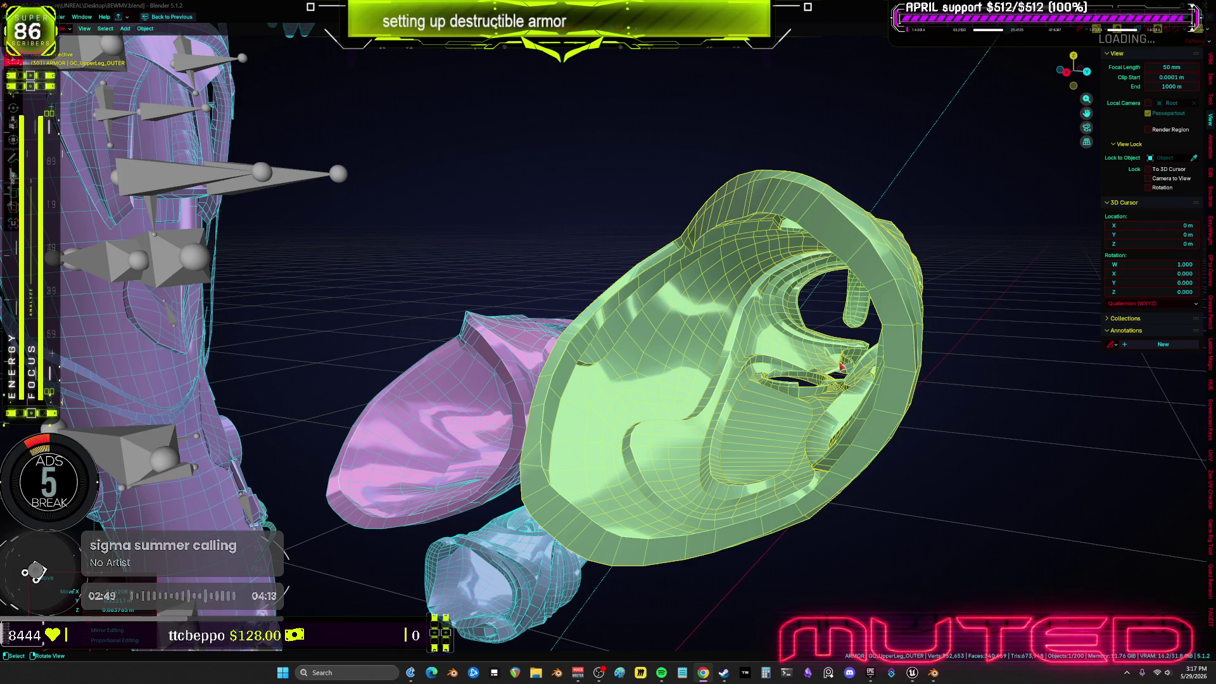
pyautogui.press('space')
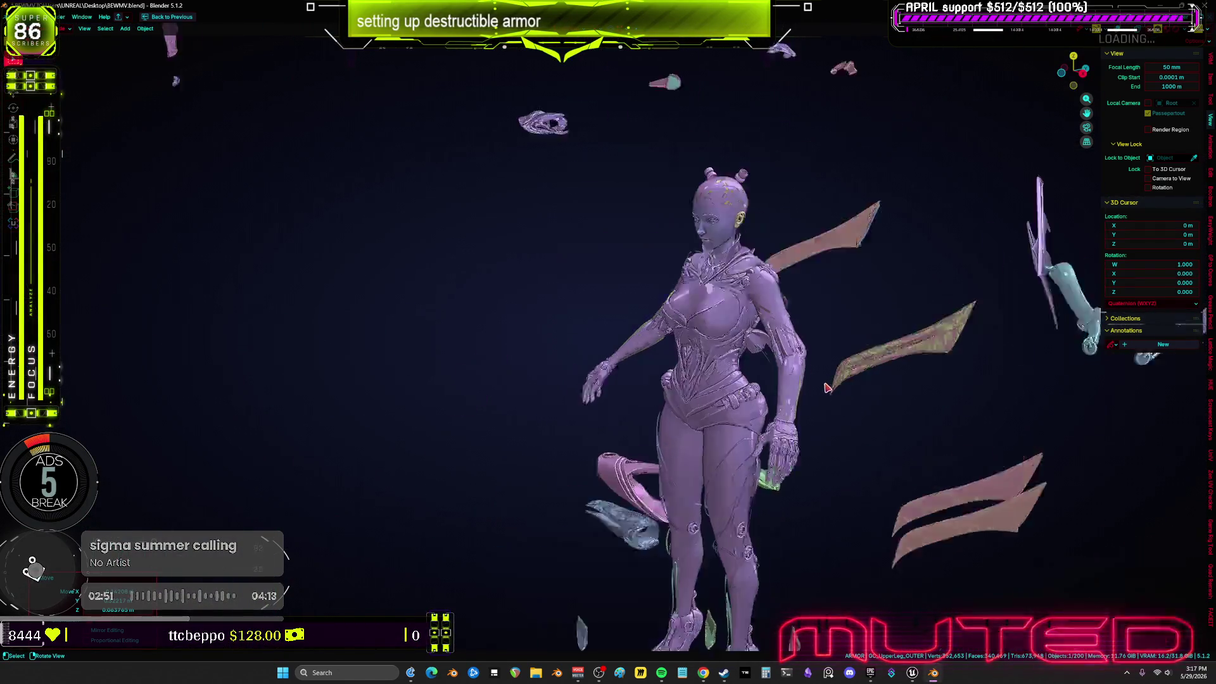
# Select the 56 scattered armor objects and clear their location back onto the body
pyautogui.hotkey('shift', 'z')
pyautogui.scroll(-5, 827, 387)
pyautogui.moveTo(901, 601)
pyautogui.mouseDown()
pyautogui.moveTo(613, 331)
pyautogui.moveTo(590, 236)
pyautogui.mouseUp()
pyautogui.moveTo(711, 300); pyautogui.dragTo(710, 300)
pyautogui.hotkey('alt', 'g')
pyautogui.press('KP_Decimal')
pyautogui.moveTo(681, 428)
pyautogui.mouseDown()
pyautogui.moveTo(608, 478)
pyautogui.moveTo(578, 531)
pyautogui.moveTo(547, 435)
pyautogui.mouseUp()
pyautogui.hotkey('shift', 'z')
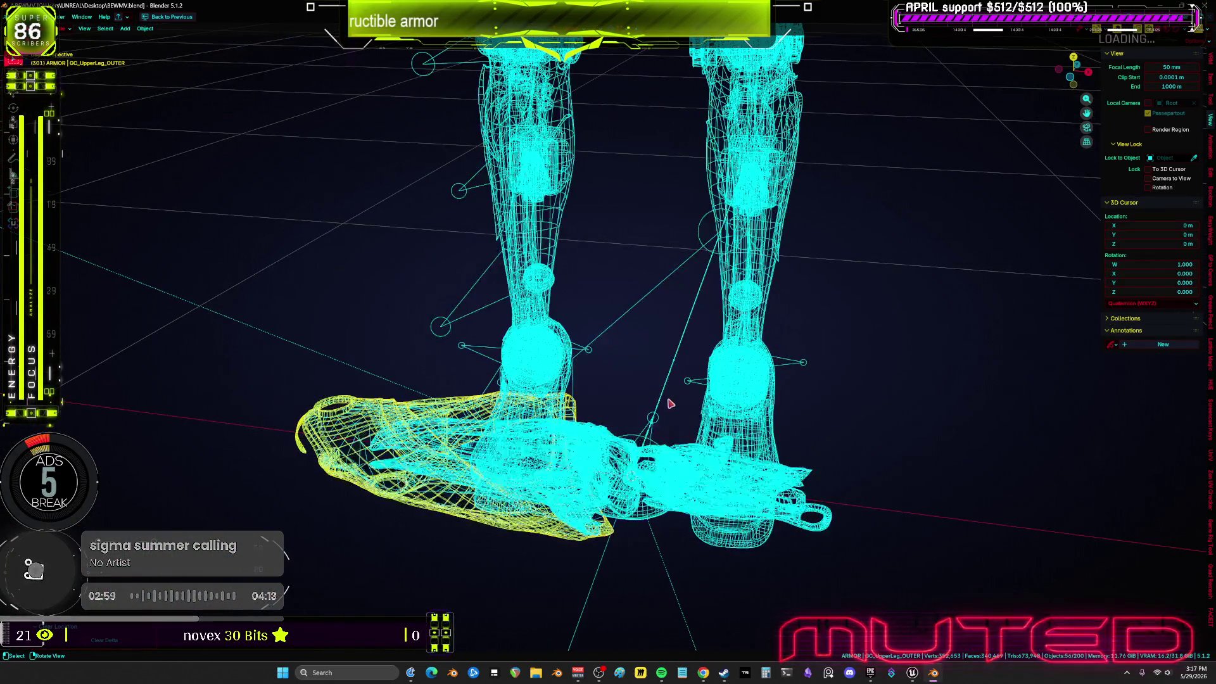
# In Pose mode, disable the thigh bone's Copy Location and Copy Rotation constraints
pyautogui.click(689, 392)
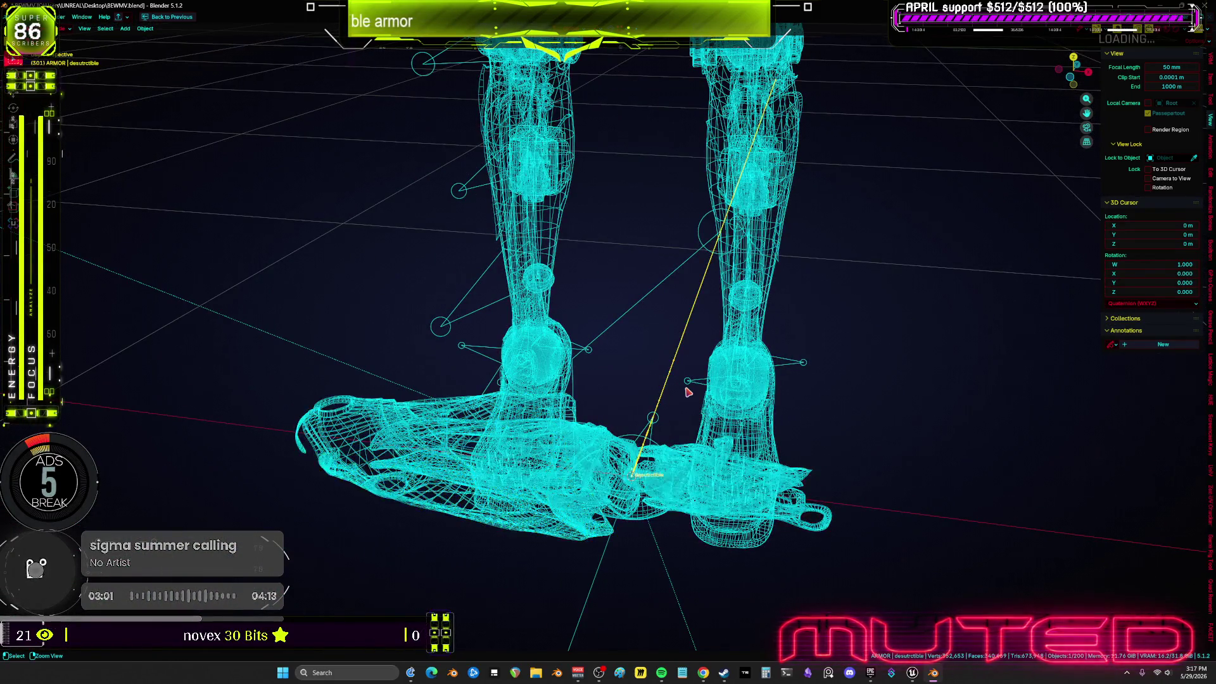
pyautogui.hotkey('ctrl', 'Tab')
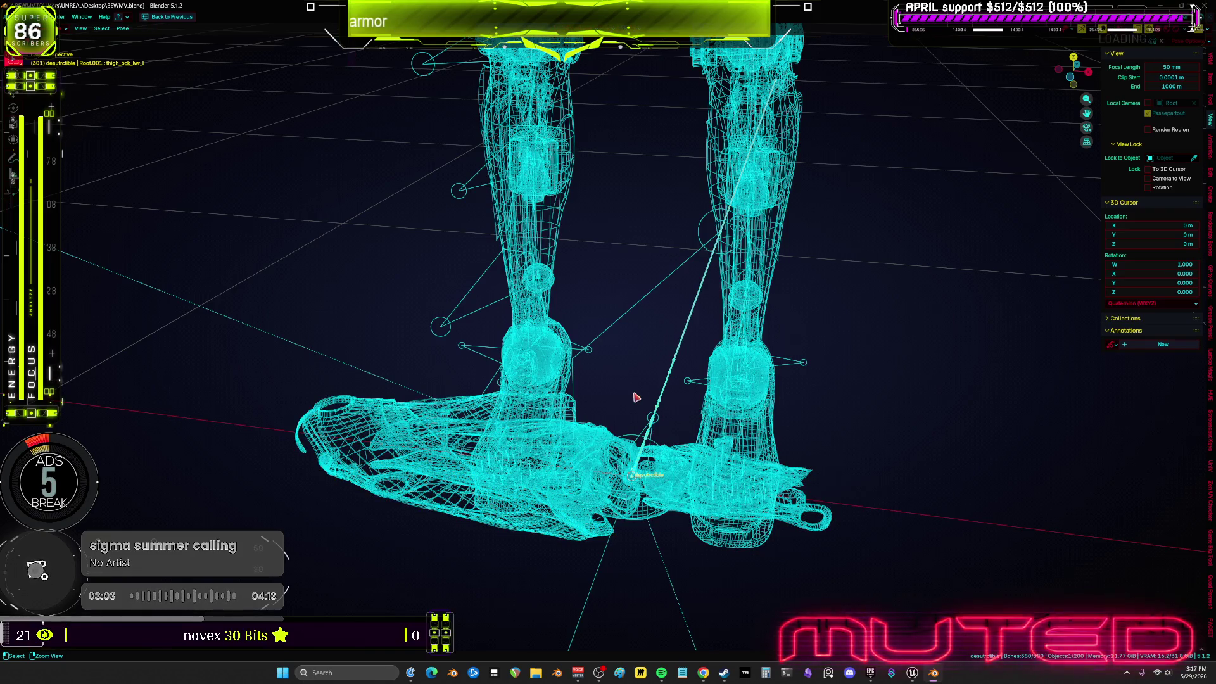
pyautogui.hotkey('ctrl', 'space')
pyautogui.moveTo(876, 469); pyautogui.dragTo(876, 199)
pyautogui.click(836, 384)
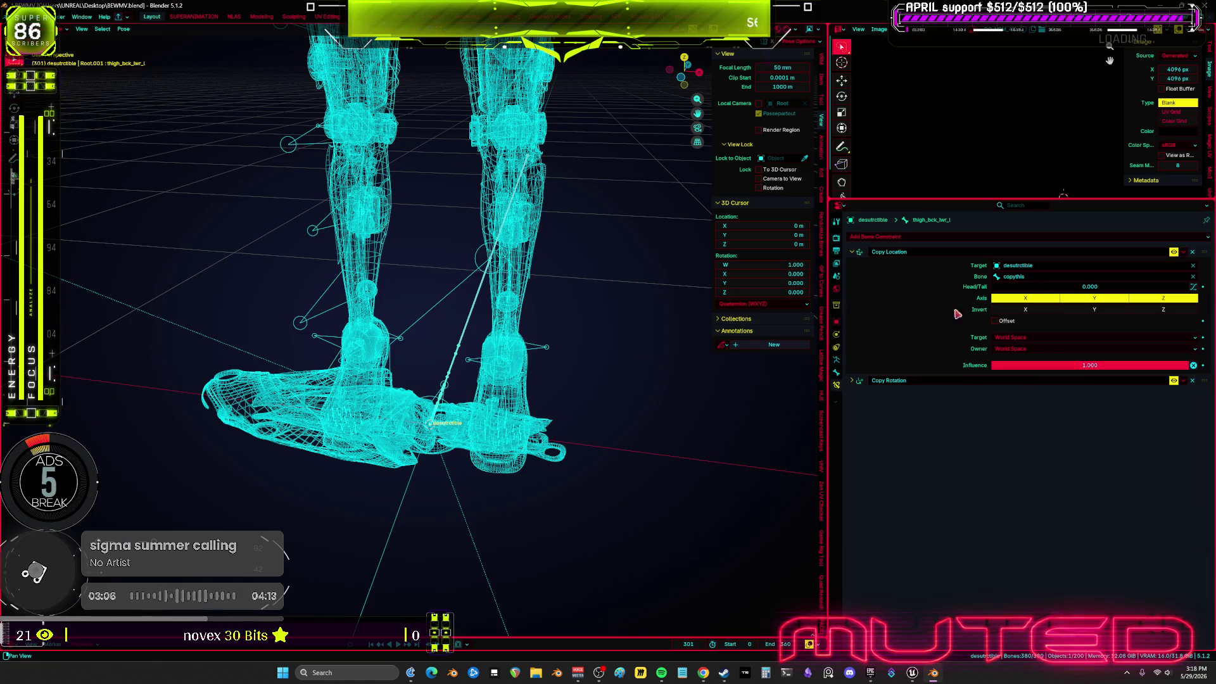
pyautogui.click(1173, 252)
pyautogui.click(1165, 380)
pyautogui.click(1174, 380)
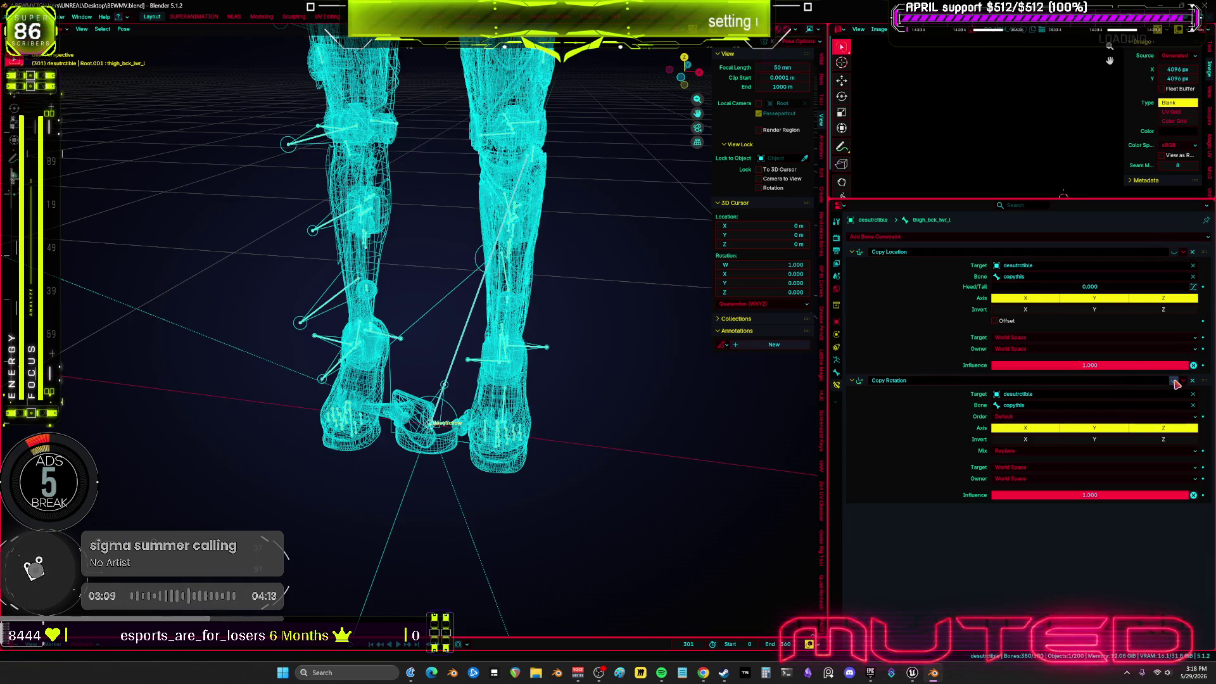
# Frame the rigged character in a maximized 3D view through the scene camera
pyautogui.press('KP_Decimal')
pyautogui.scroll(2, 610, 324)
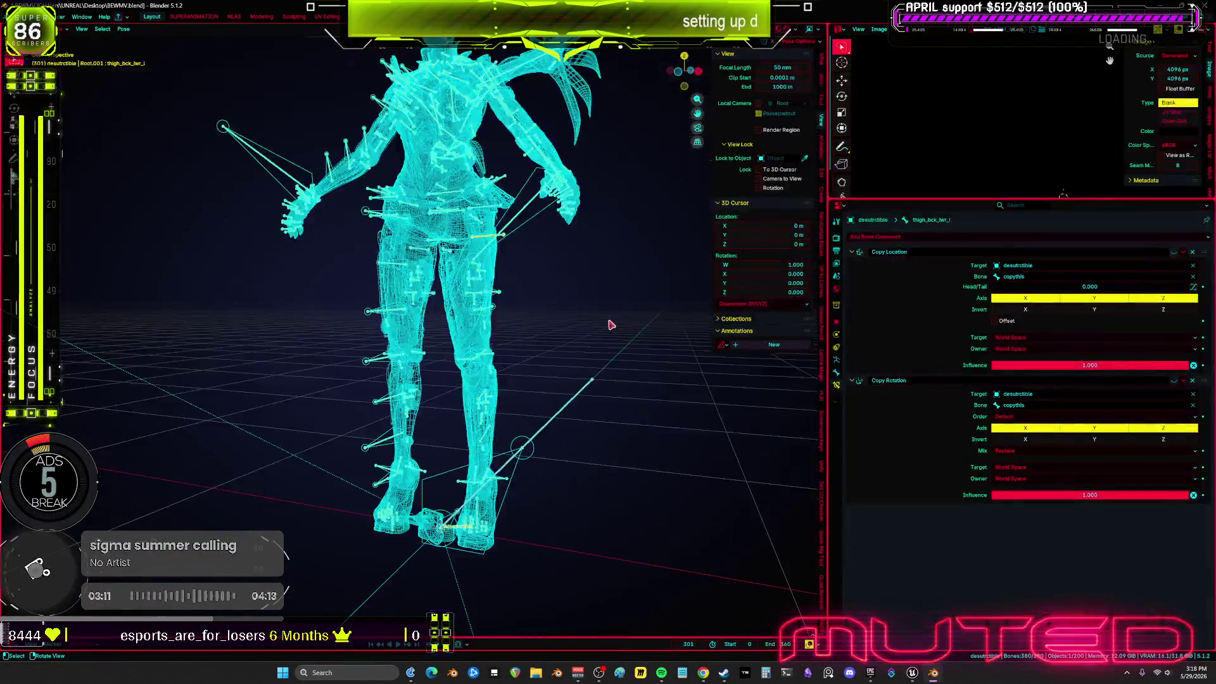
pyautogui.hotkey('ctrl', 'space')
pyautogui.press('KP_0')
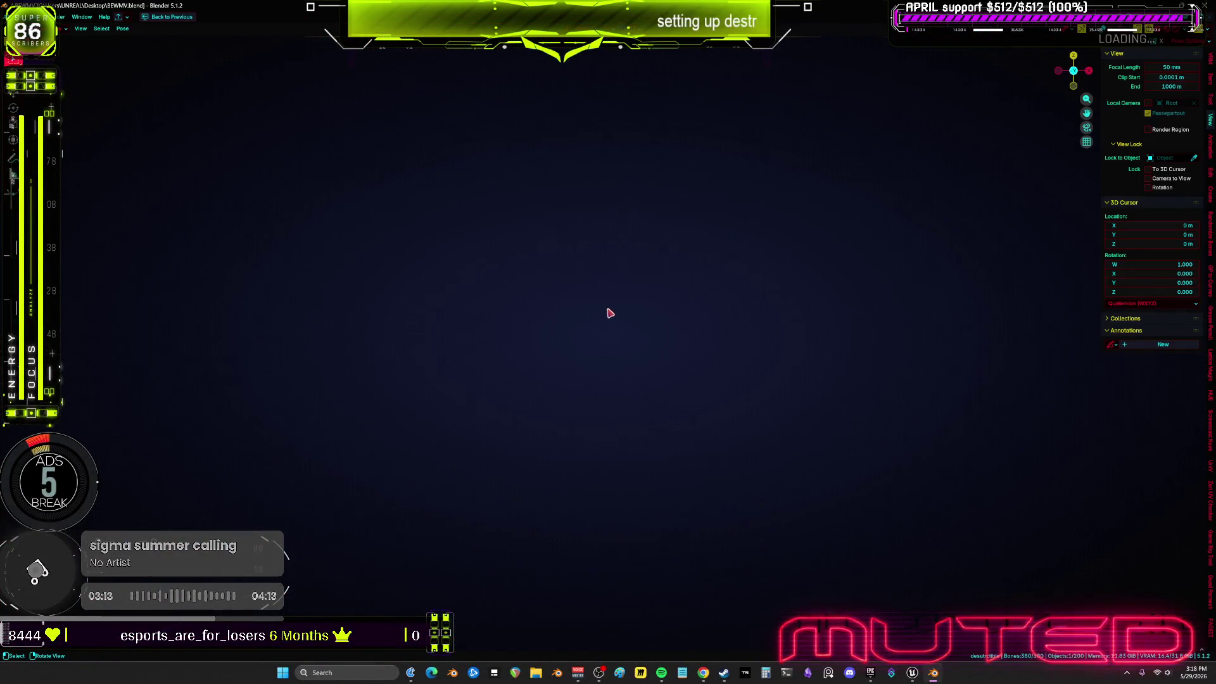
# Leave camera view and orbit and zoom around the armored torso
pyautogui.press('KP_0')
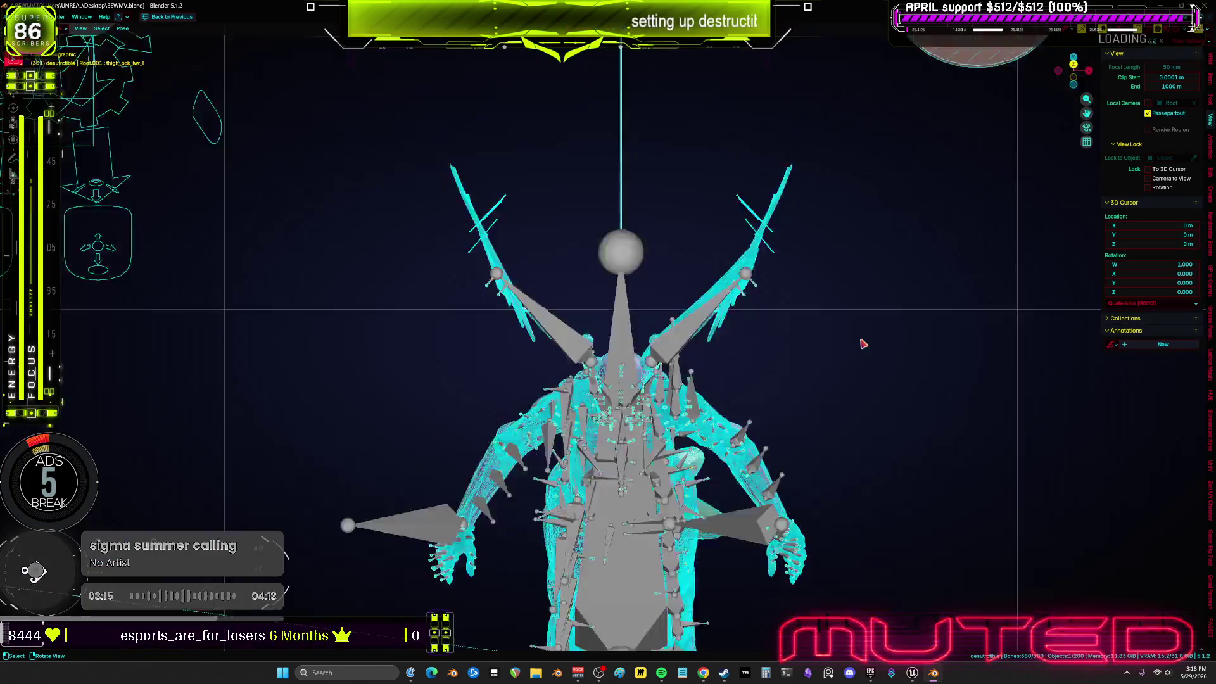
pyautogui.scroll(-3, 798, 315)
pyautogui.scroll(5, 625, 315)
pyautogui.moveTo(420, 362); pyautogui.dragTo(539, 385)
pyautogui.scroll(4, 538, 385)
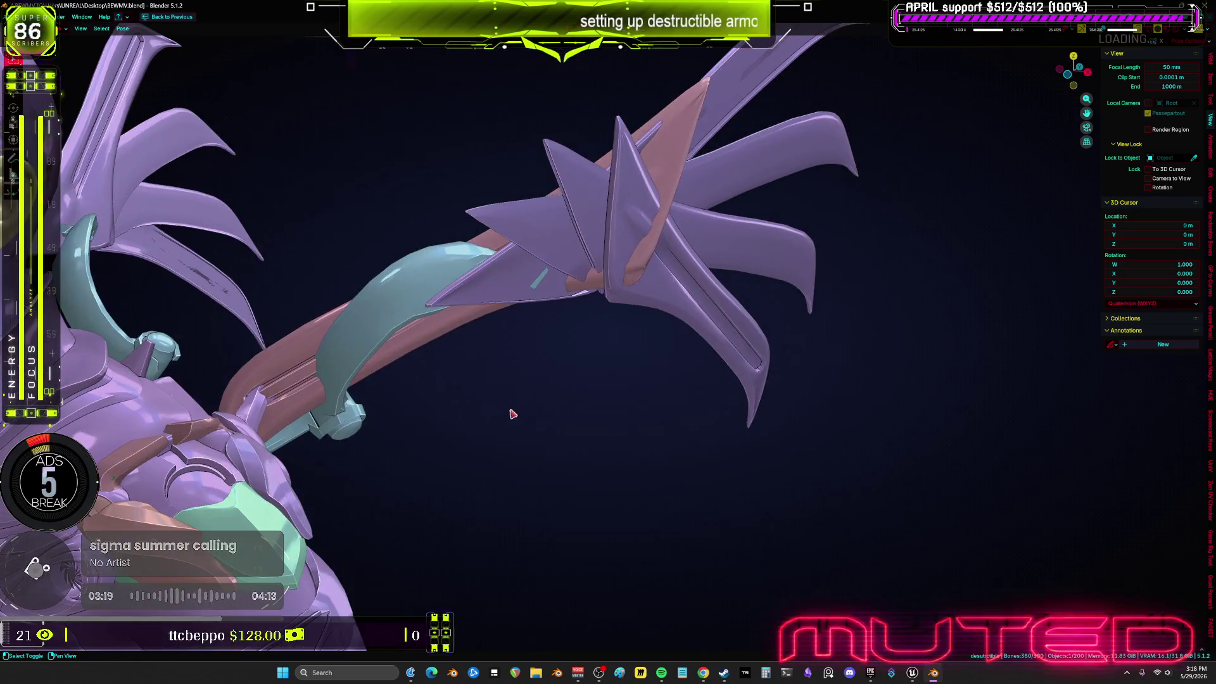
pyautogui.scroll(-4, 502, 430)
pyautogui.scroll(-4, 576, 354)
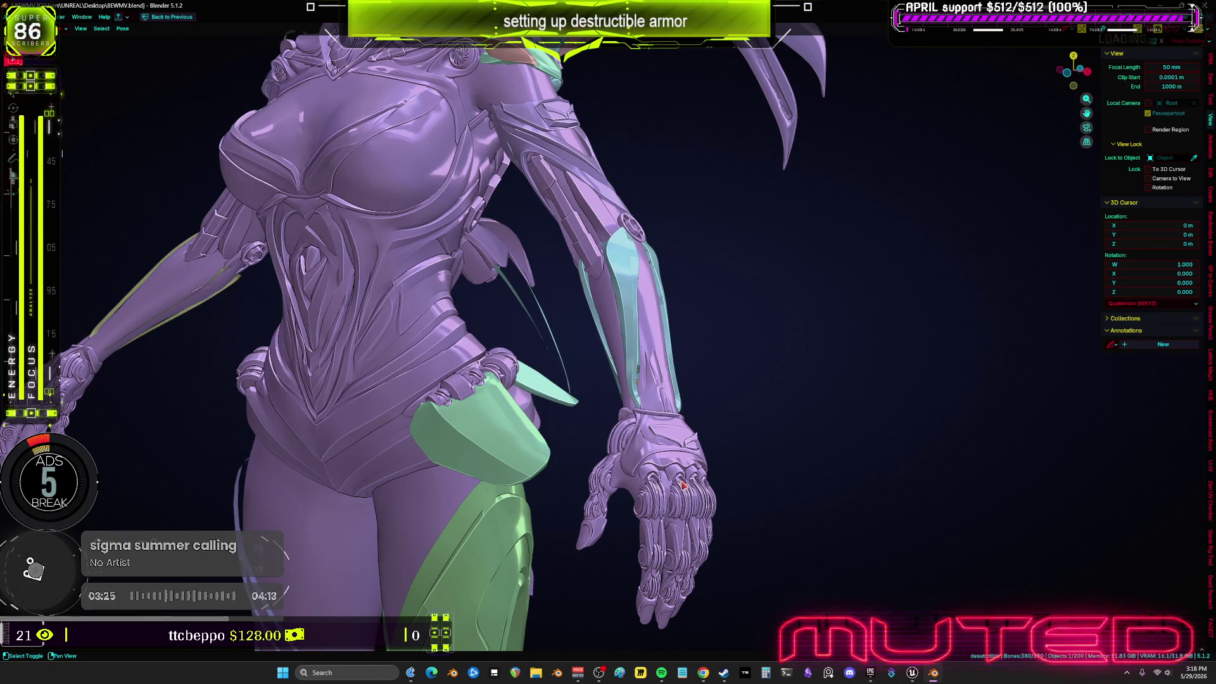
# Restore wireframe overlays, then quit Blender with Don't Save
pyautogui.hotkey('shift', 'alt', 'z')
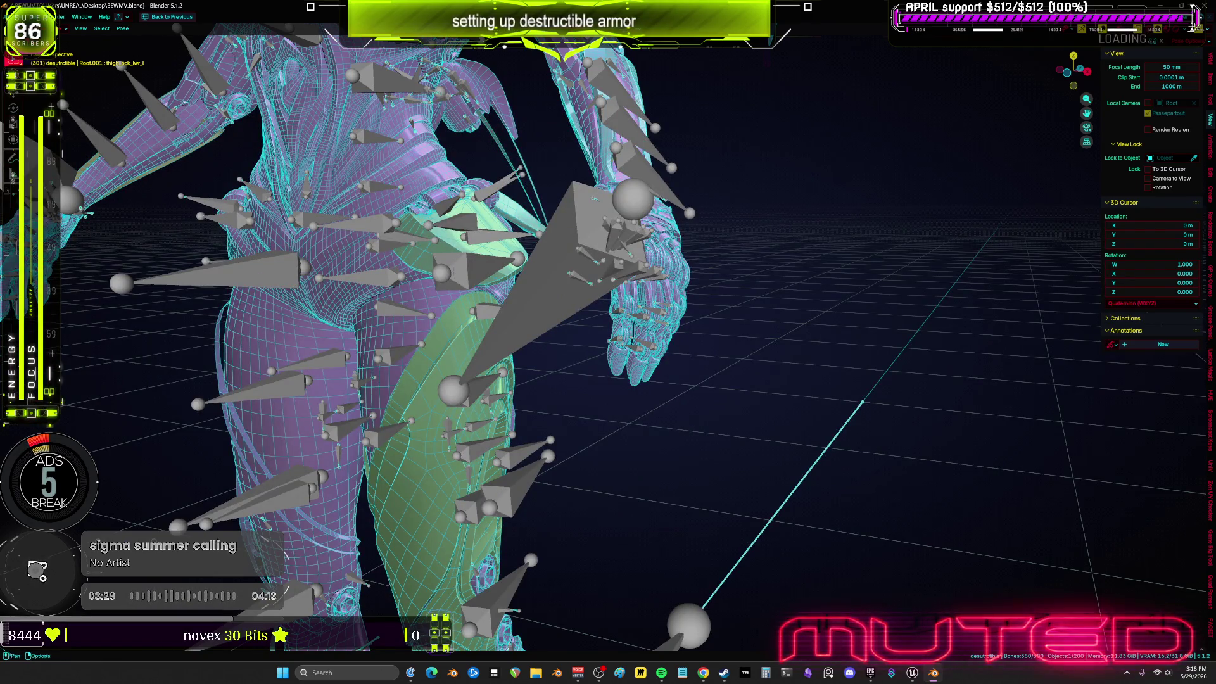
pyautogui.click(1201, 7)
pyautogui.click(639, 347)
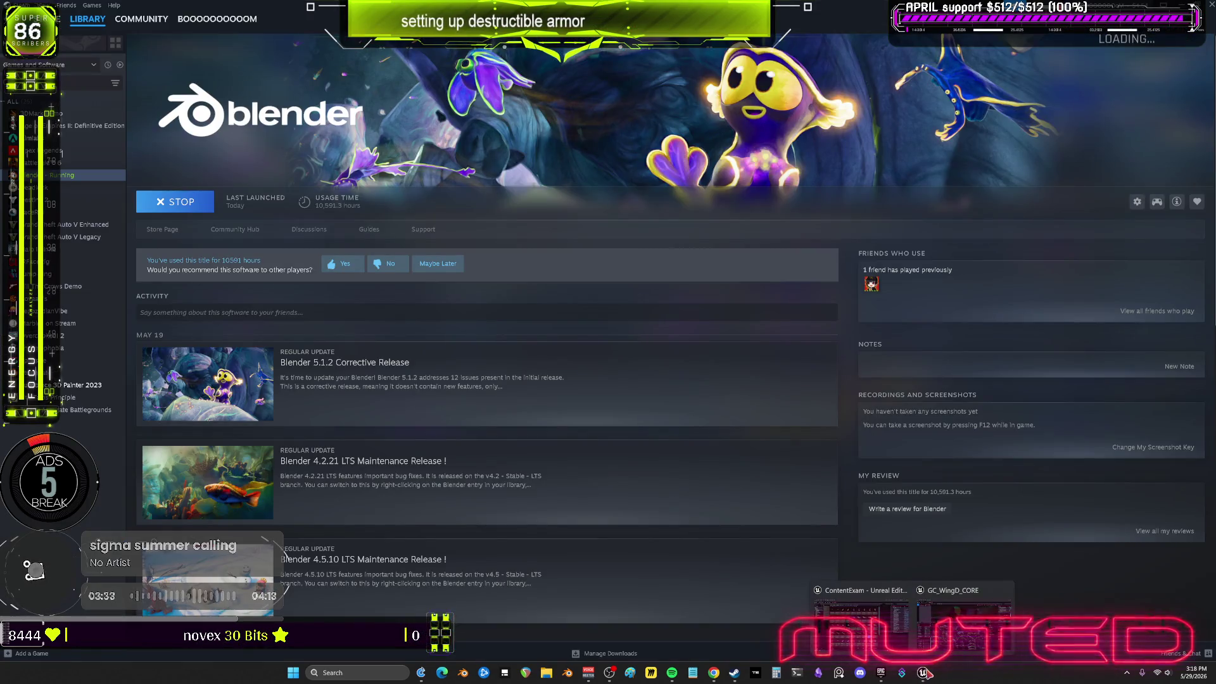
# Select a GC_WingD_CORE fracture piece and pan its Dataflow graph to BranchCollection and FixTinyGeo nodes
pyautogui.click(963, 630)
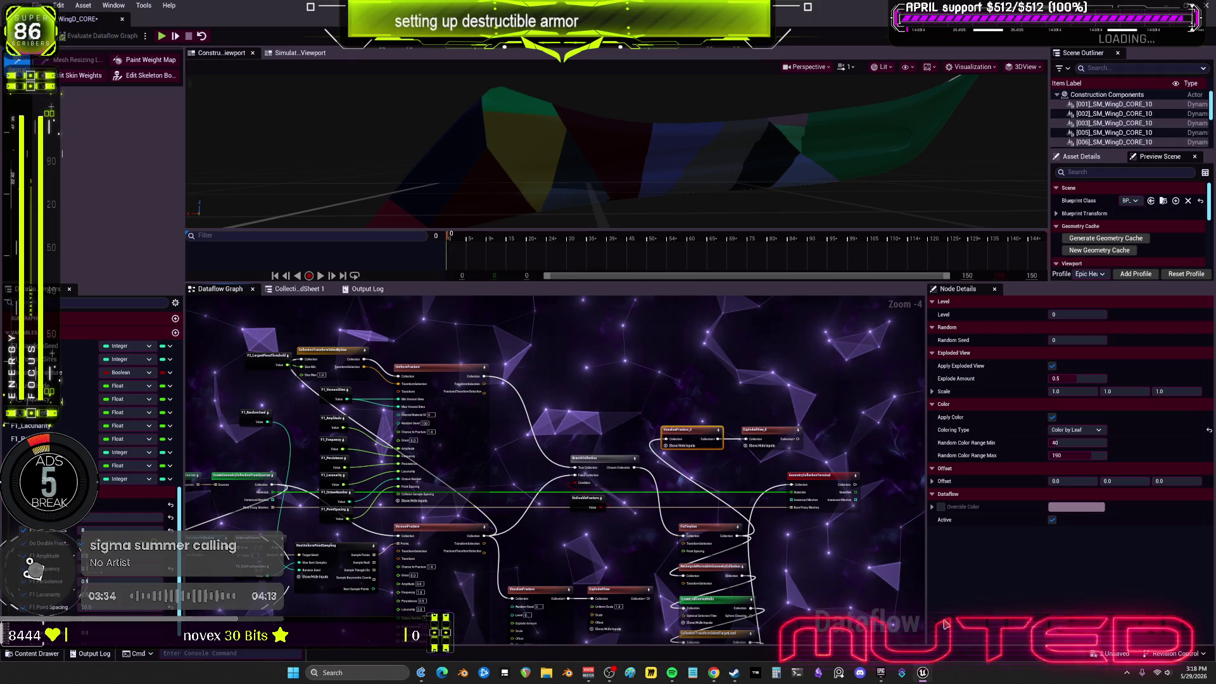
pyautogui.click(621, 179)
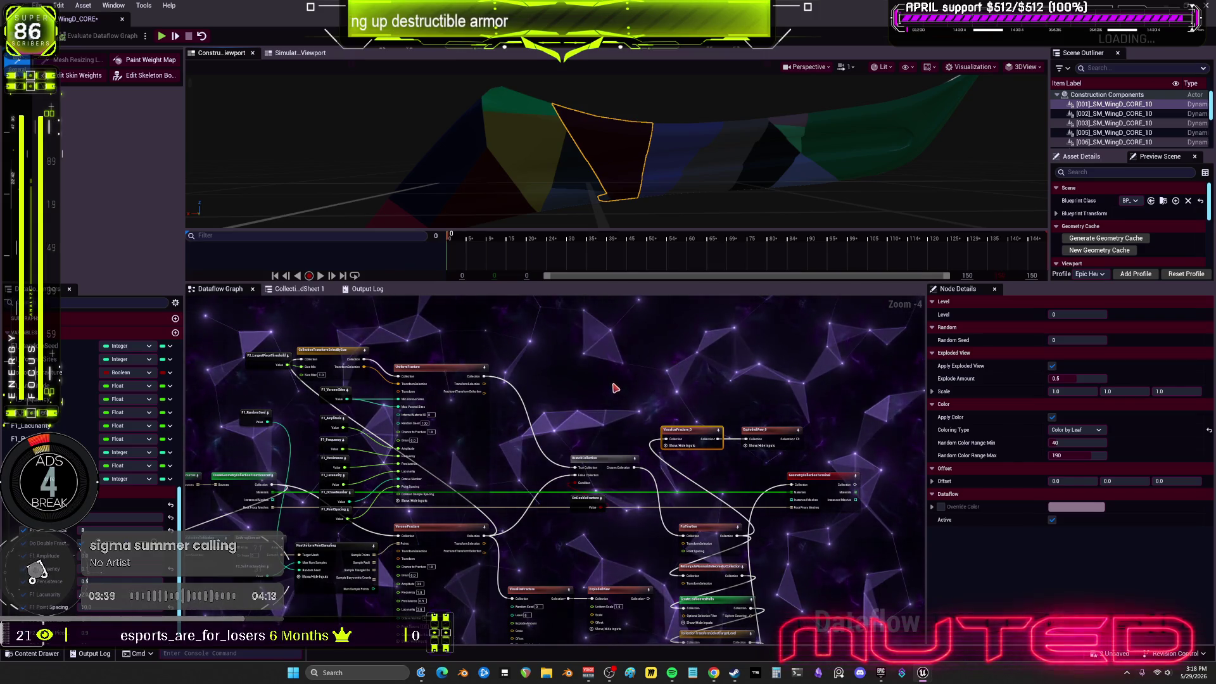
pyautogui.scroll(3, 543, 361)
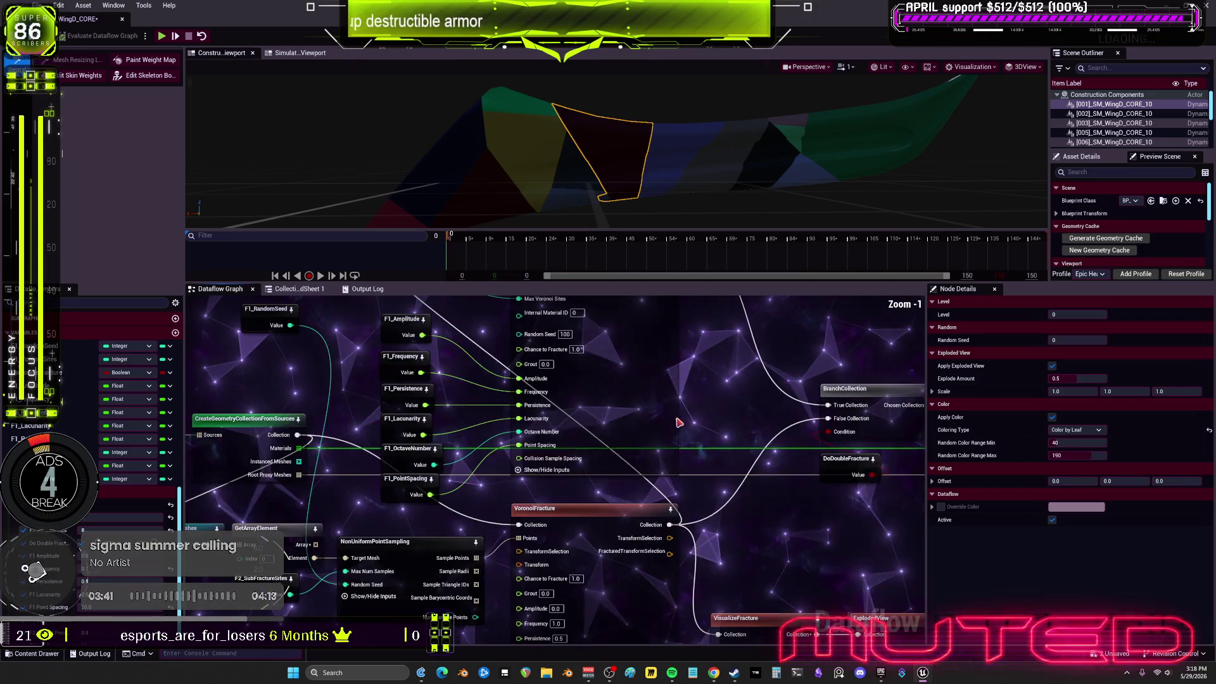
pyautogui.moveTo(678, 423); pyautogui.dragTo(656, 322)
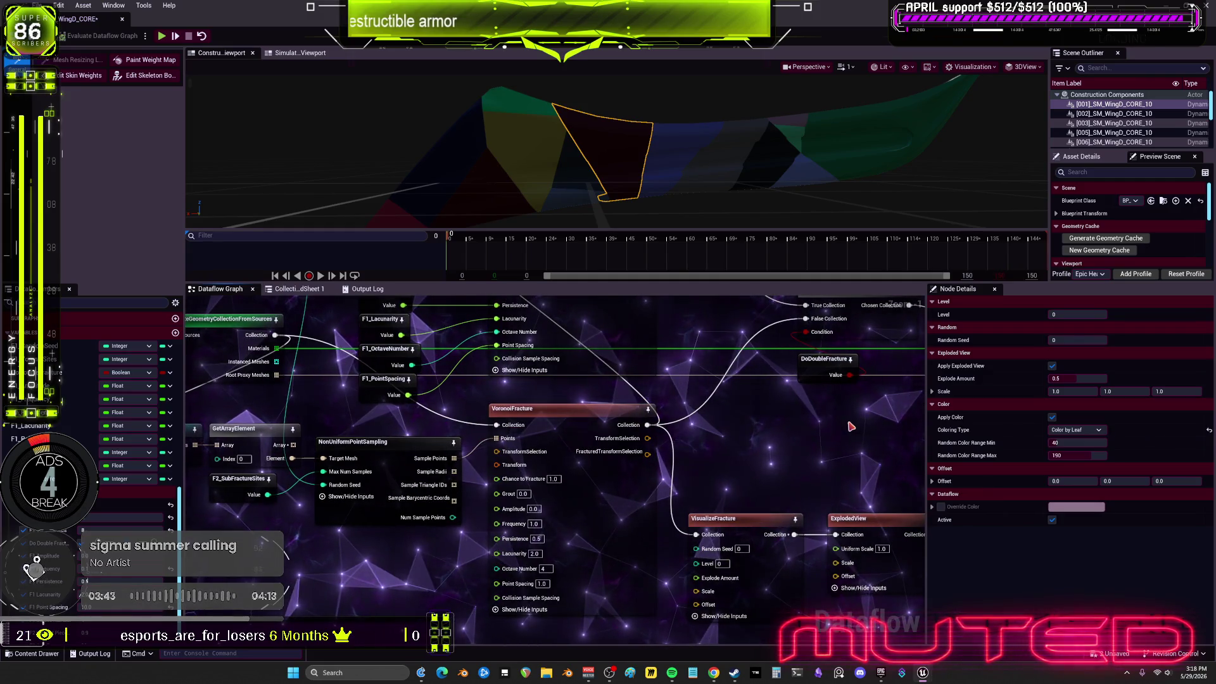
pyautogui.moveTo(850, 426); pyautogui.dragTo(597, 462)
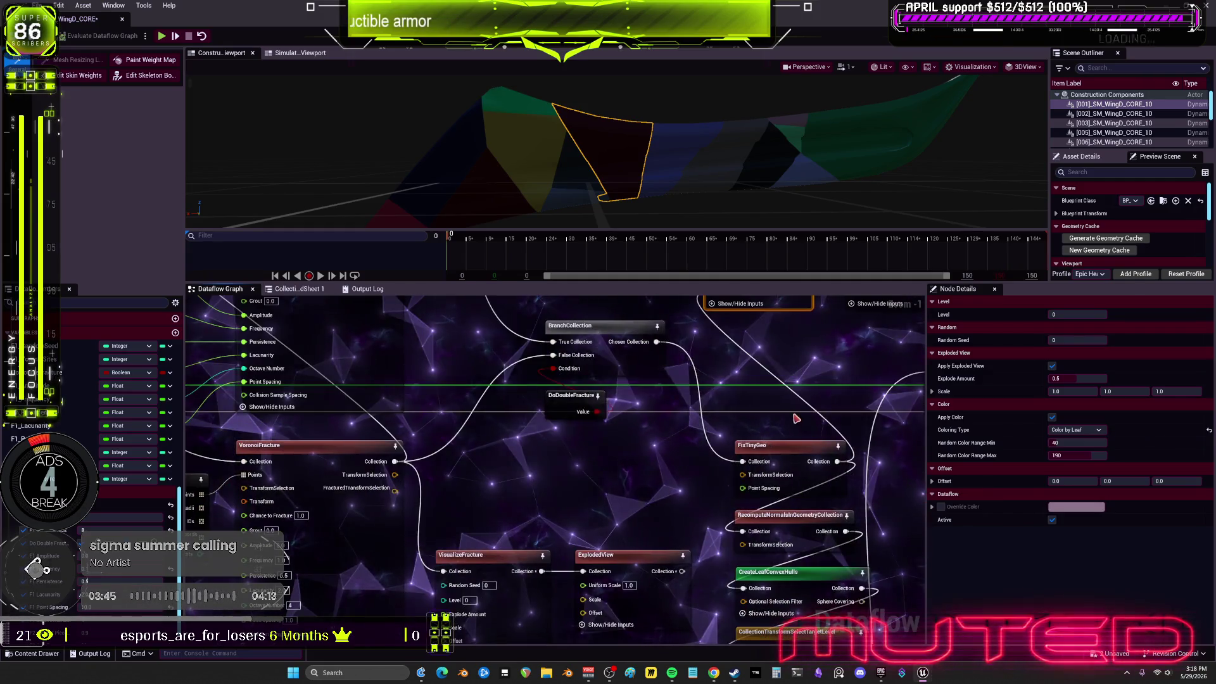
pyautogui.press('super+Down')
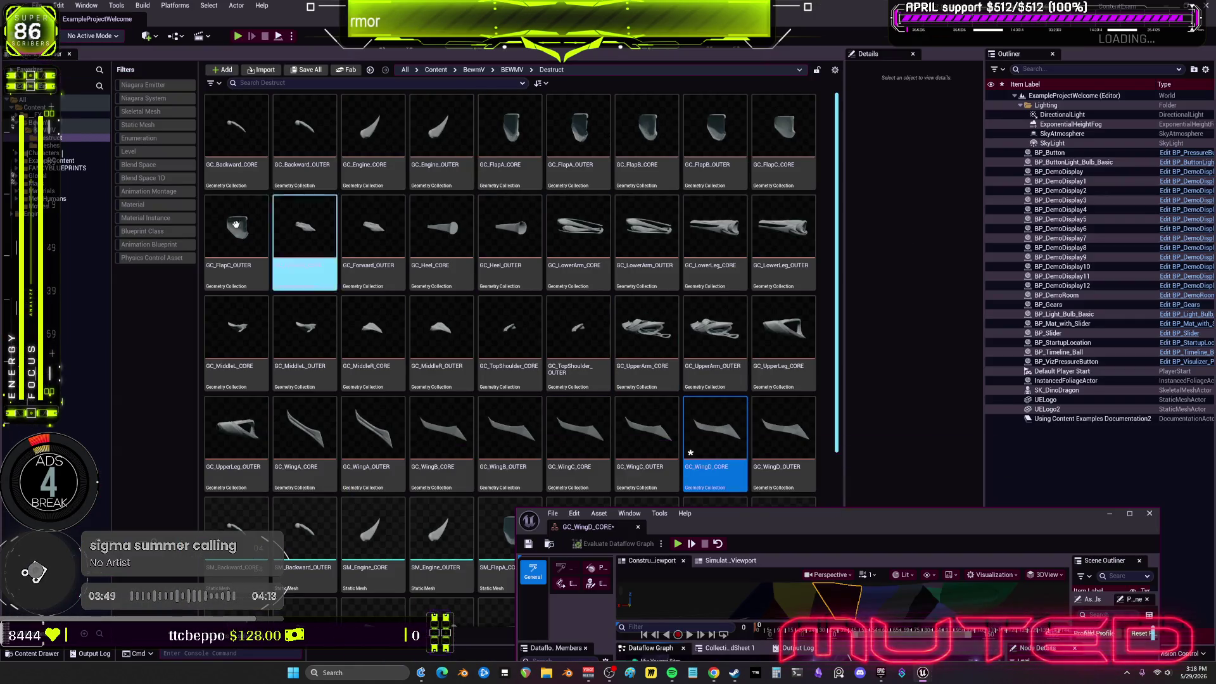
# Open Viewport 1 from Window > Viewports and maximize it on the Content Examples hall
pyautogui.click(86, 5)
pyautogui.moveTo(158, 100)
pyautogui.click(241, 109)
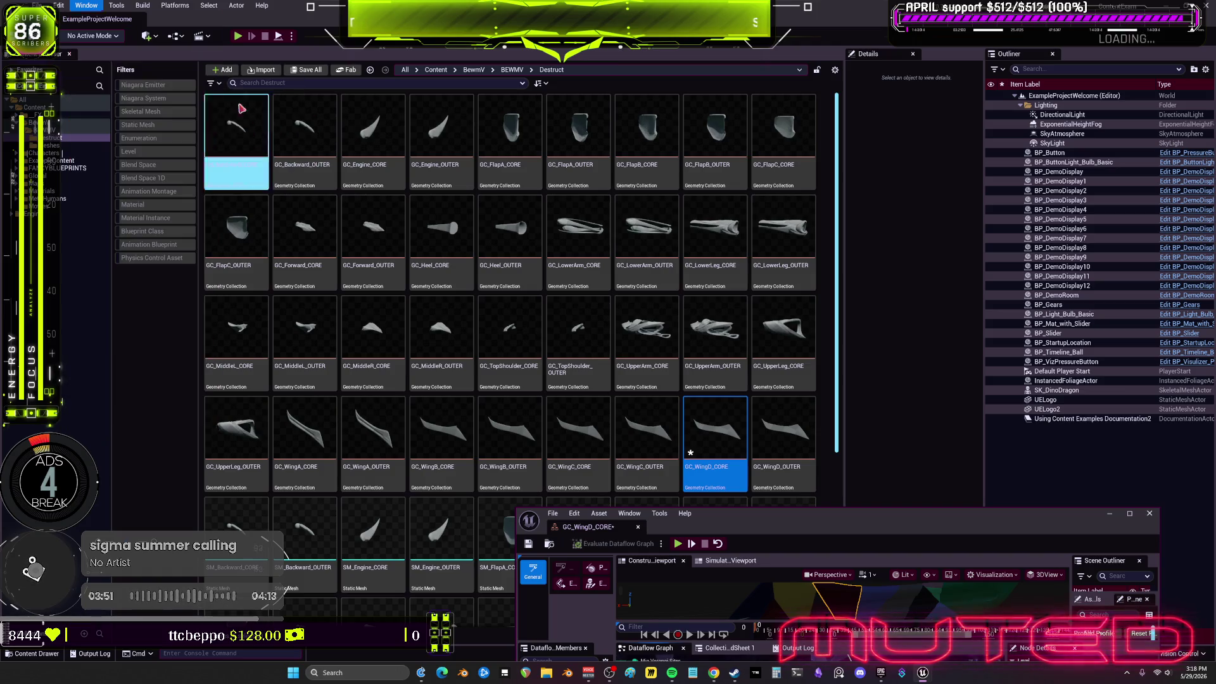
pyautogui.click(86, 5)
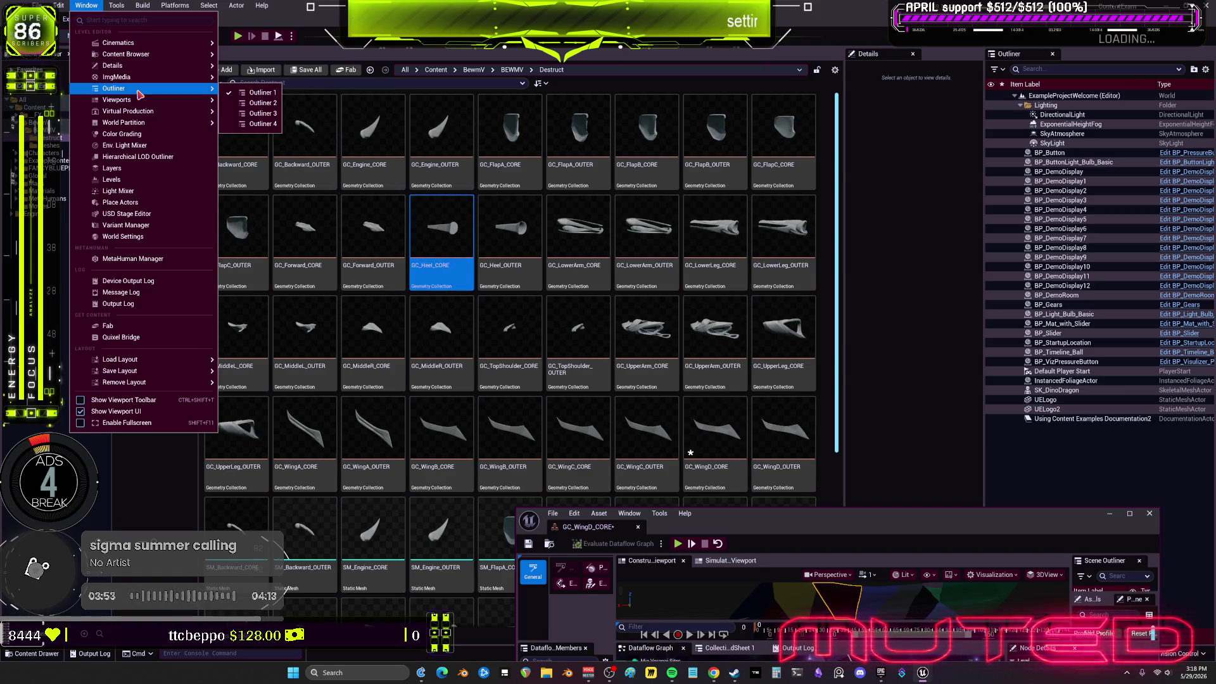
pyautogui.click(253, 103)
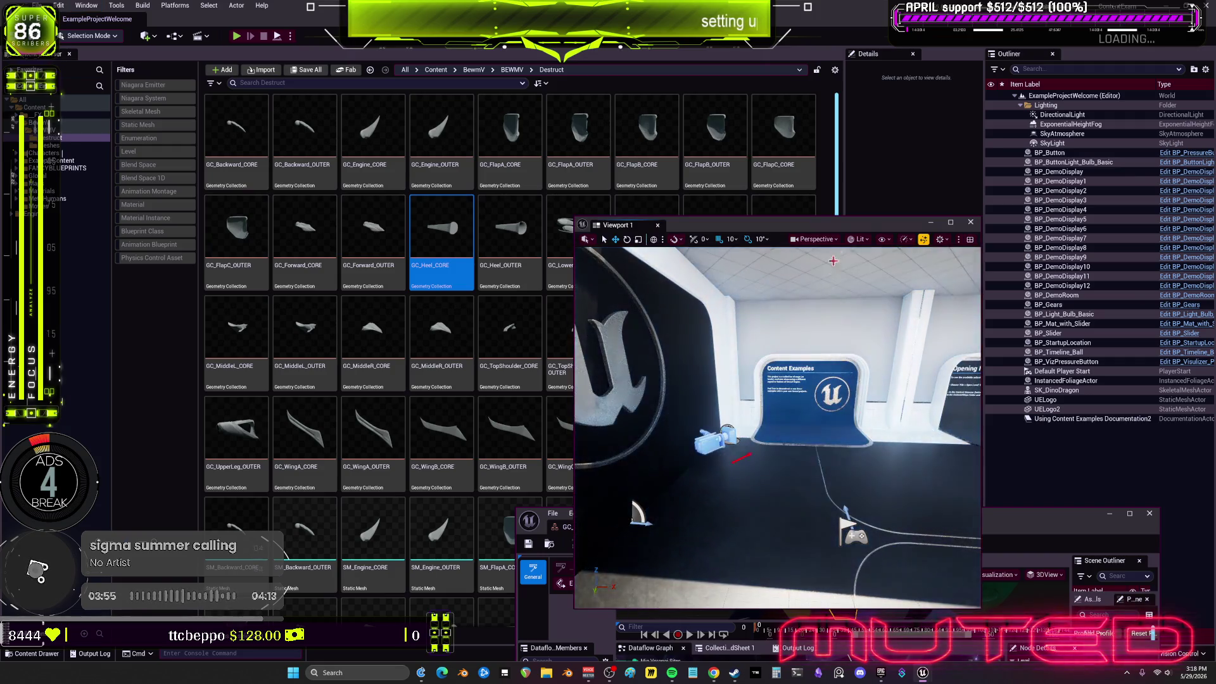
pyautogui.click(949, 223)
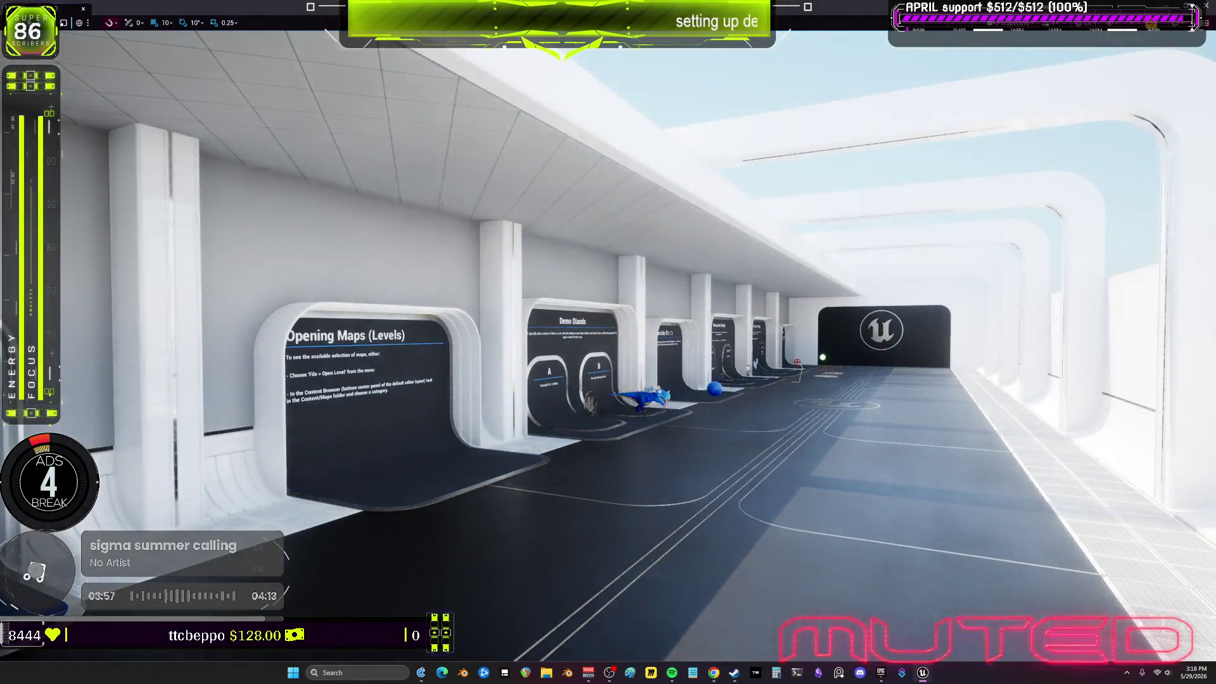
# Load the Physics_Destruction level from Maps > Physics without saving the wing assets
pyautogui.press('super+Down')
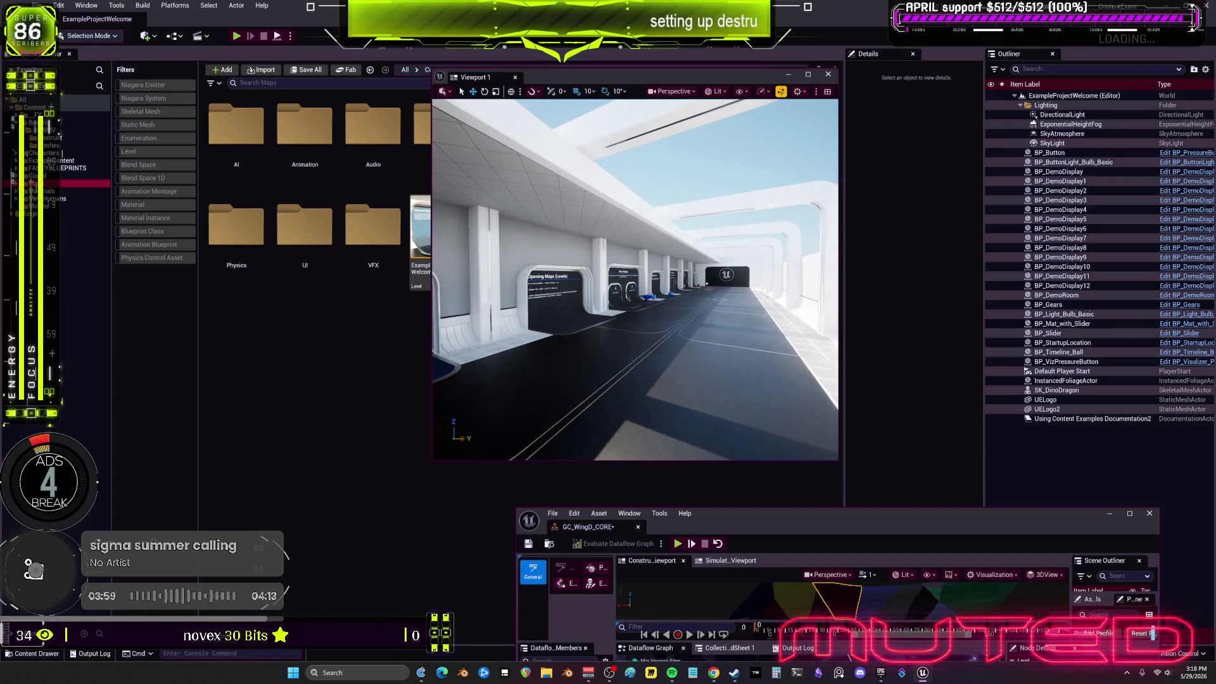
pyautogui.click(136, 152)
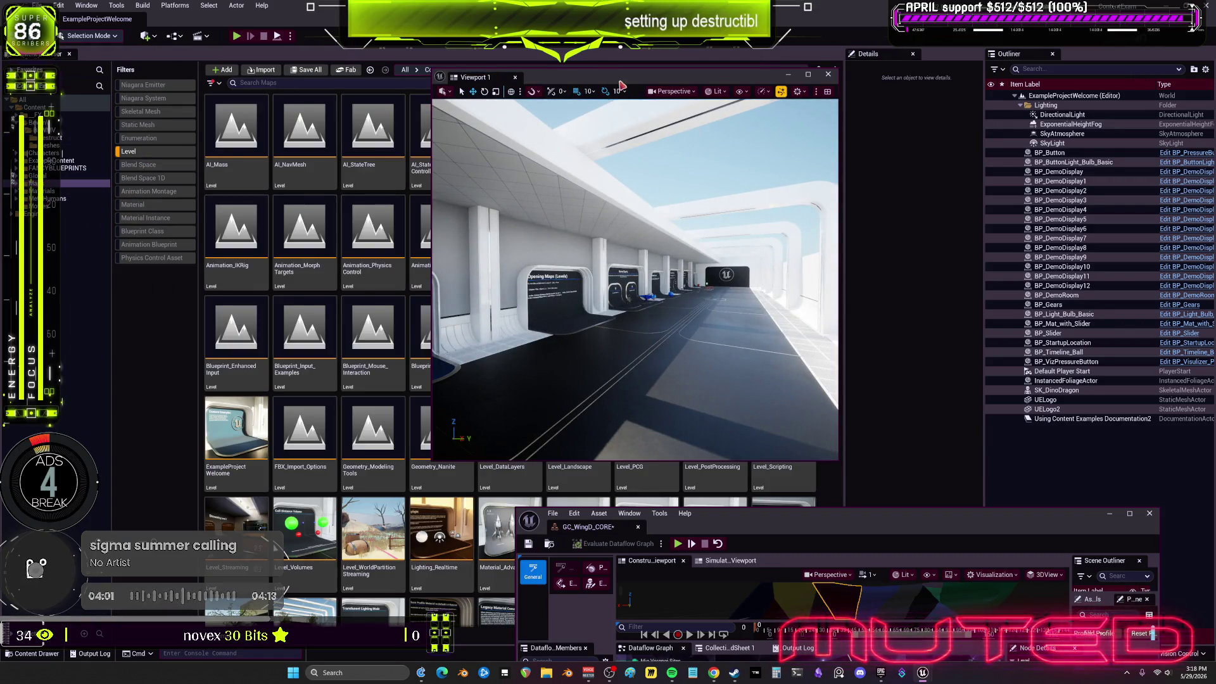
pyautogui.moveTo(481, 76); pyautogui.dragTo(787, 84)
pyautogui.scroll(-3, 539, 344)
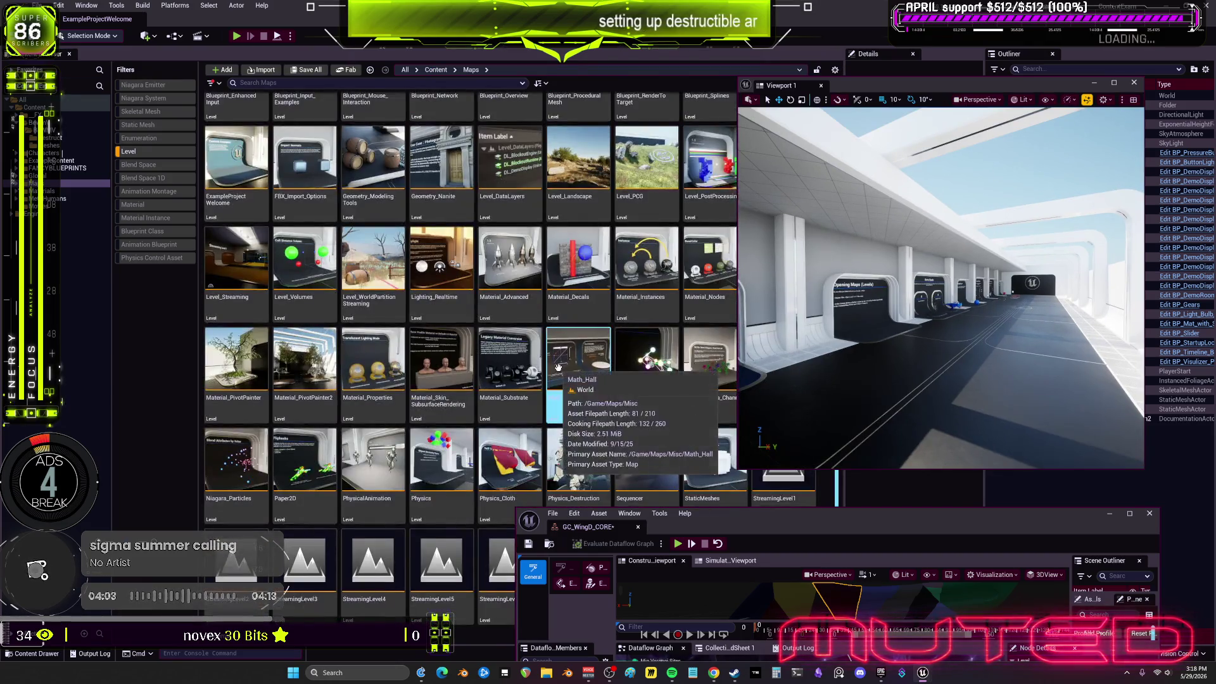
pyautogui.click(15, 183)
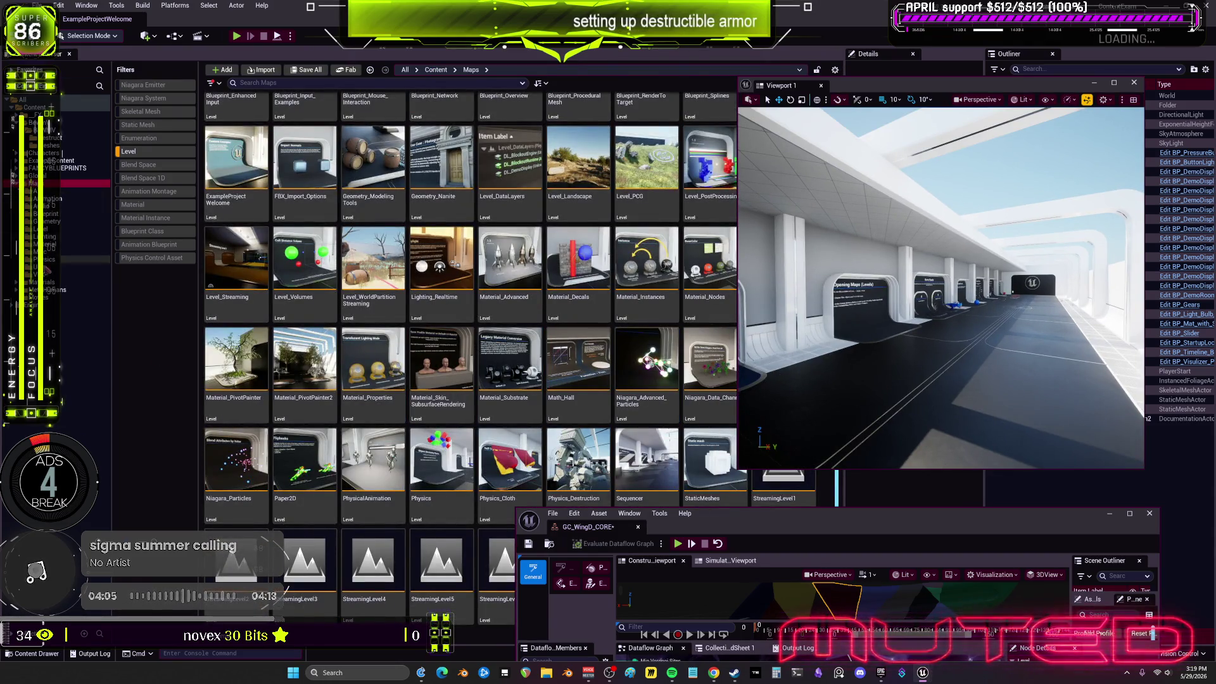
pyautogui.click(44, 259)
pyautogui.click(440, 145)
pyautogui.doubleClick(440, 144)
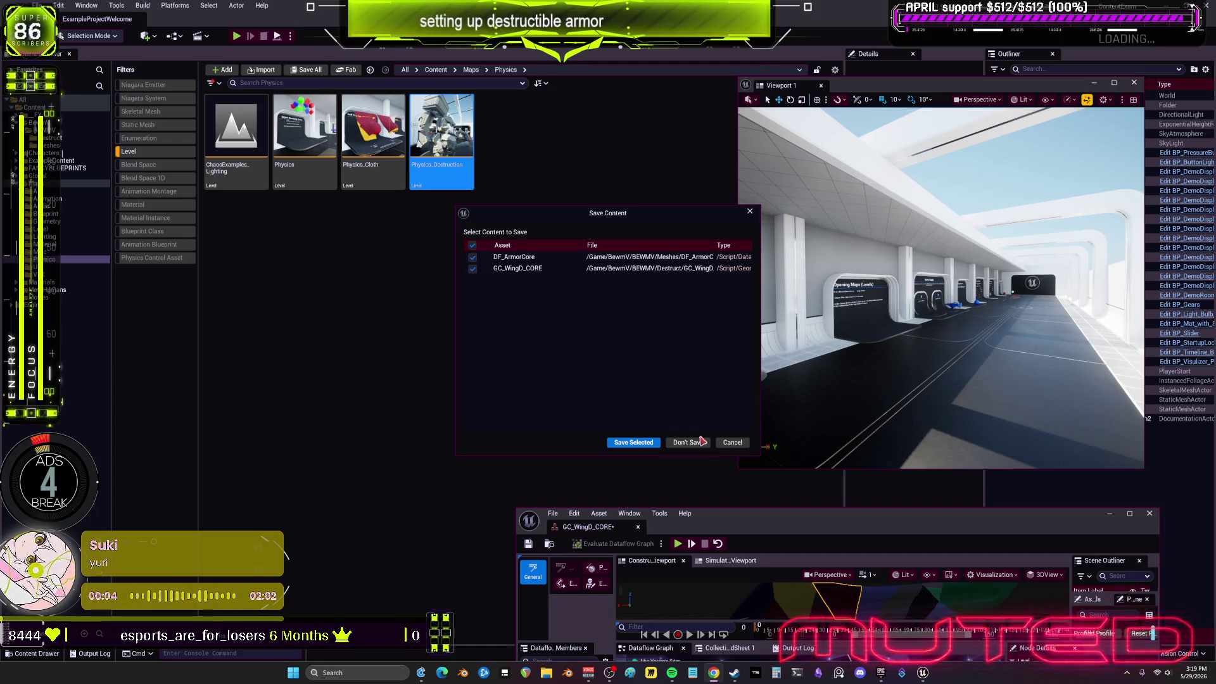
pyautogui.click(630, 442)
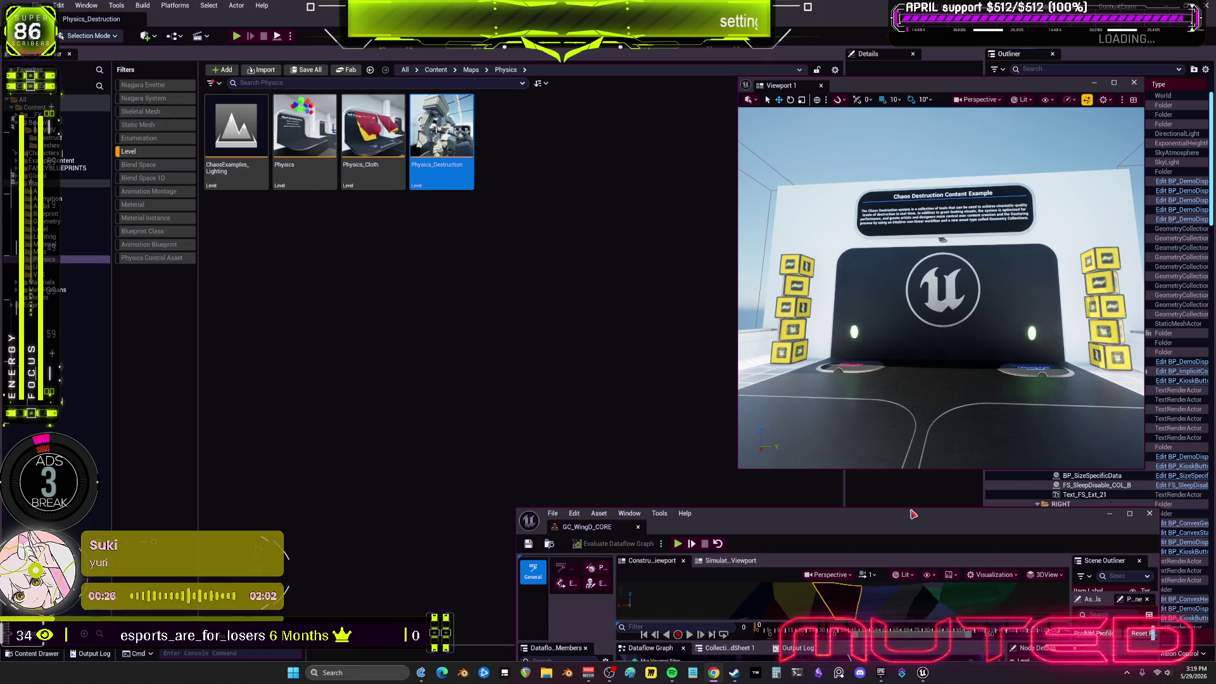
pyautogui.moveTo(910, 521)
pyautogui.mouseDown()
pyautogui.moveTo(731, 3)
pyautogui.moveTo(732, 220)
pyautogui.mouseUp()
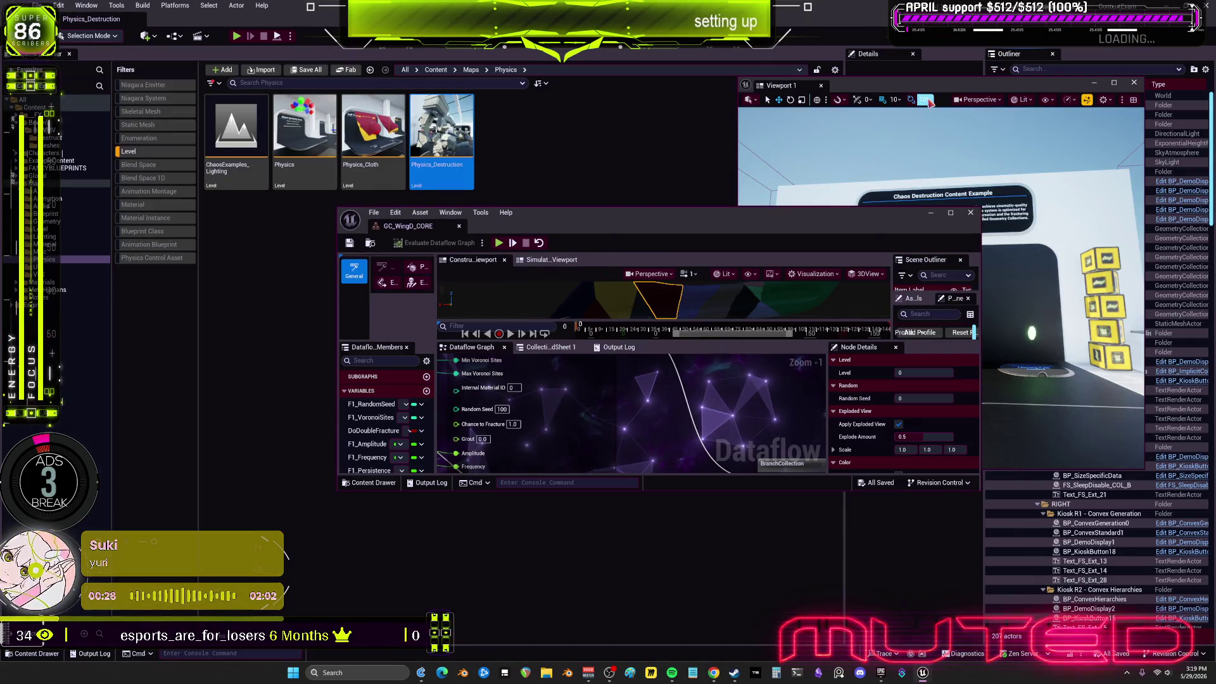
# Fly the camera fullscreen through the Destruction Hall doorway to the rearing-horse Removal exhibit
pyautogui.moveTo(856, 82); pyautogui.dragTo(819, 5)
pyautogui.press('F11')
pyautogui.moveTo(608, 342); pyautogui.dragTo(583, 316)
pyautogui.press('w')
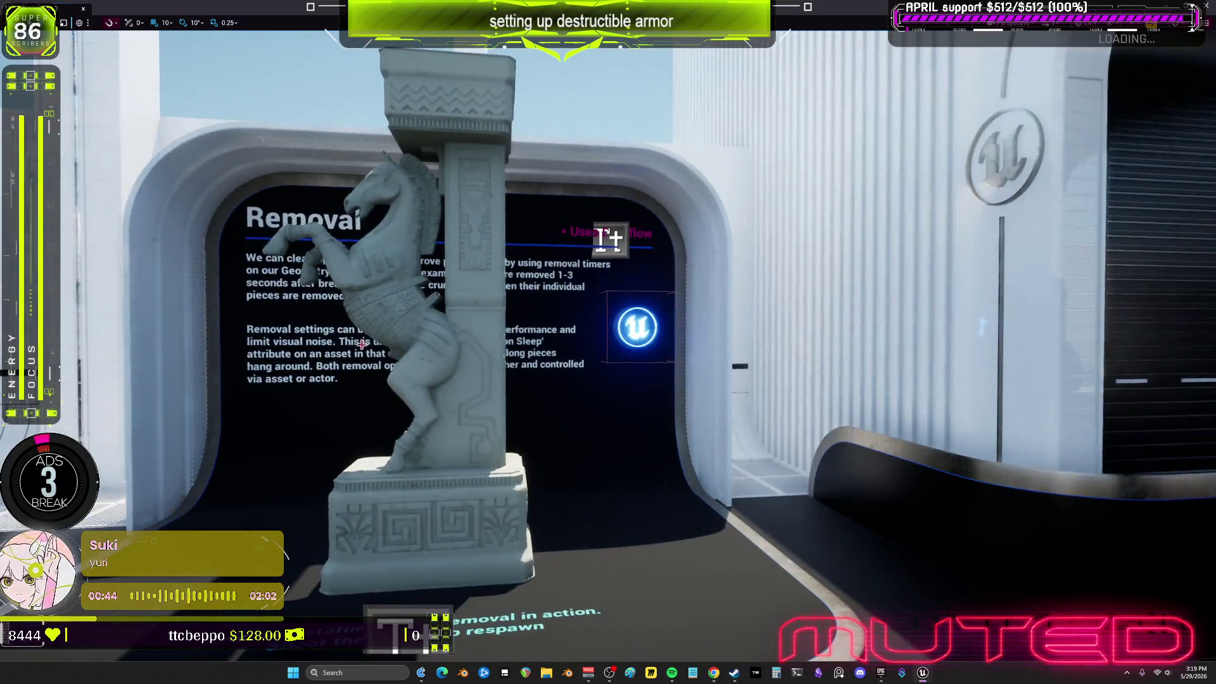
pyautogui.press('F11')
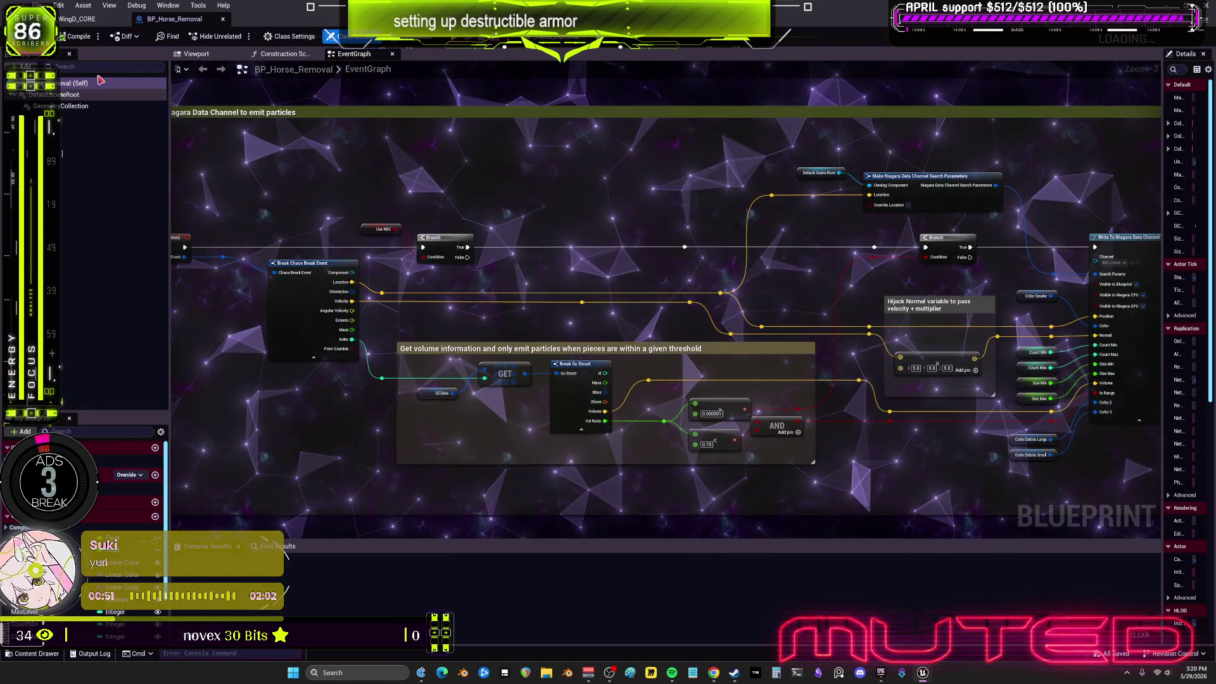
# Open the GC_SM_PillarHorse rest collection from the horse's GeometryCollection component
pyautogui.click(69, 105)
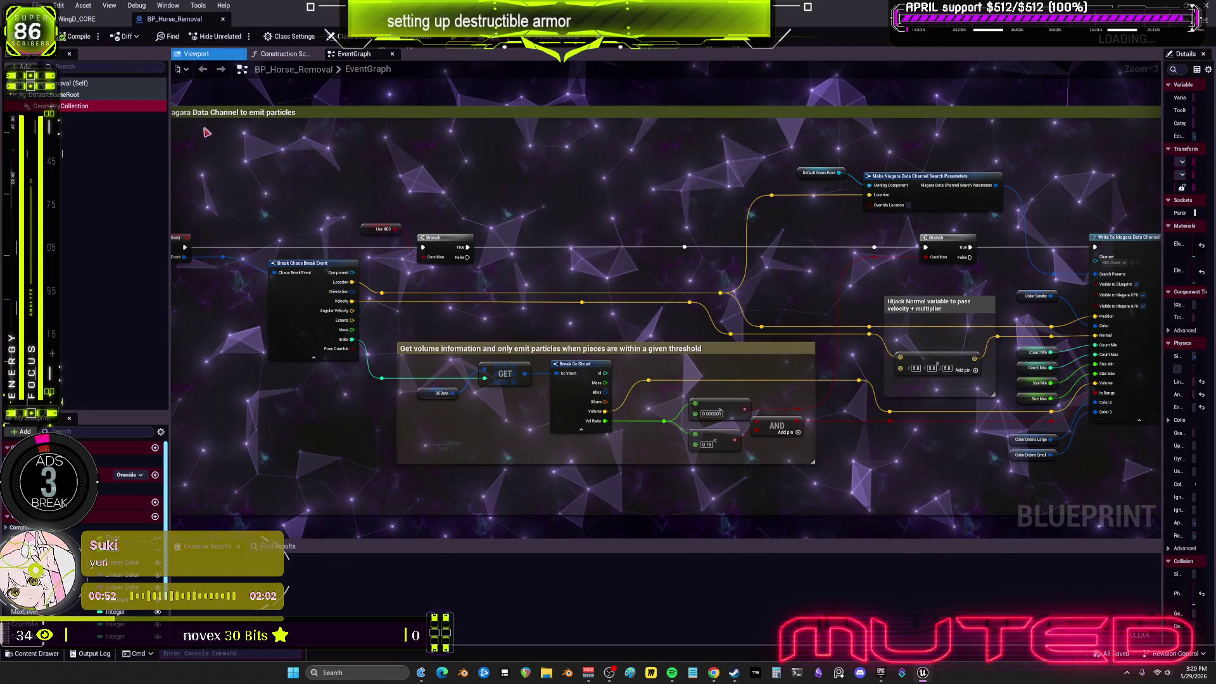
pyautogui.moveTo(1161, 318); pyautogui.dragTo(873, 318)
pyautogui.scroll(-4, 804, 368)
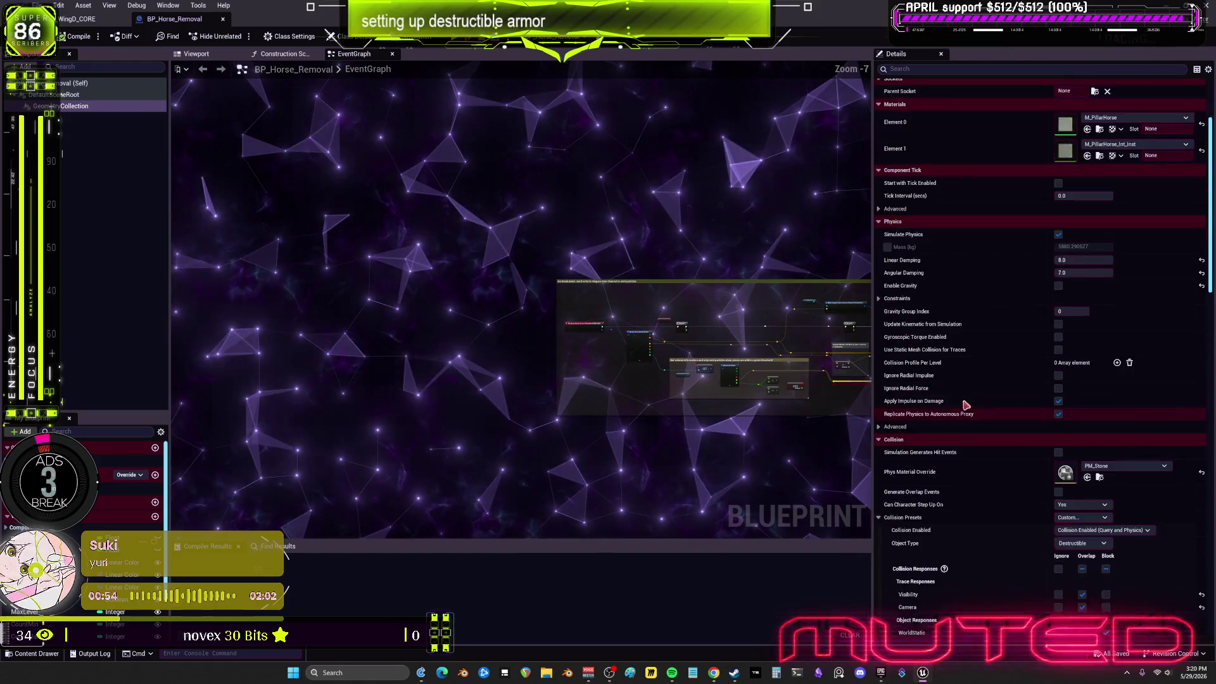
pyautogui.scroll(-10, 982, 436)
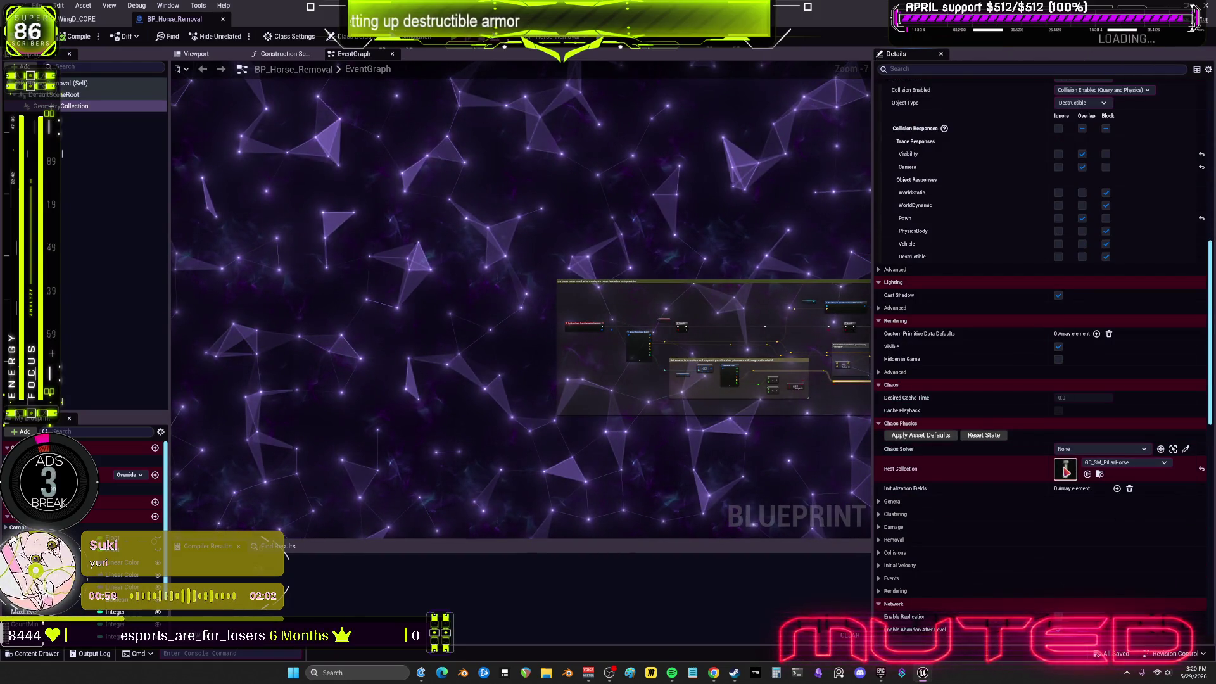
pyautogui.doubleClick(1065, 468)
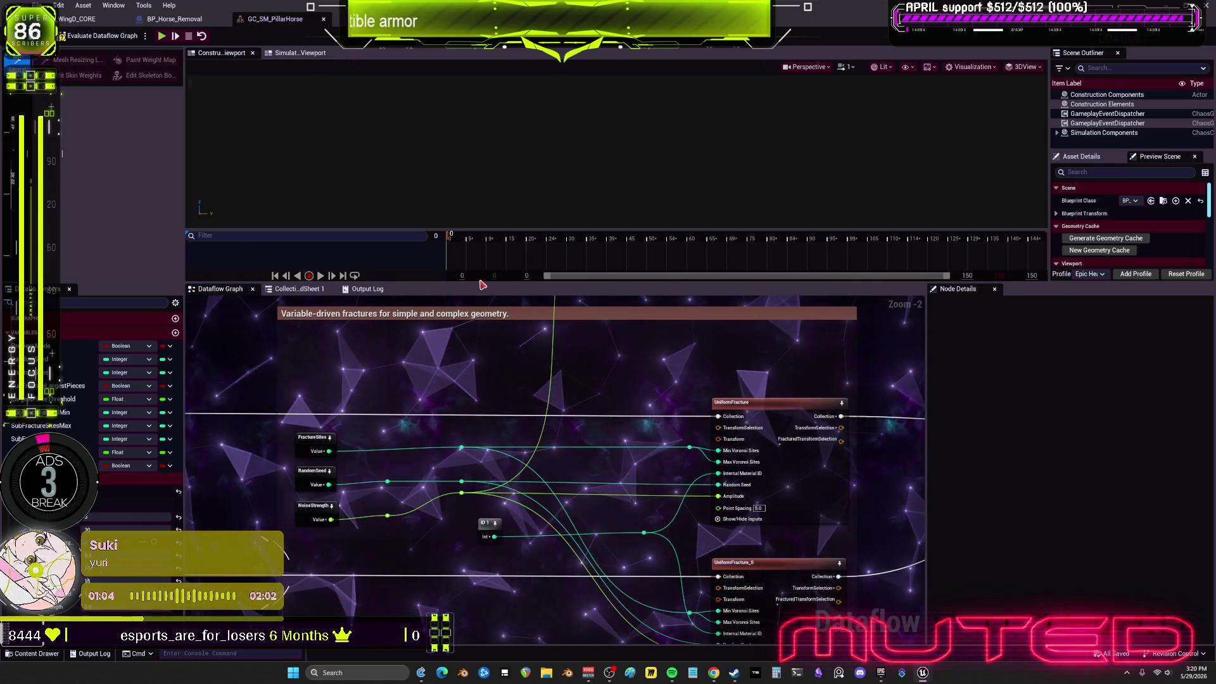
# Pan the Dataflow graph across the Branch, PreviewMode, Clean Up and Create Leaf Hulls nodes
pyautogui.scroll(-2, 659, 360)
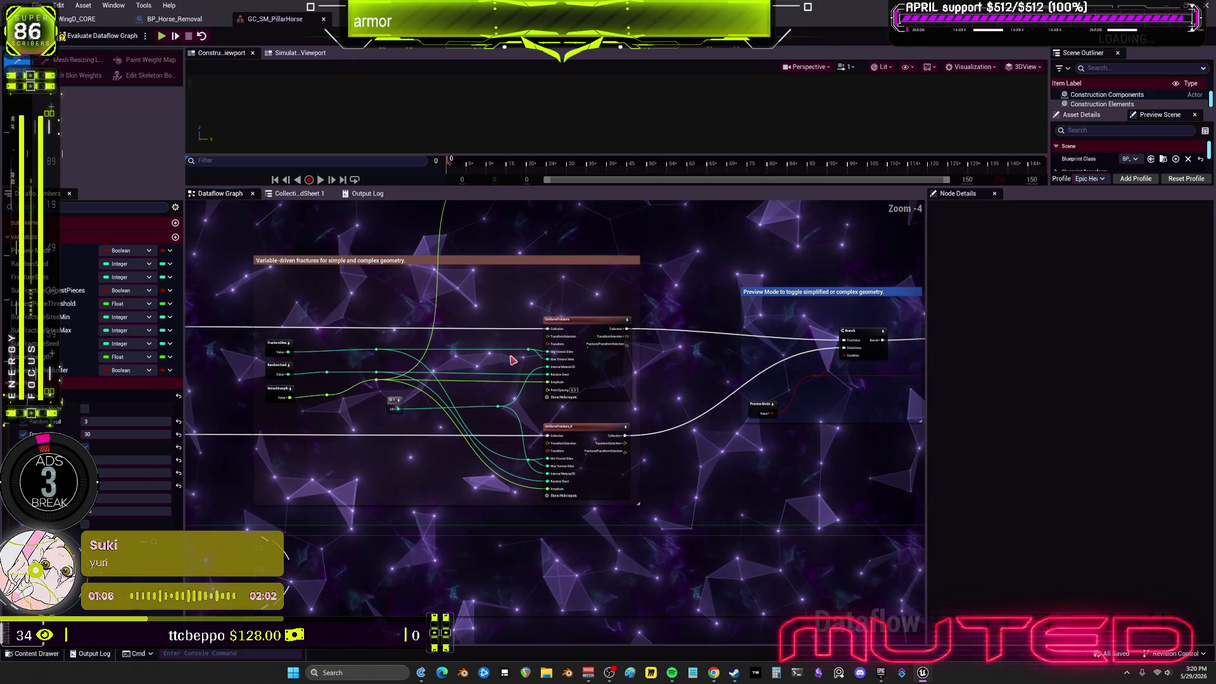
pyautogui.moveTo(854, 418)
pyautogui.mouseDown()
pyautogui.moveTo(846, 380)
pyautogui.moveTo(890, 421)
pyautogui.moveTo(759, 383)
pyautogui.moveTo(700, 413)
pyautogui.moveTo(665, 389)
pyautogui.moveTo(692, 388)
pyautogui.moveTo(434, 407)
pyautogui.moveTo(732, 388)
pyautogui.moveTo(690, 374)
pyautogui.mouseUp()
pyautogui.moveTo(811, 383); pyautogui.dragTo(575, 375)
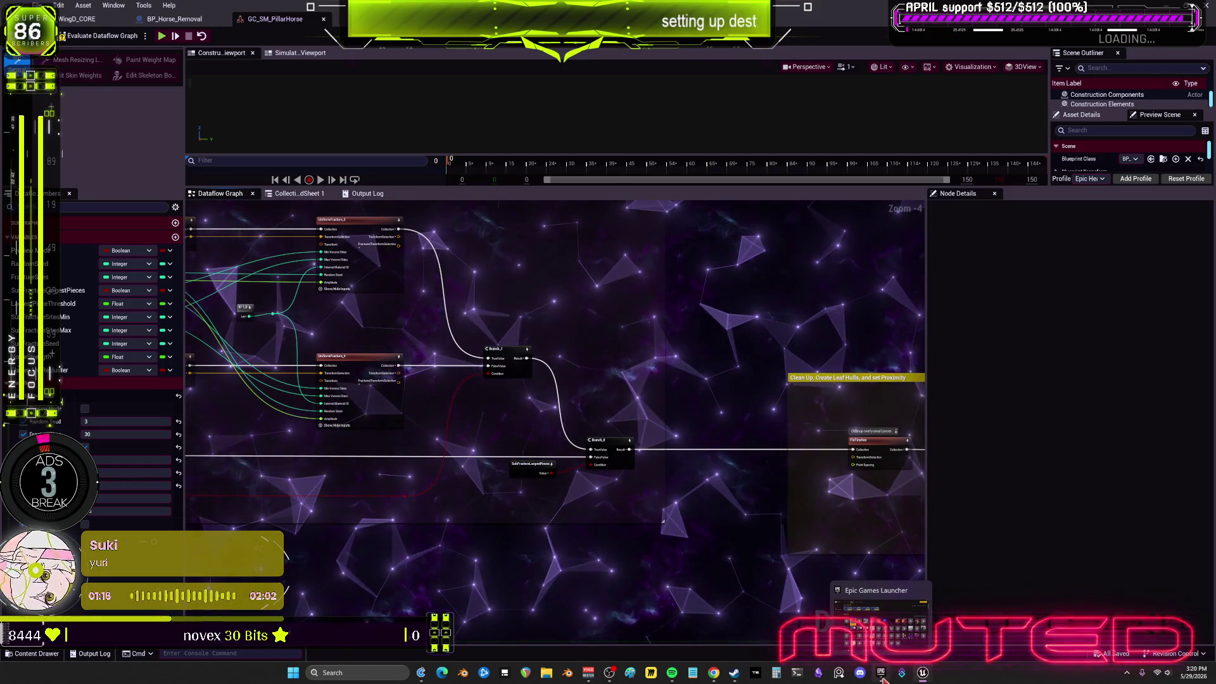
pyautogui.click(880, 673)
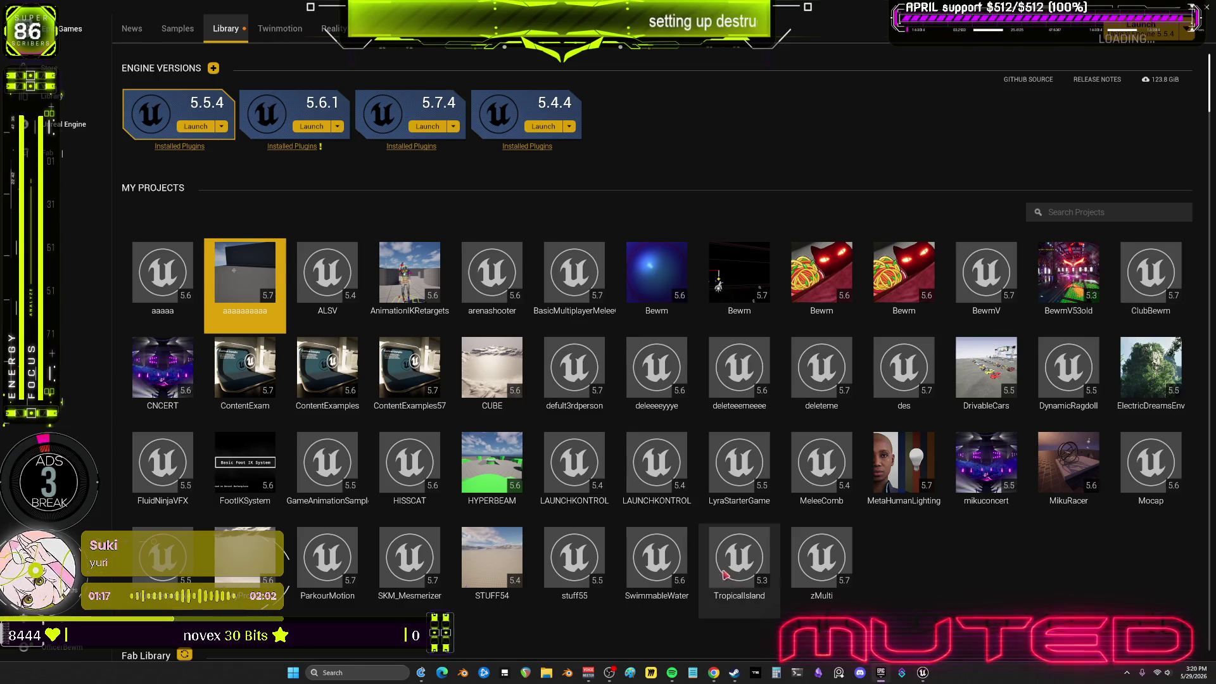
# Select the Bewm 5.7 project tile, then bring the Physics_Destruction editor back to front
pyautogui.click(752, 281)
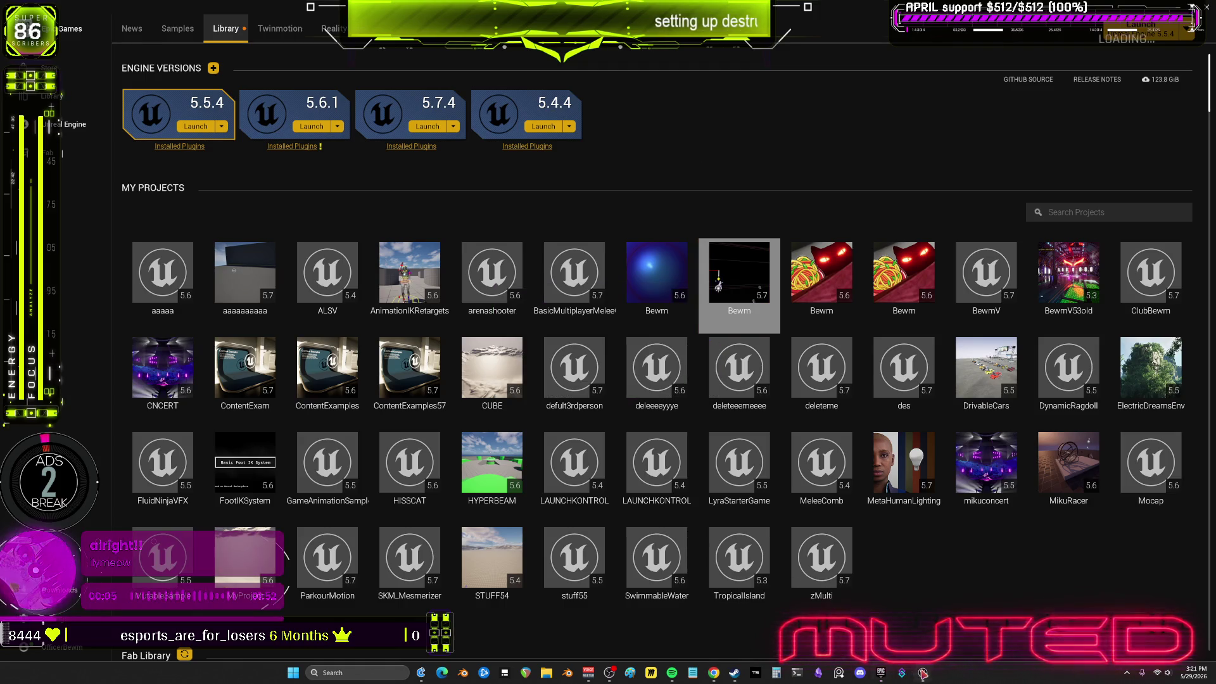
pyautogui.click(785, 641)
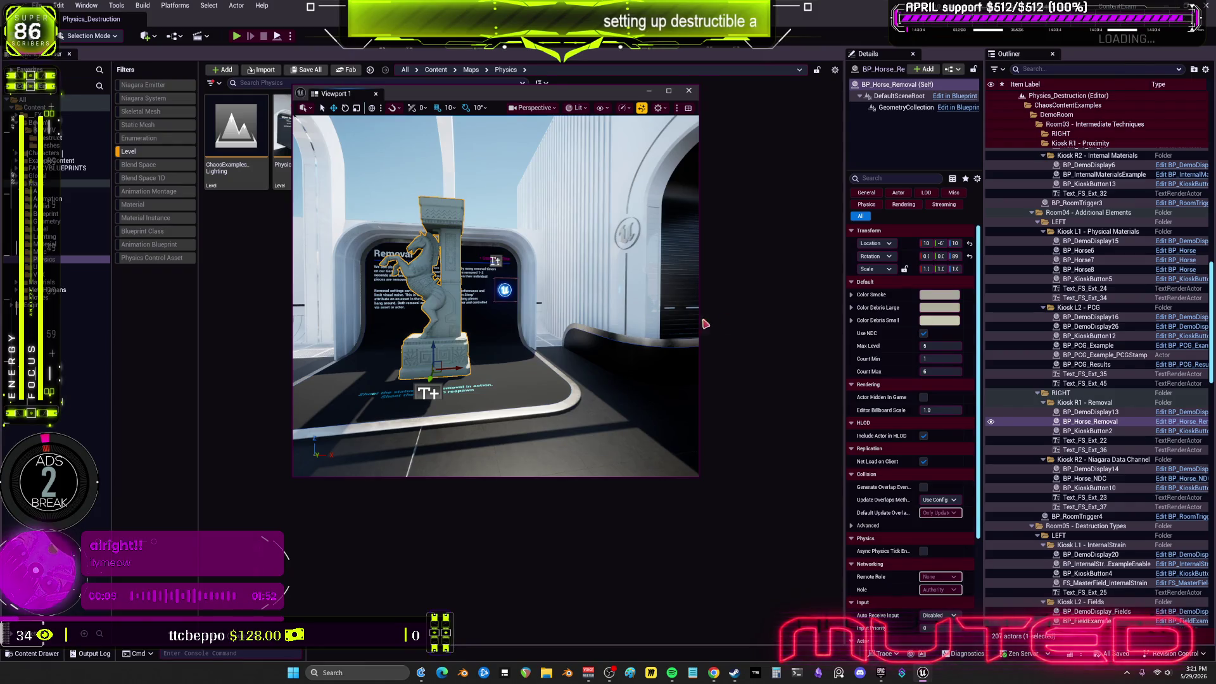
# Close the floating Viewport 1, enter 't.maxf' in the console, and switch away from the editor
pyautogui.click(688, 91)
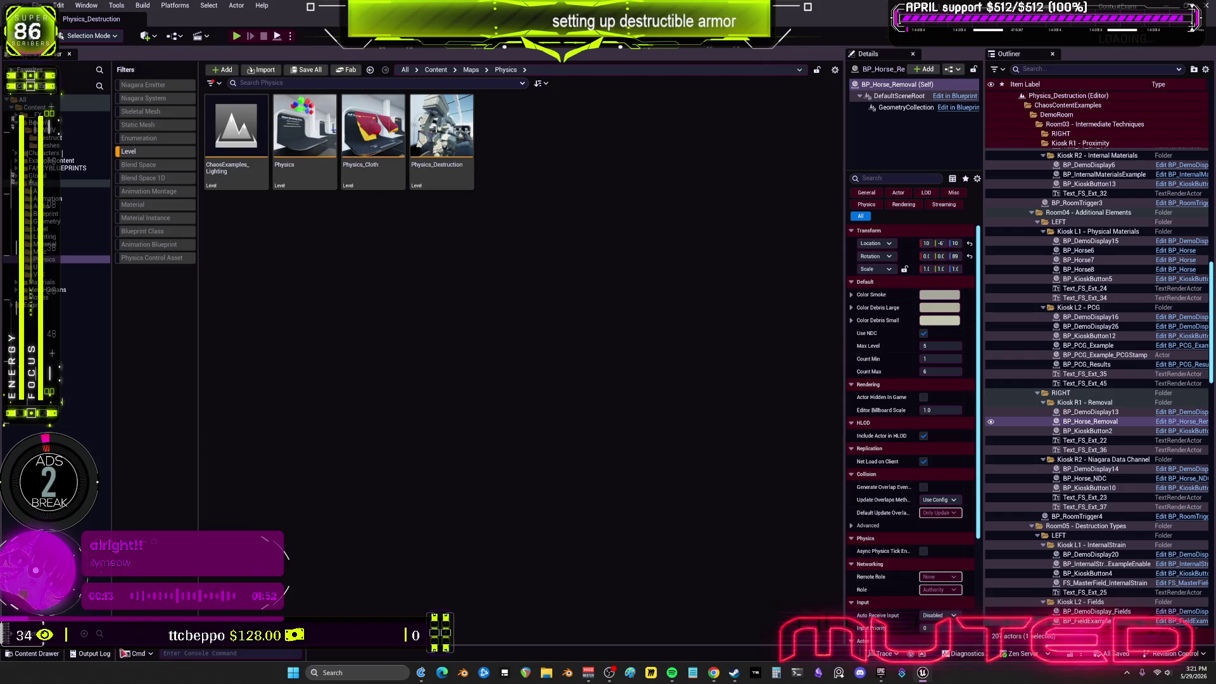
pyautogui.write('t.maxf')
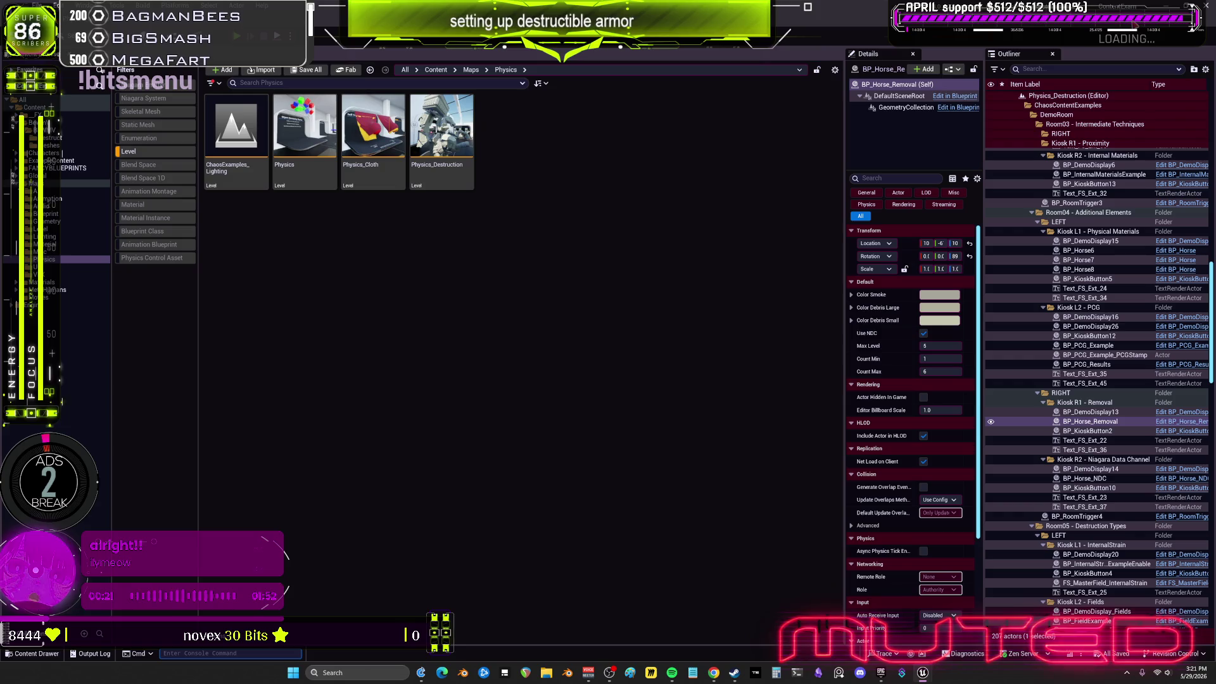
pyautogui.hotkey('alt', 'Tab')
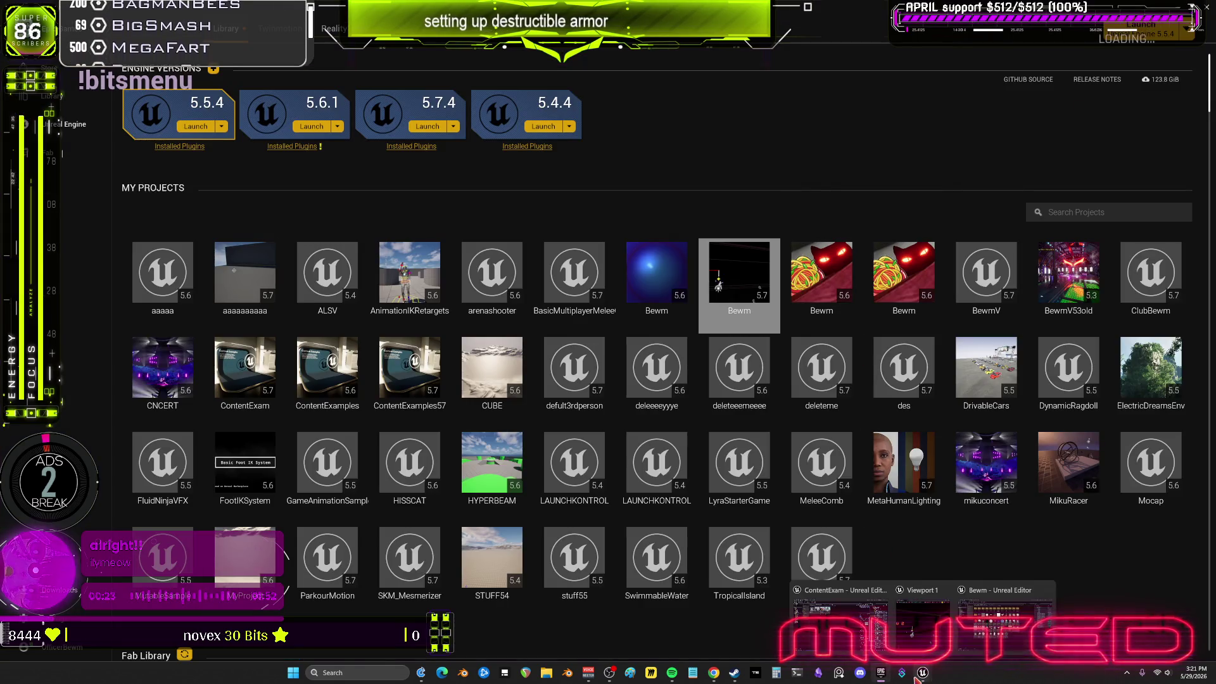
pyautogui.click(956, 660)
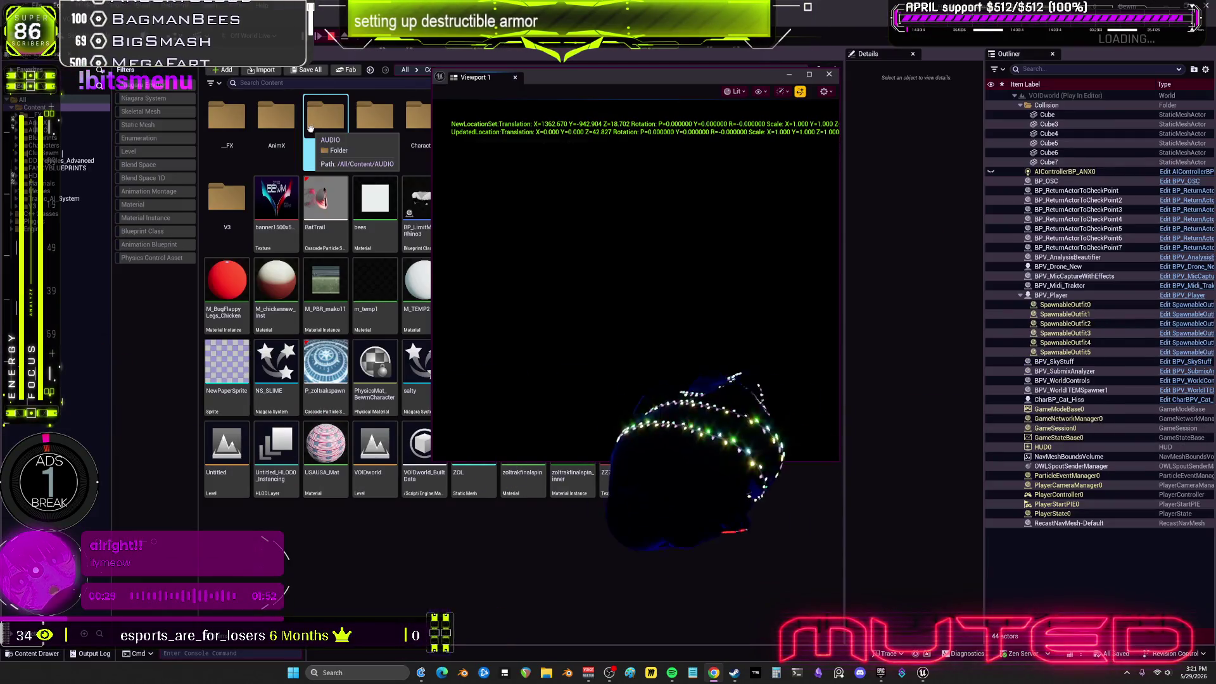
# Take control of the character in the Bewm VOIDworld play viewport
pyautogui.click(614, 200)
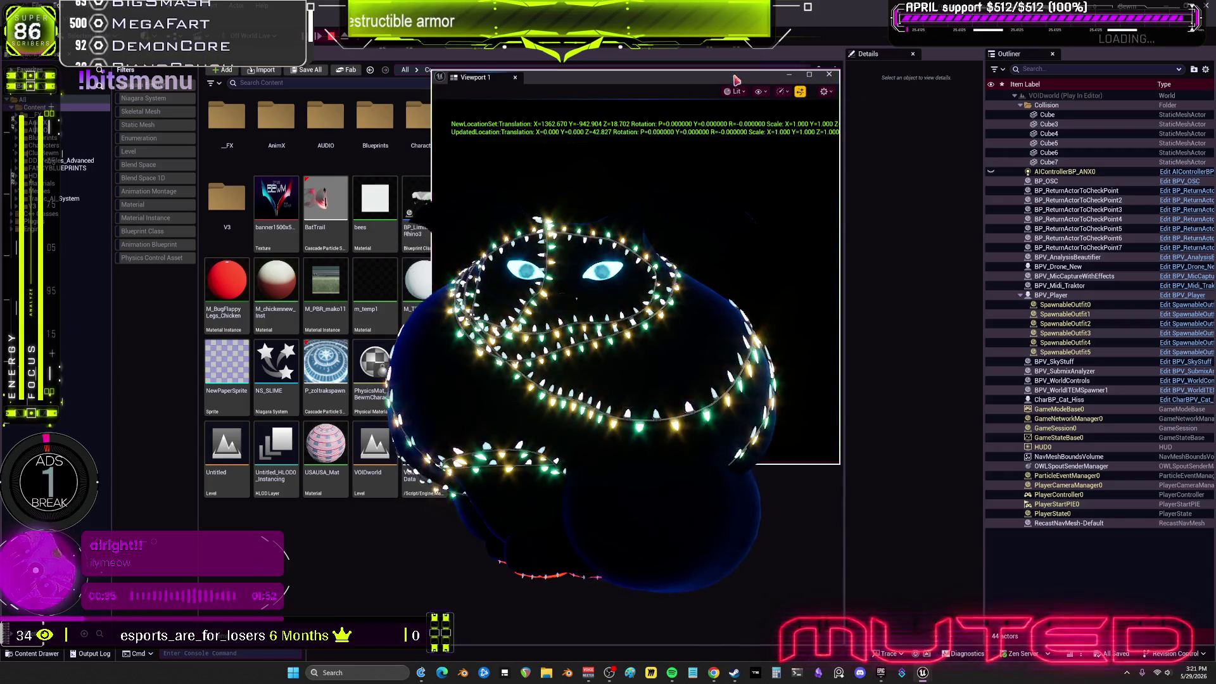
# Move the floating VOIDworld play viewport to the lower right of the screen
pyautogui.moveTo(736, 79); pyautogui.dragTo(1040, 361)
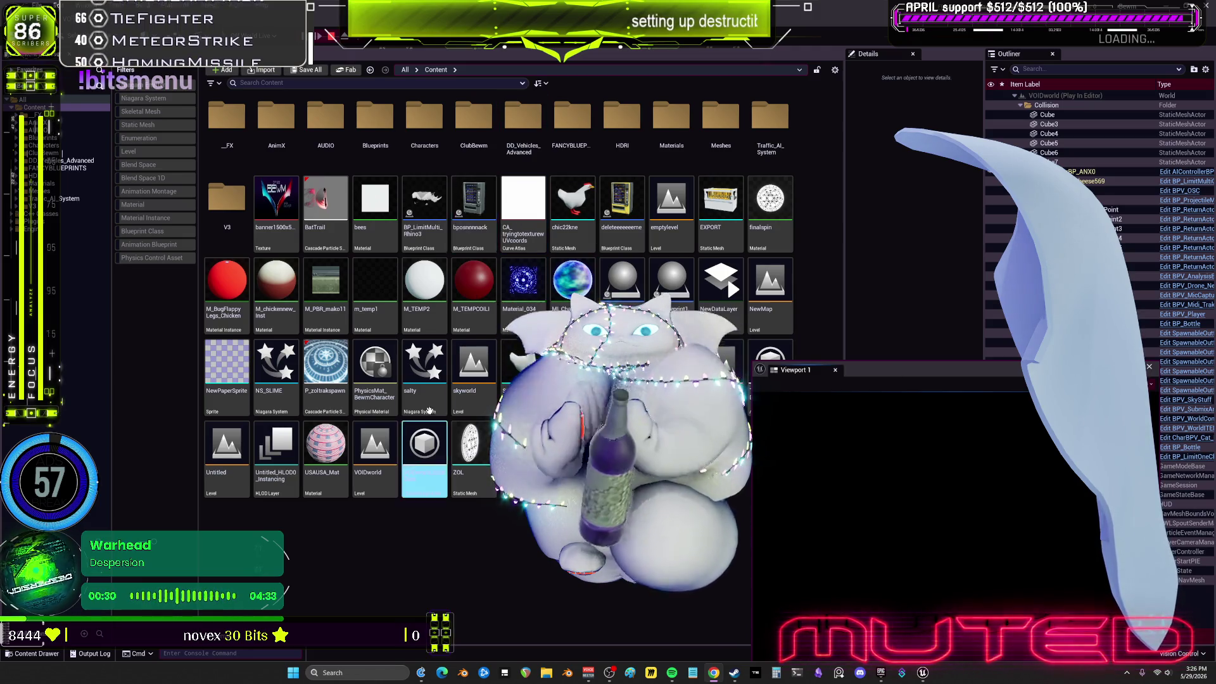
# Capture the mouse in Viewport 1 to play VOIDworld, later regaining game control
pyautogui.click(993, 510)
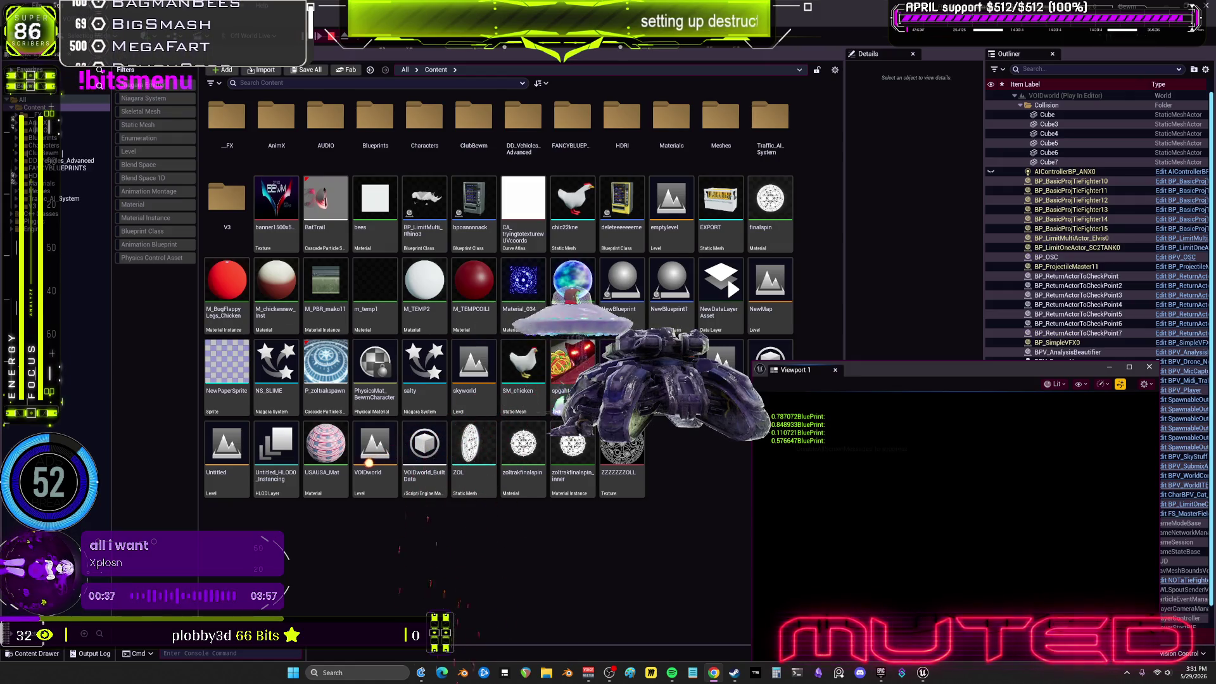
pyautogui.click(1056, 461)
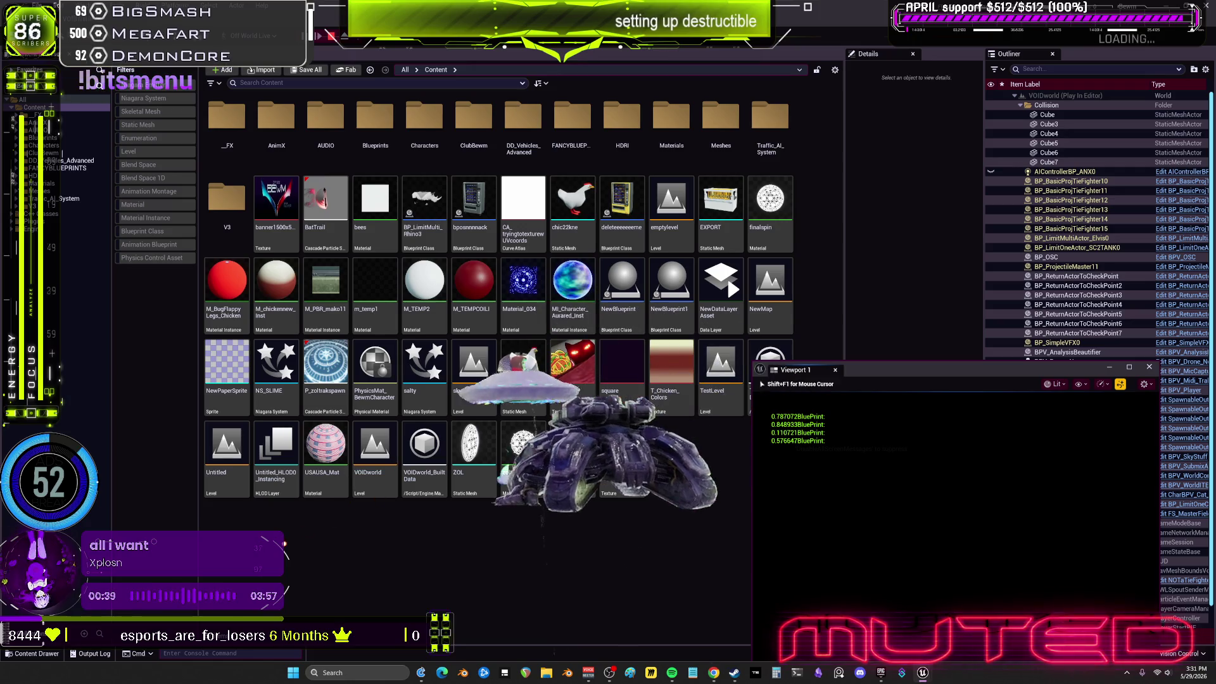
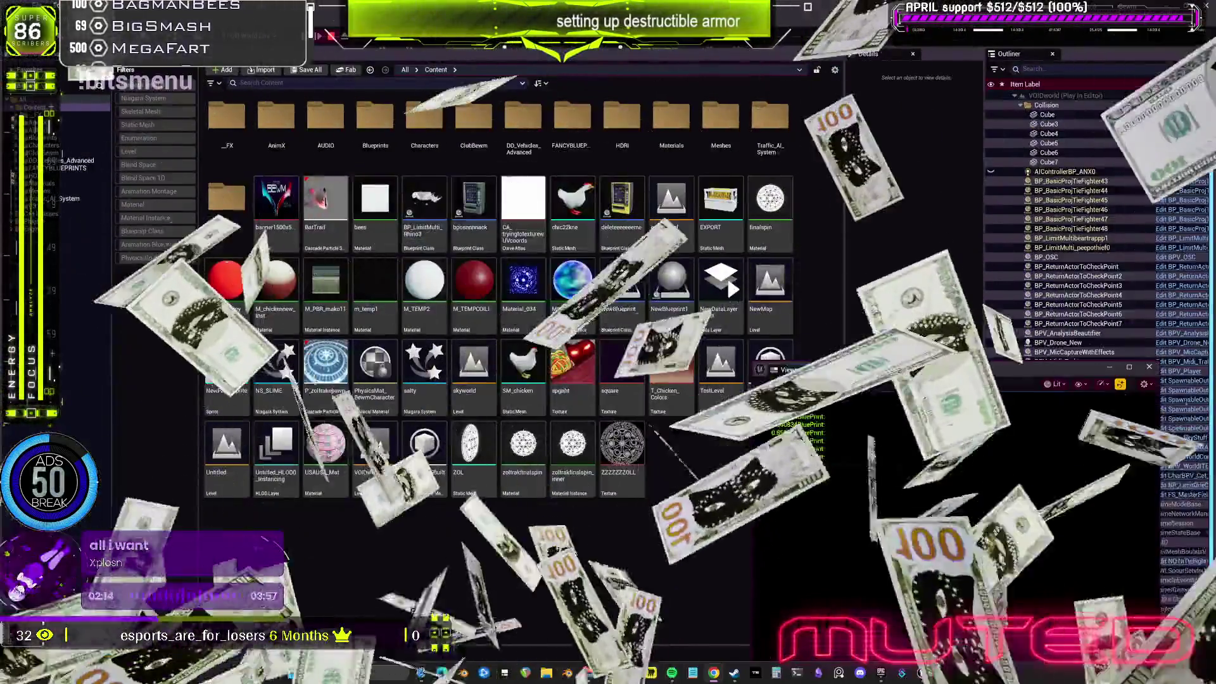
# Select the NewMap level asset and start a rename, then cancel it, leaving NewMap unchanged
pyautogui.click(770, 282)
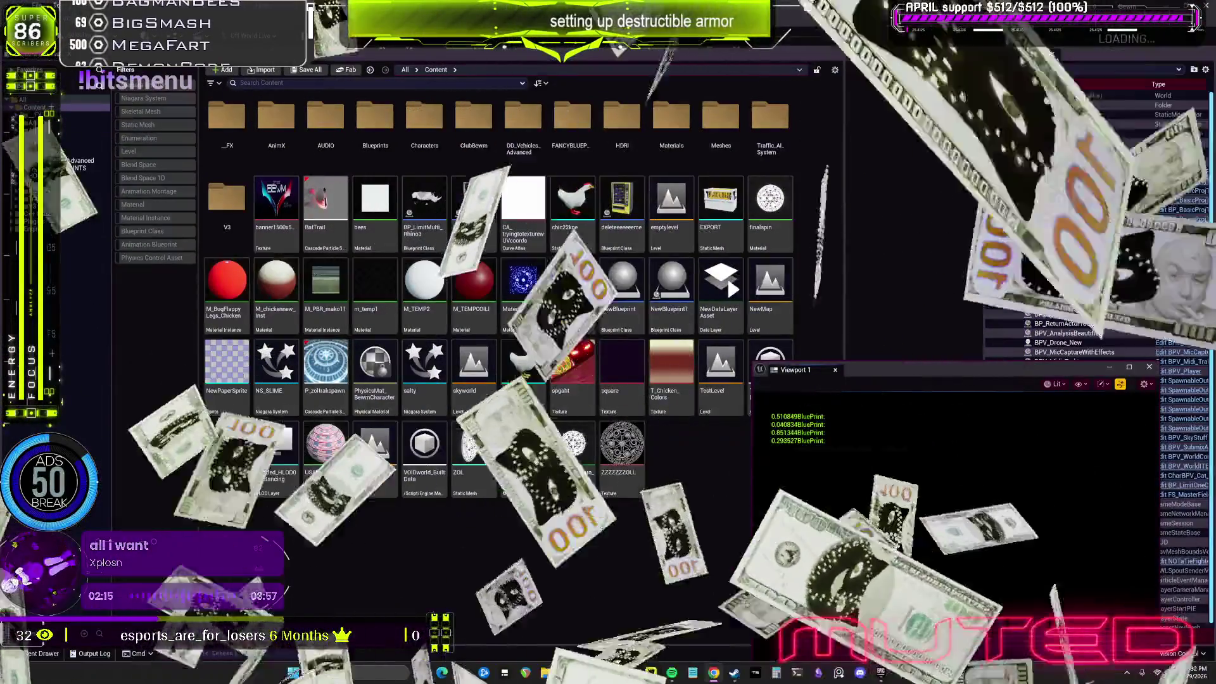
pyautogui.press('F2')
pyautogui.press('Return')
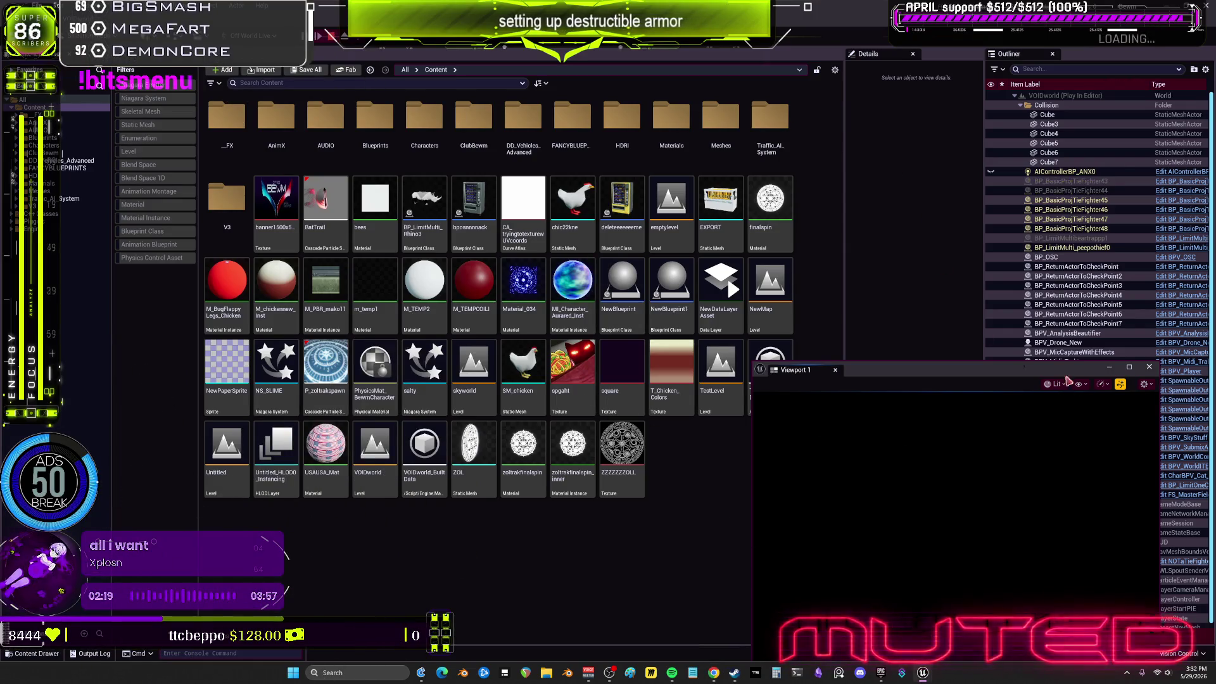
# Stop the running play session, close the error log, and switch to the Epic Games Launcher
pyautogui.click(1149, 370)
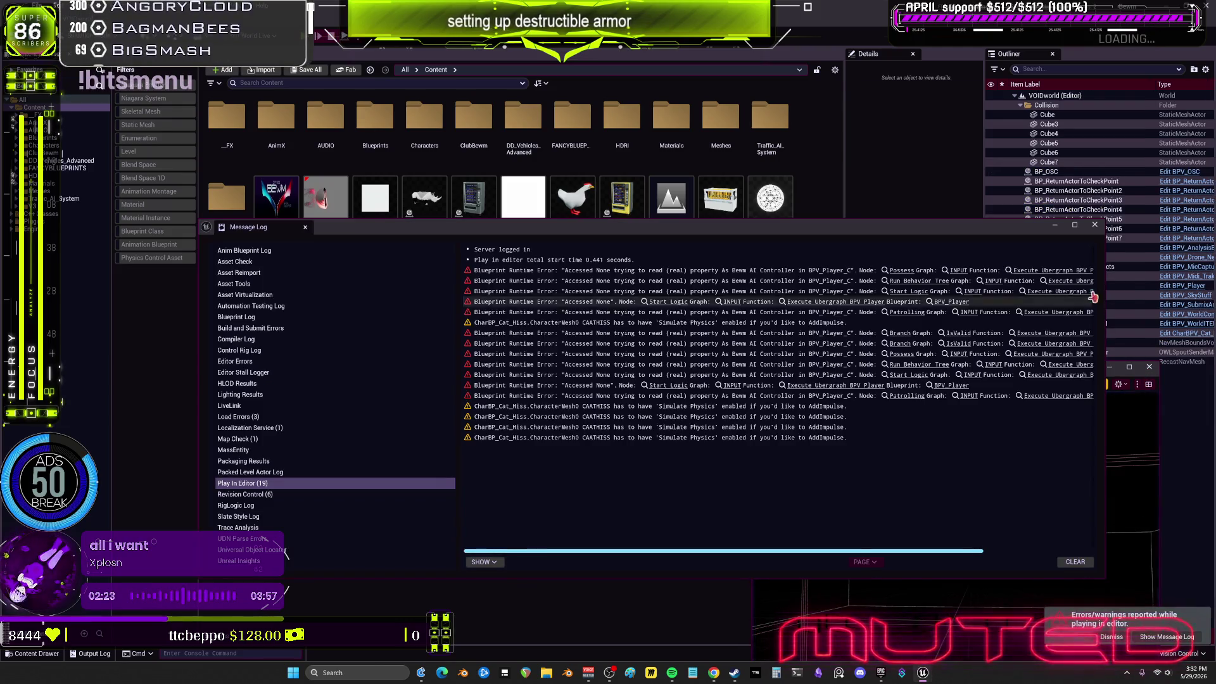
pyautogui.click(1095, 225)
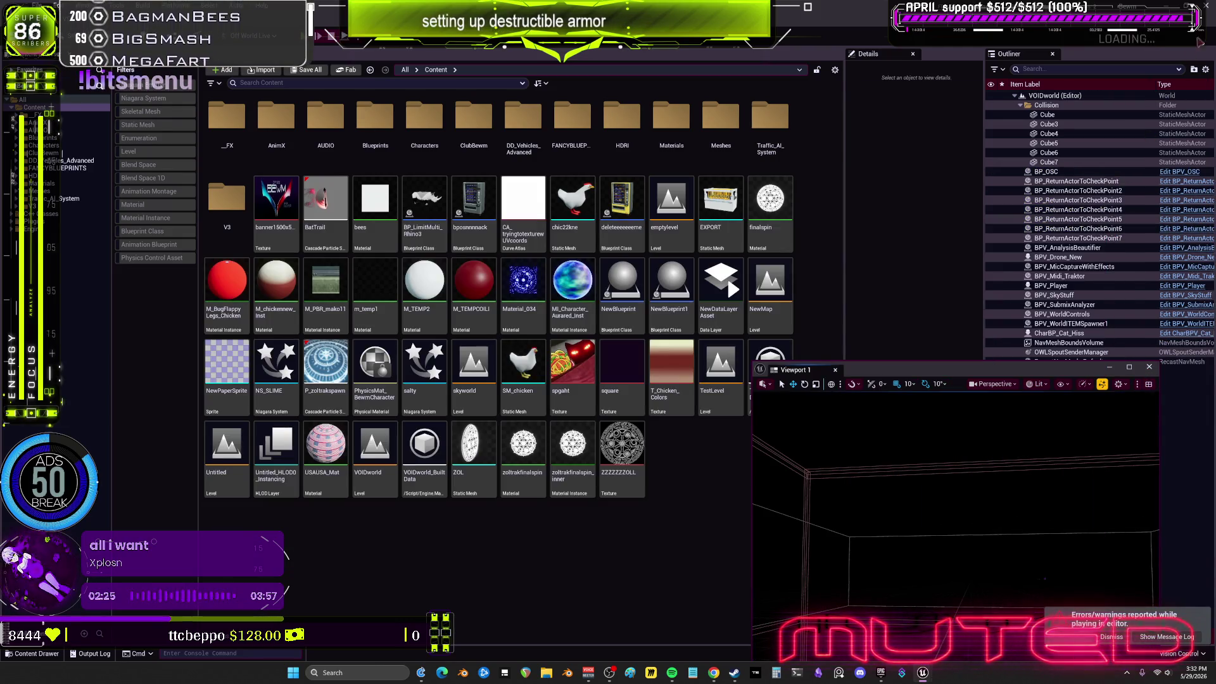
pyautogui.hotkey('alt', 'Tab')
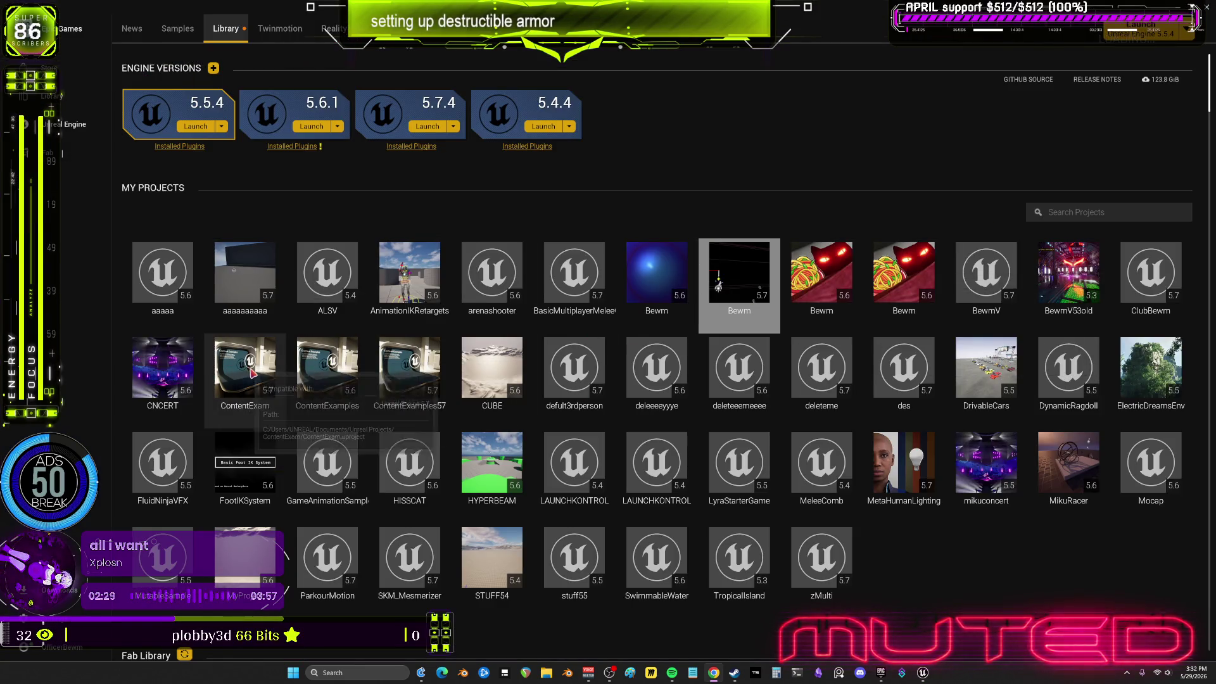
# Select the ContentExam project and close the floating play viewport window in the editor
pyautogui.click(251, 367)
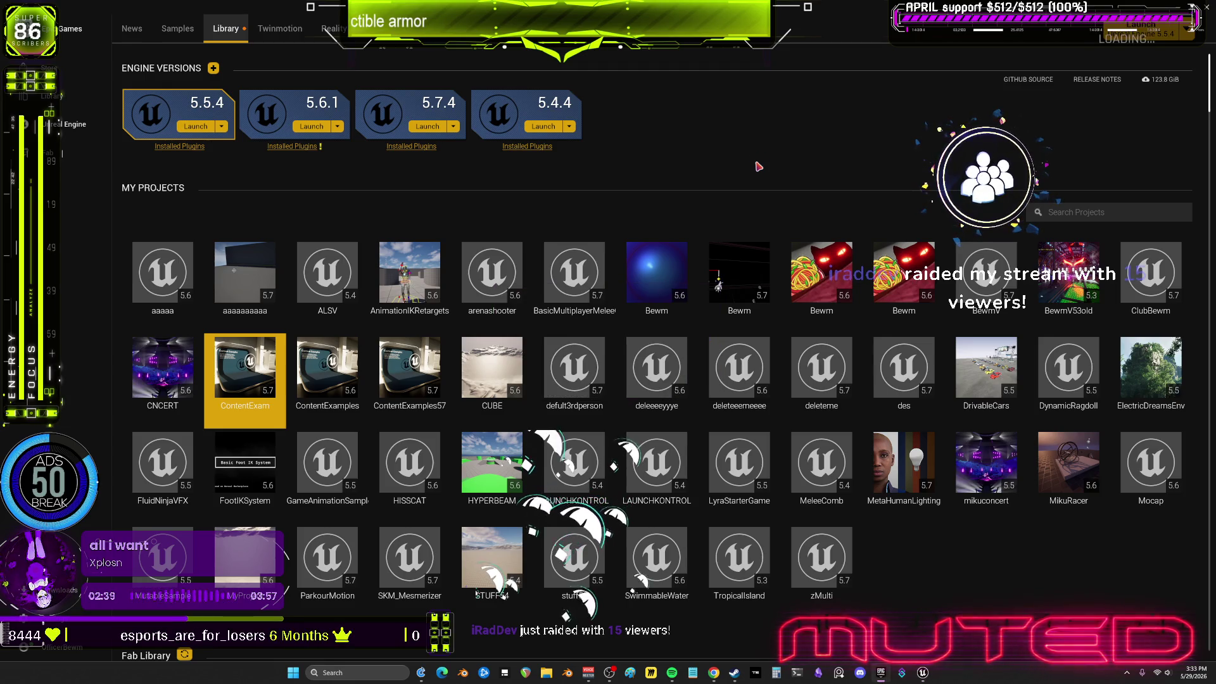
pyautogui.moveTo(922, 677)
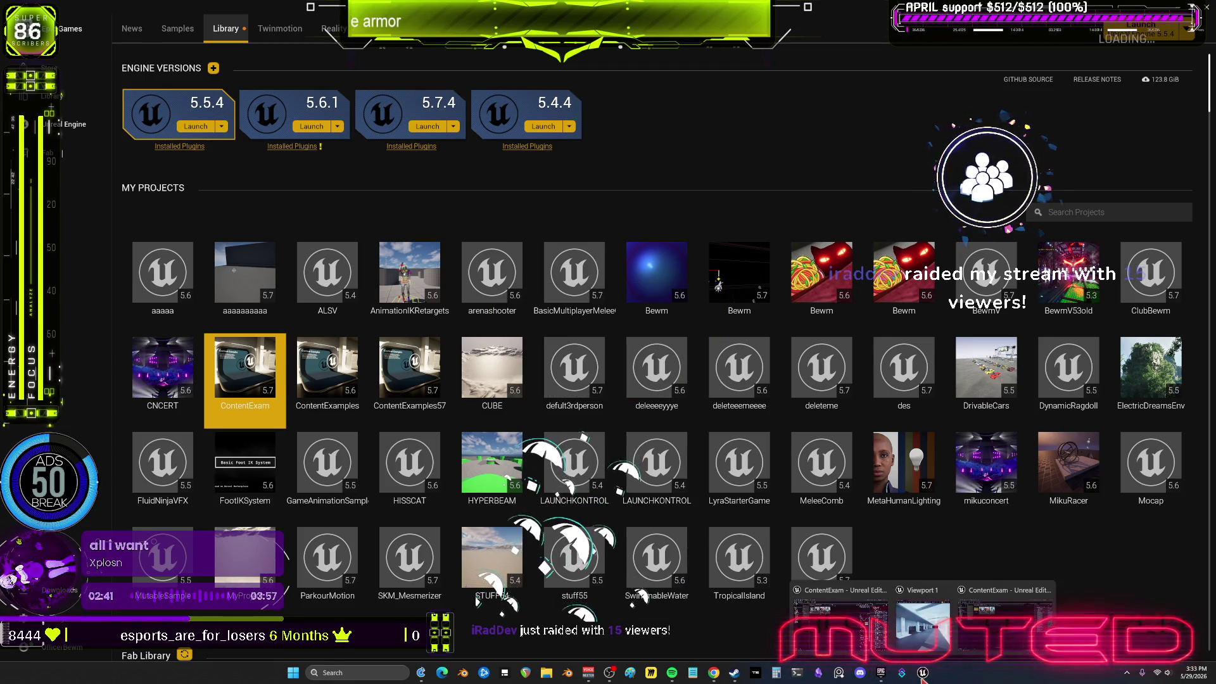
pyautogui.click(1005, 626)
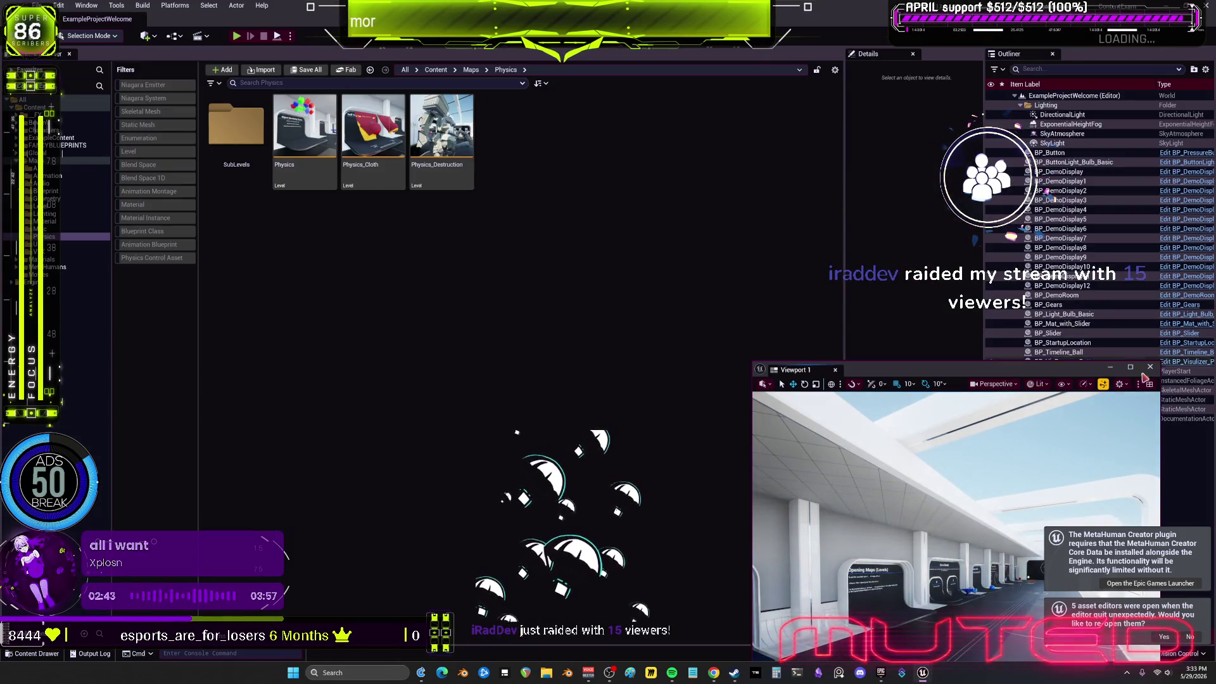
pyautogui.click(1149, 367)
# Return to the launcher library and select the aaaaaaaaaa project
pyautogui.click(880, 673)
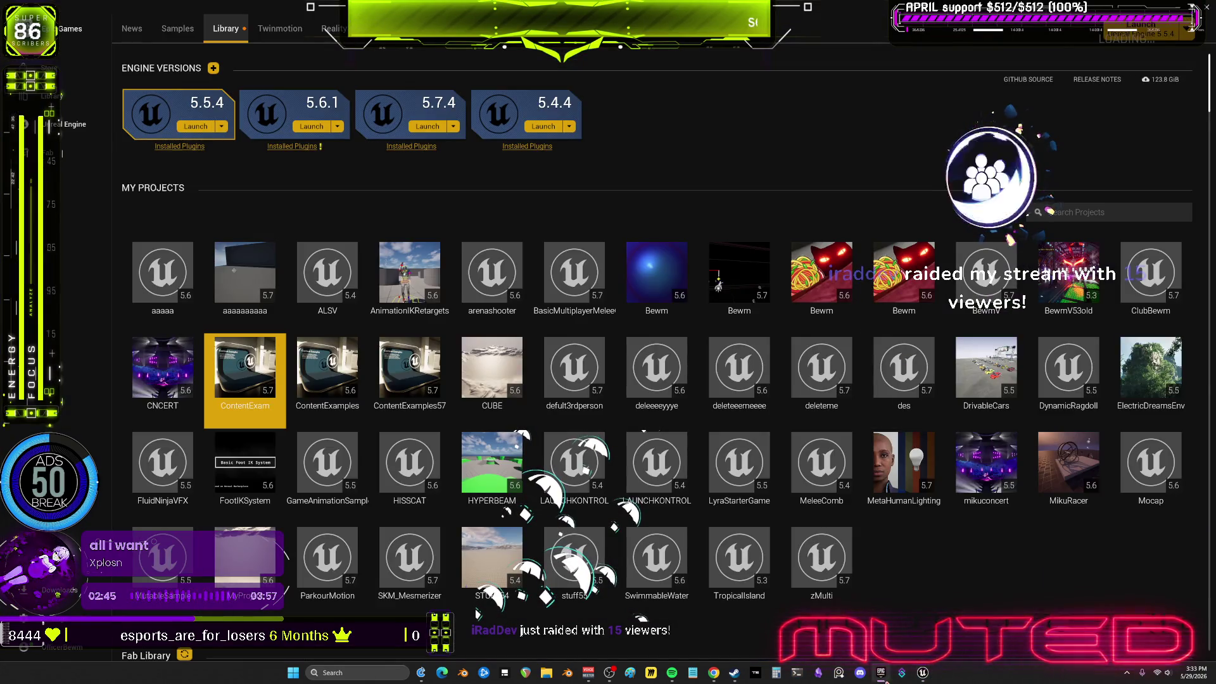
pyautogui.click(881, 674)
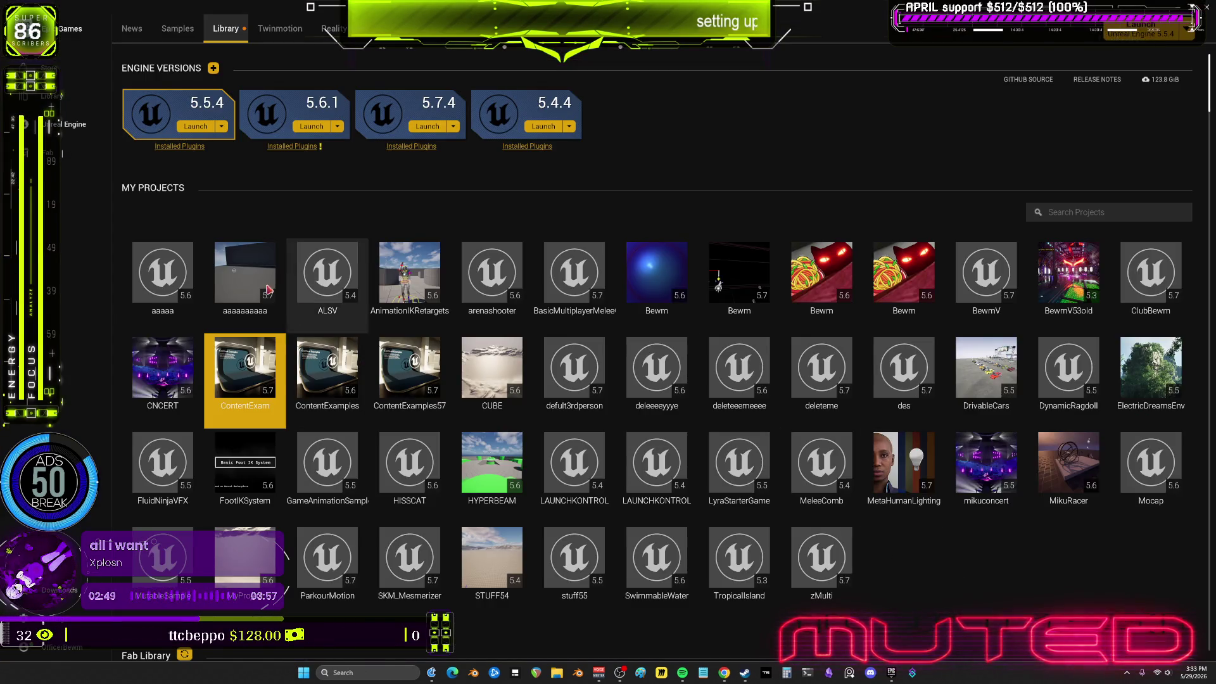
pyautogui.click(245, 268)
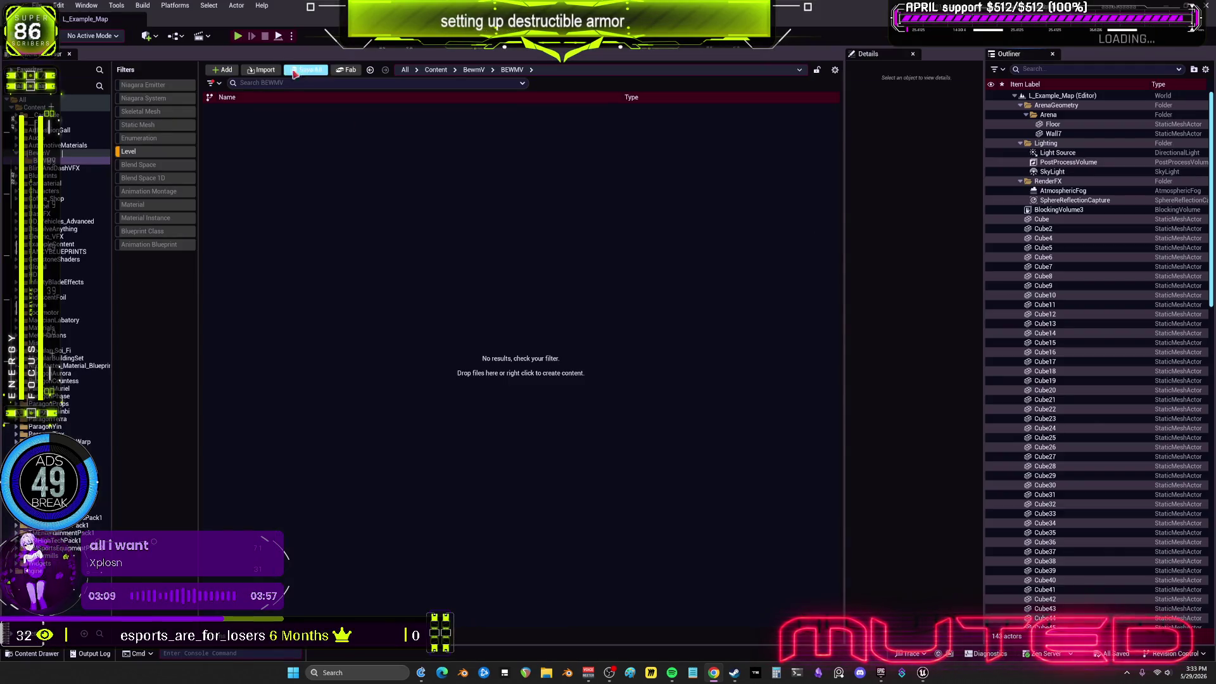
# Clear the Content Browser's Level filter, then run the character around the white blocks and signs
pyautogui.click(163, 155)
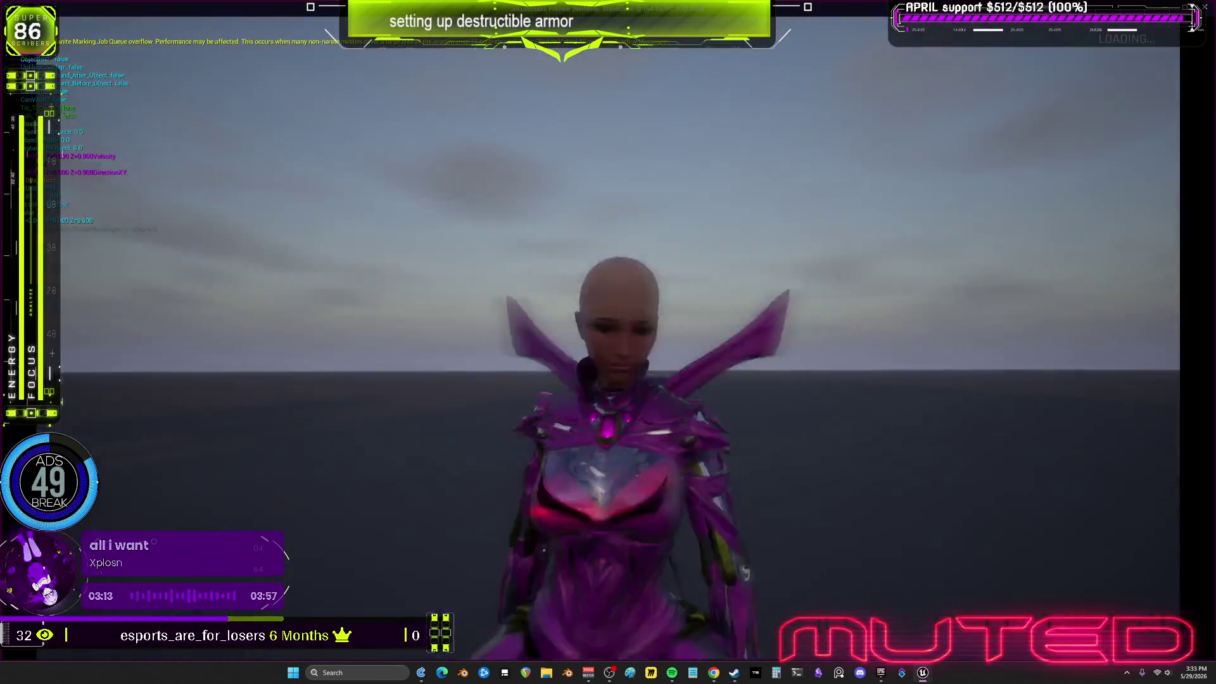
pyautogui.press('w')
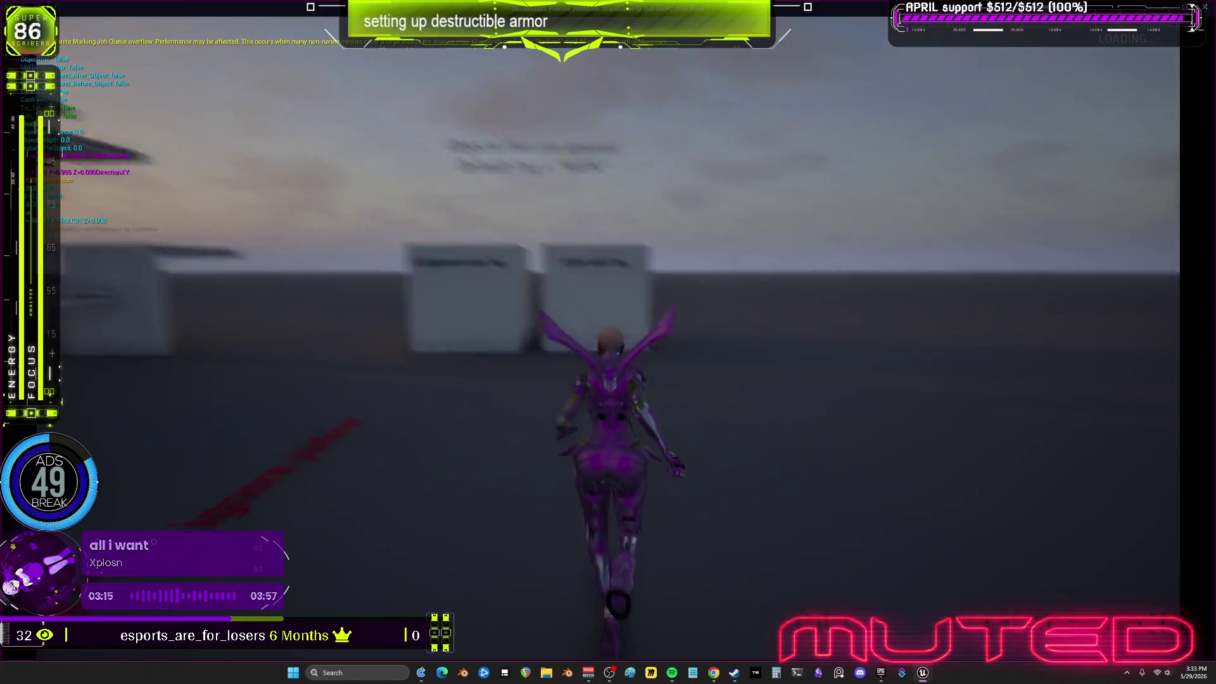
pyautogui.press('w')
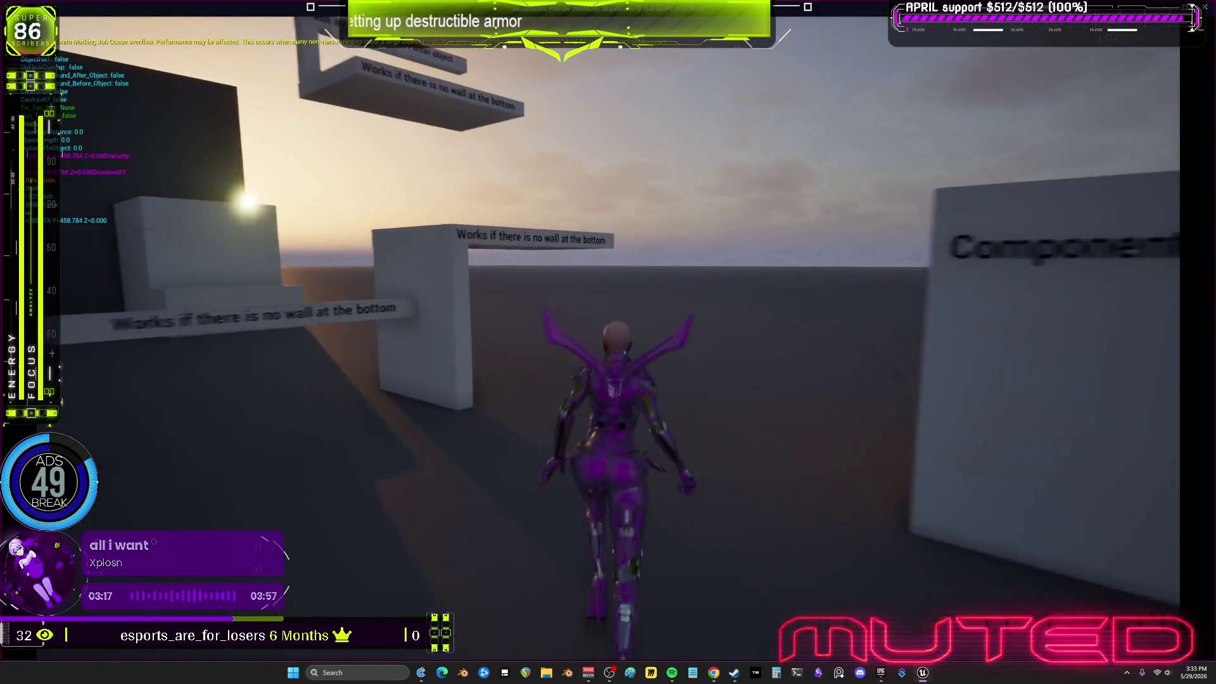
pyautogui.press('w')
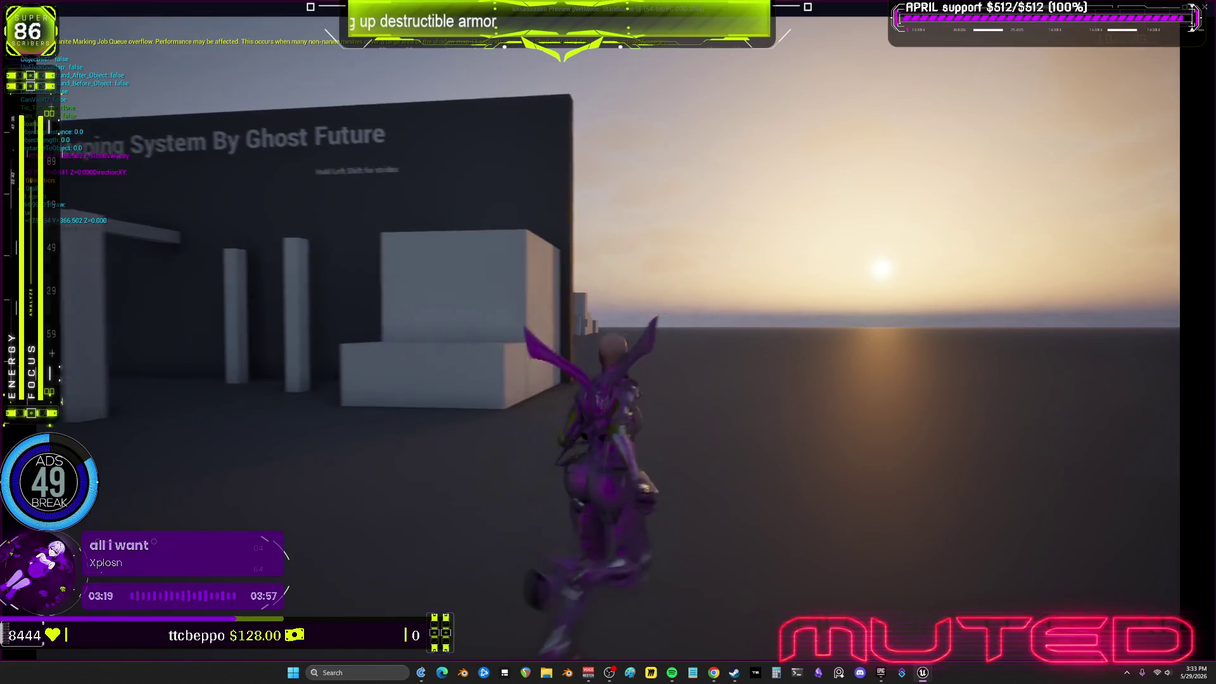
pyautogui.press('s')
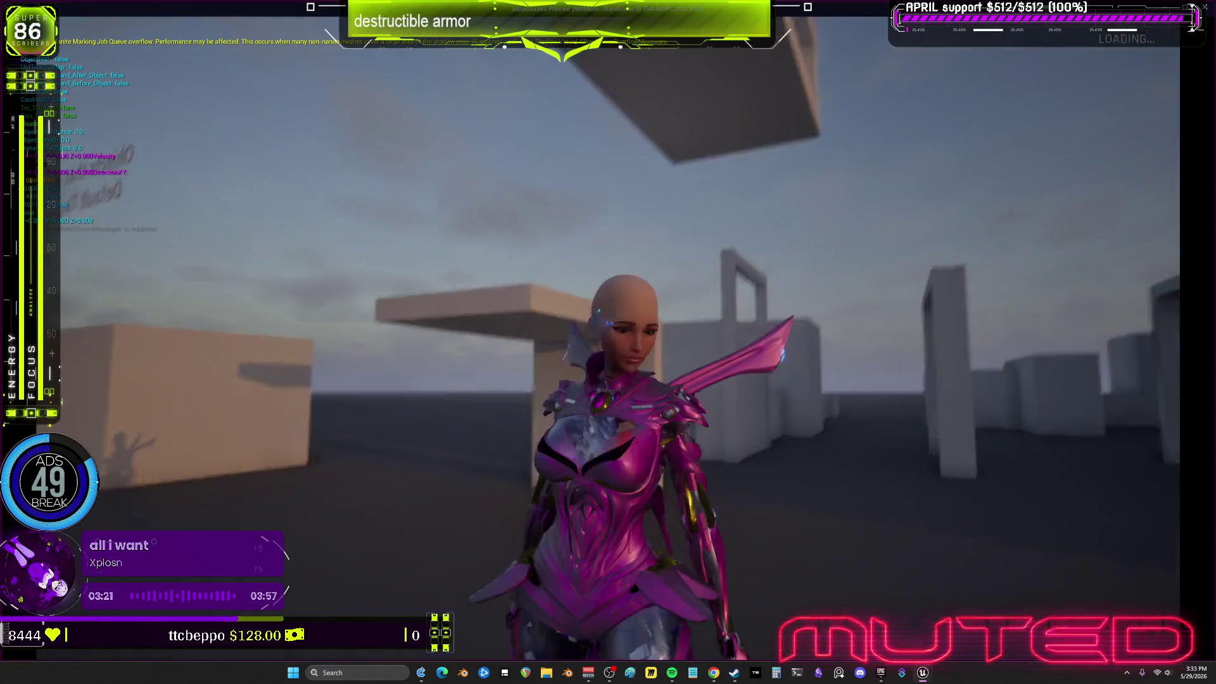
pyautogui.press('a')
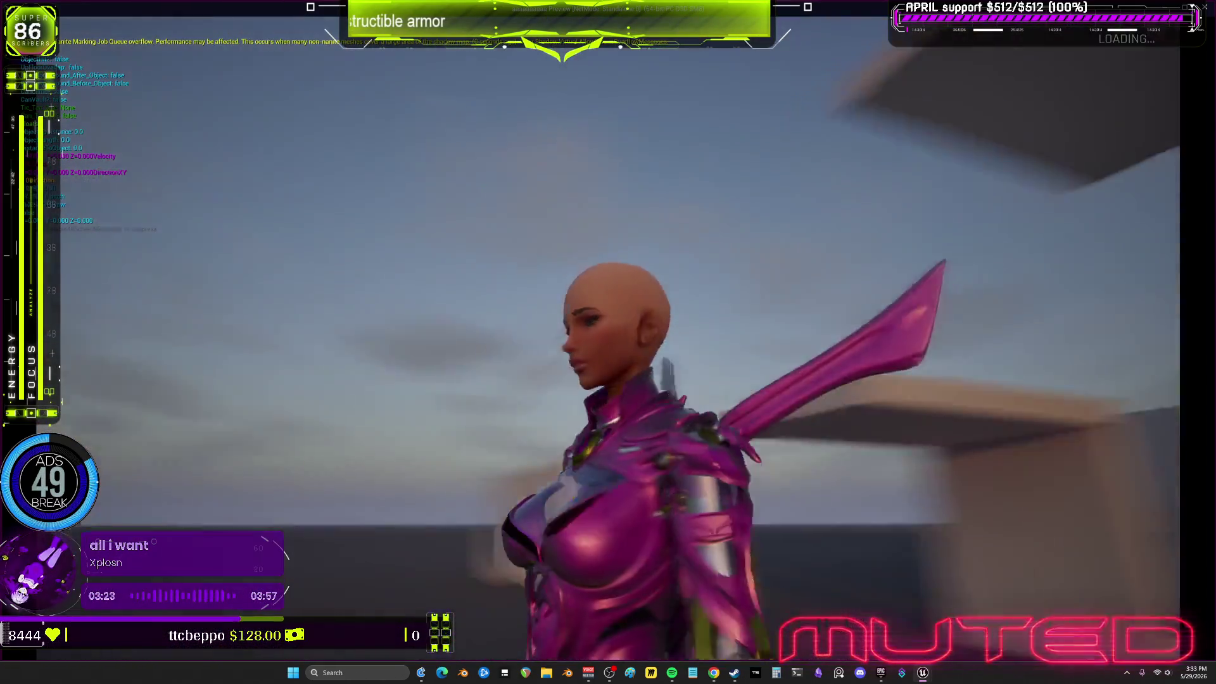
pyautogui.press('w')
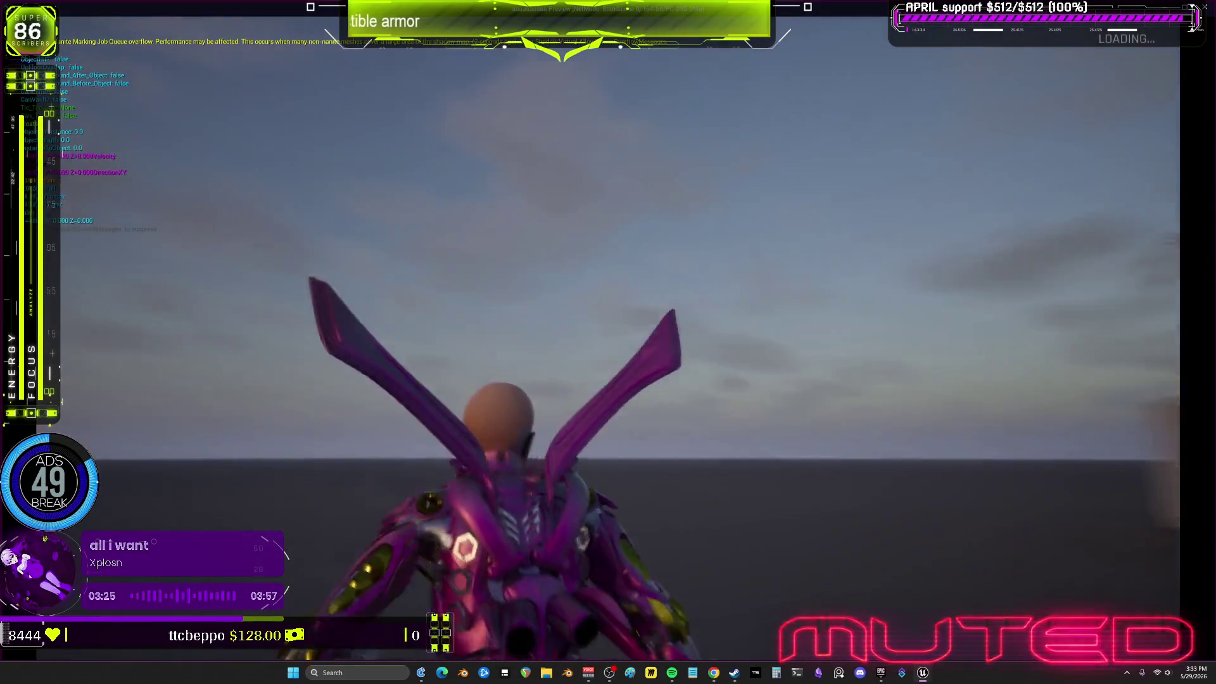
pyautogui.press('w')
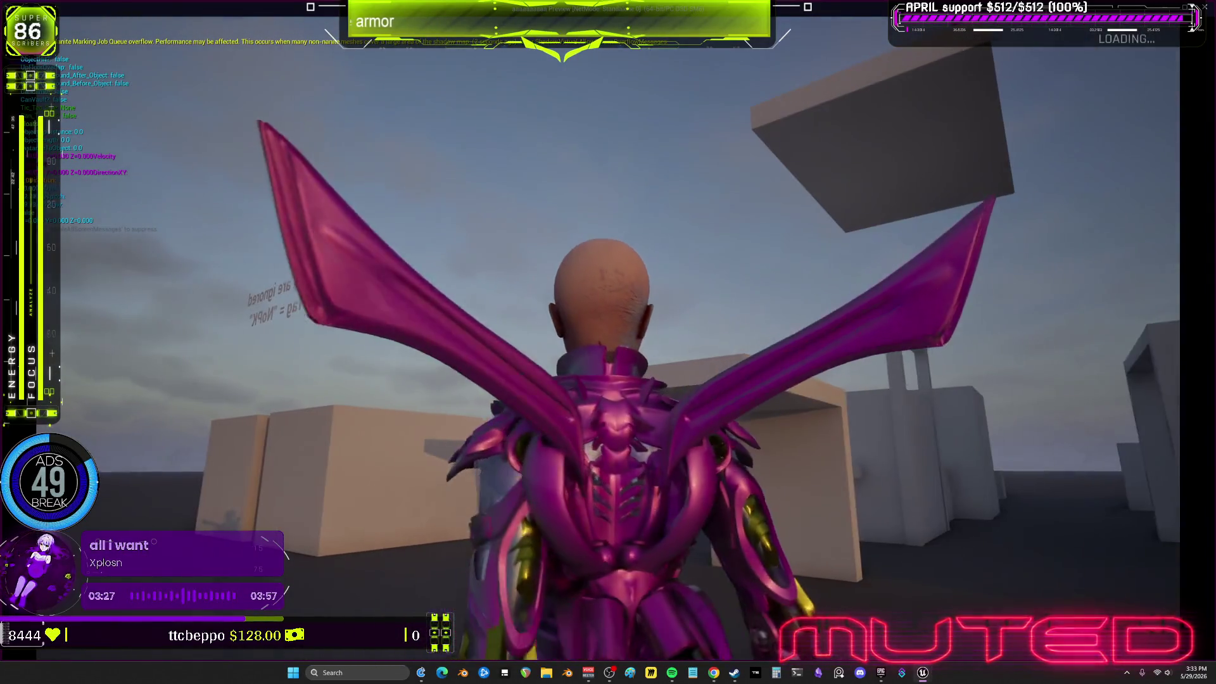
# Launch the character into flight, glide down past the block buildings, then end the session with Esc
pyautogui.press('w')
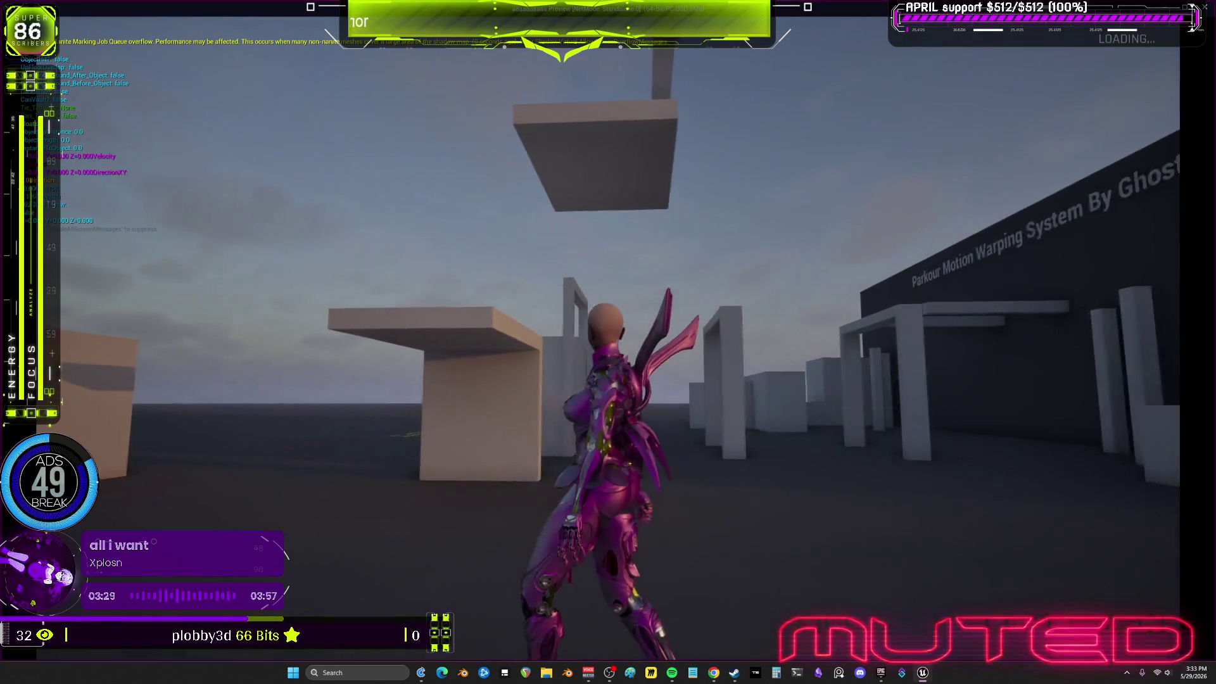
pyautogui.press('w')
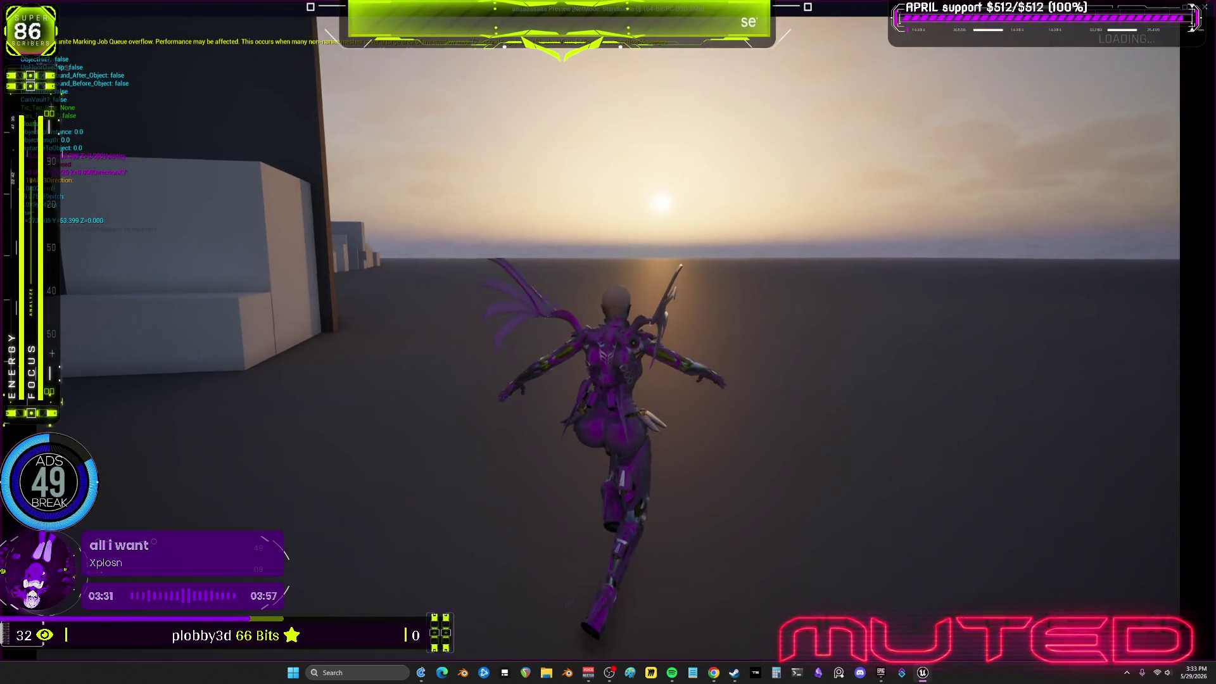
pyautogui.press('w')
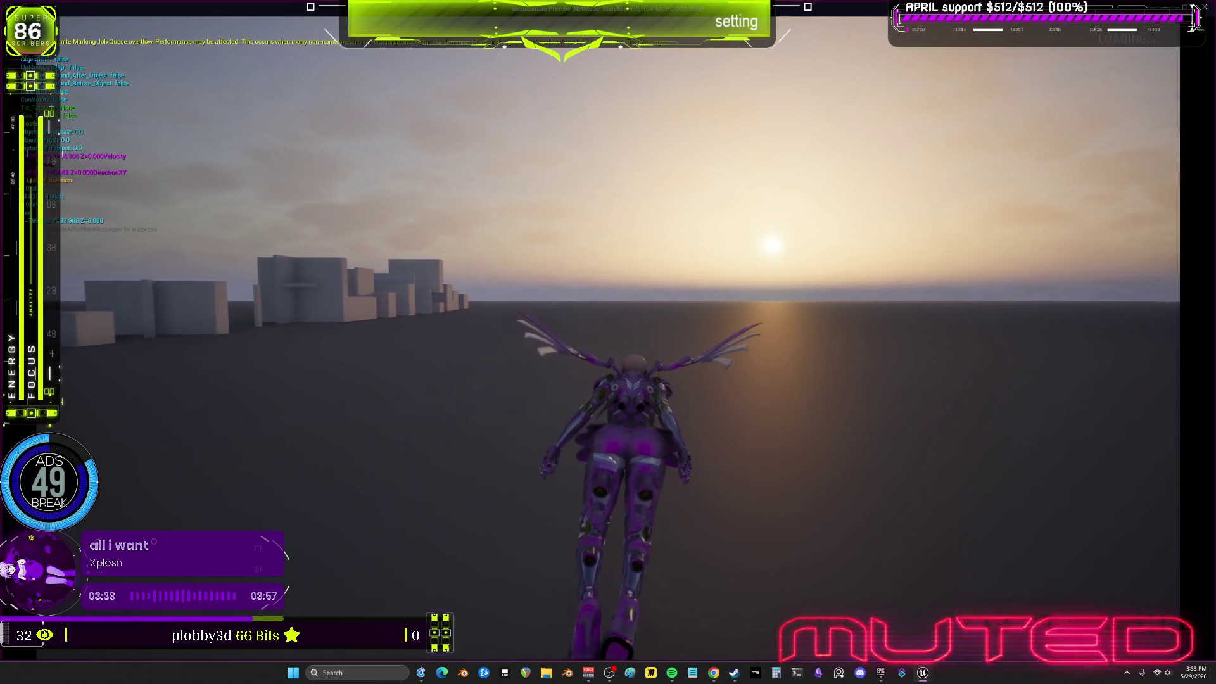
pyautogui.press('w')
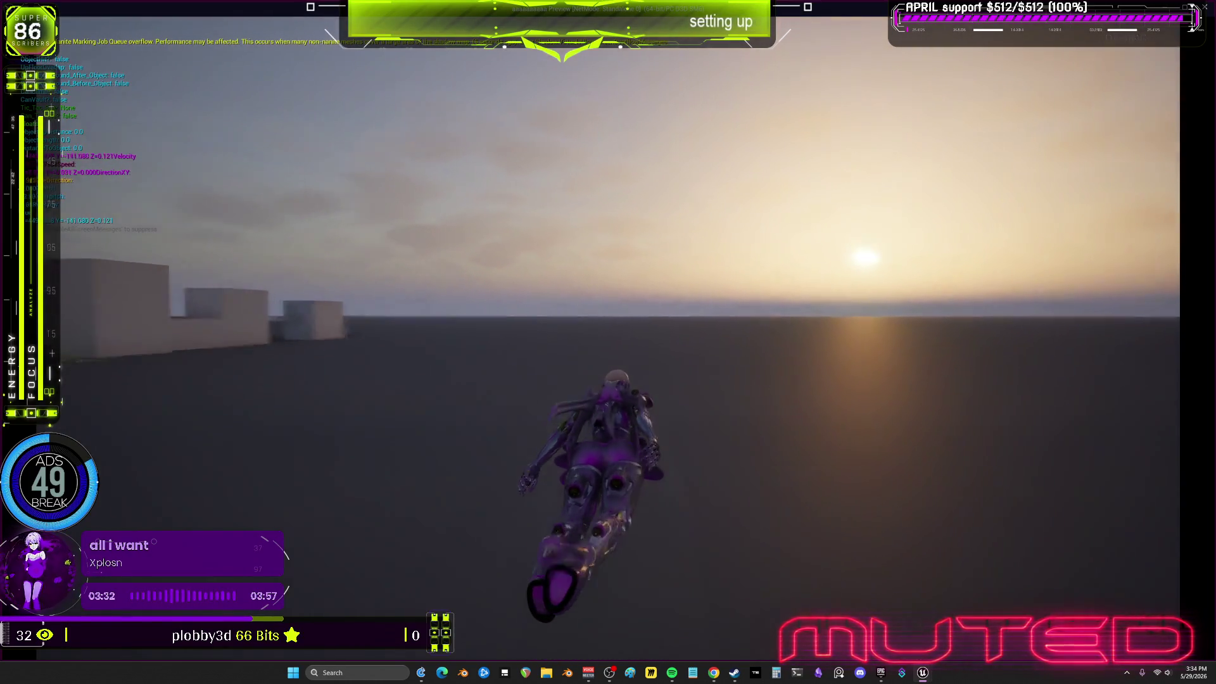
pyautogui.press('w')
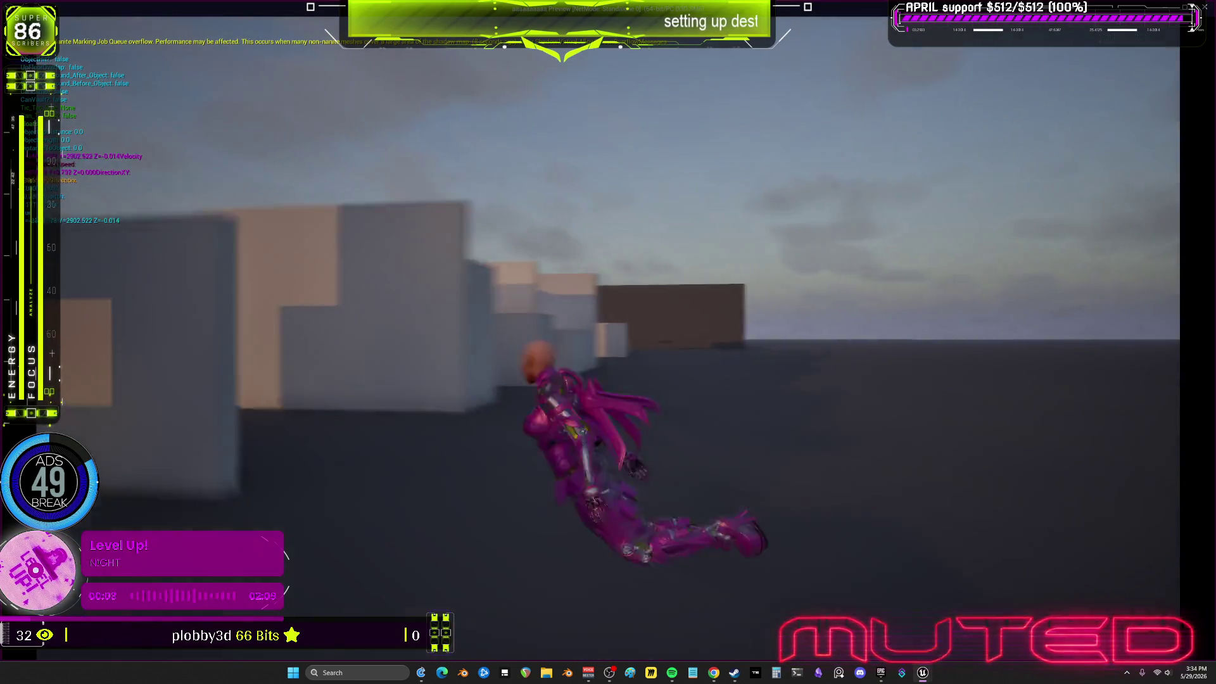
pyautogui.press('w')
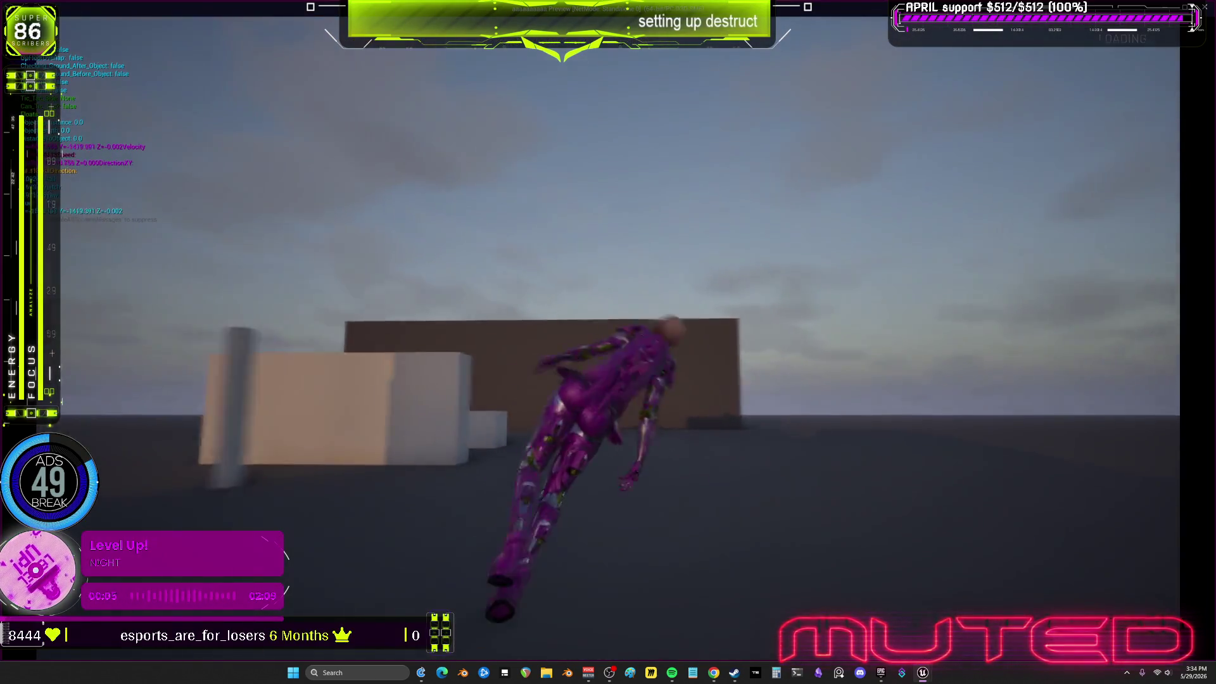
pyautogui.press('w')
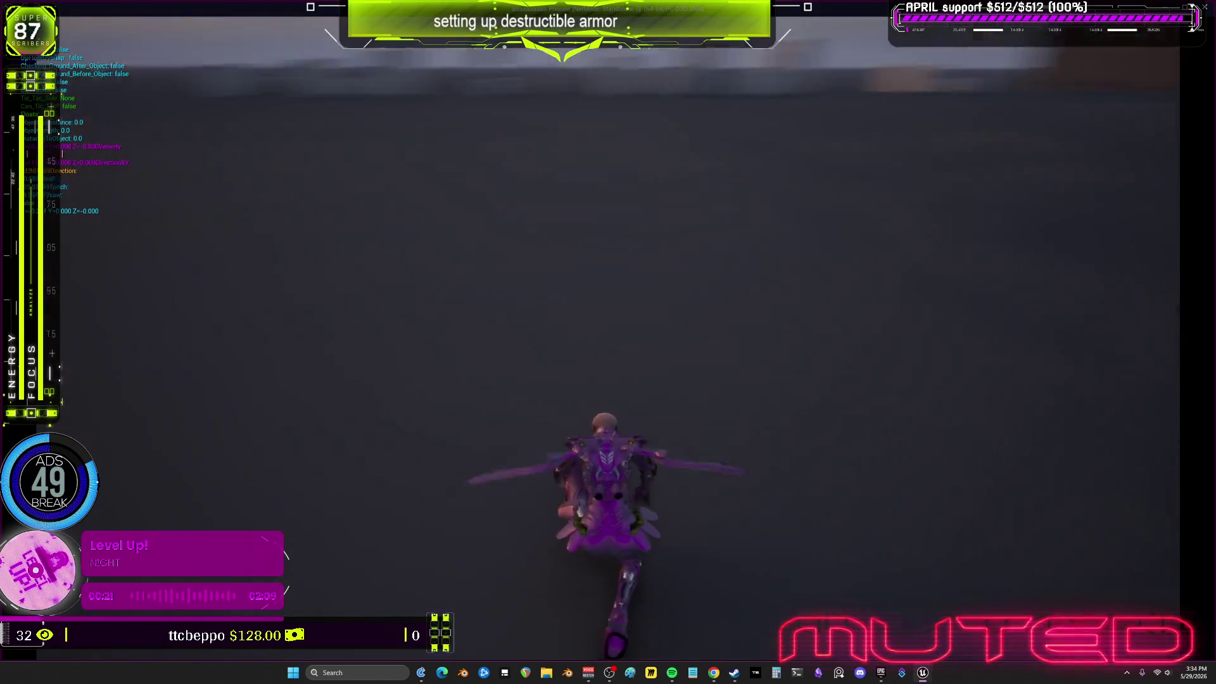
pyautogui.press('Escape')
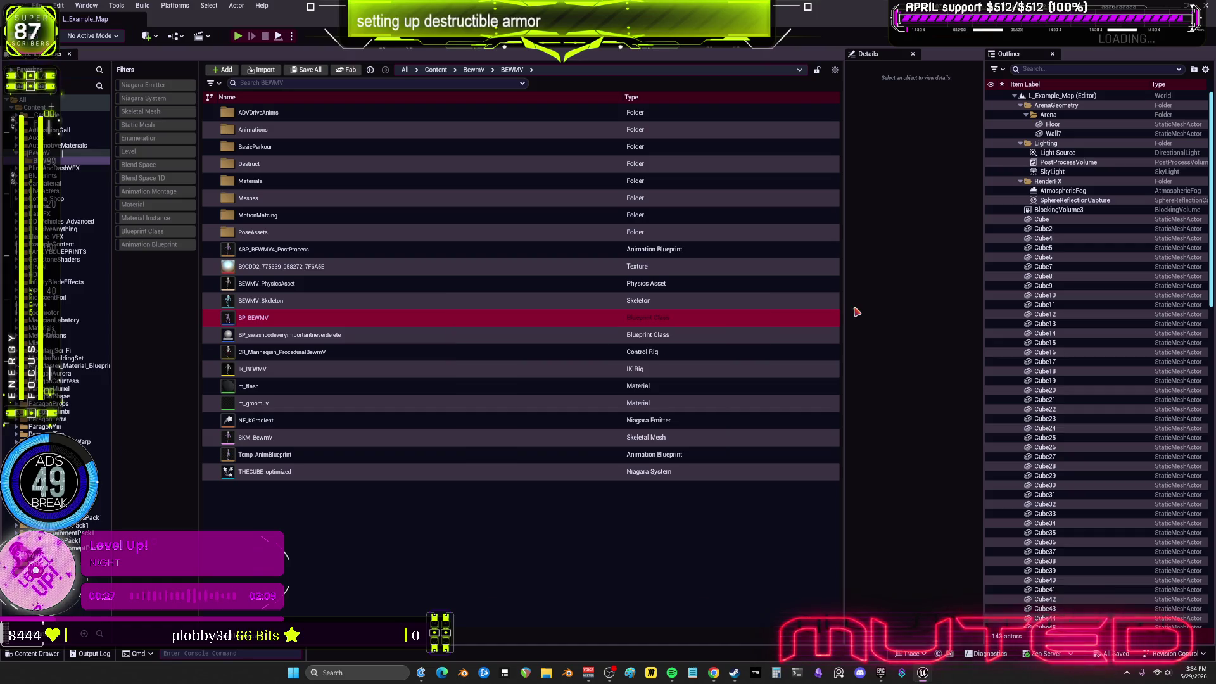
# Open the BP_BEWMV Blueprint maximized in its 3D Viewport
pyautogui.doubleClick(728, 315)
pyautogui.click(950, 213)
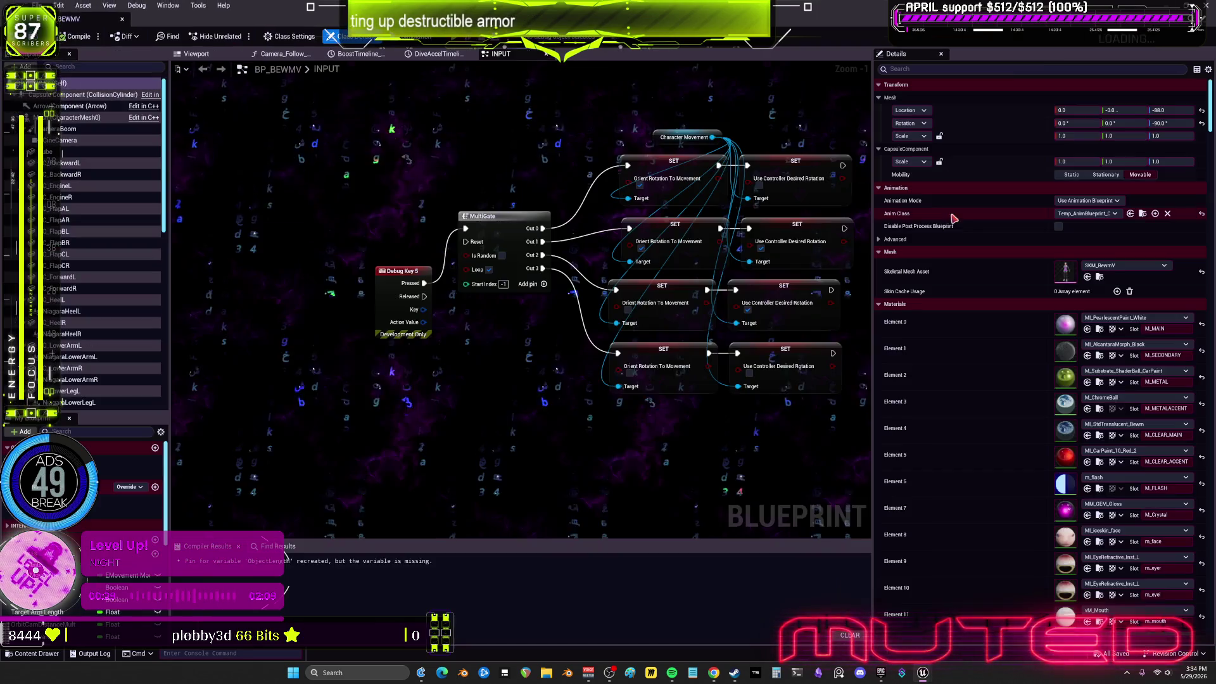
pyautogui.click(196, 54)
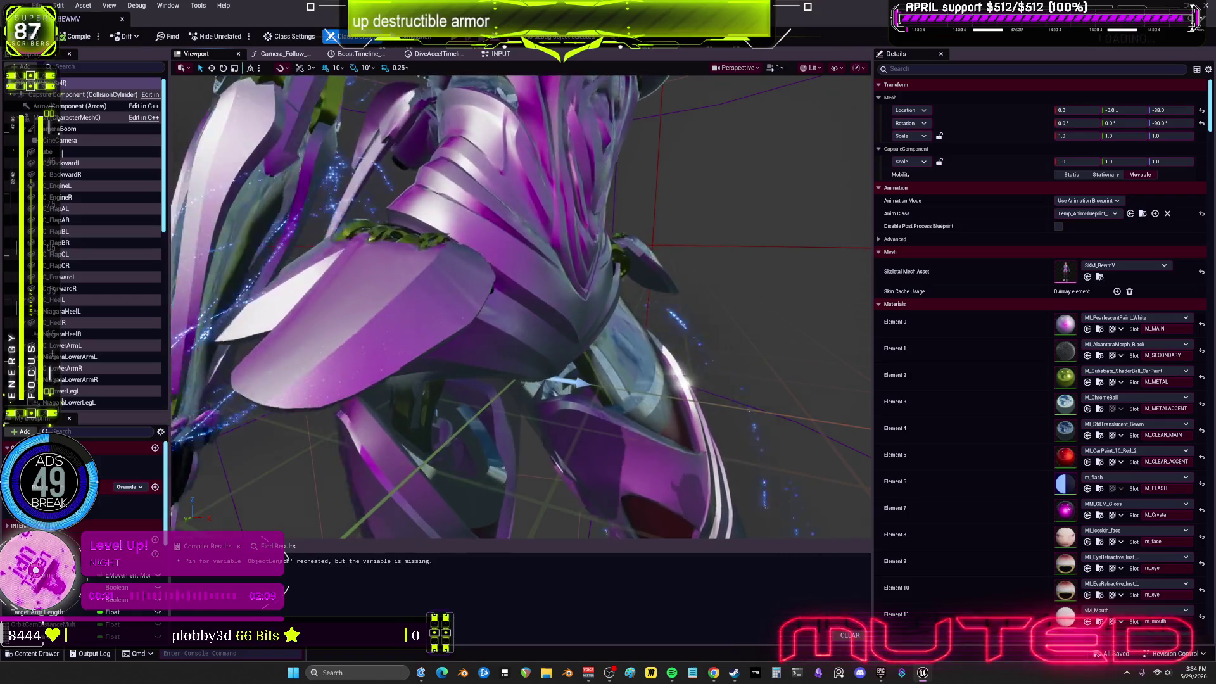
# Orbit closely over the torso, shoulder and arm armour, then bring the content folder listing forward
pyautogui.moveTo(519, 304); pyautogui.dragTo(266, 310)
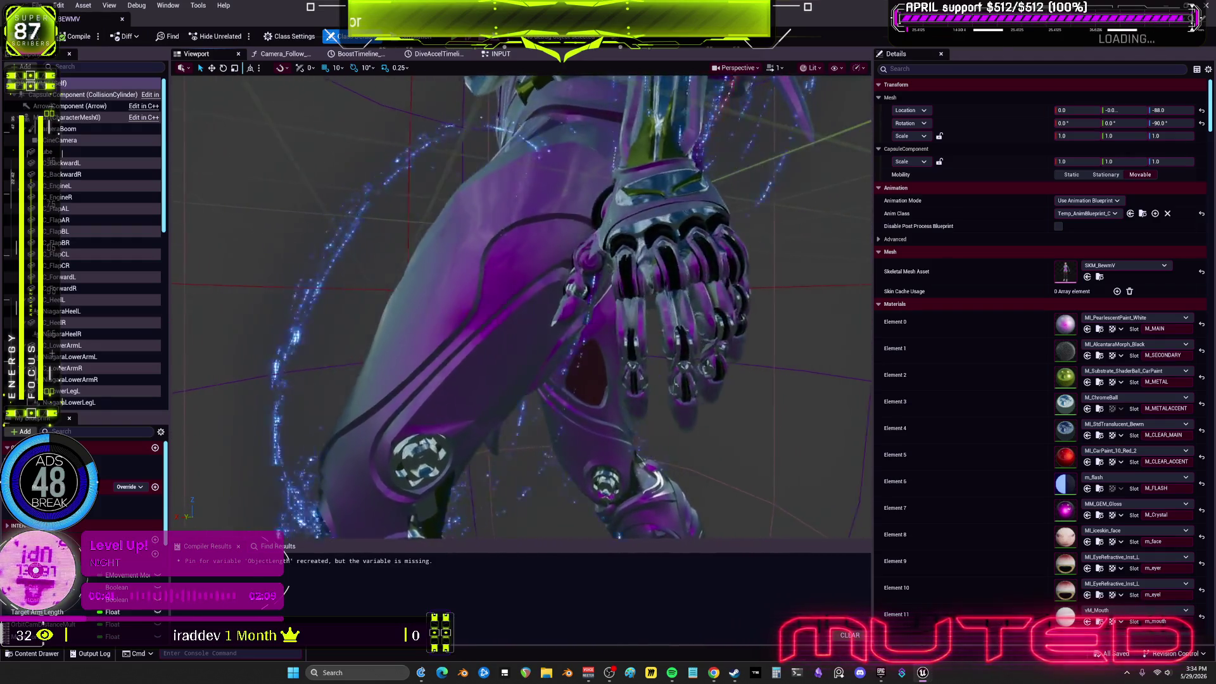
pyautogui.moveTo(529, 245)
pyautogui.mouseDown()
pyautogui.moveTo(510, 252)
pyautogui.moveTo(538, 244)
pyautogui.mouseUp()
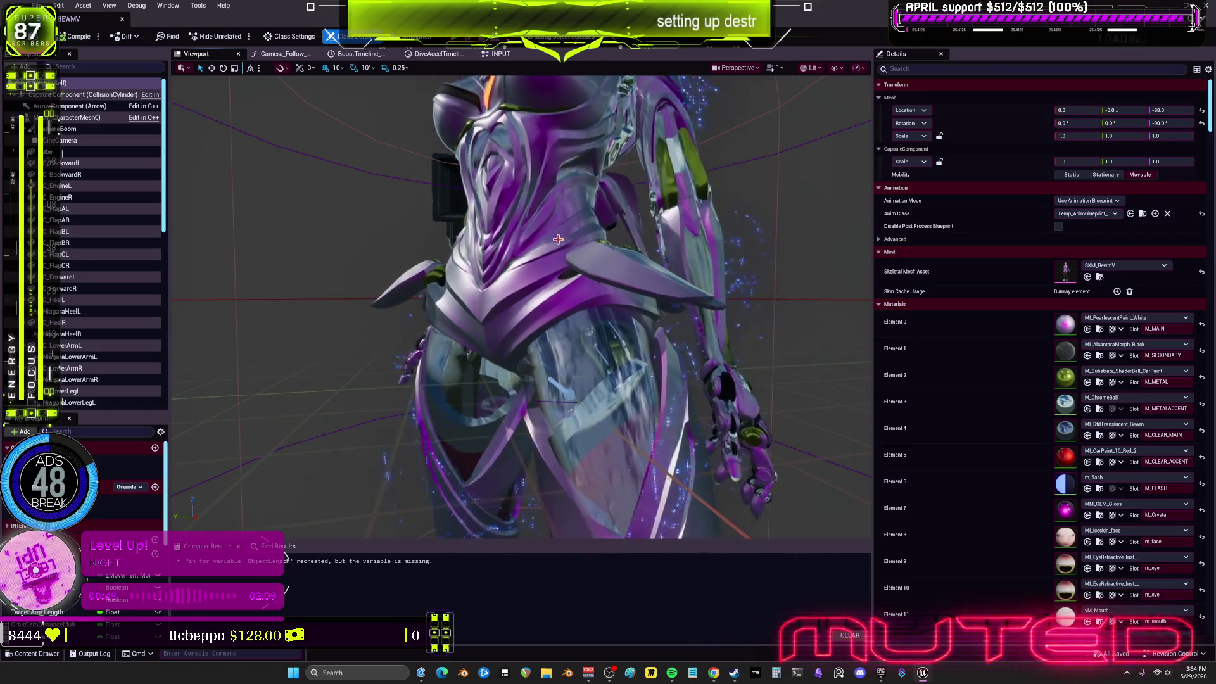
pyautogui.moveTo(537, 245); pyautogui.dragTo(592, 234)
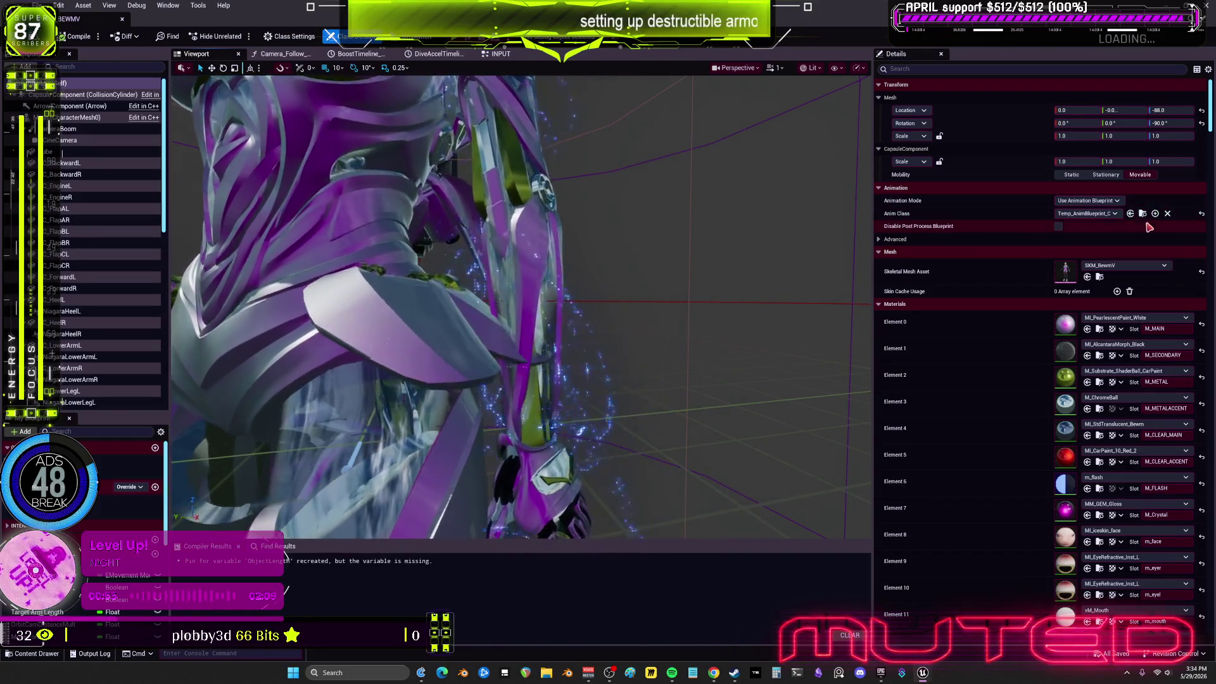
pyautogui.click(1143, 214)
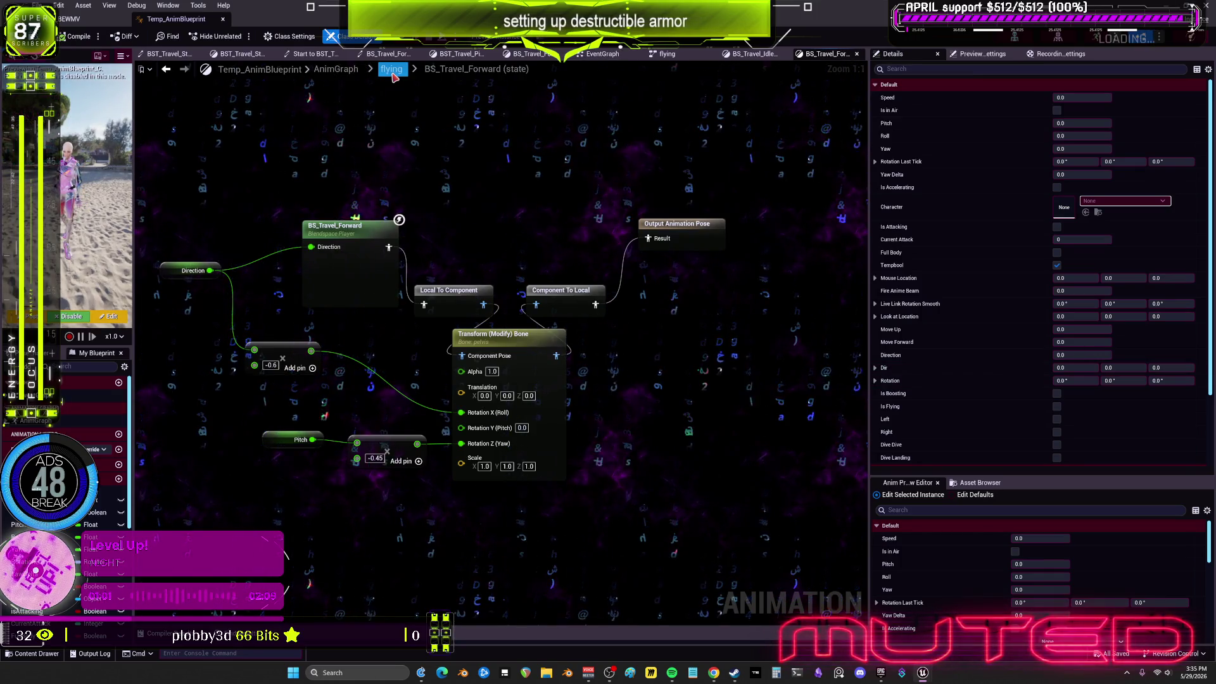
# Inspect the flying state machine graph, then select the SKM_BewmV skeletal mesh in the level editor
pyautogui.click(394, 70)
pyautogui.scroll(3, 556, 263)
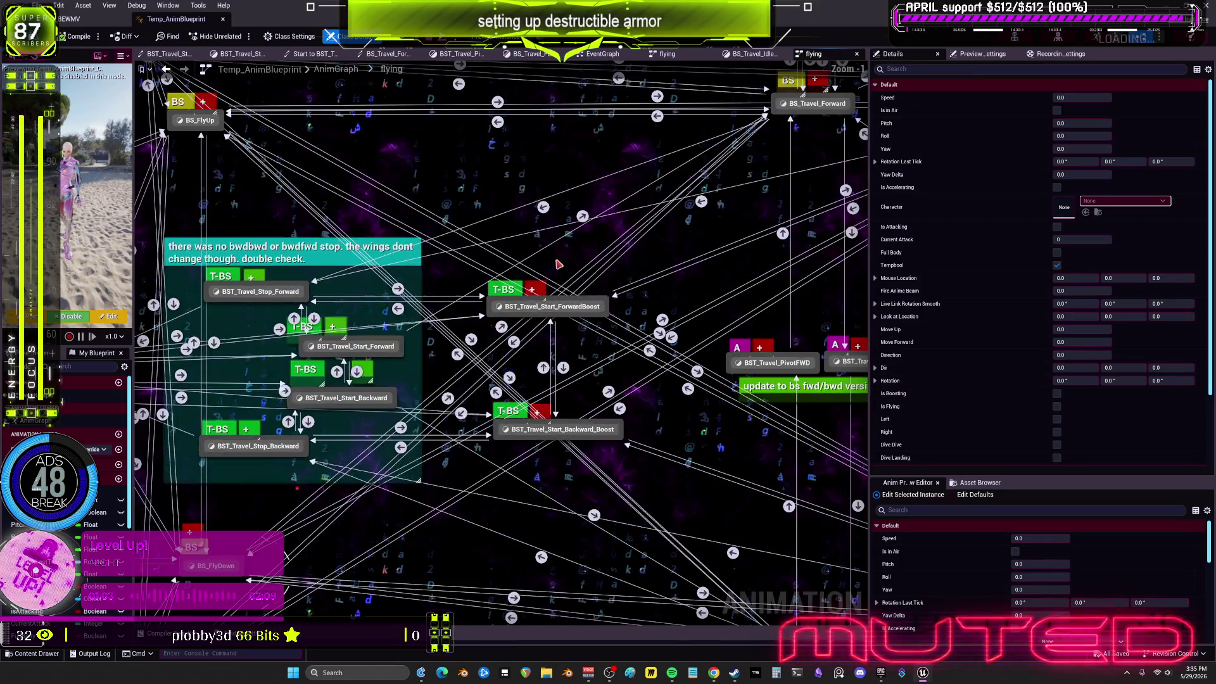
pyautogui.scroll(-2, 556, 263)
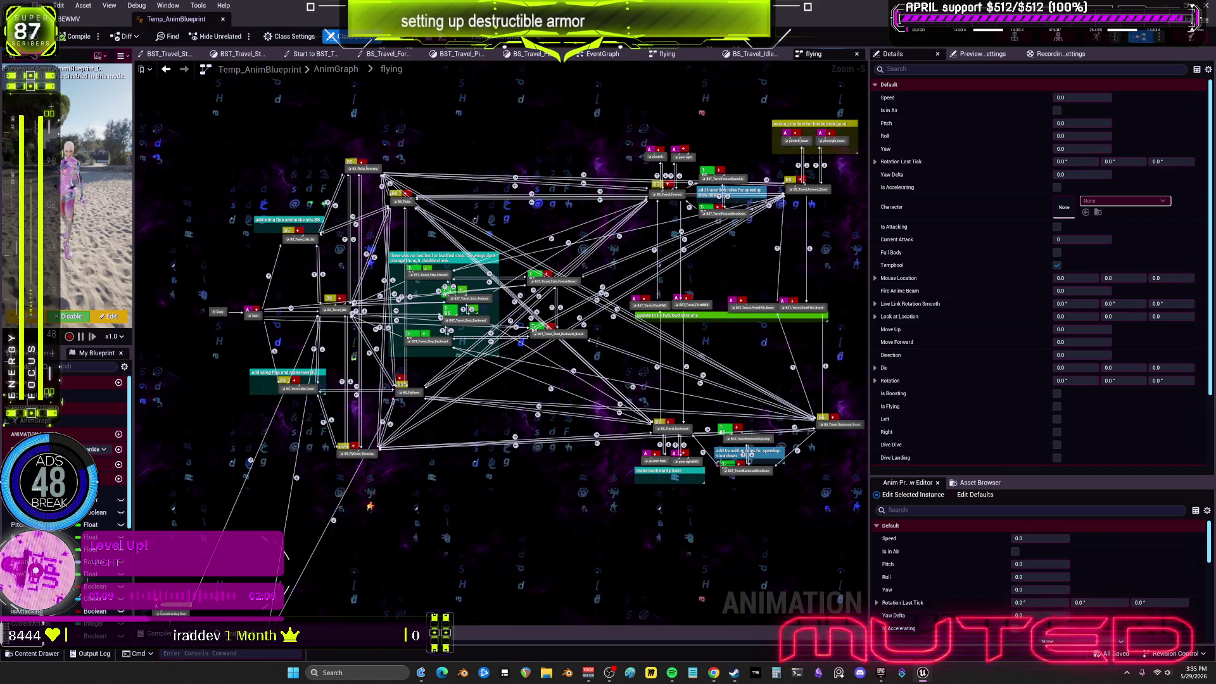
pyautogui.click(69, 19)
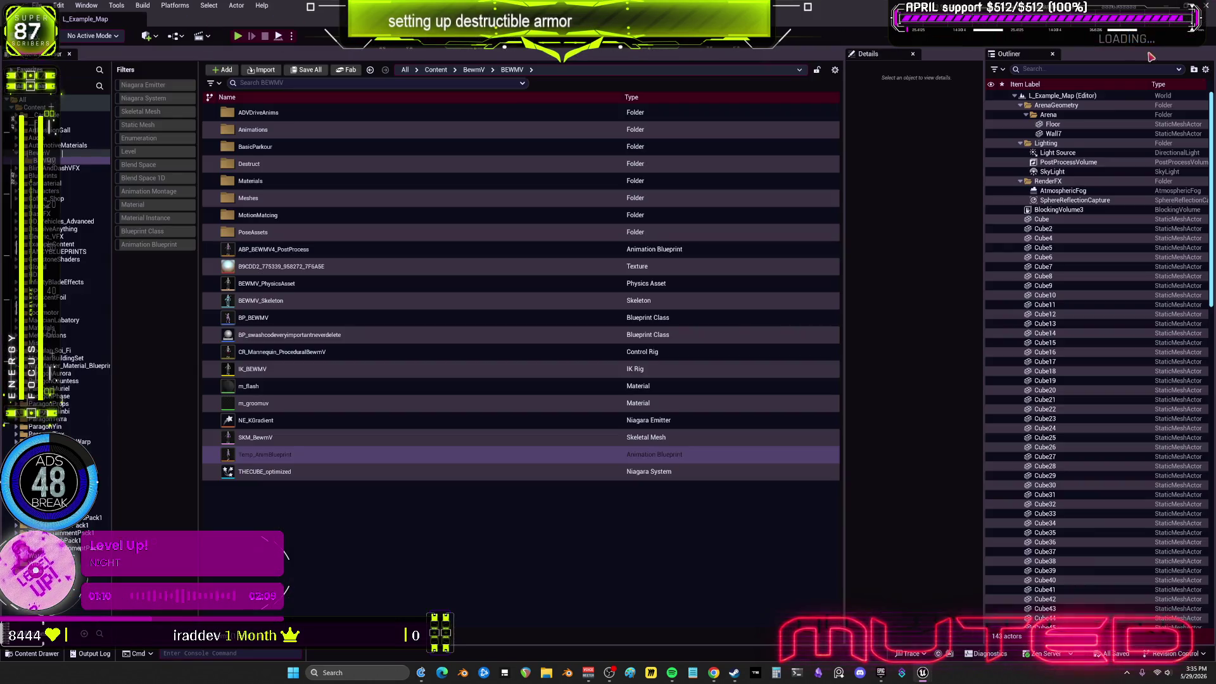
pyautogui.click(333, 443)
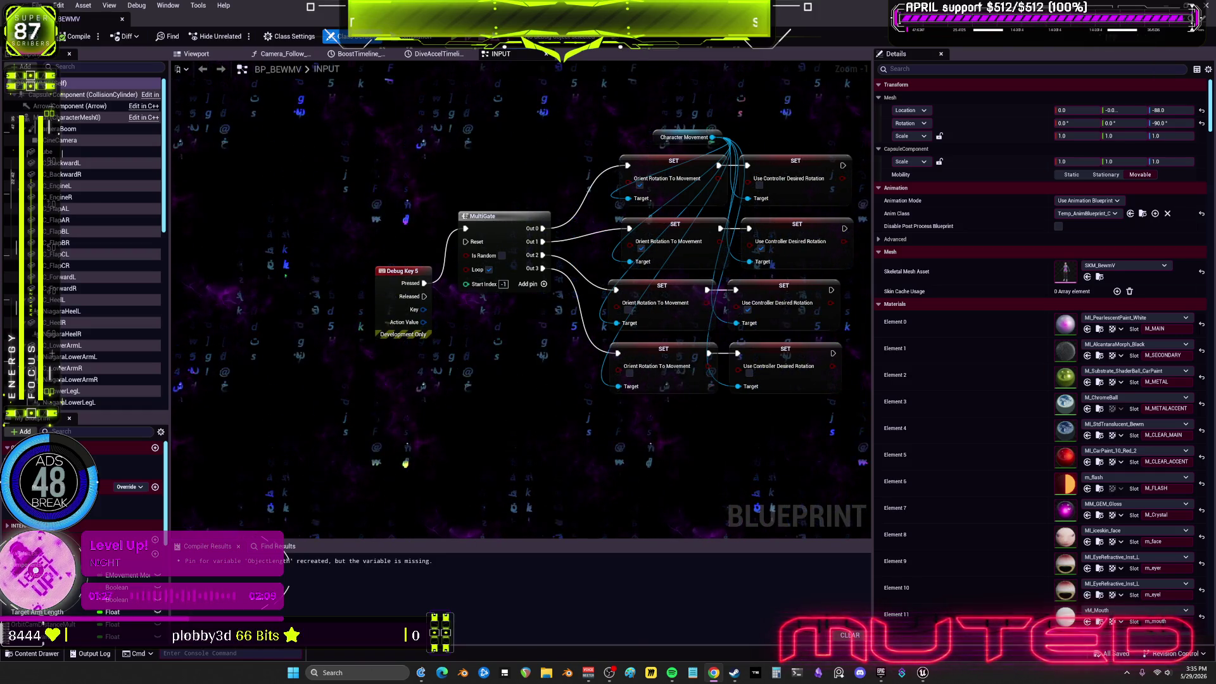
# Select armour components GC_BackwardL through SoleR and set their Location X to 100
pyautogui.click(197, 54)
pyautogui.moveTo(483, 354); pyautogui.dragTo(530, 319)
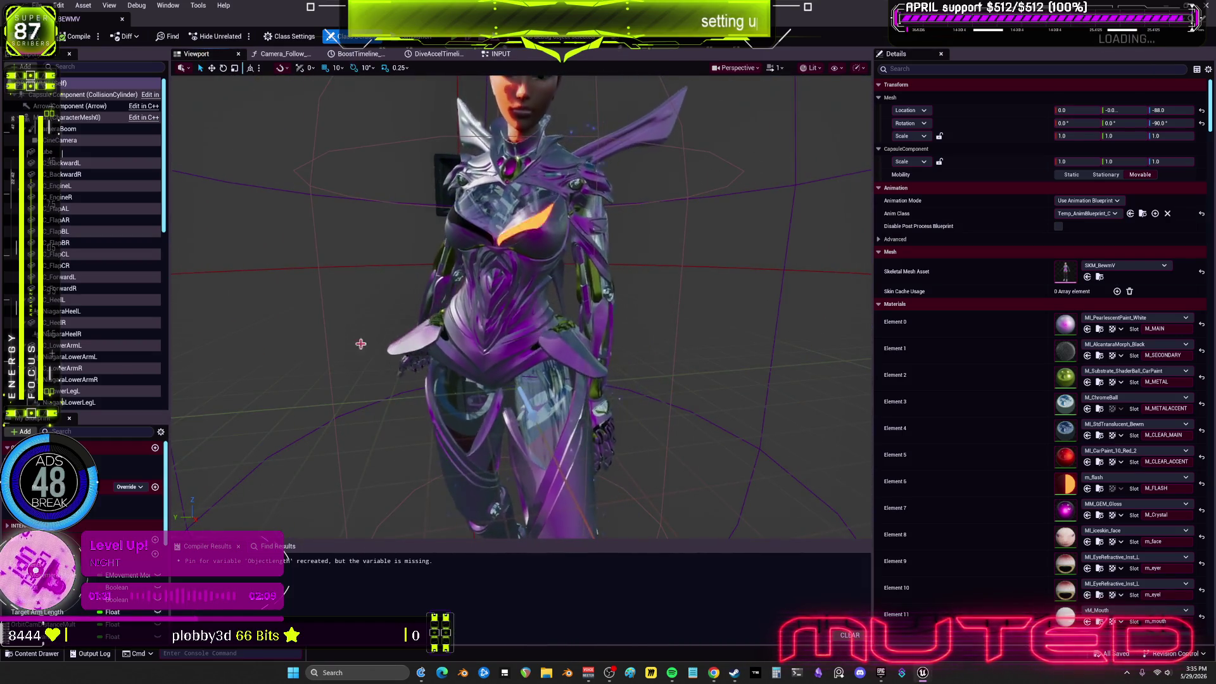
pyautogui.click(69, 163)
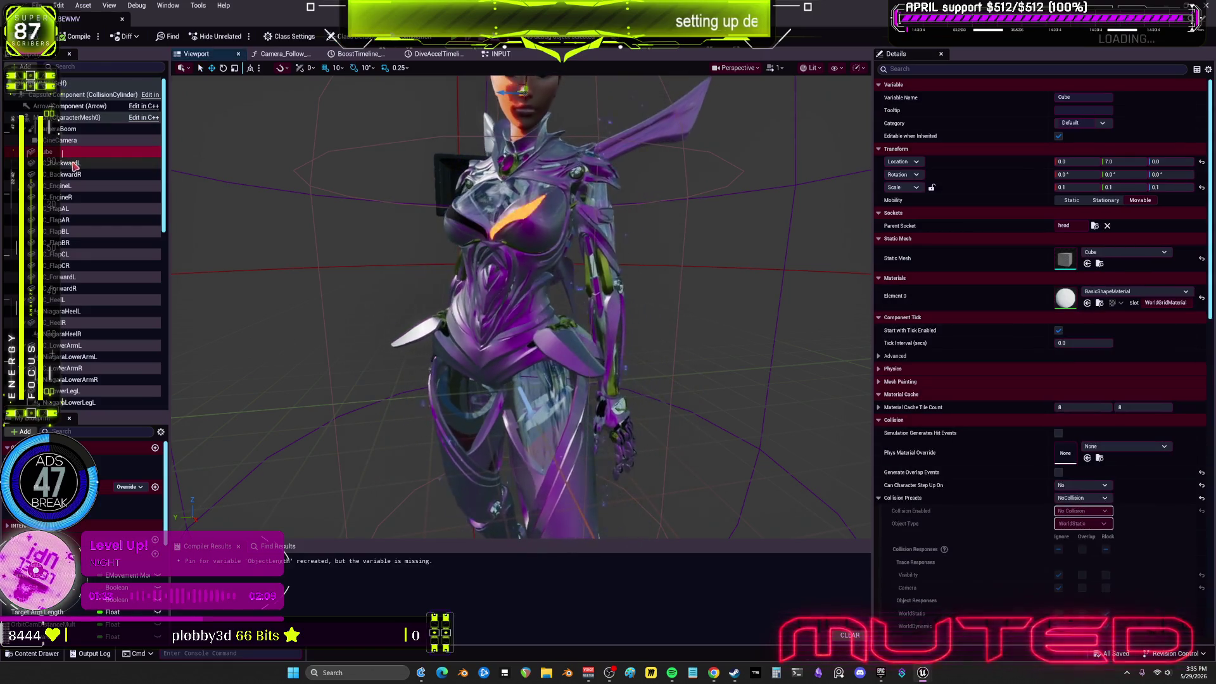
pyautogui.scroll(-10, 102, 297)
pyautogui.scroll(-5, 95, 320)
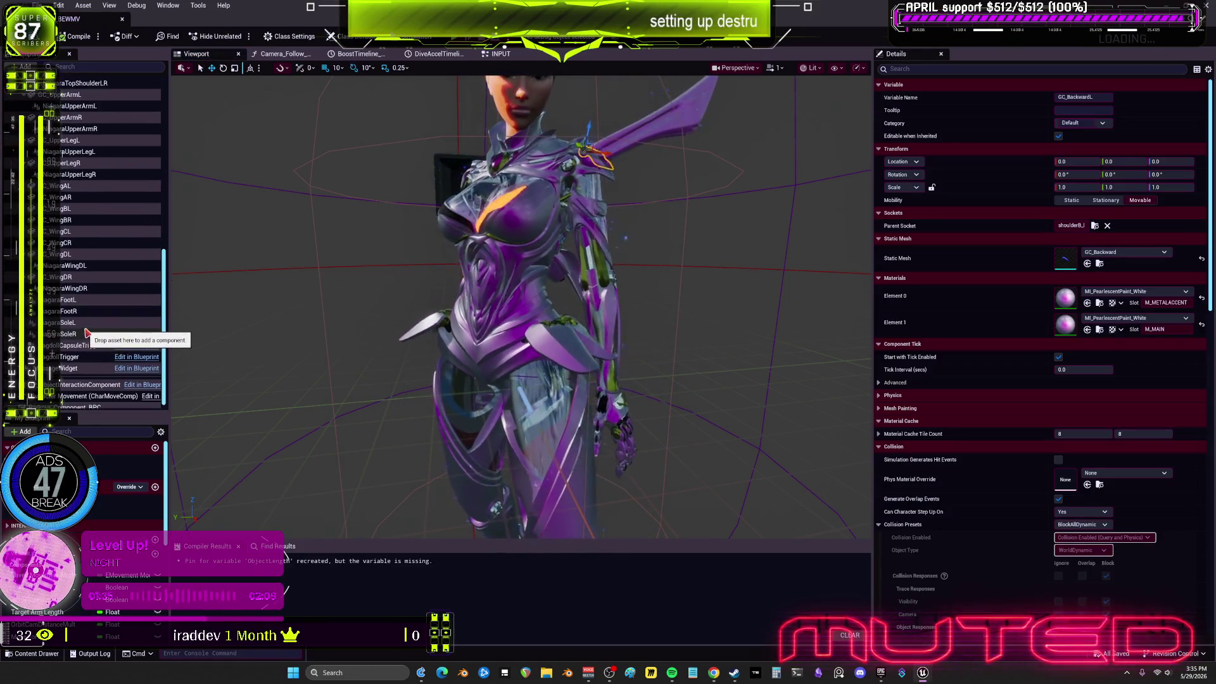
pyautogui.keyDown('shift'); pyautogui.click(86, 334); pyautogui.keyUp('shift')
pyautogui.press('f')
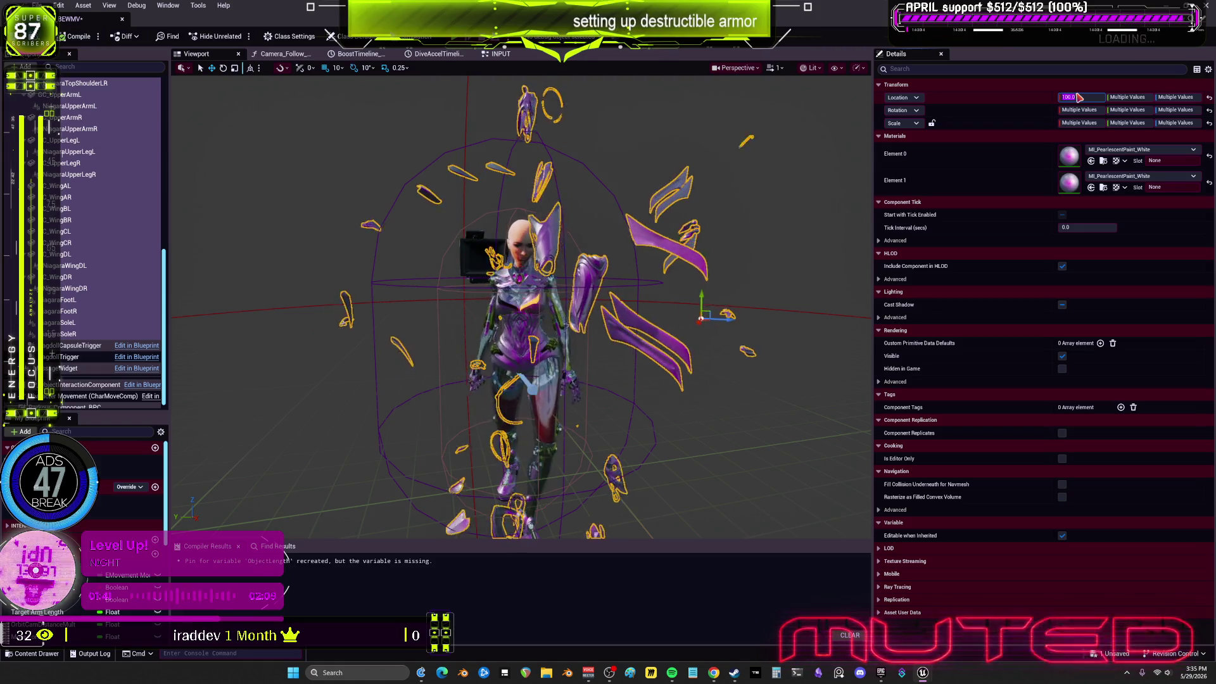
pyautogui.press('Return')
pyautogui.scroll(3, 631, 349)
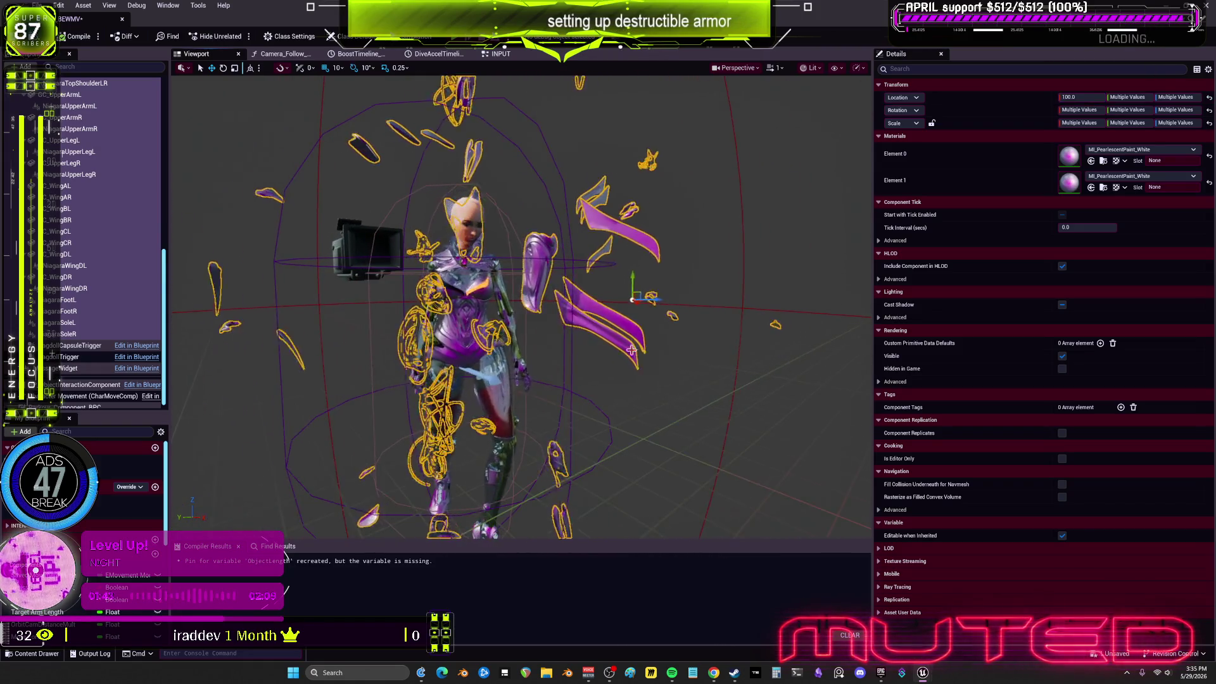
pyautogui.click(700, 402)
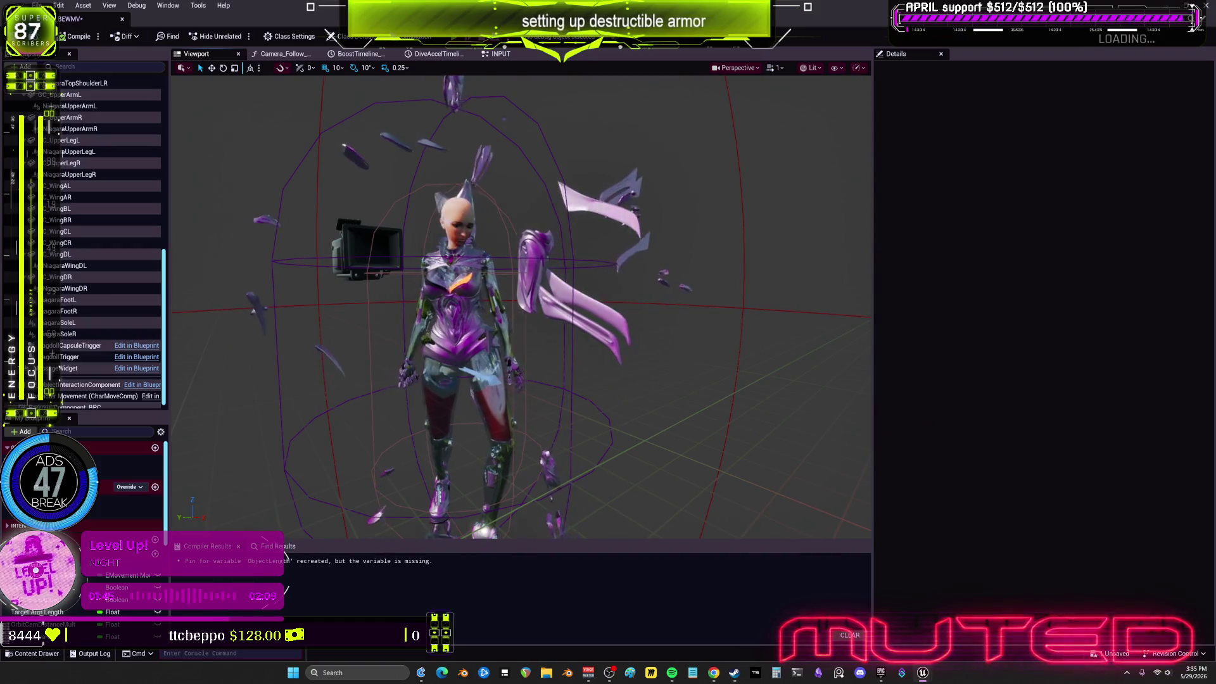
pyautogui.scroll(-3, 761, 416)
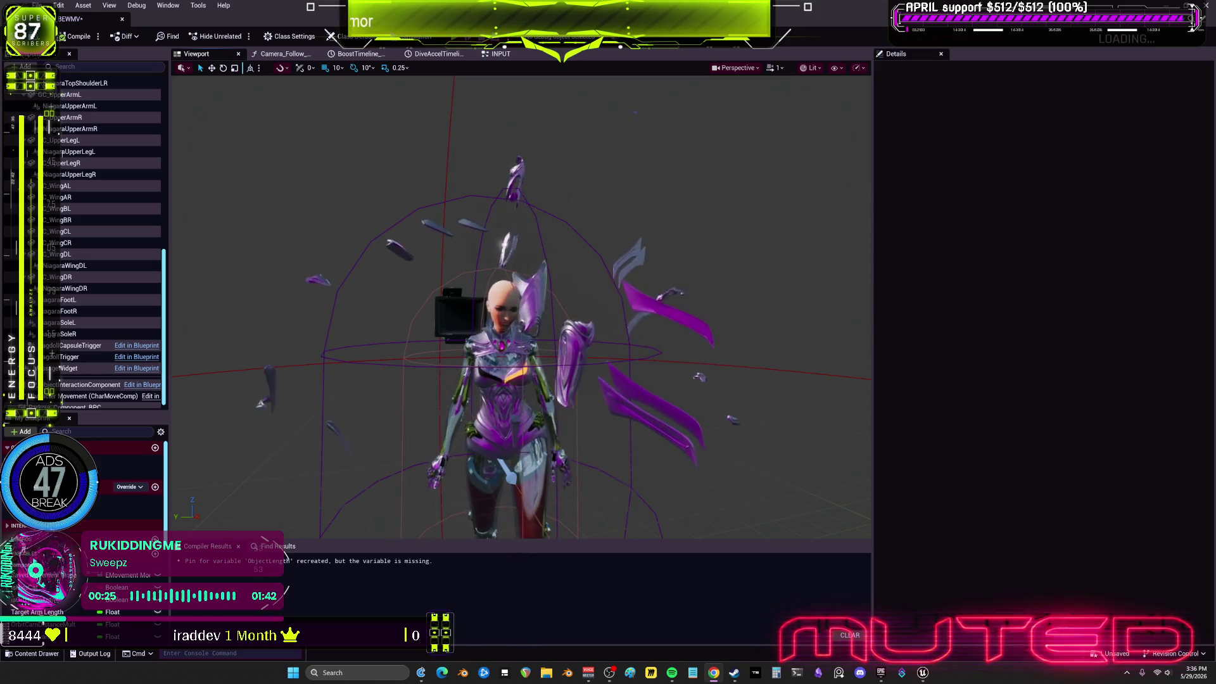
# Close the editor through the save prompt, then launch ContentExam from the launcher library
pyautogui.hotkey('alt', 'Tab')
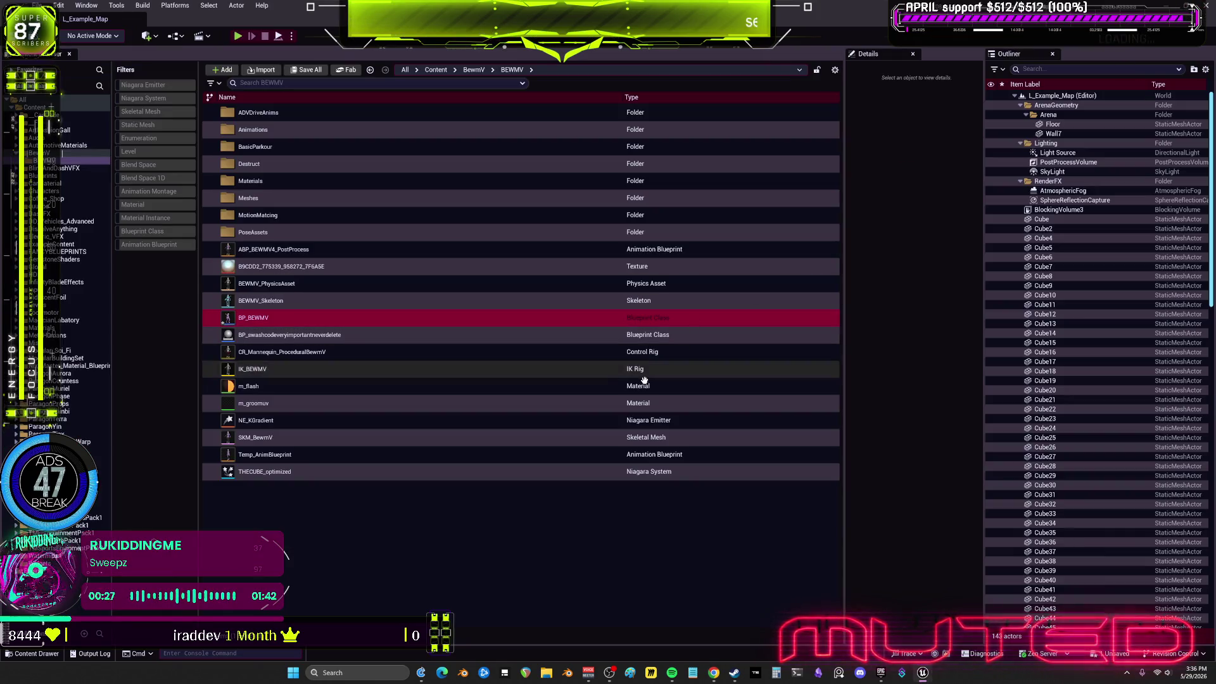
pyautogui.hotkey('ctrl', 'shift', 's')
pyautogui.click(702, 443)
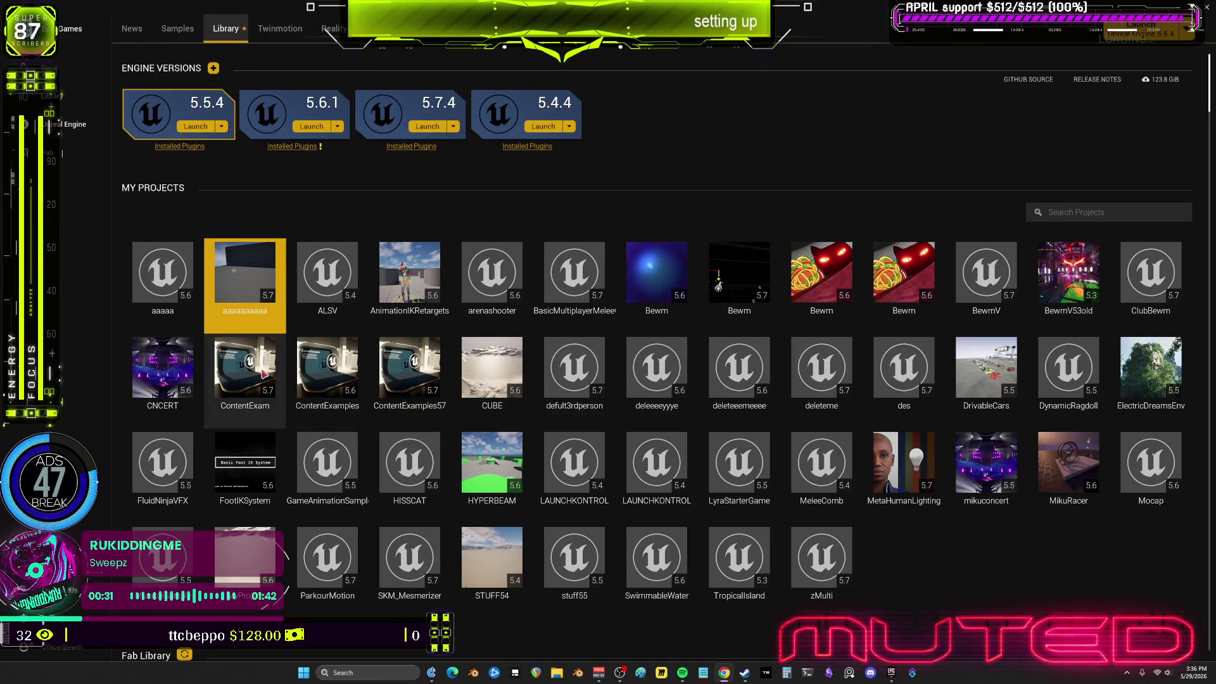
pyautogui.doubleClick(245, 370)
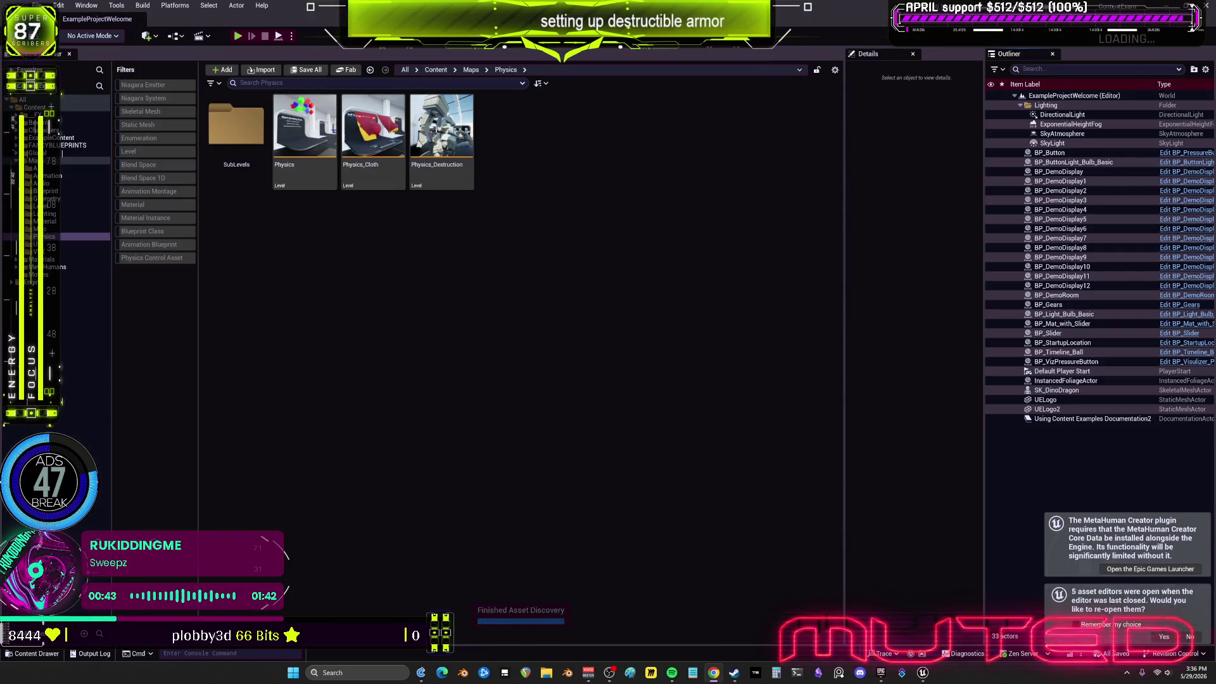
# Load the Physics_Destruction level from the Maps > Physics folder
pyautogui.click(458, 133)
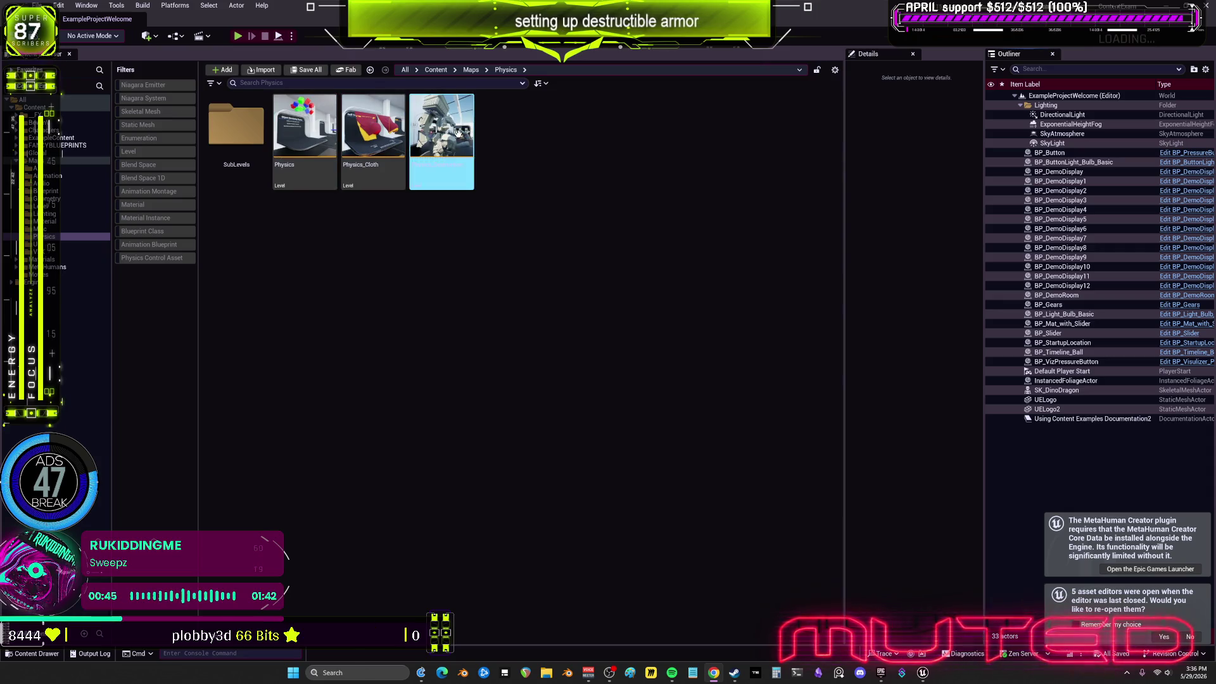
pyautogui.doubleClick(458, 132)
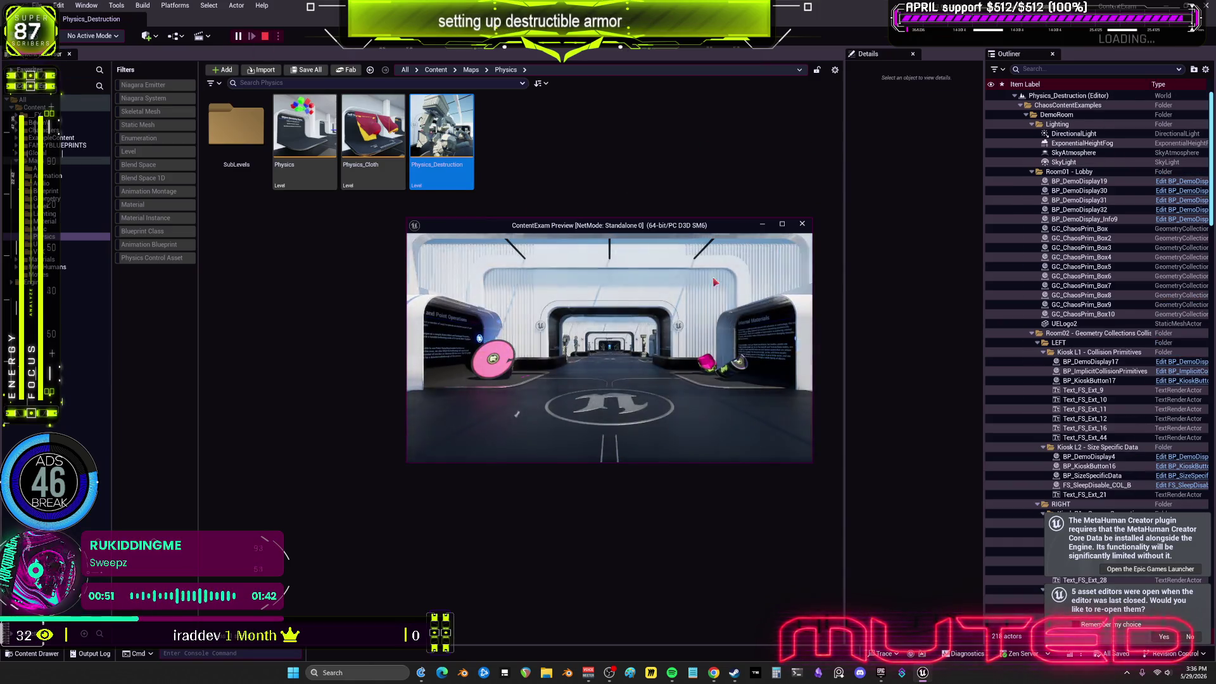
# Start playing with F11 and walk down the demo corridor to the Combined Fractures booth
pyautogui.press('F11')
pyautogui.press('w')
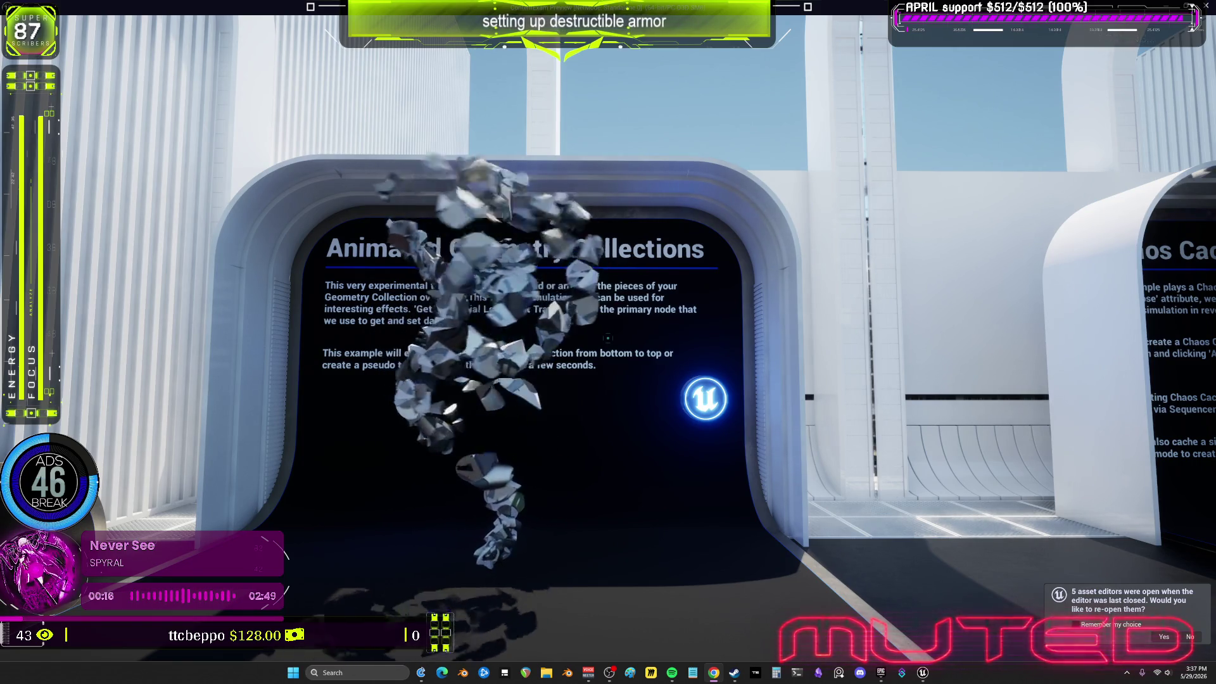
pyautogui.press('d')
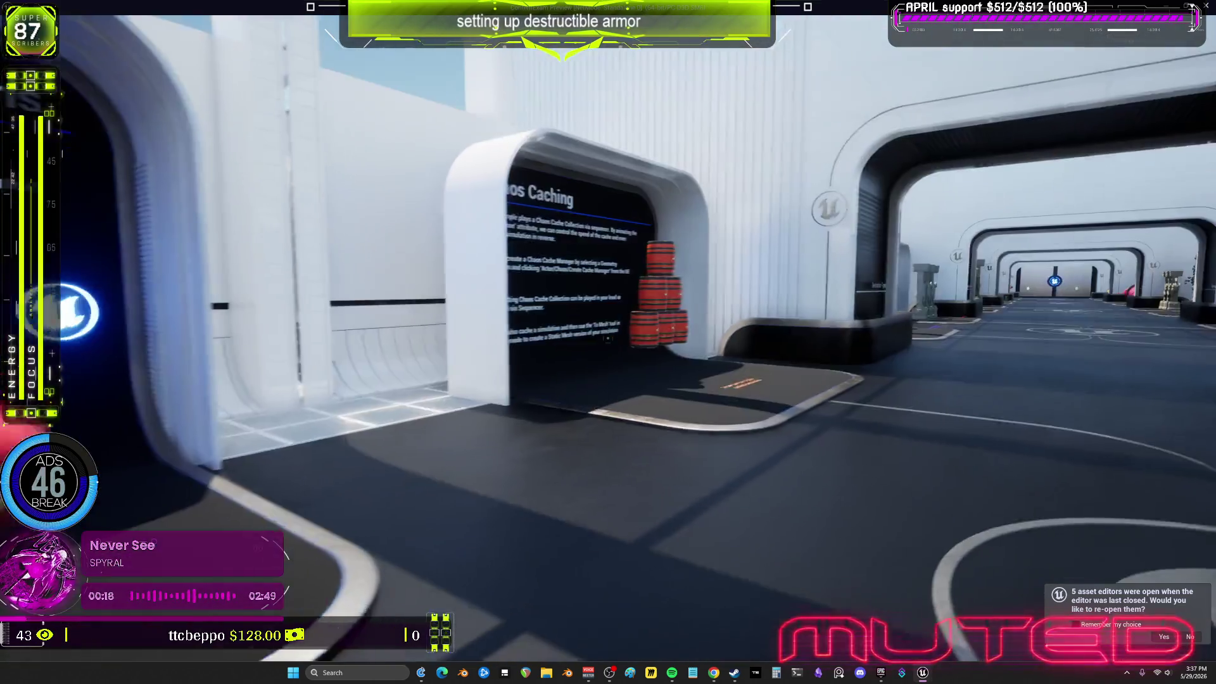
pyautogui.press('w')
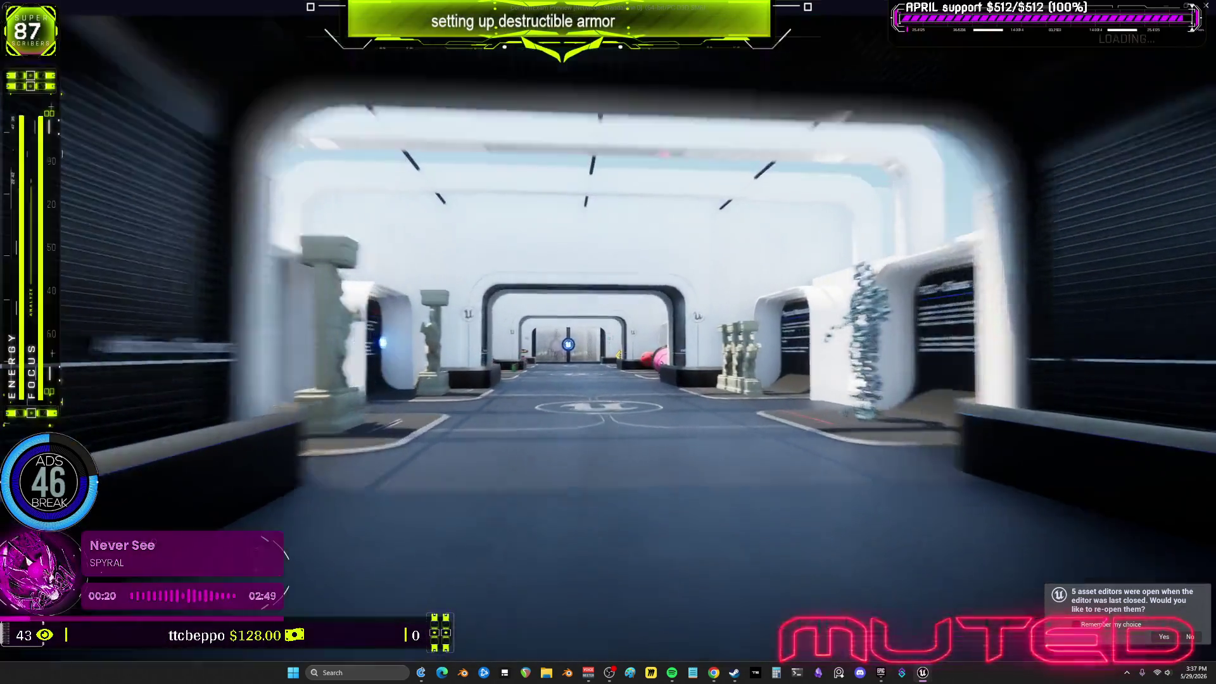
pyautogui.press('w')
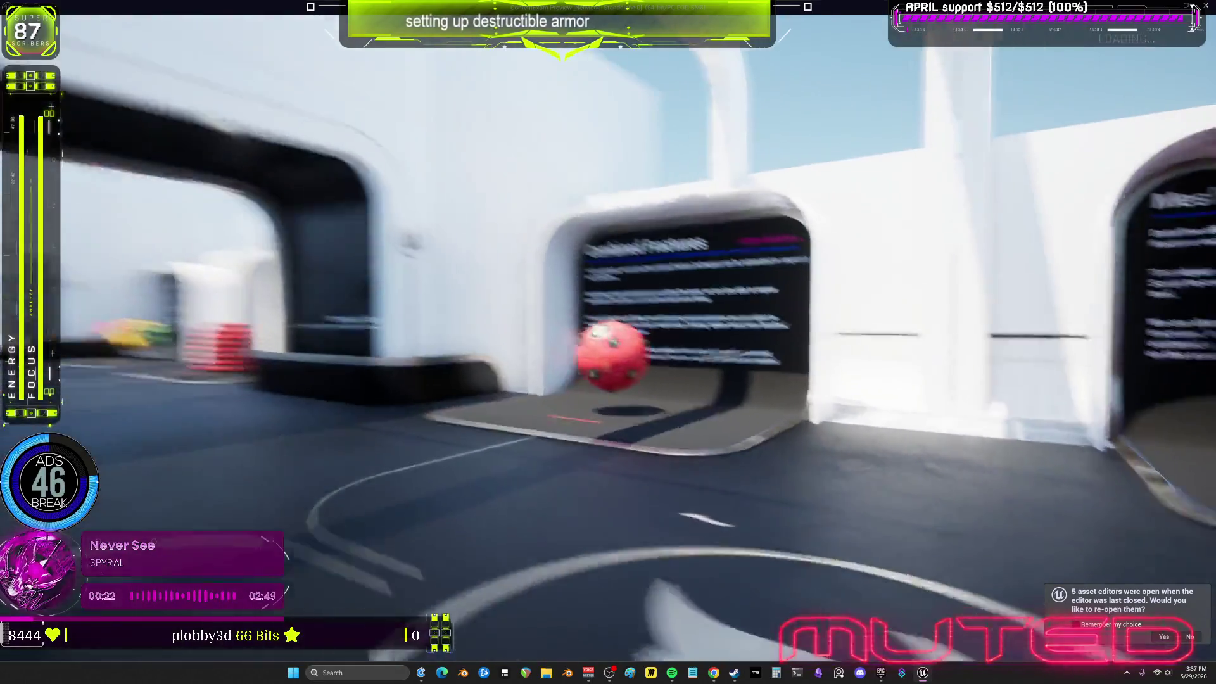
pyautogui.press('w')
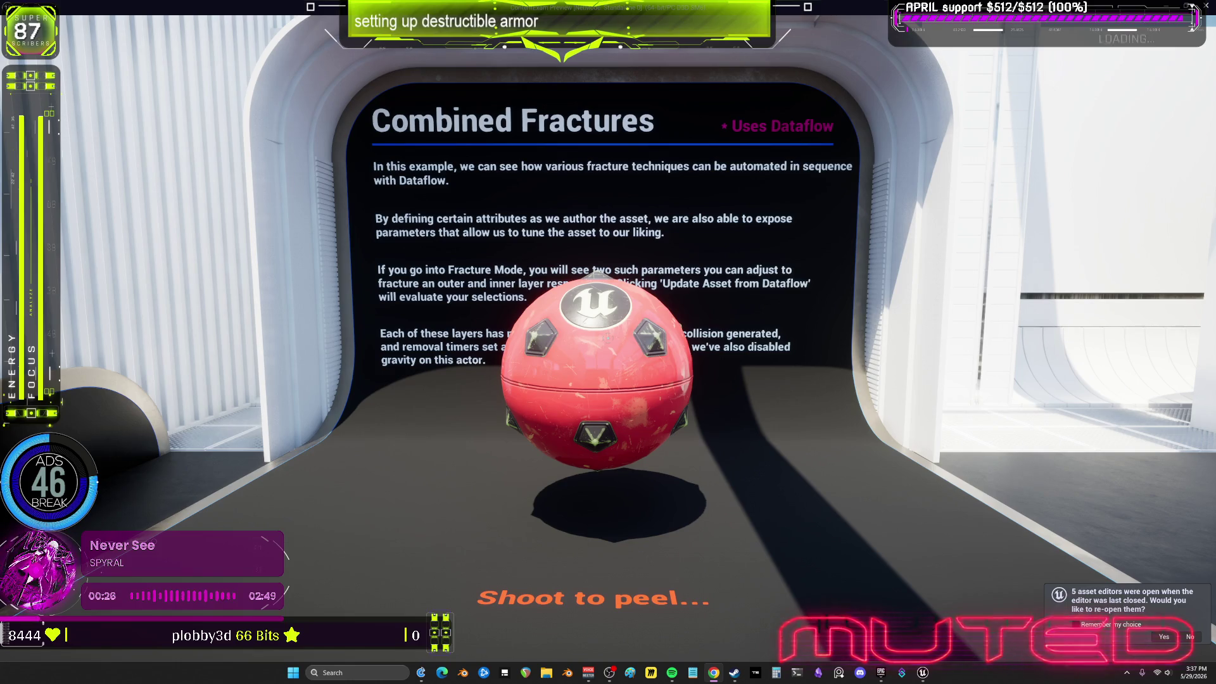
# Shoot the red ball twice to shatter its shell, back away, then stop playing with Esc
pyautogui.click(761, 391)
pyautogui.press('w')
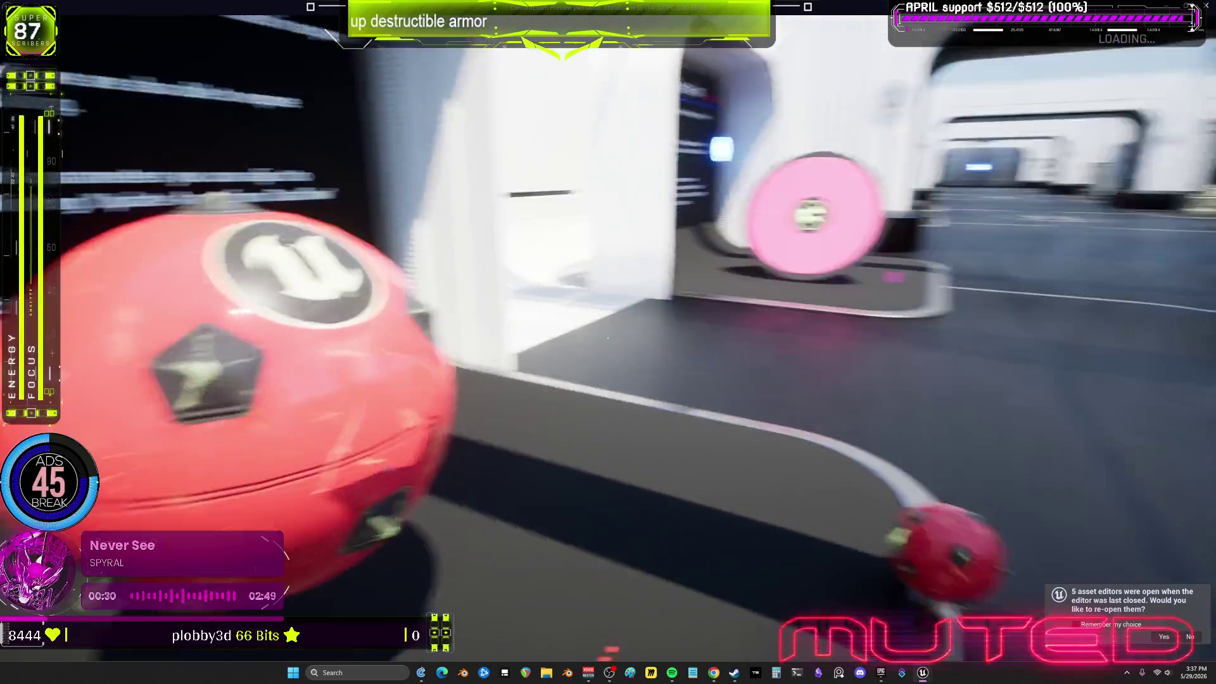
pyautogui.press('a')
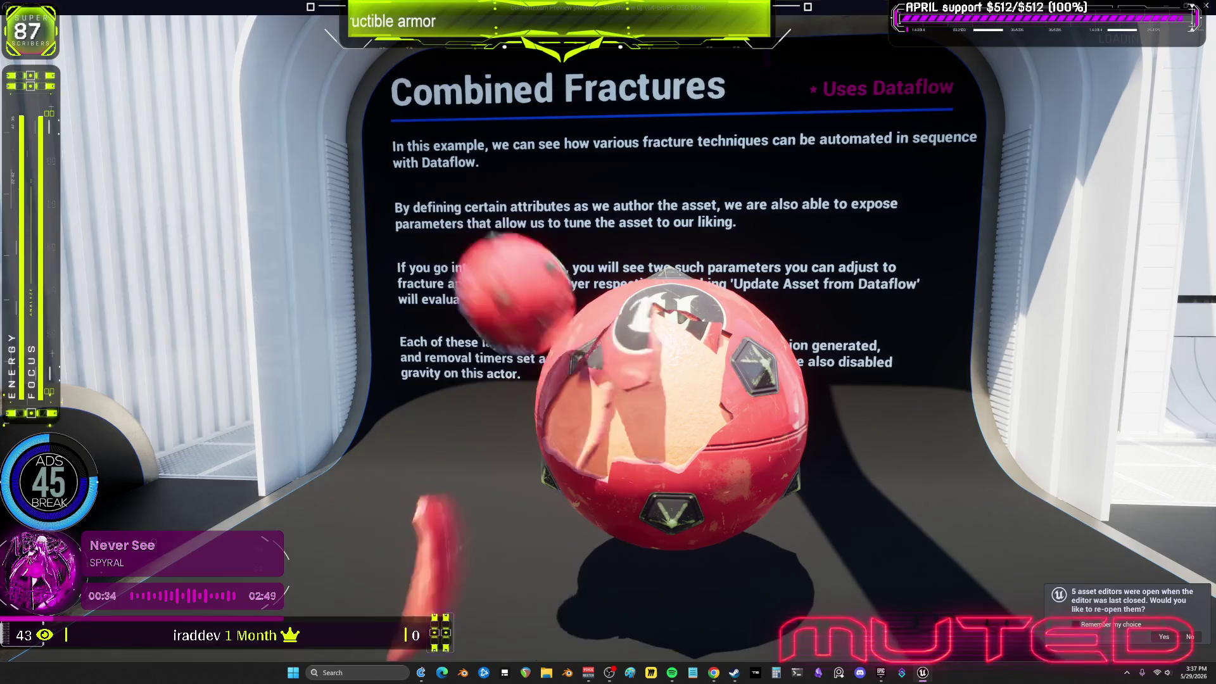
pyautogui.press('w')
pyautogui.press('s')
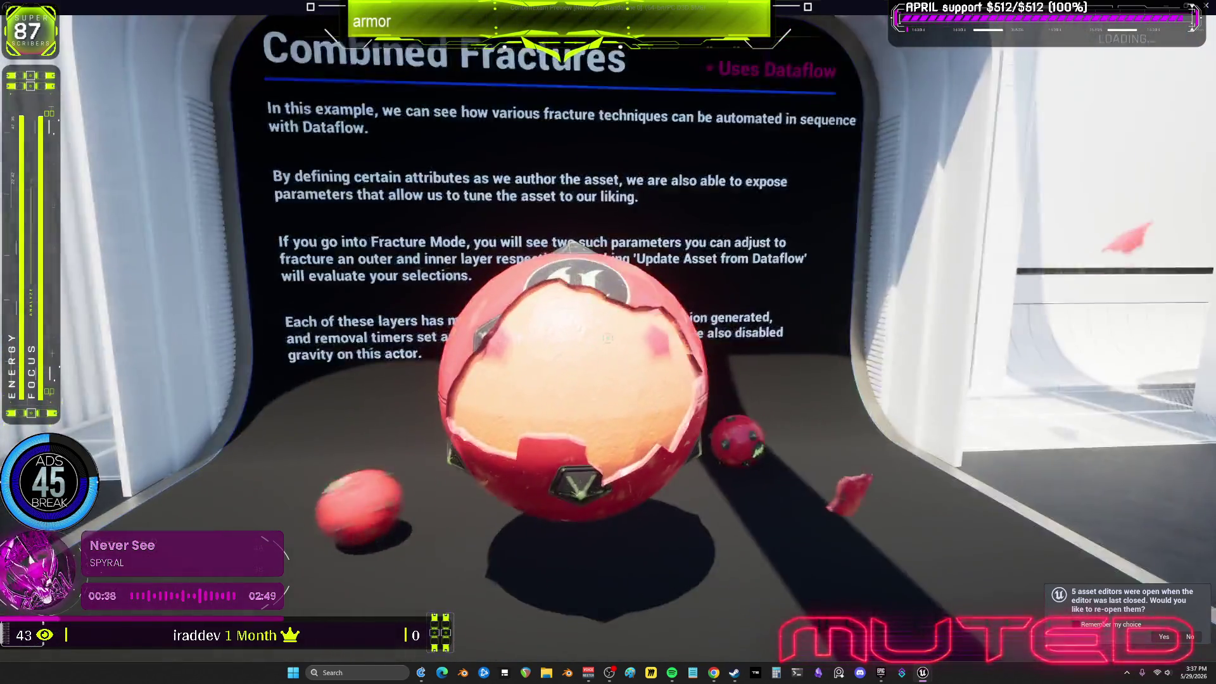
pyautogui.click(607, 342)
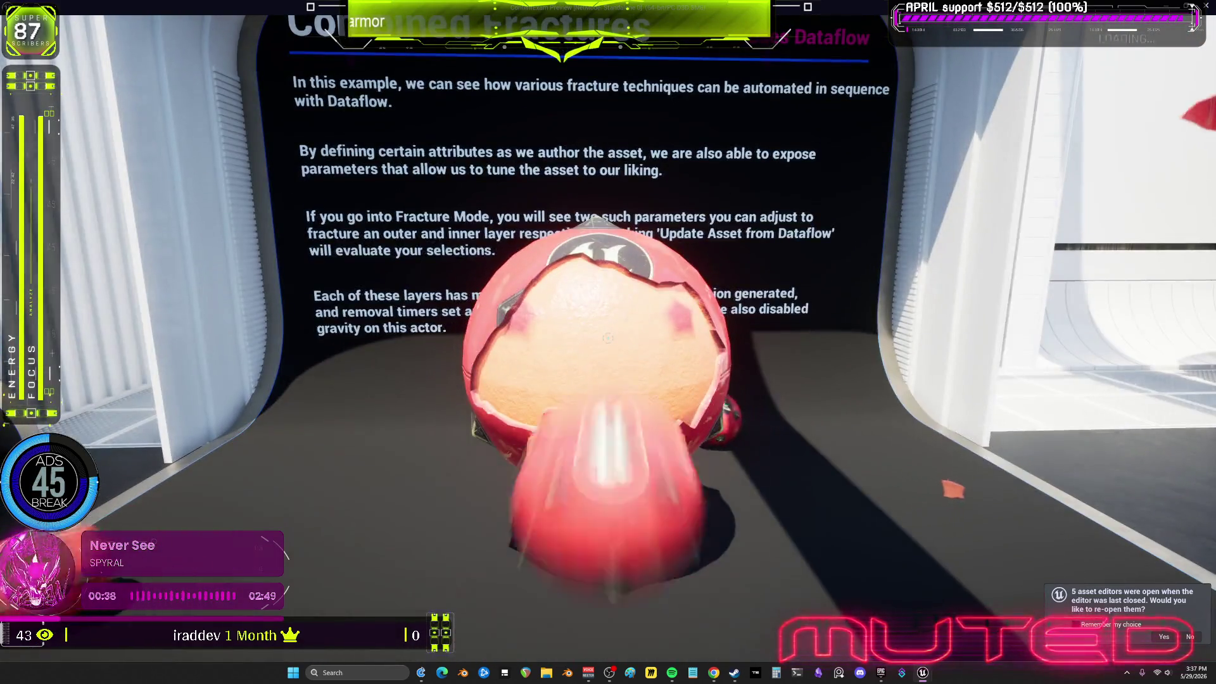
pyautogui.press('s')
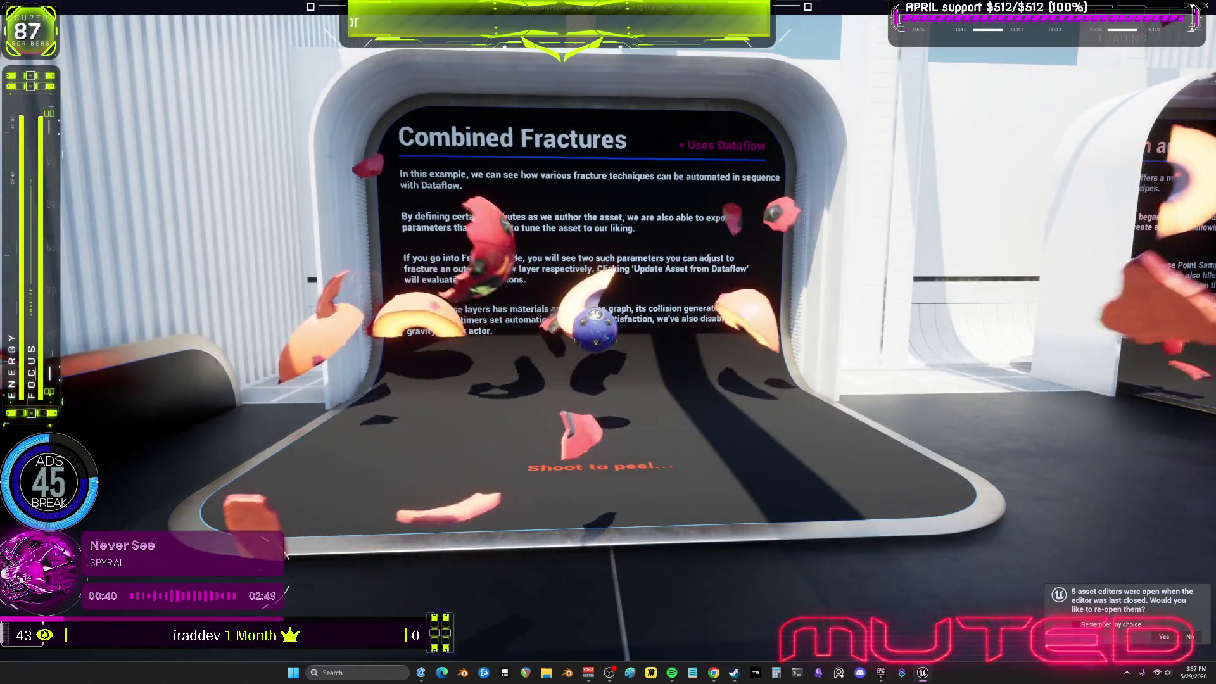
pyautogui.press('Escape')
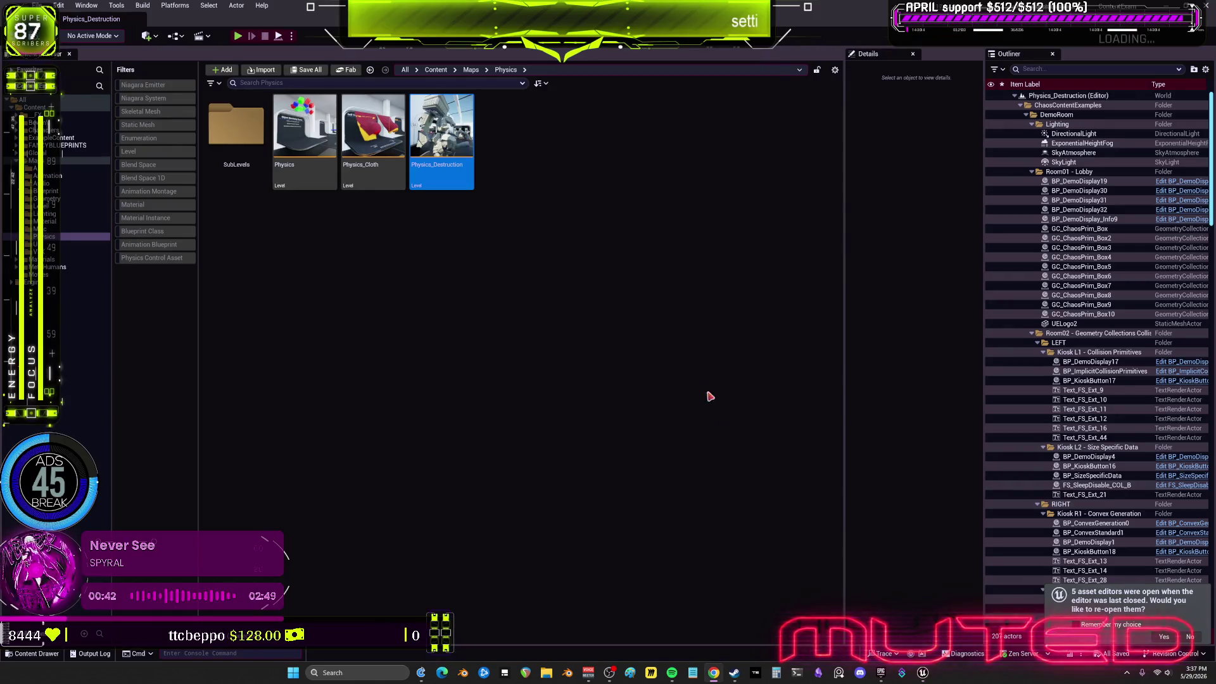
# Browse to BEWMV's Meshes > Destruct folder and open GC_WingD_OUTER in its Dataflow editor
pyautogui.click(710, 396)
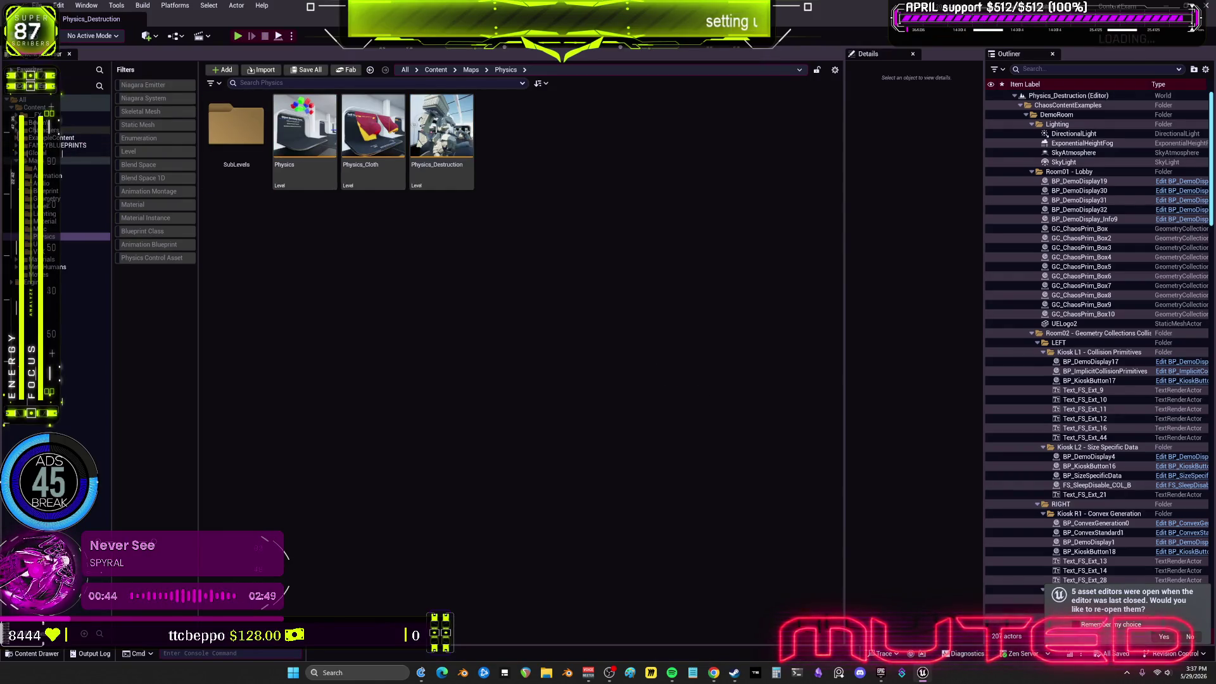
pyautogui.click(16, 130)
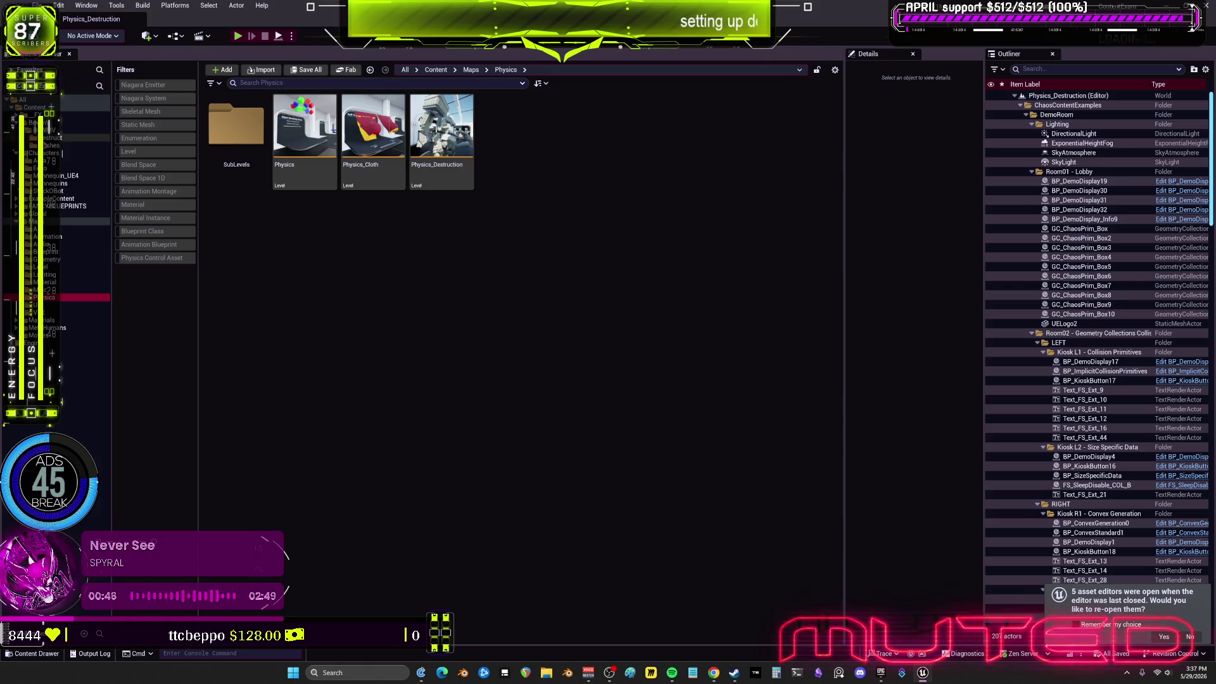
pyautogui.click(51, 145)
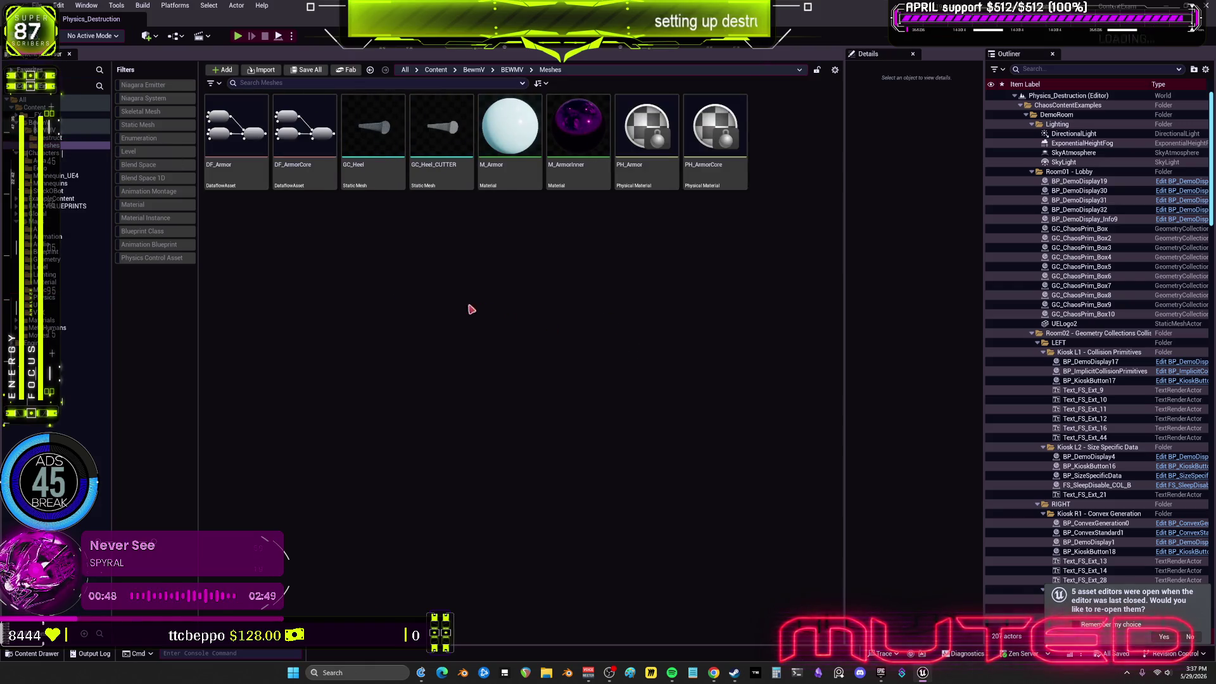
pyautogui.click(51, 138)
pyautogui.scroll(-5, 726, 412)
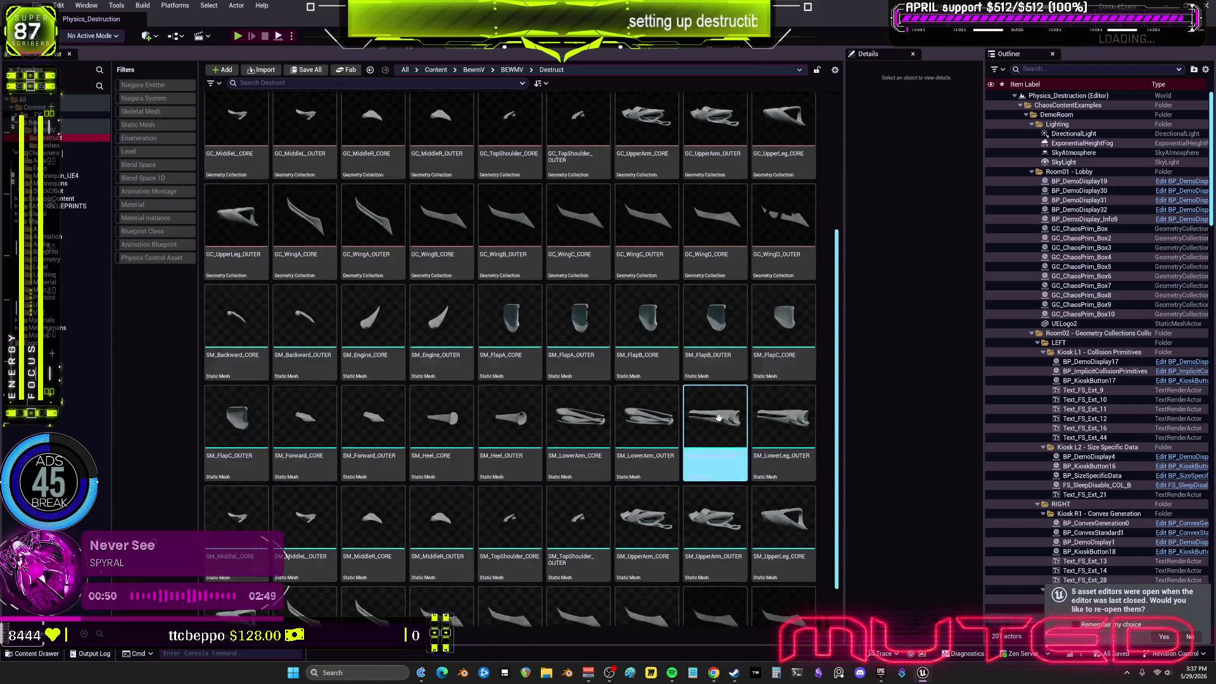
pyautogui.scroll(2, 726, 412)
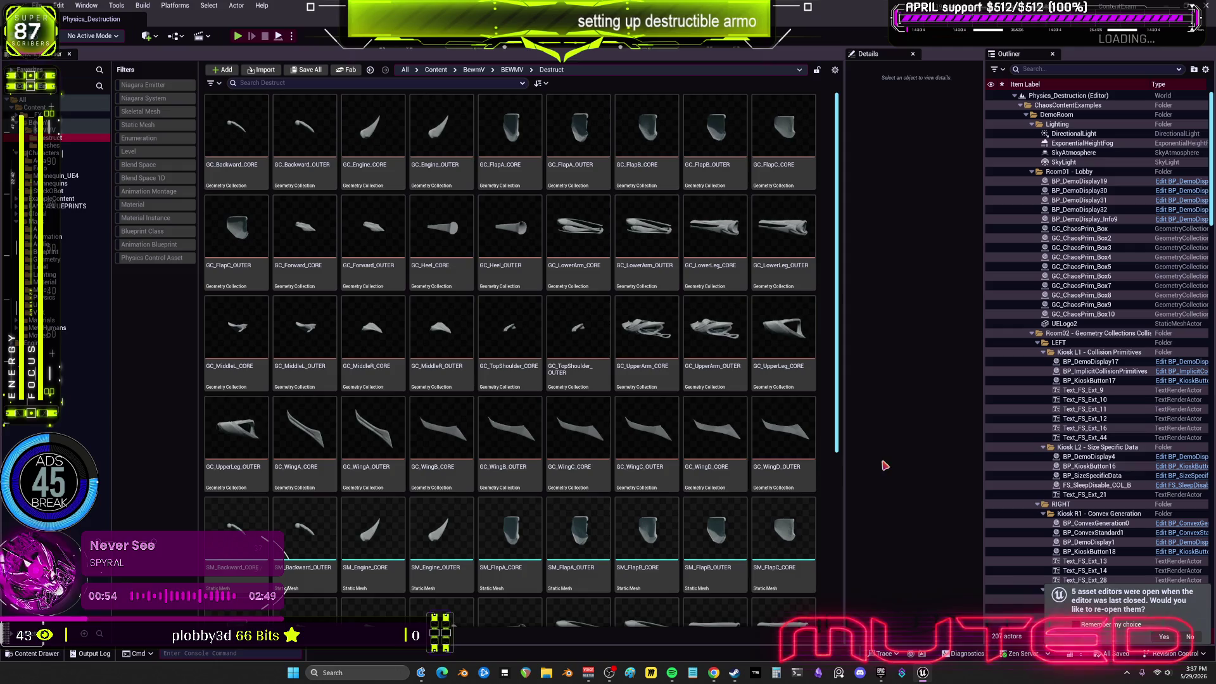
pyautogui.doubleClick(784, 437)
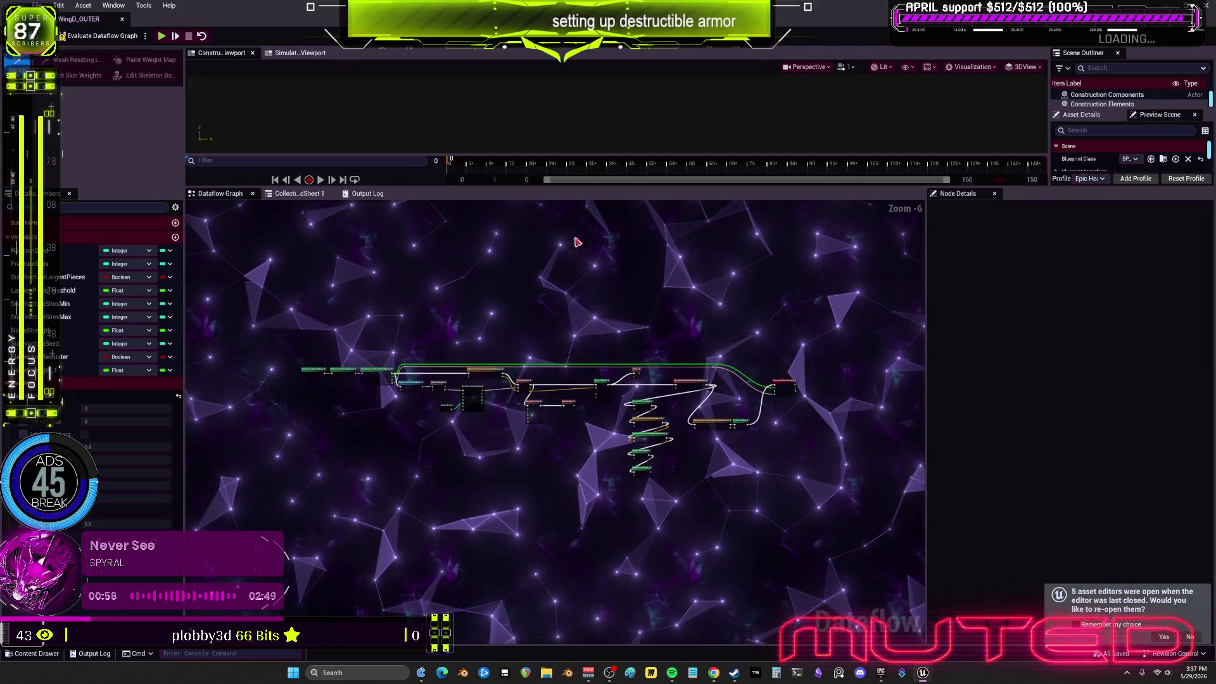
# Enlarge the preview area and pan the WingD_OUTER graph across its RemoveOnBreak, Flatten and point-sampling nodes
pyautogui.moveTo(562, 188); pyautogui.dragTo(564, 278)
pyautogui.scroll(4, 440, 330)
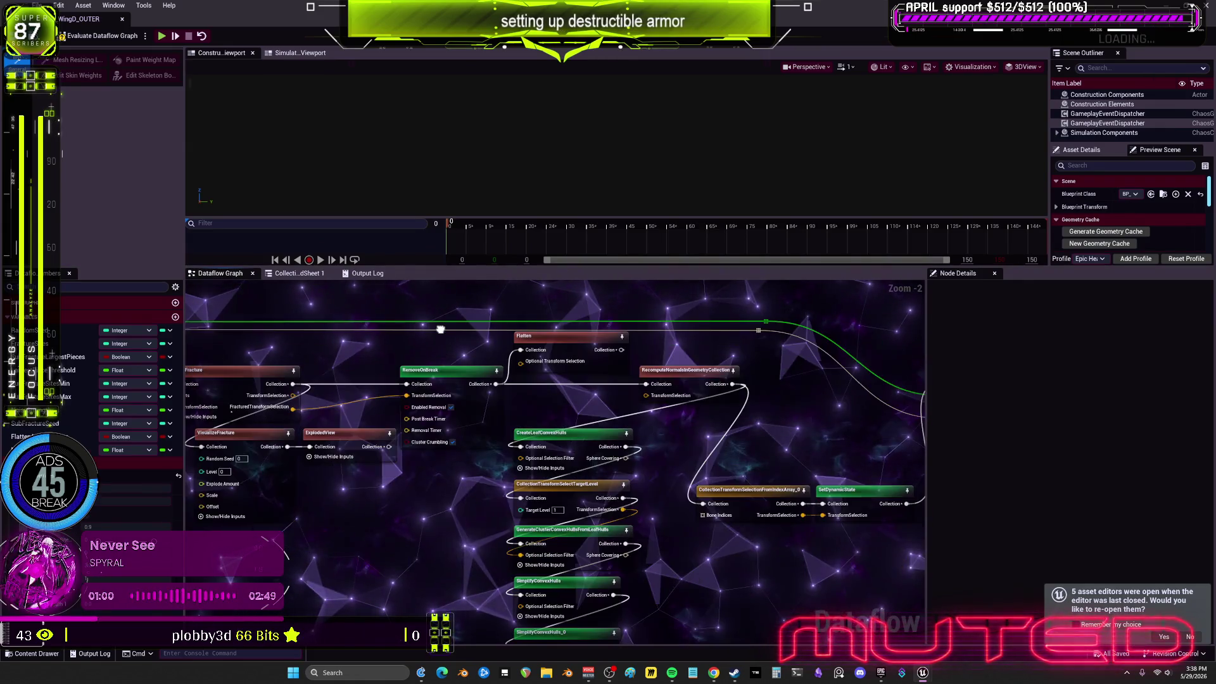
pyautogui.moveTo(440, 329)
pyautogui.mouseDown()
pyautogui.moveTo(407, 374)
pyautogui.moveTo(659, 350)
pyautogui.mouseUp()
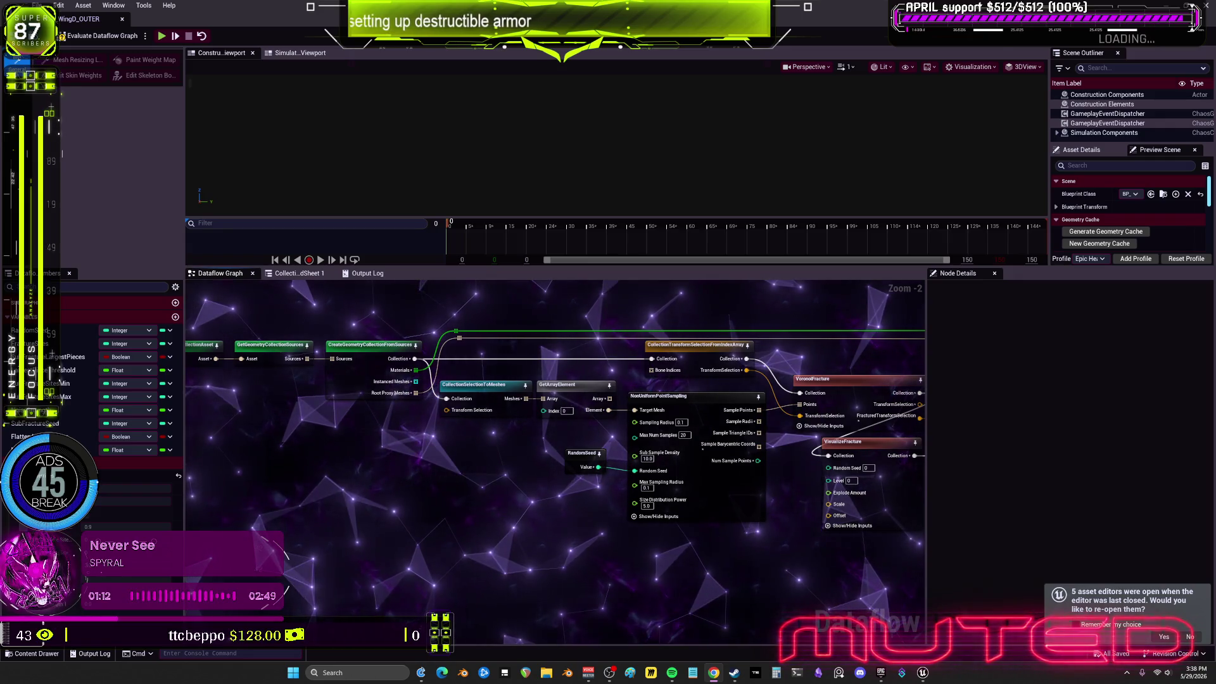
pyautogui.moveTo(823, 443); pyautogui.dragTo(272, 472)
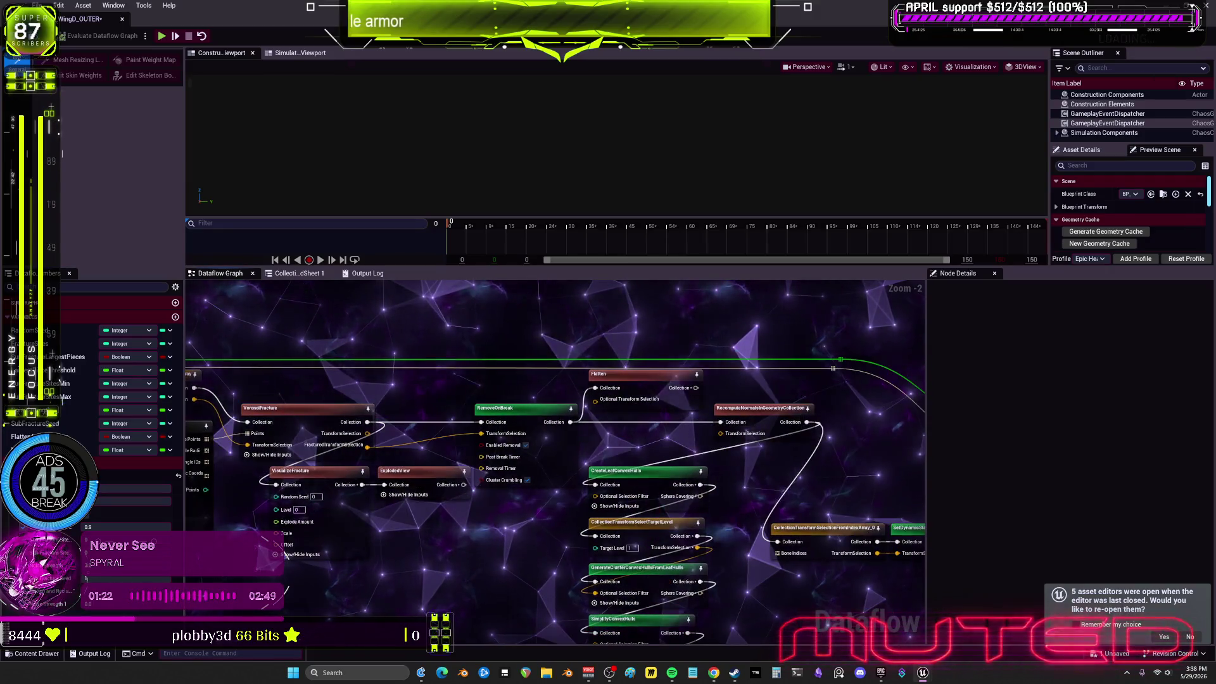
pyautogui.moveTo(285, 554); pyautogui.dragTo(516, 439)
pyautogui.scroll(3, 516, 438)
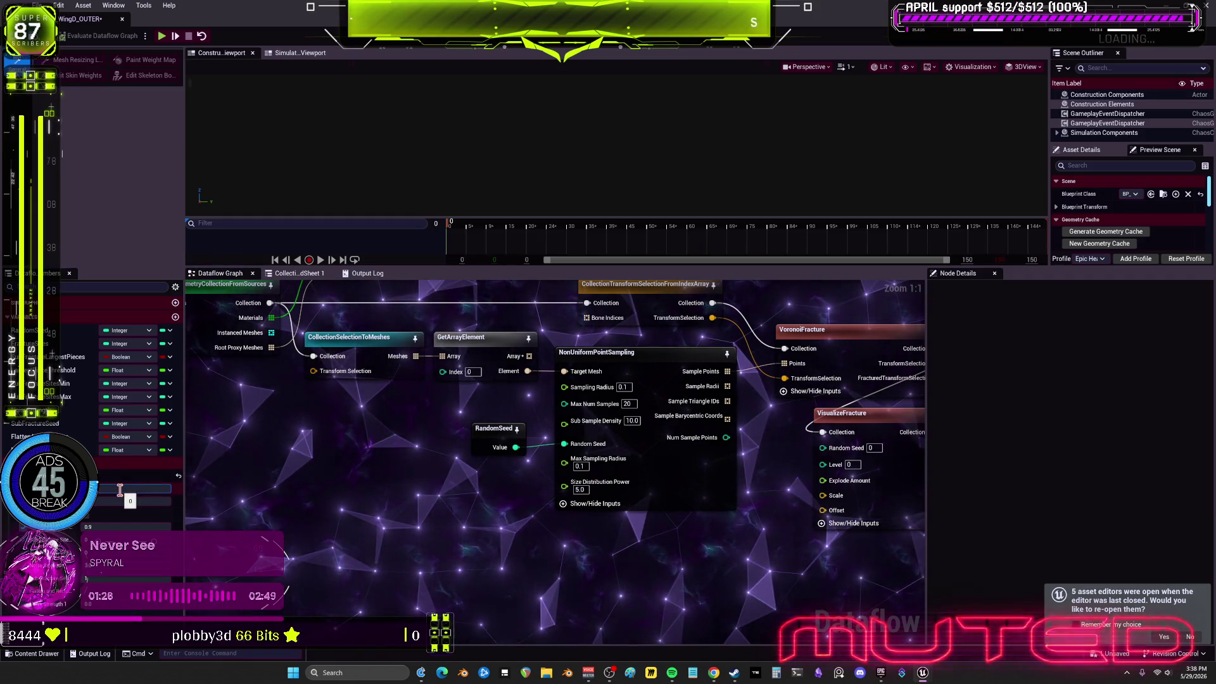
pyautogui.click(377, 495)
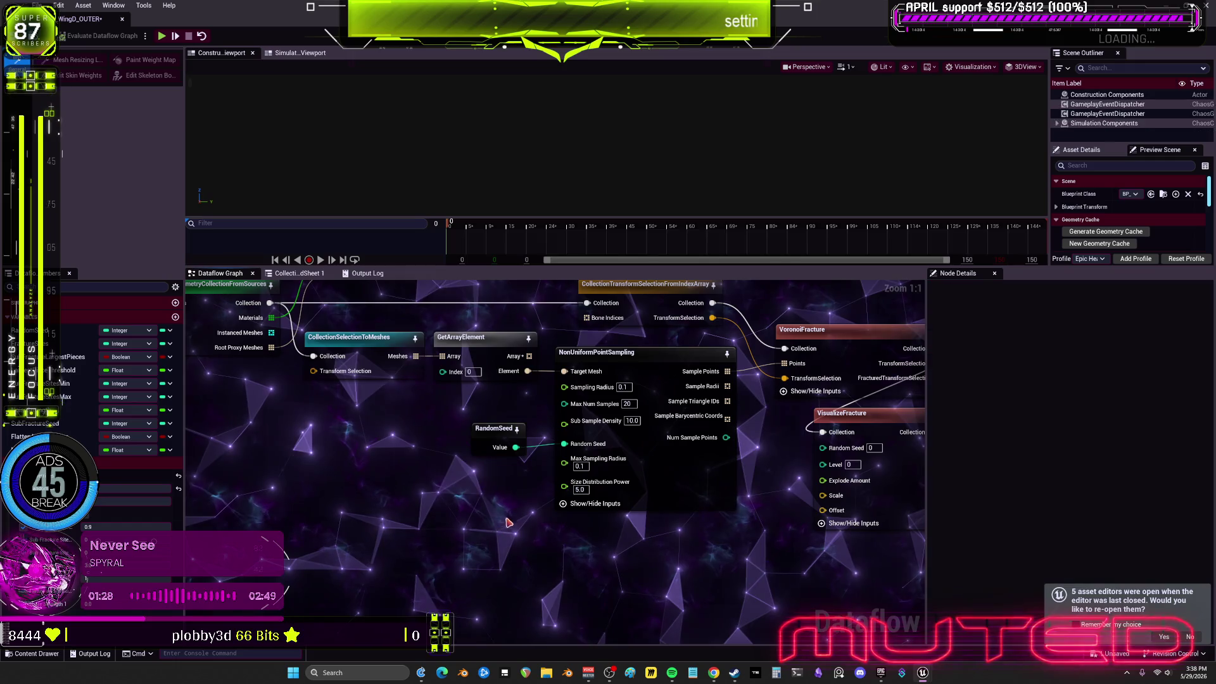
pyautogui.rightClick(486, 505)
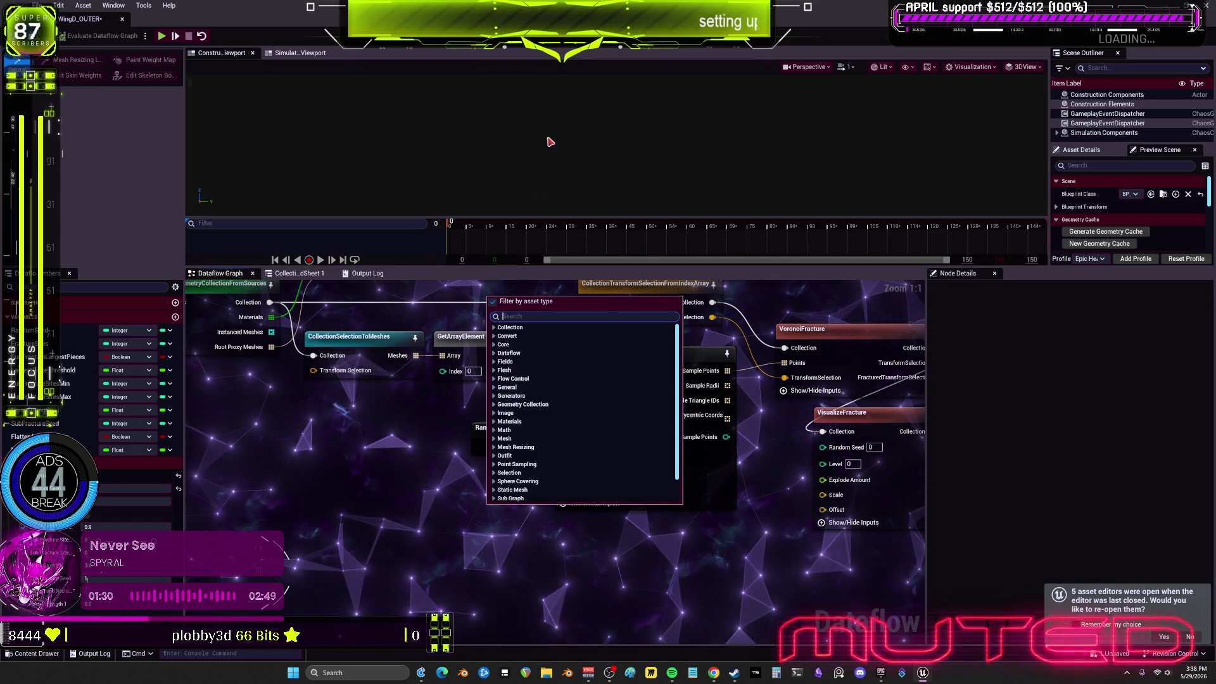
# Simulate the fractured wing in the Simulation Viewport, then return to construction and select ExplodedView
pyautogui.click(301, 53)
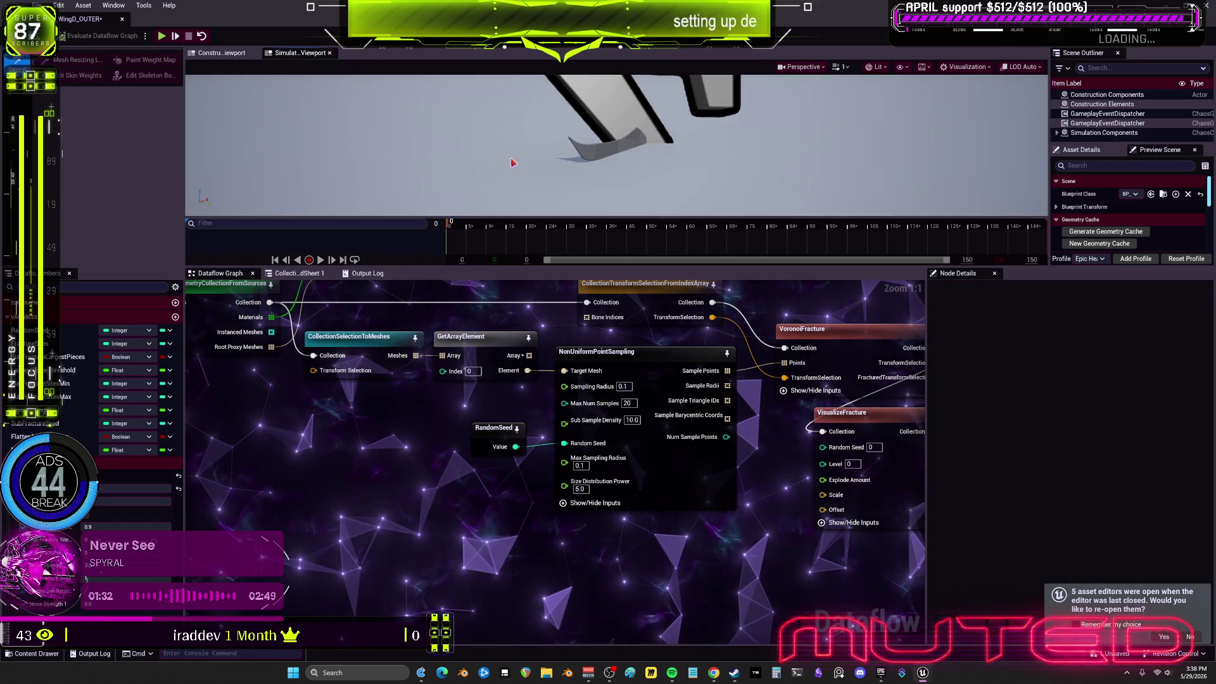
pyautogui.click(161, 37)
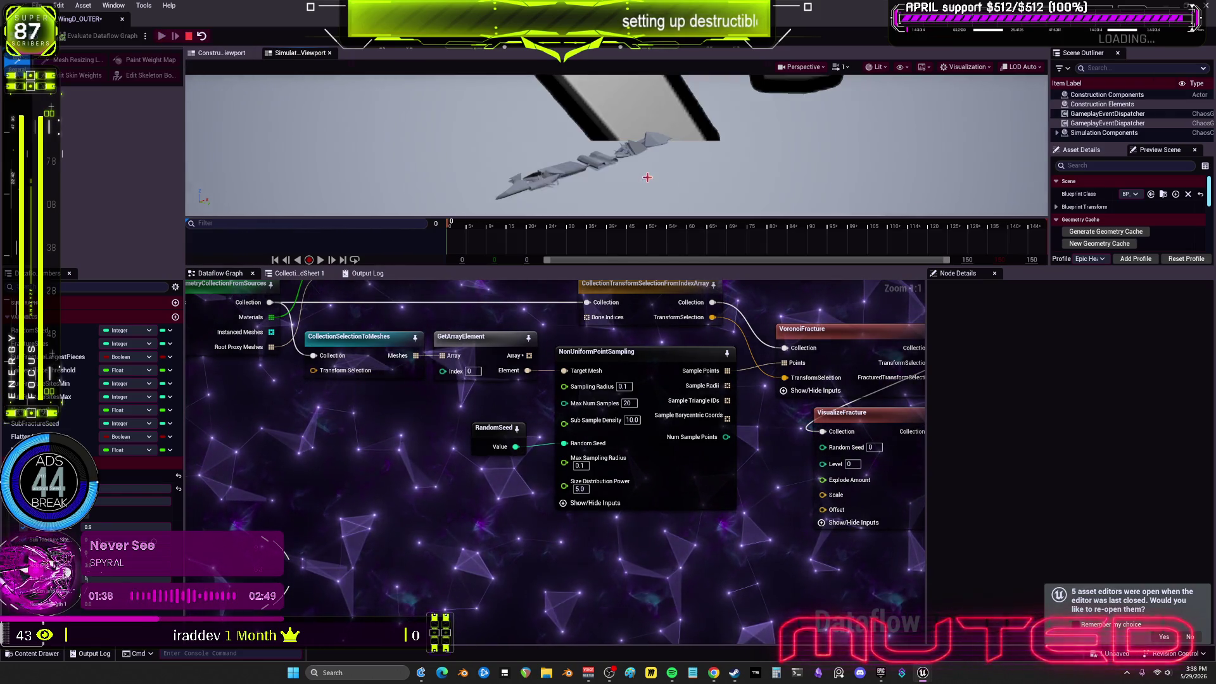
pyautogui.click(221, 54)
pyautogui.moveTo(823, 356); pyautogui.dragTo(549, 376)
pyautogui.click(569, 441)
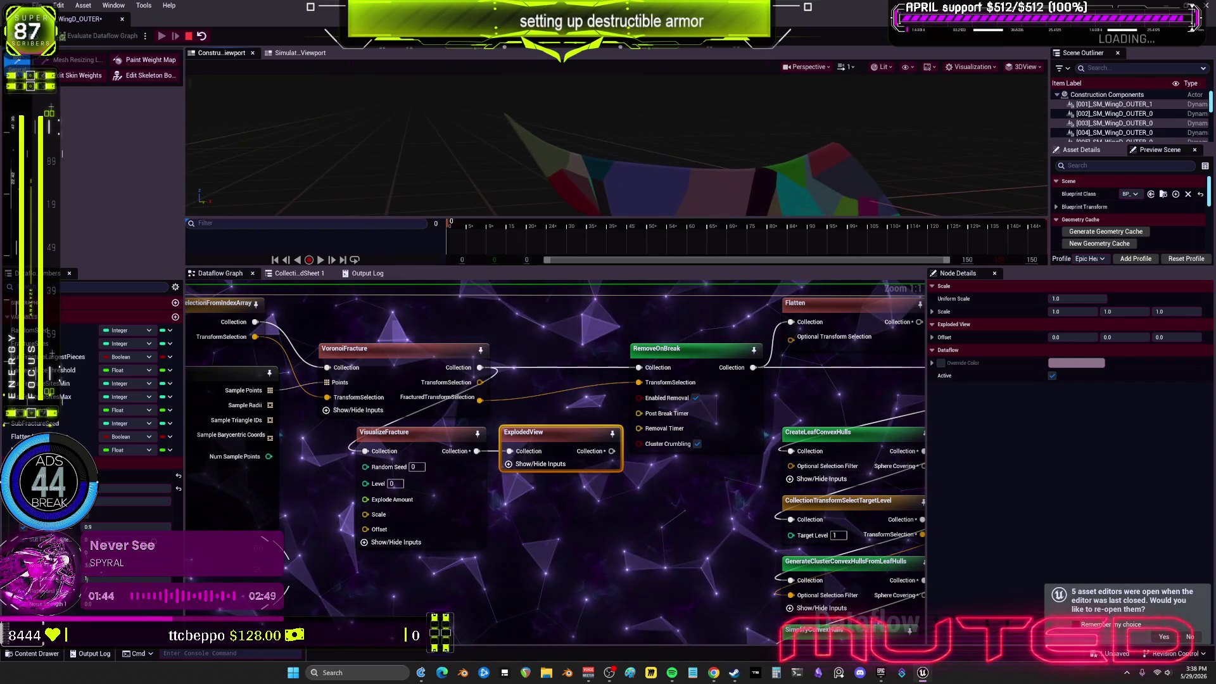
# Orbit around the colour-coded wing fragments, then restore the WingD_OUTER editor to a floating window
pyautogui.moveTo(601, 154); pyautogui.dragTo(600, 155)
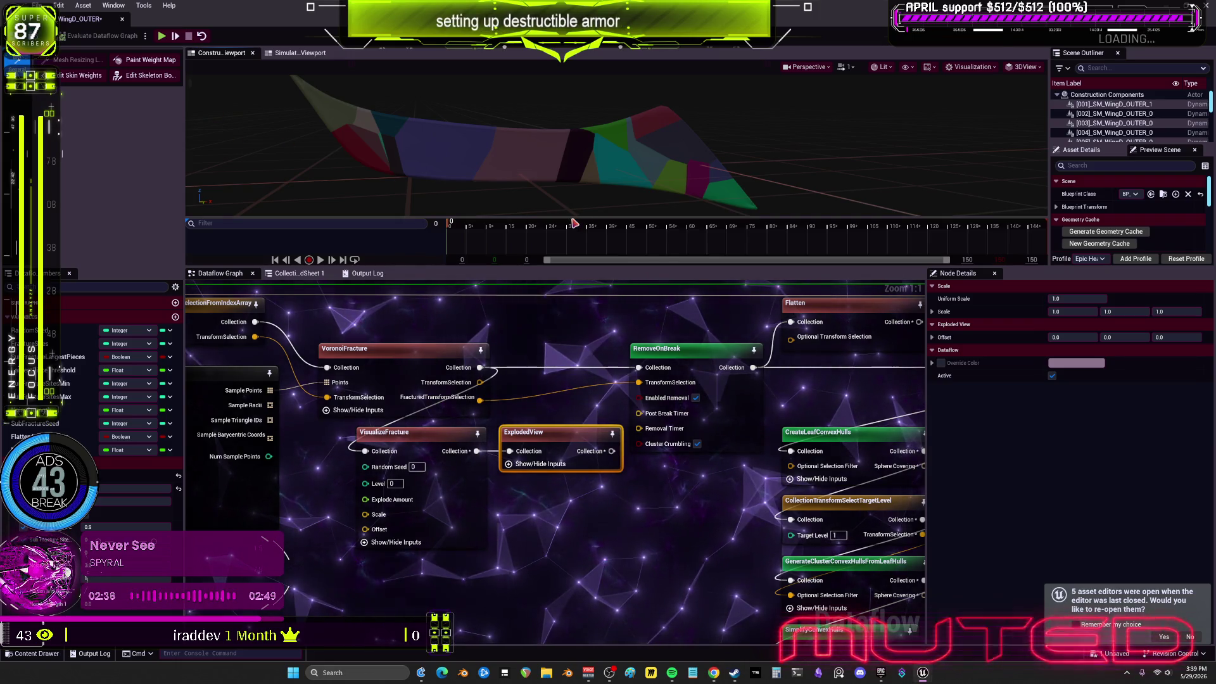
pyautogui.moveTo(684, 7); pyautogui.dragTo(684, 315)
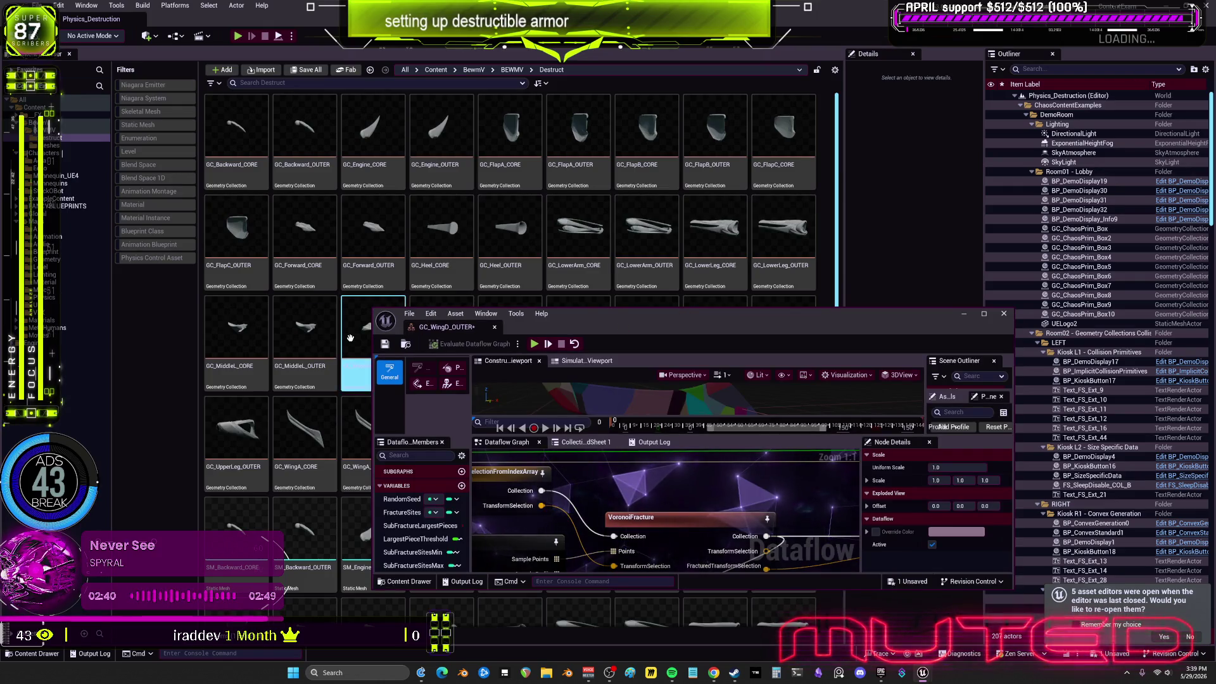
# Close the GC_WingD_OUTER editor and open GC_WingD_CORE in its Dataflow editor
pyautogui.click(409, 313)
pyautogui.click(433, 314)
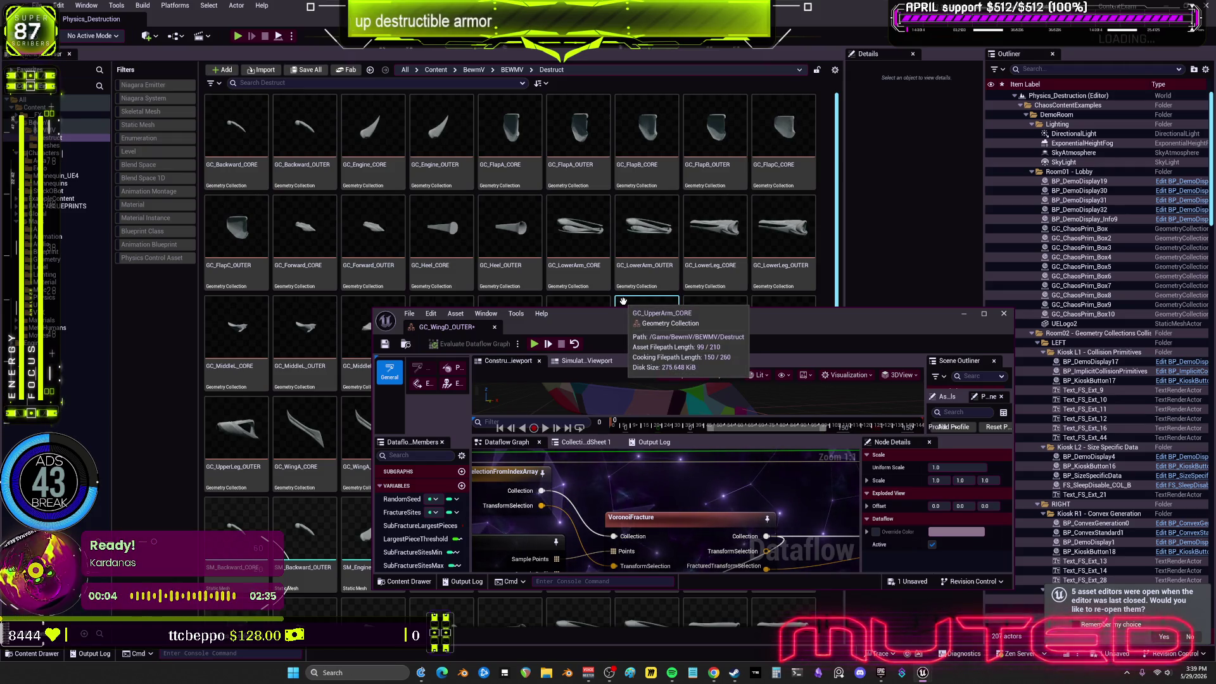
pyautogui.click(1003, 313)
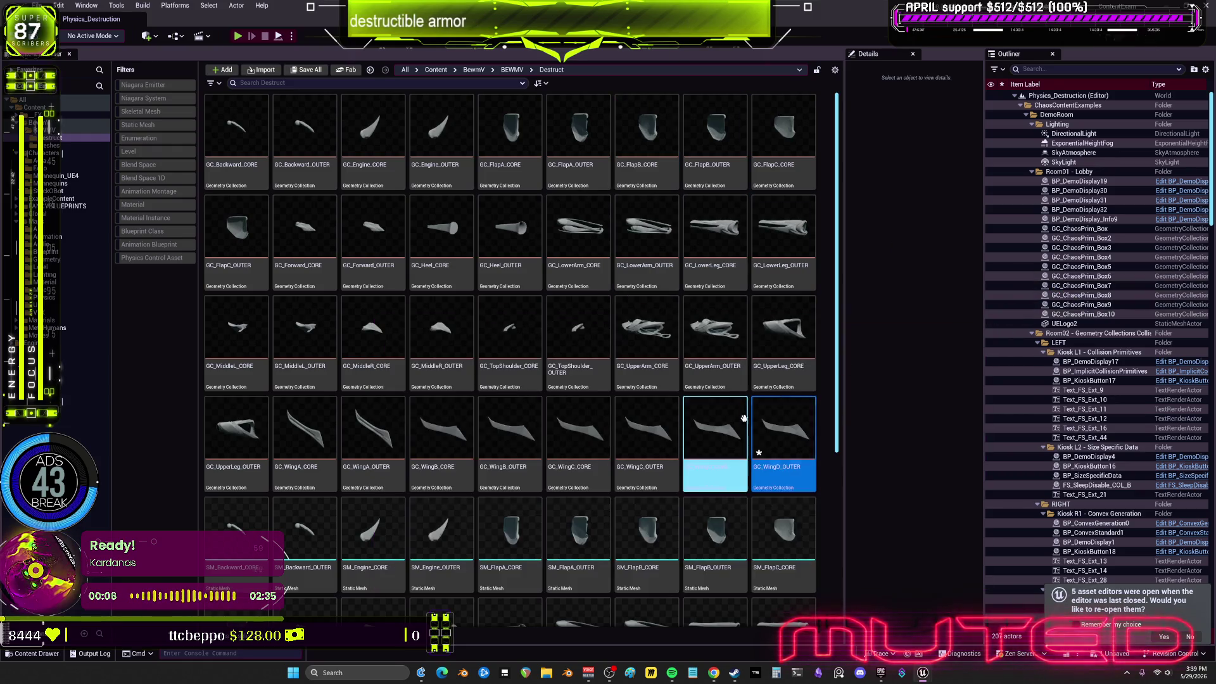
pyautogui.doubleClick(716, 437)
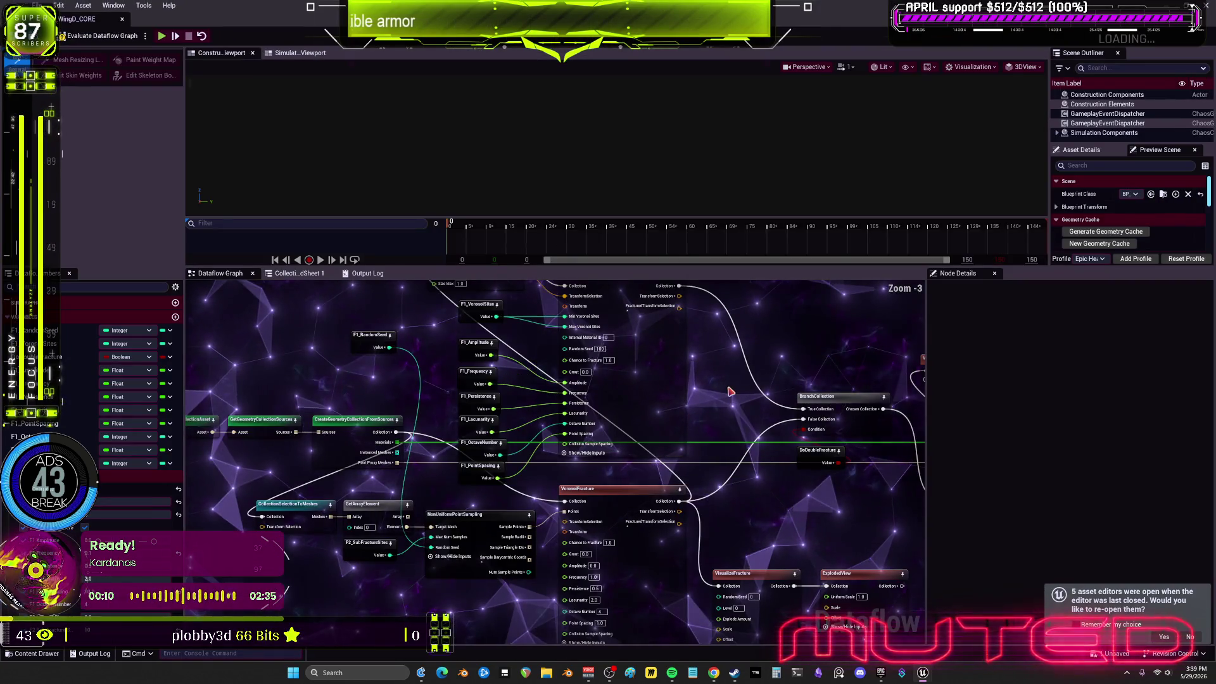
# Float the GC_WingD_CORE editor, filter the Outliner to 'horse' and edit BP_Horse
pyautogui.press('super+Down')
pyautogui.click(1036, 69)
pyautogui.write('hors')
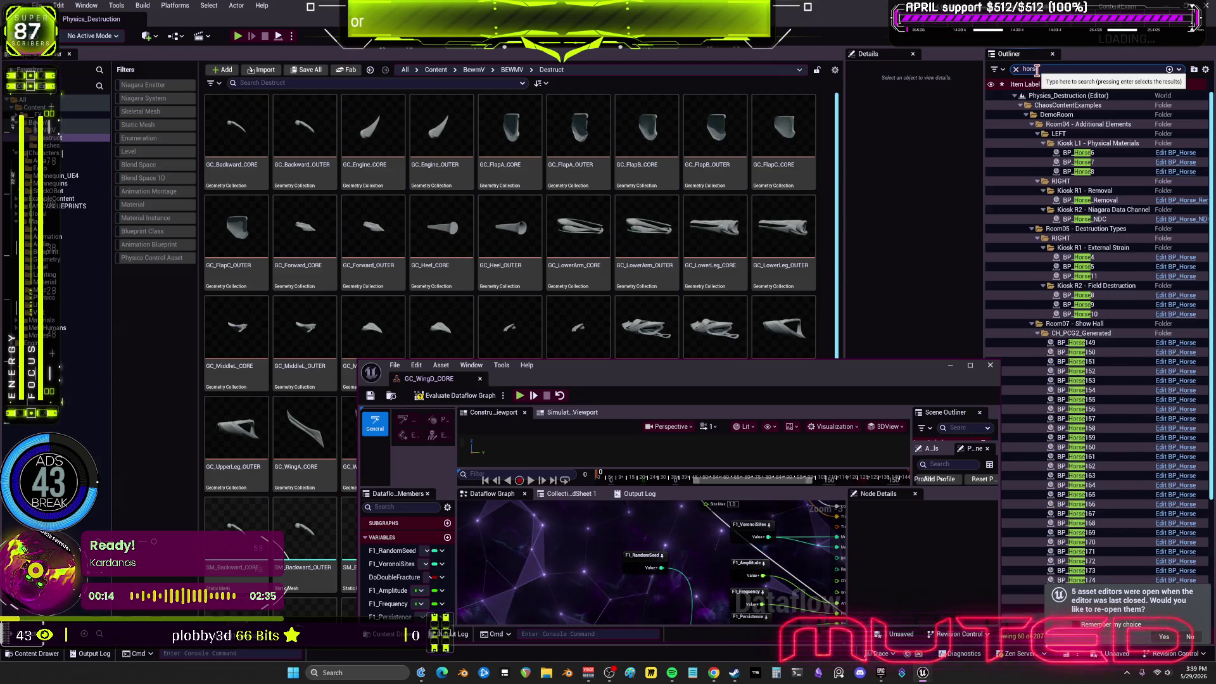
pyautogui.write('e')
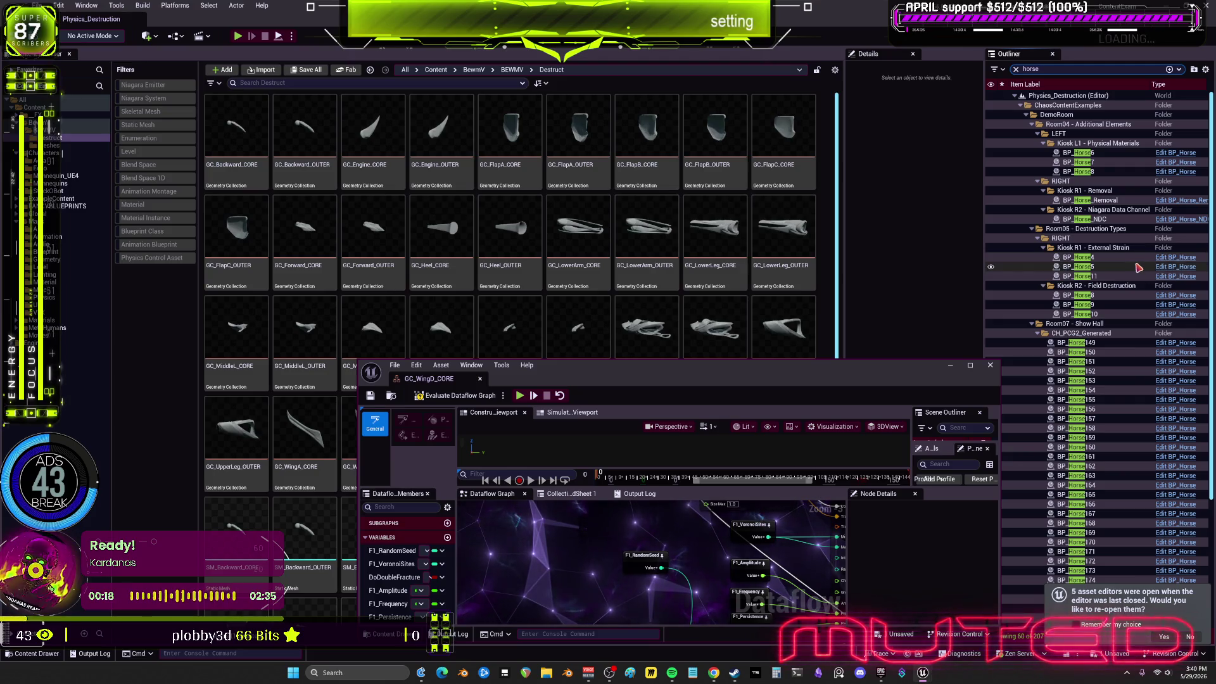
pyautogui.click(1184, 259)
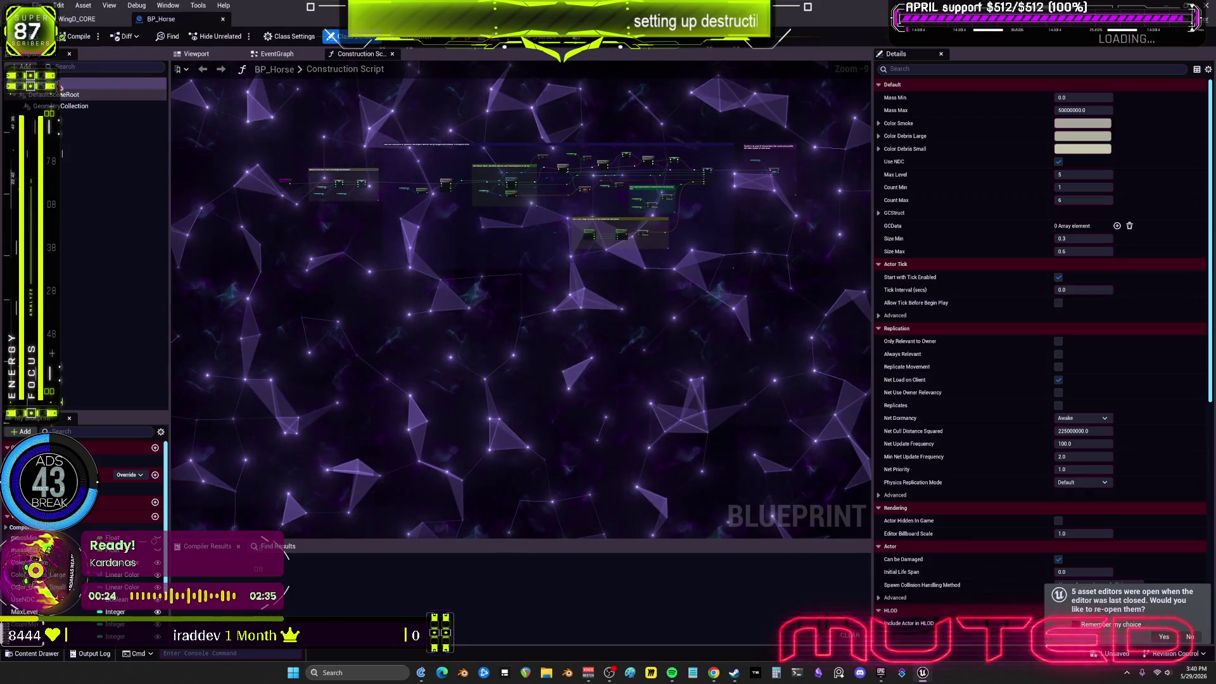
# Scroll BP_Horse's Details to Chaos Physics and open its rest collection GC_SM_PillarHorse
pyautogui.scroll(-6, 1111, 342)
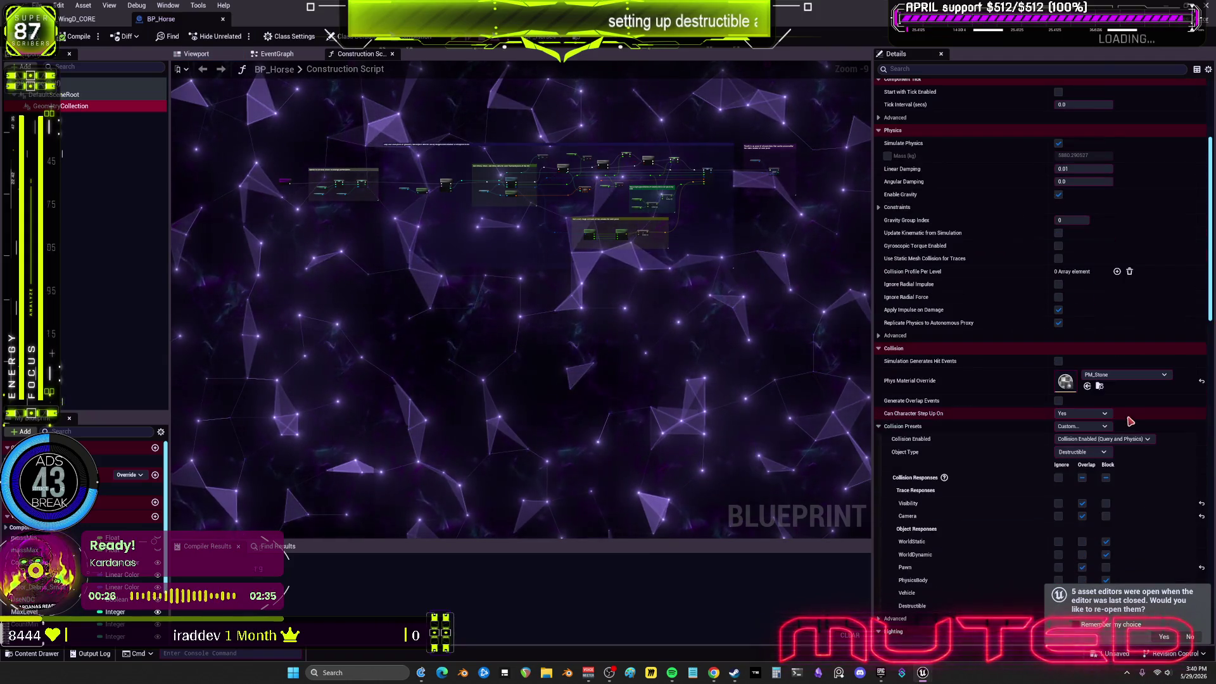
pyautogui.scroll(-4, 1148, 431)
pyautogui.scroll(-4, 1147, 431)
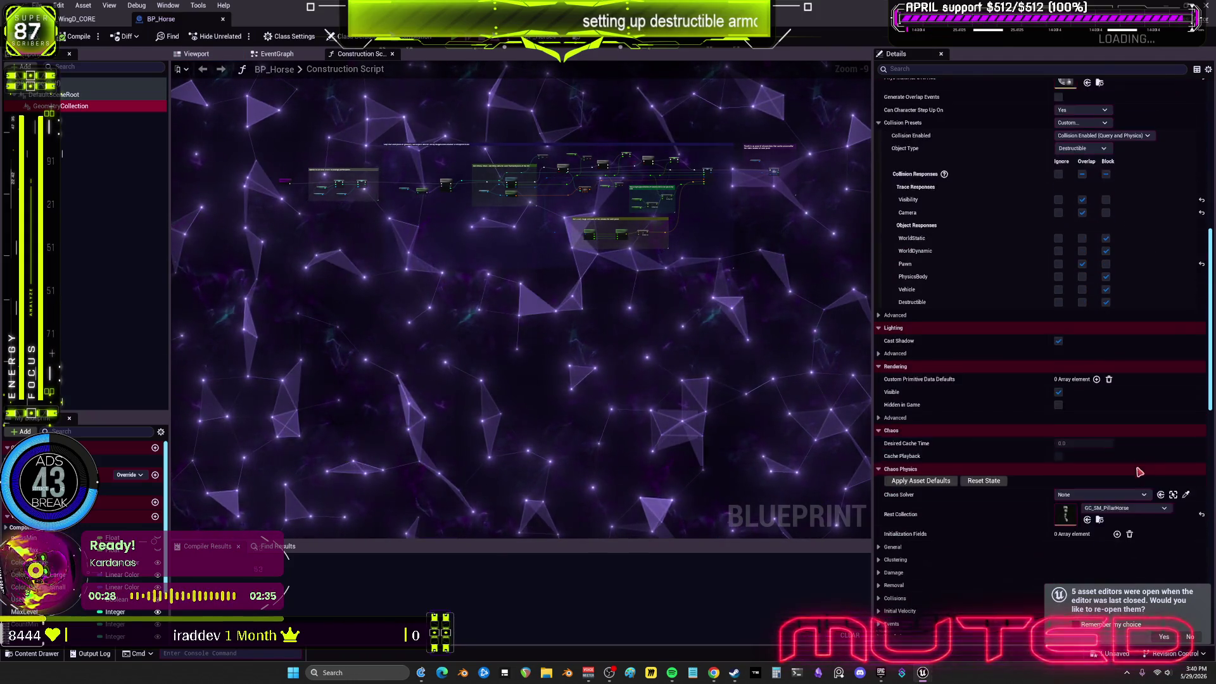
pyautogui.doubleClick(1101, 380)
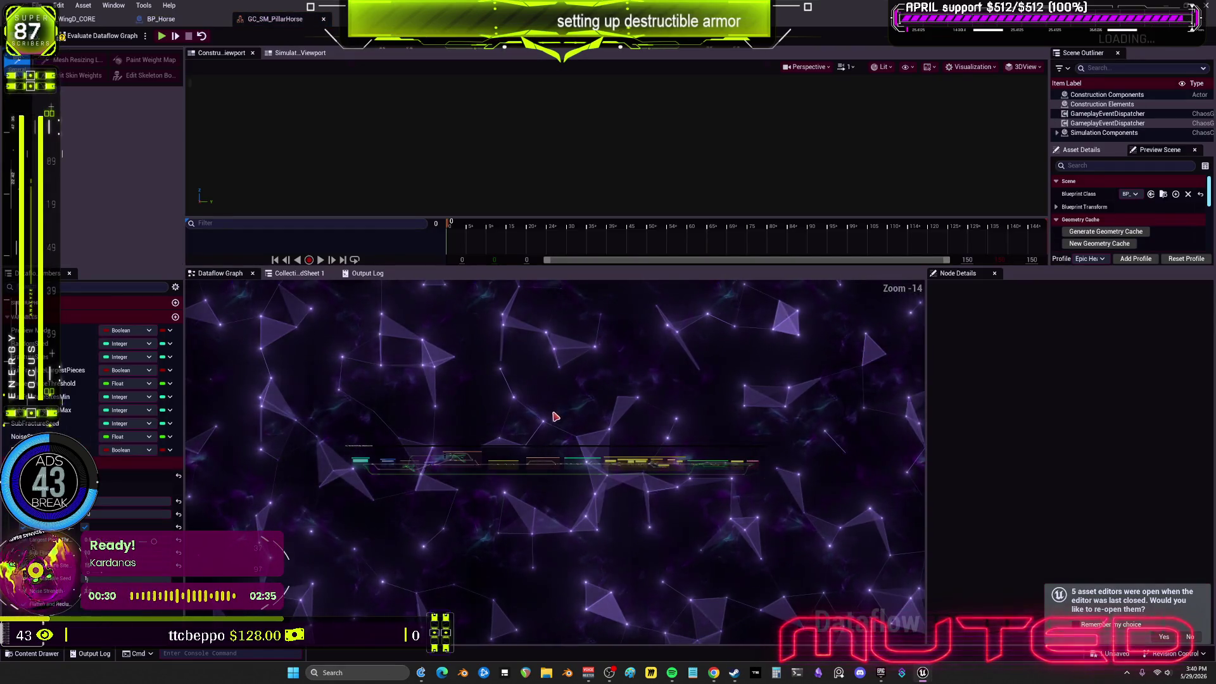
# Survey the PillarHorse graph's GEOMETRY SCRIPT, CONVEXES and anchoring sections, widening the graph area
pyautogui.scroll(9, 580, 456)
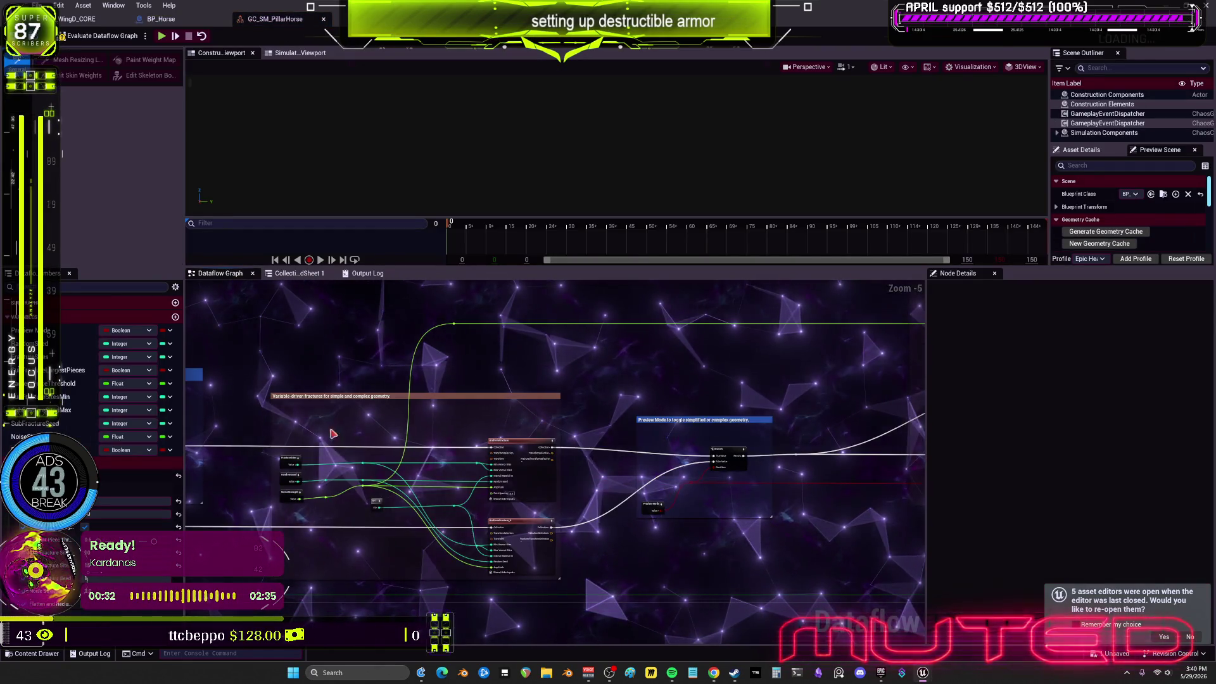
pyautogui.moveTo(825, 459); pyautogui.dragTo(517, 415)
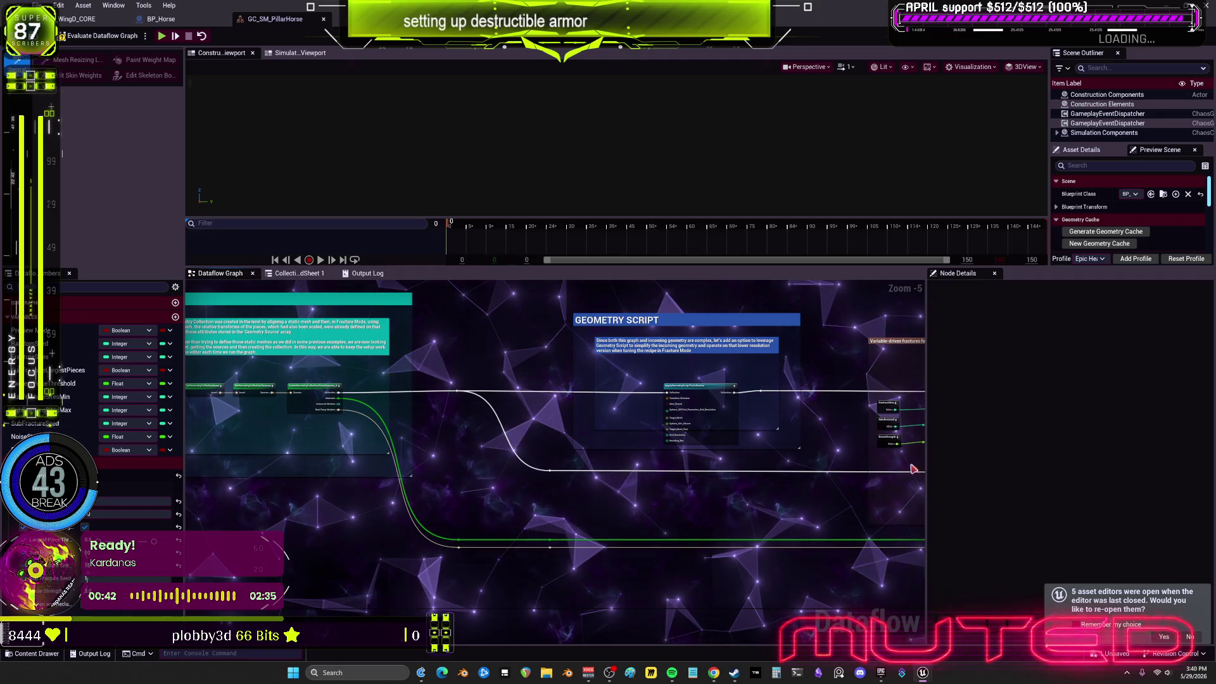
pyautogui.moveTo(924, 389)
pyautogui.mouseDown()
pyautogui.moveTo(1144, 389)
pyautogui.moveTo(920, 528)
pyautogui.moveTo(945, 440)
pyautogui.mouseUp()
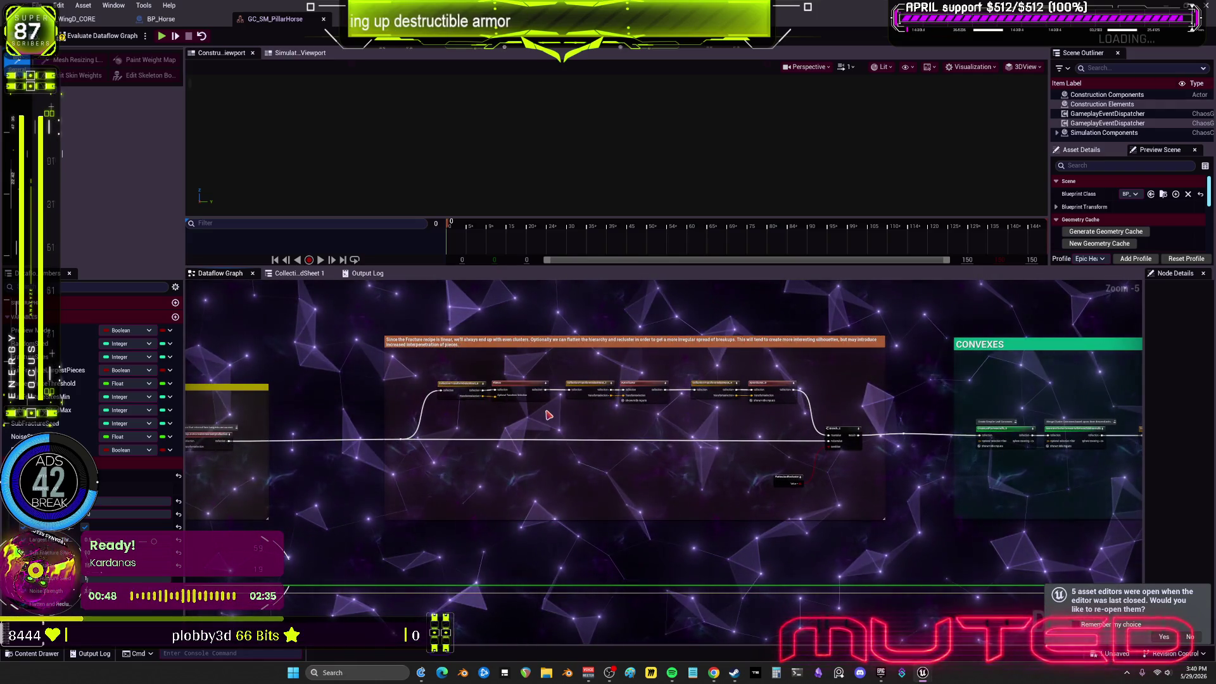
pyautogui.scroll(2, 734, 479)
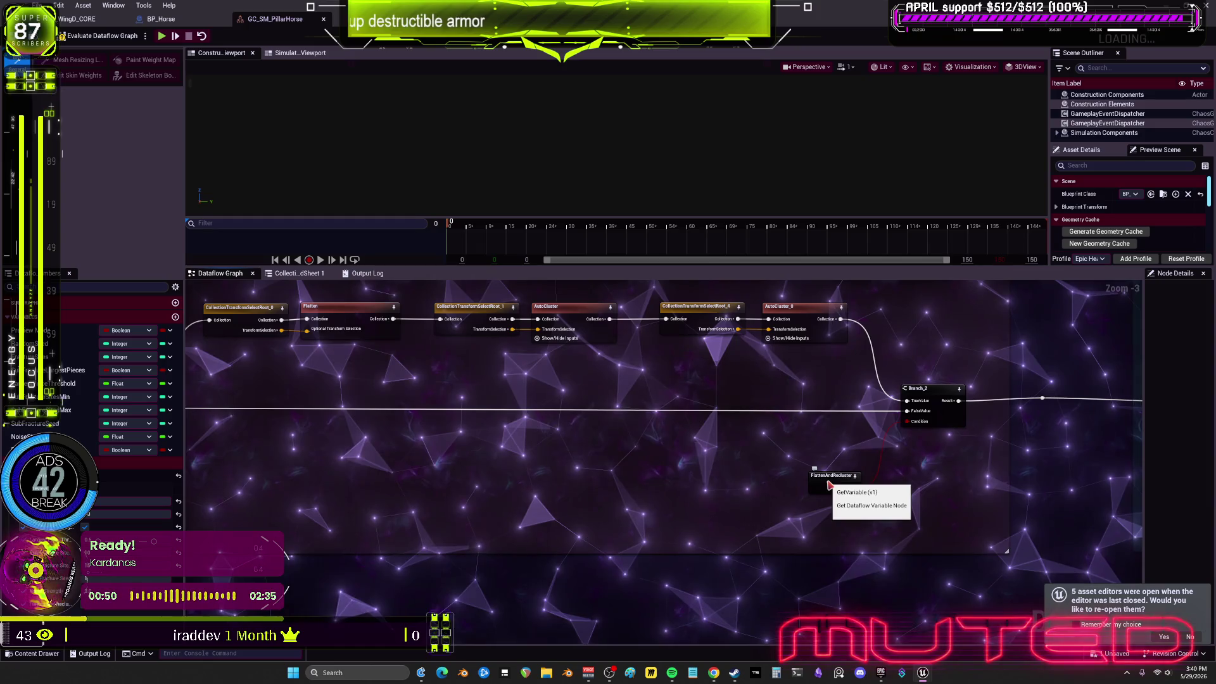
pyautogui.scroll(-1, 834, 501)
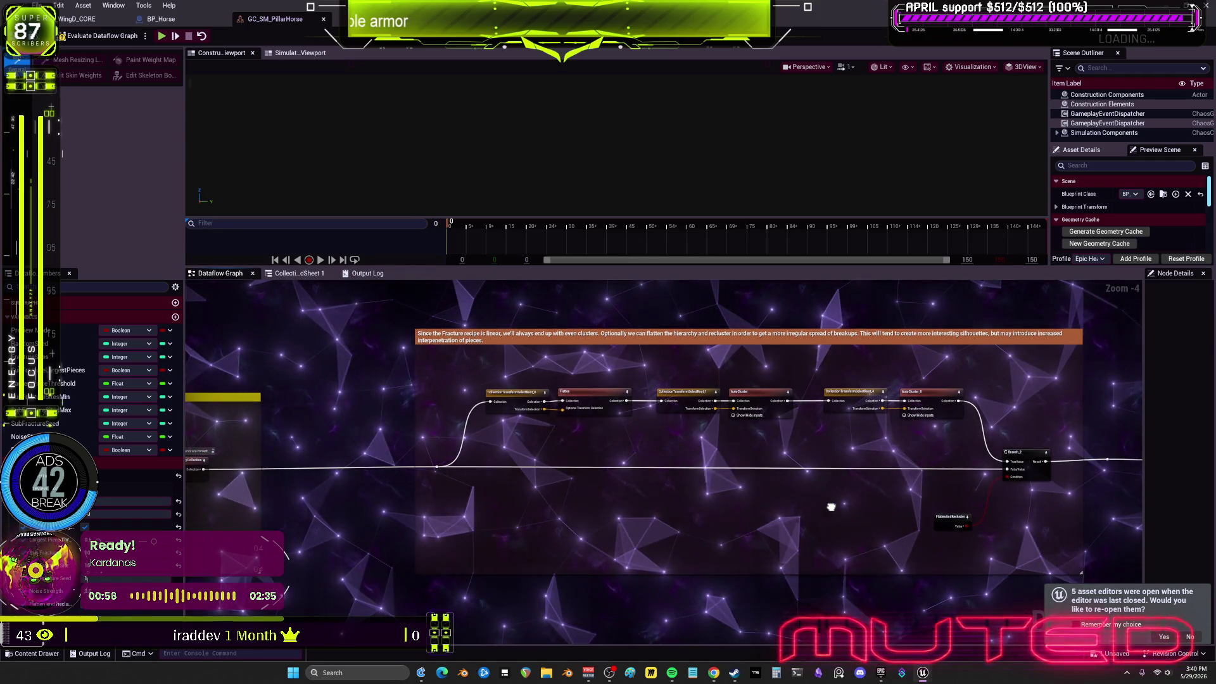
pyautogui.moveTo(830, 506); pyautogui.dragTo(324, 495)
pyautogui.moveTo(812, 430); pyautogui.dragTo(443, 429)
pyautogui.scroll(4, 670, 427)
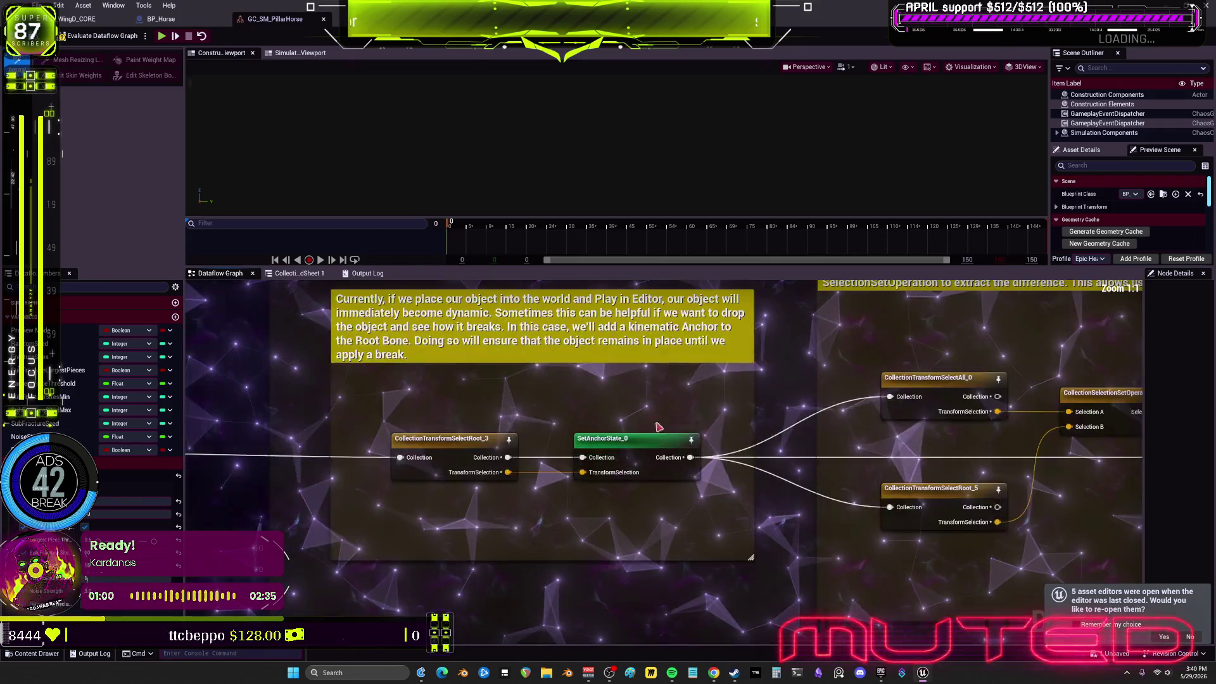
pyautogui.moveTo(363, 325); pyautogui.dragTo(594, 325)
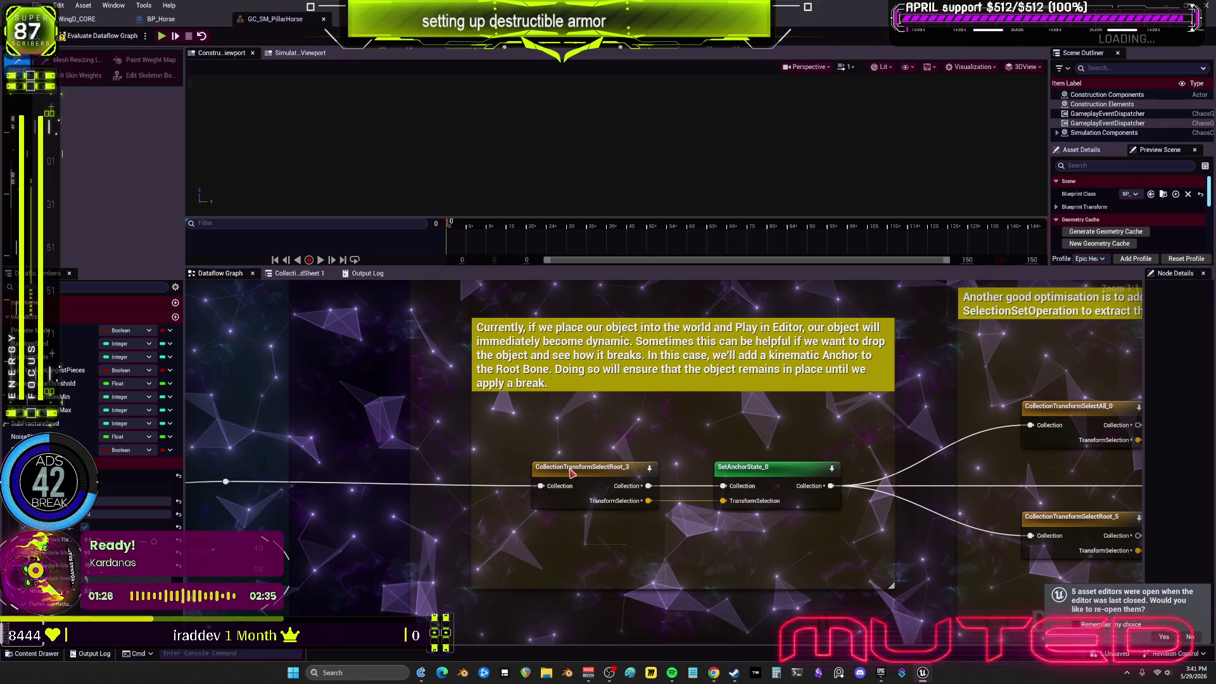
# Preview the mesh at CollectionTransformSelectRoot_3 and pan through the RemoveOnBreak, SelectLeaf and terminal nodes
pyautogui.click(581, 466)
pyautogui.scroll(-1, 581, 466)
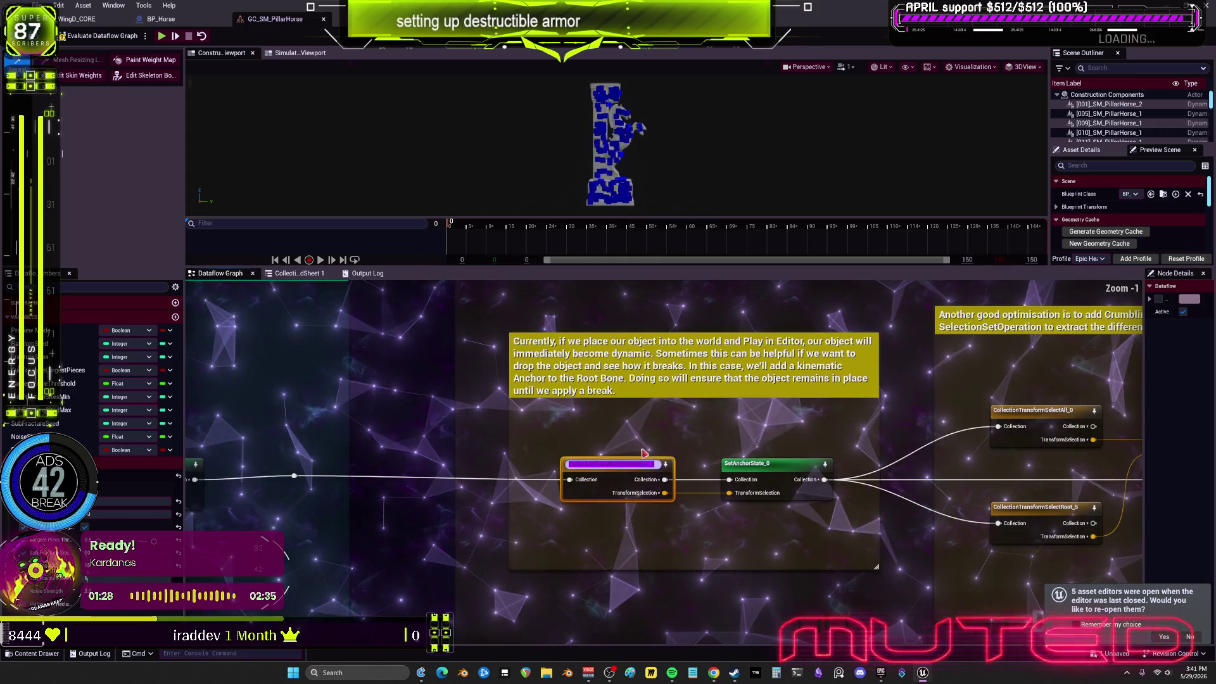
pyautogui.scroll(4, 630, 176)
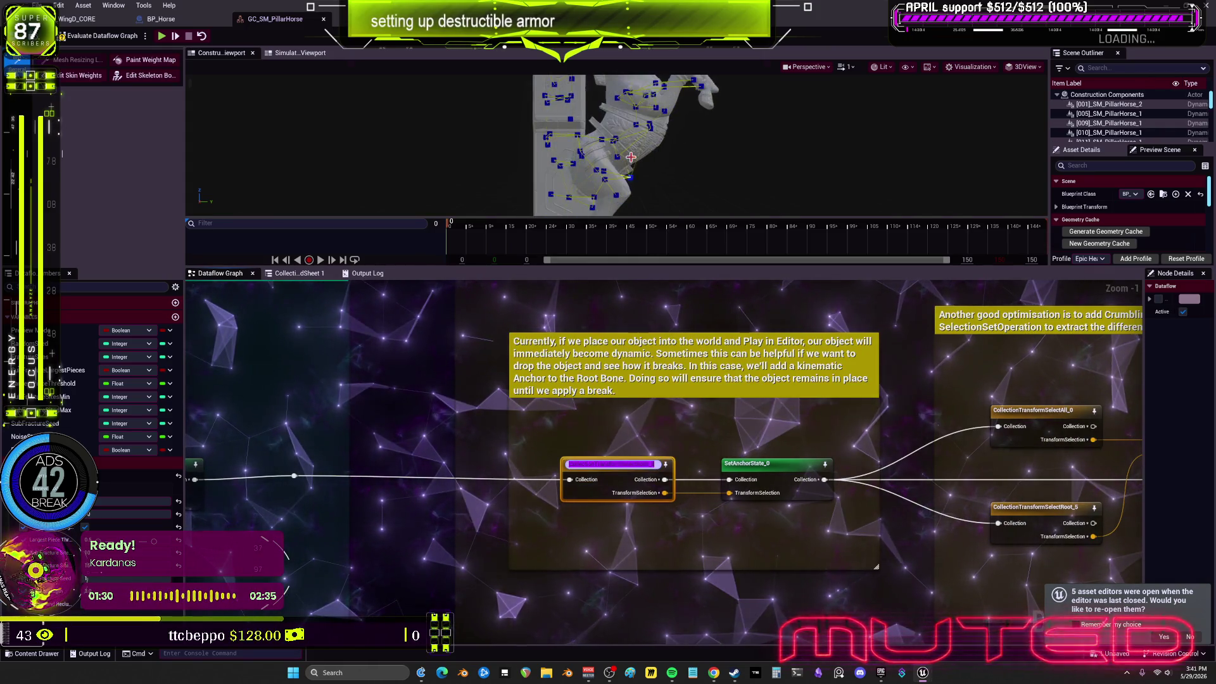
pyautogui.moveTo(834, 422)
pyautogui.mouseDown()
pyautogui.moveTo(696, 360)
pyautogui.moveTo(583, 372)
pyautogui.moveTo(567, 391)
pyautogui.mouseUp()
pyautogui.moveTo(778, 378); pyautogui.dragTo(834, 383)
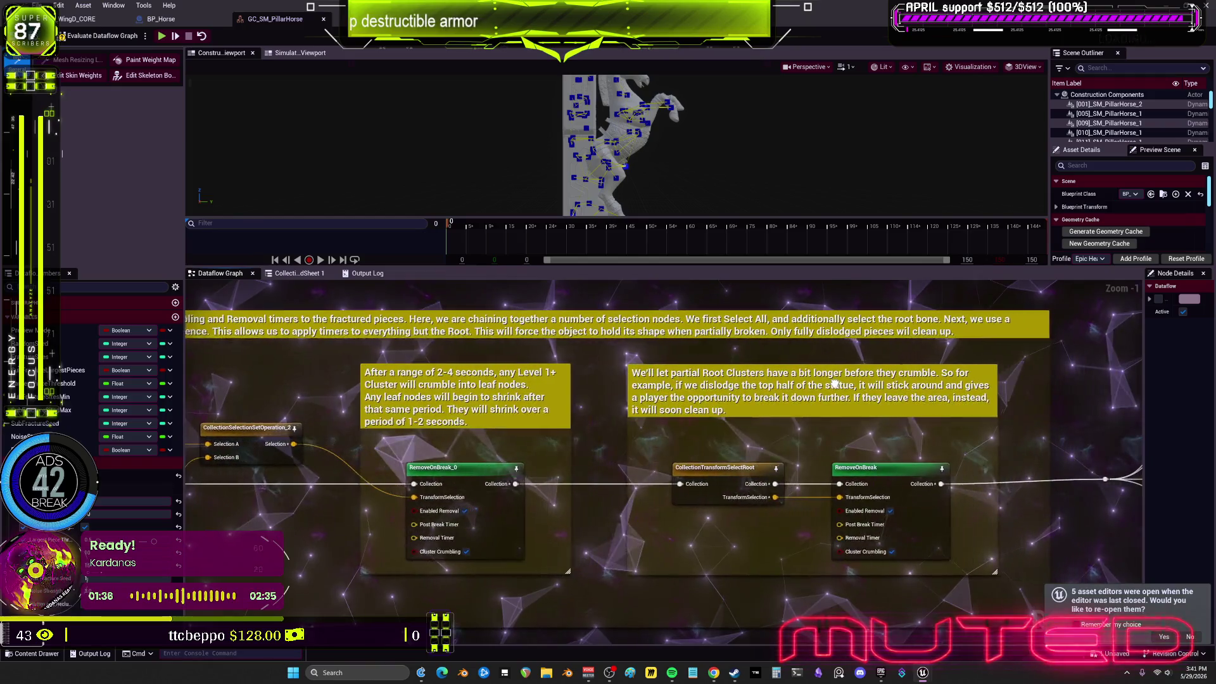
pyautogui.moveTo(1036, 370)
pyautogui.mouseDown()
pyautogui.moveTo(909, 412)
pyautogui.moveTo(508, 394)
pyautogui.mouseUp()
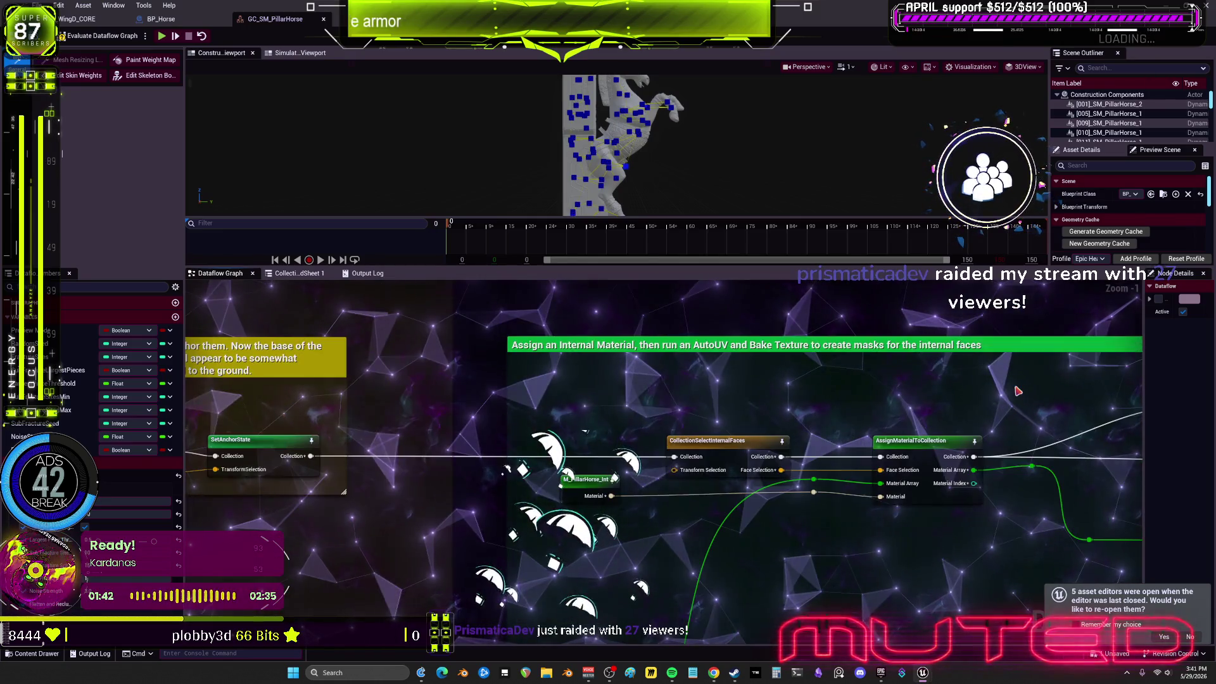
pyautogui.moveTo(1037, 382); pyautogui.dragTo(675, 395)
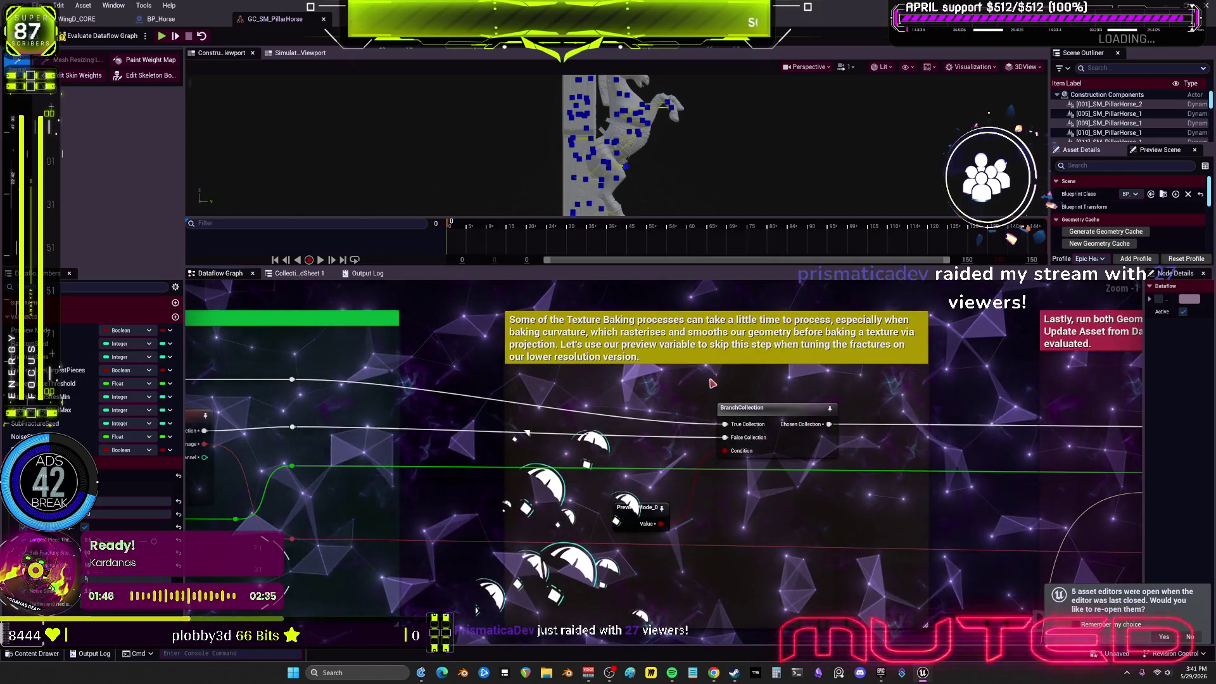
pyautogui.moveTo(1209, 390); pyautogui.dragTo(705, 392)
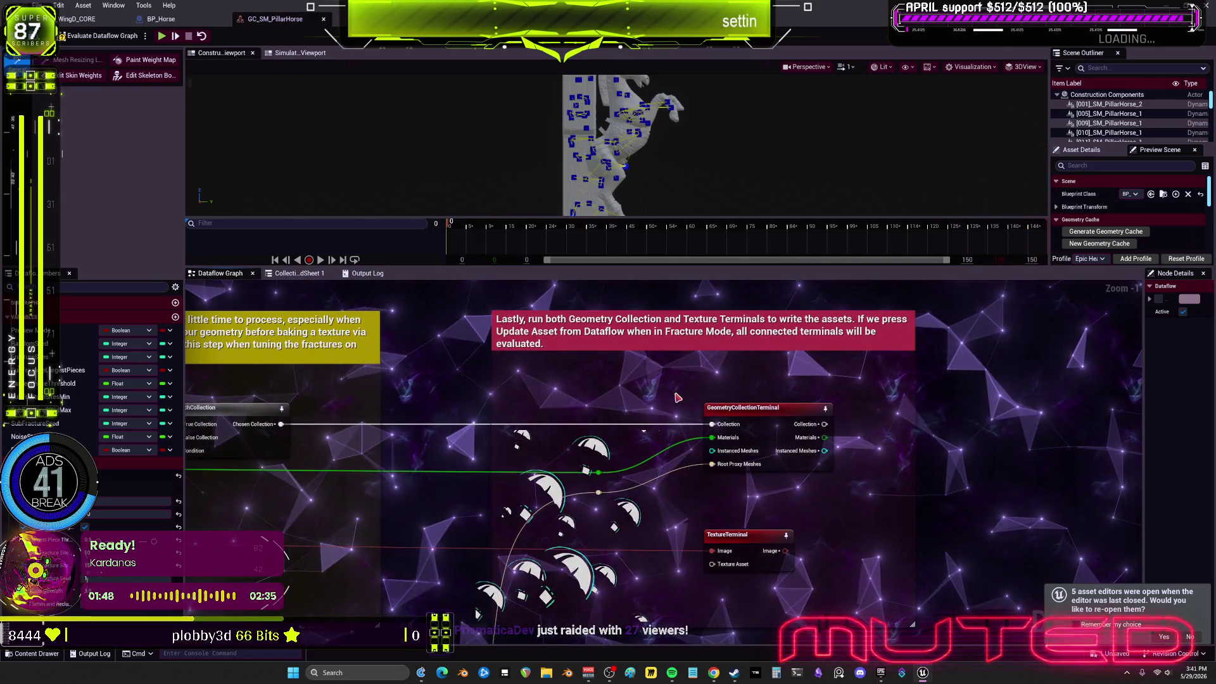
pyautogui.moveTo(614, 412); pyautogui.dragTo(1203, 397)
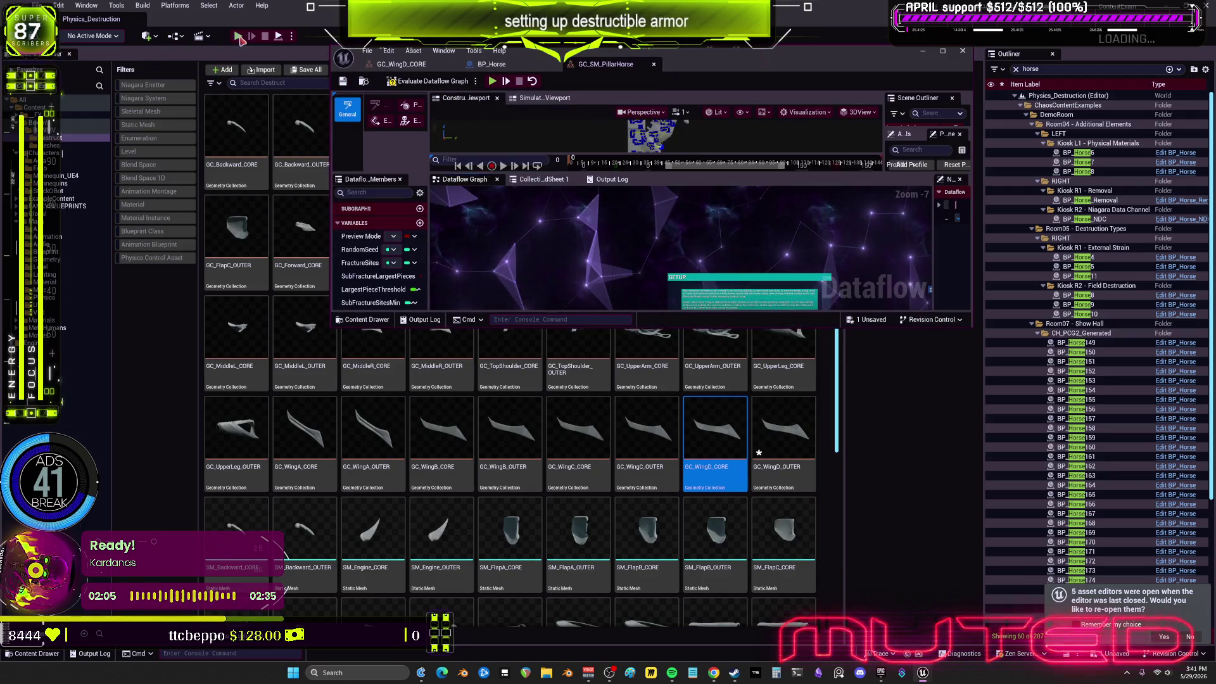
# Start Play-in-Editor, walk to Combined Fractures and shoot the red armored ball repeatedly
pyautogui.click(238, 38)
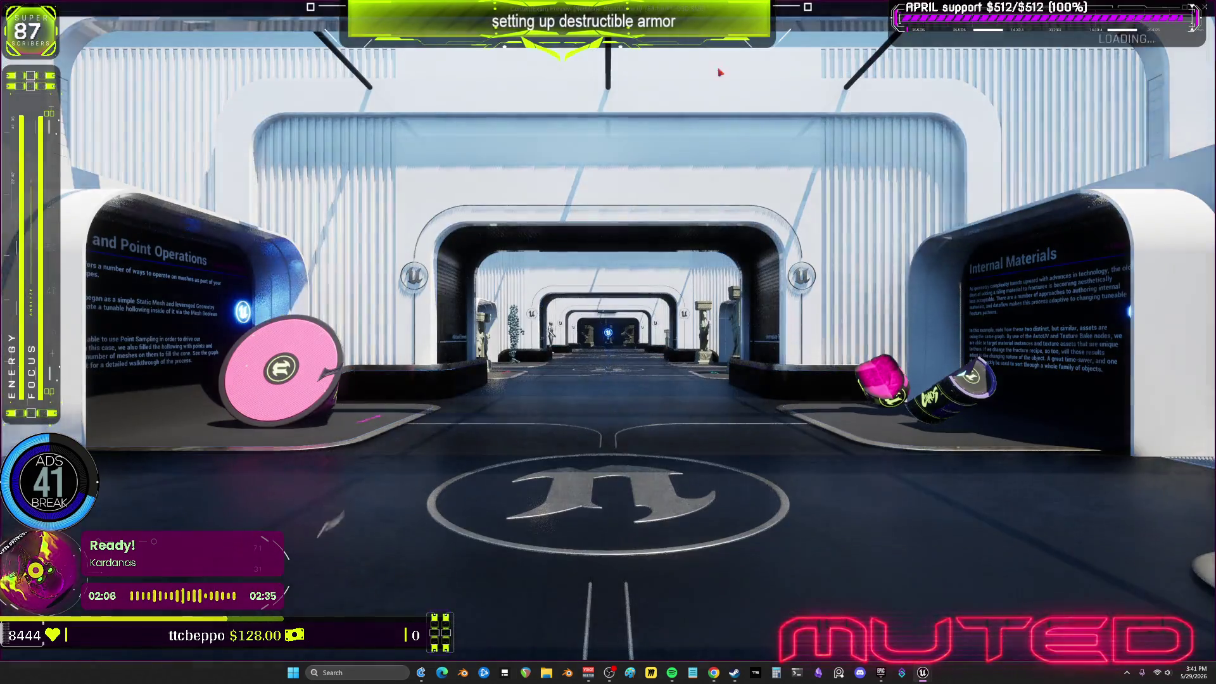
pyautogui.press('w')
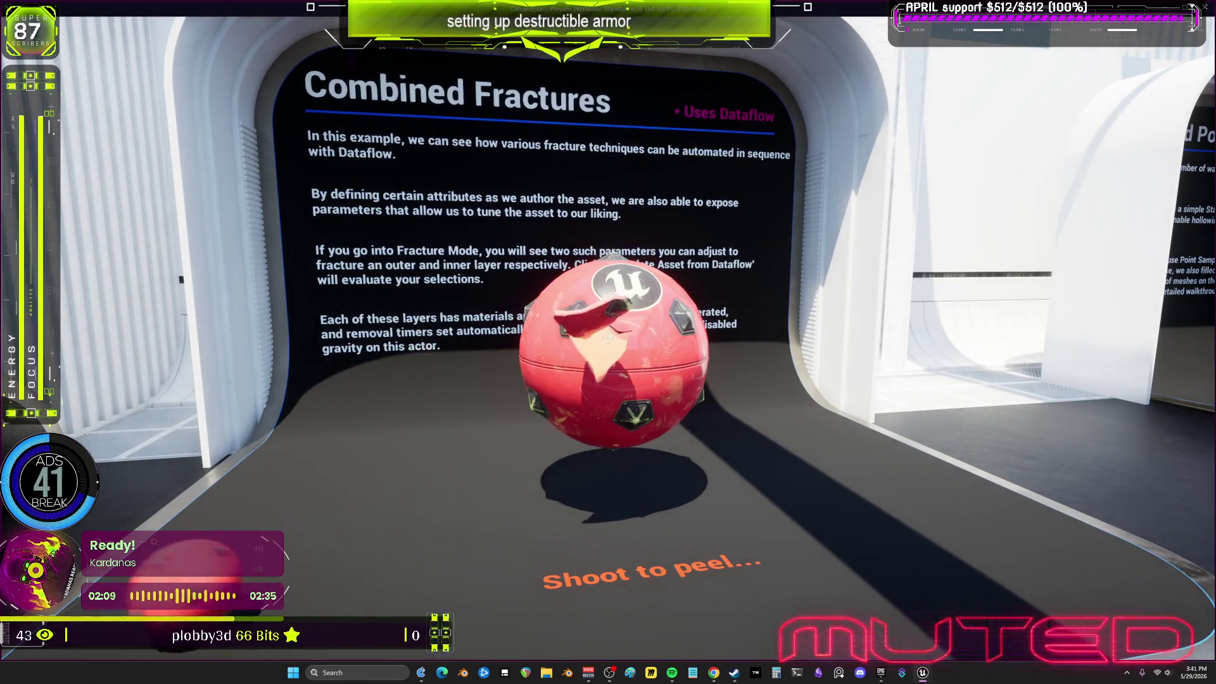
pyautogui.click(606, 339)
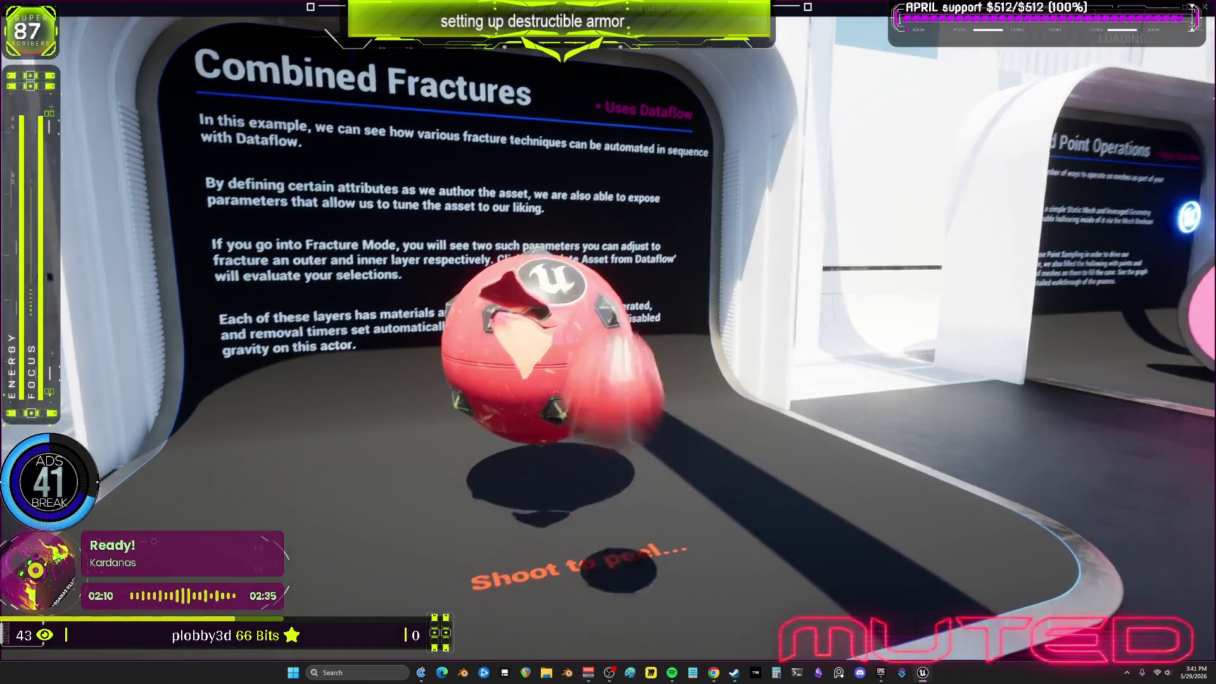
pyautogui.click(607, 338)
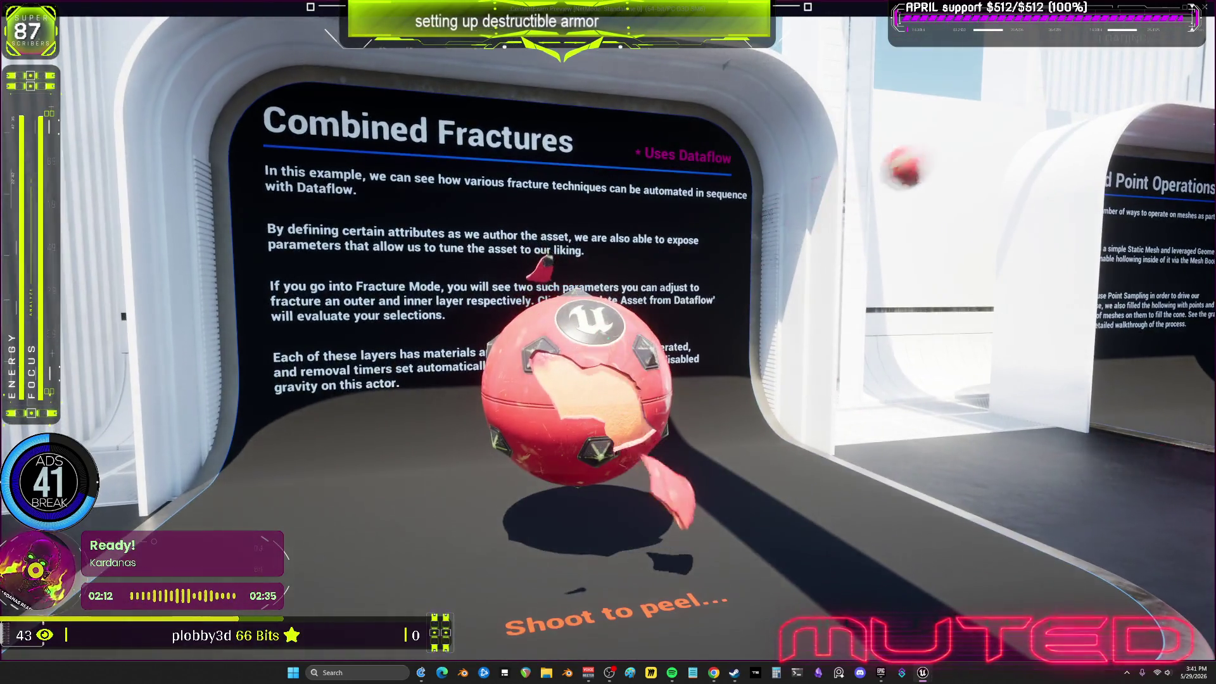
pyautogui.click(608, 342)
pyautogui.click(608, 342)
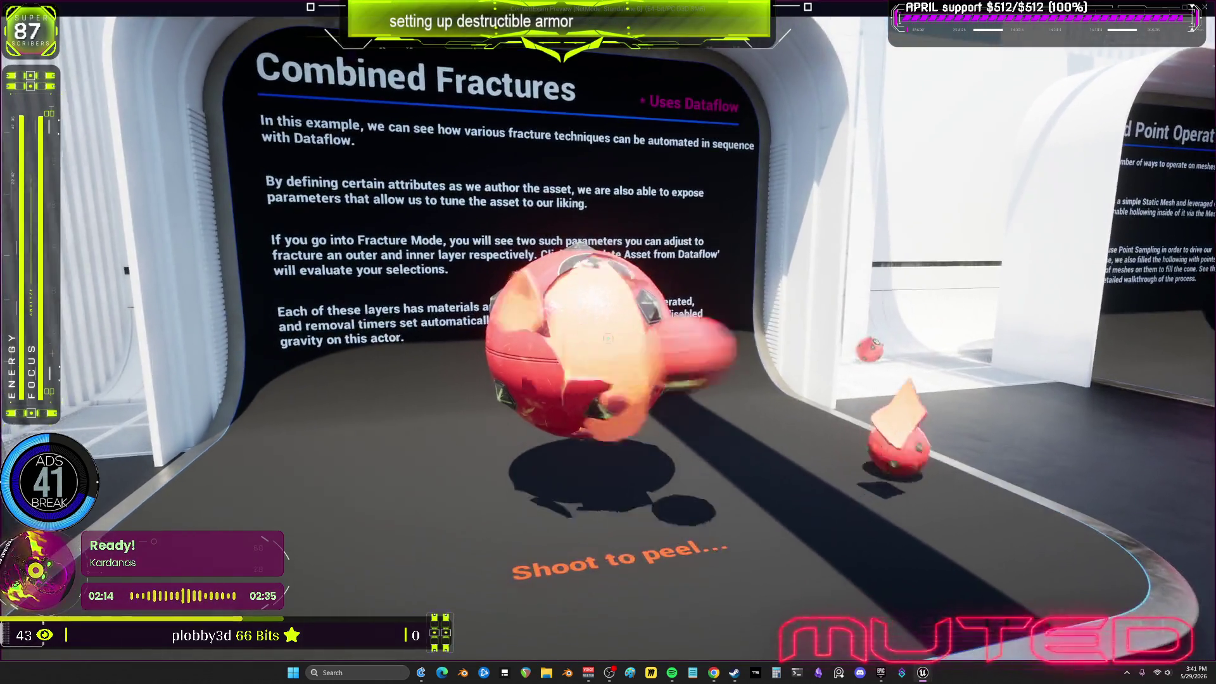
# Back off, return and keep shooting until the respawned ball's armor shatters into fragments
pyautogui.press('s')
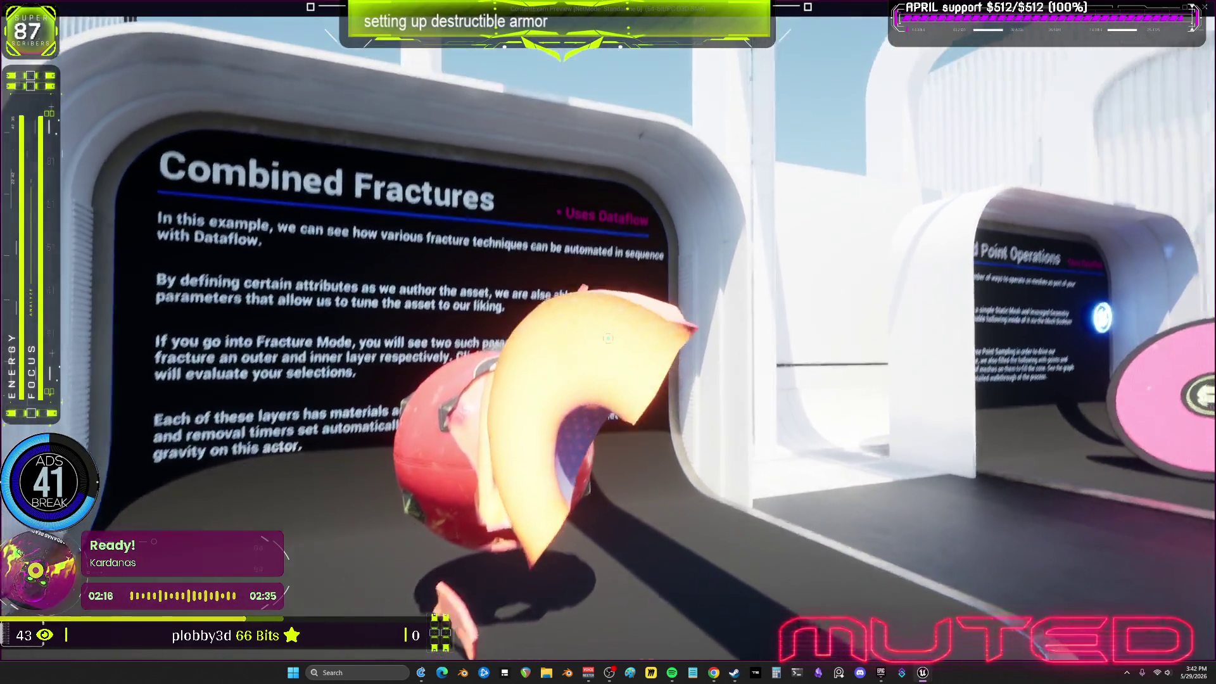
pyautogui.press('w')
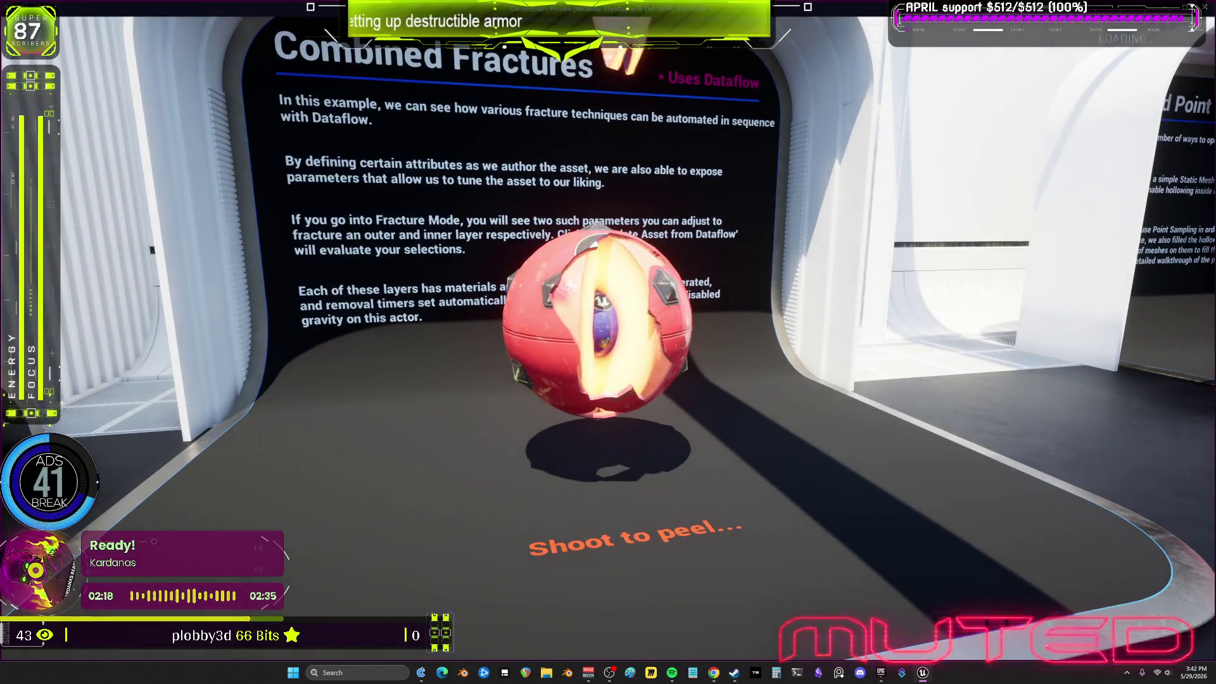
pyautogui.click(608, 342)
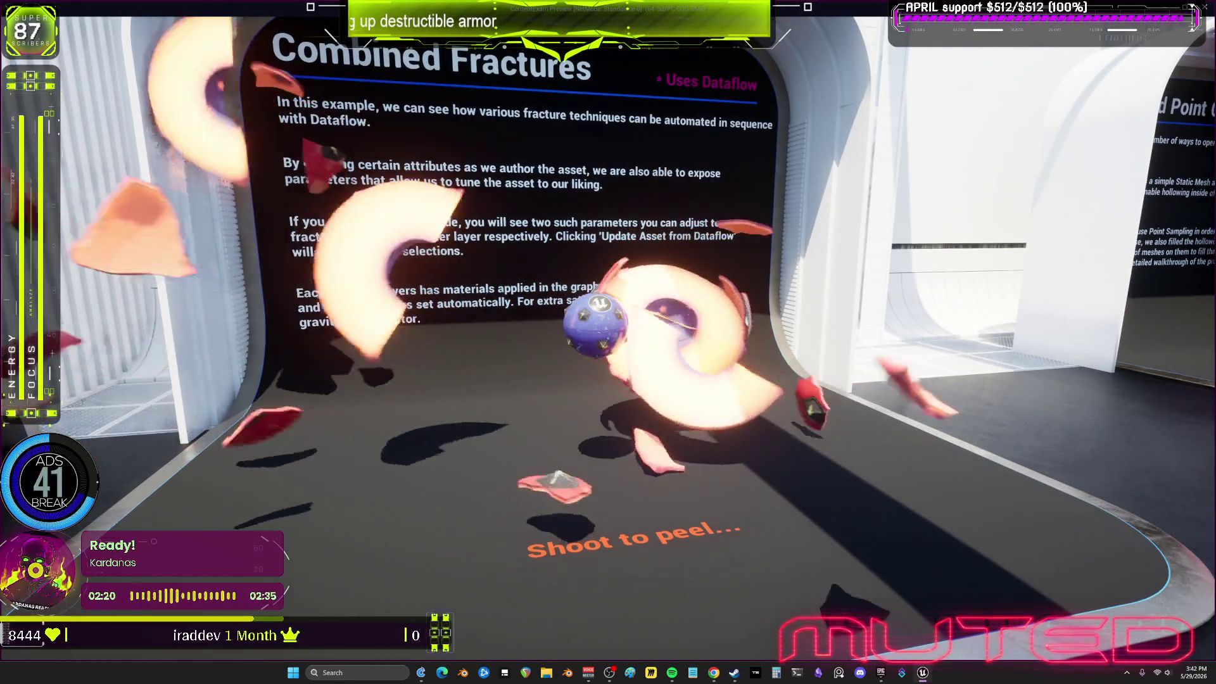
pyautogui.press('s')
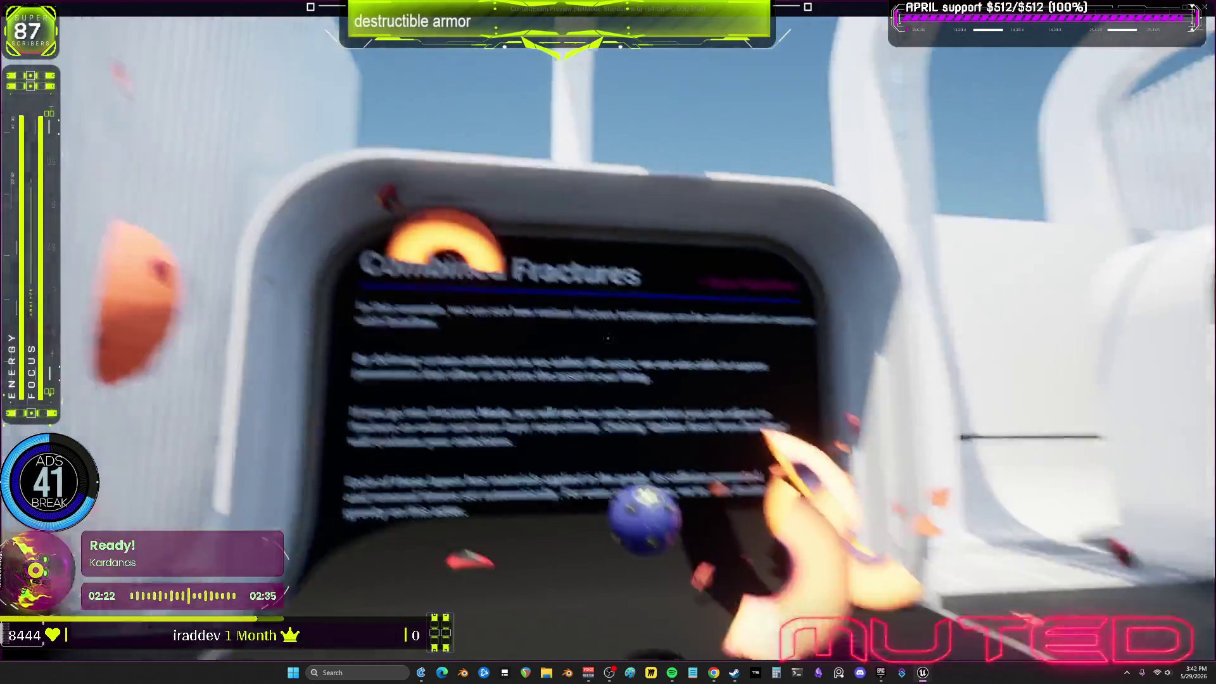
pyautogui.press('w')
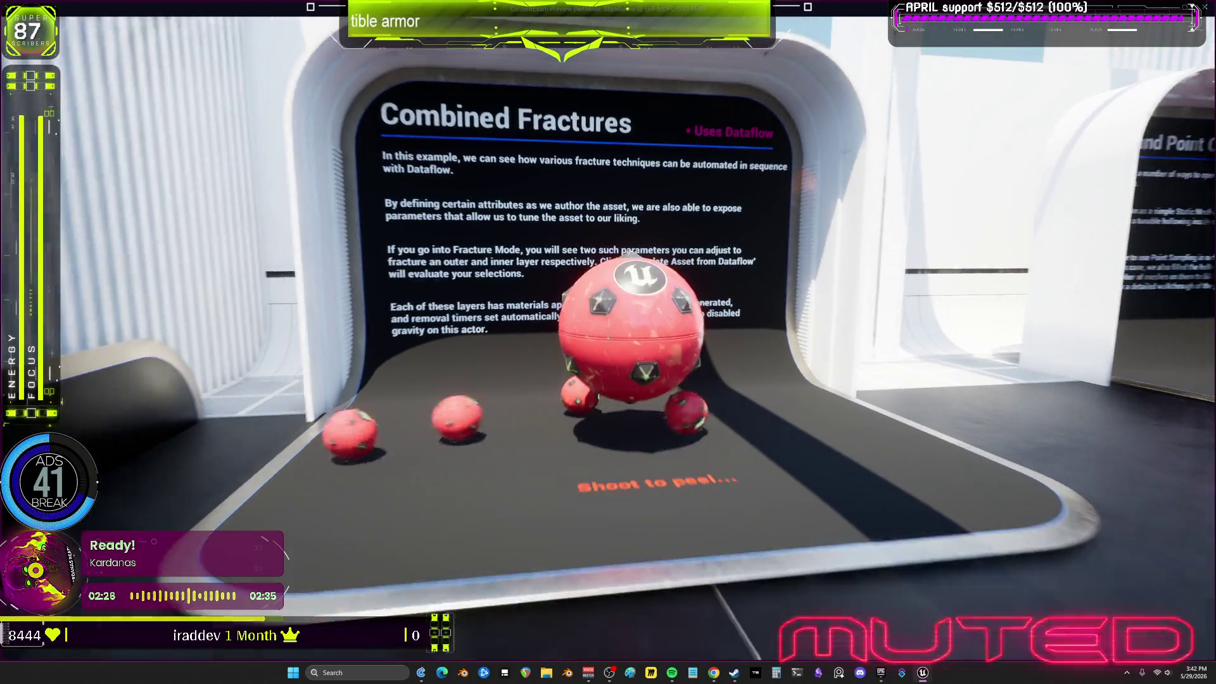
pyautogui.click(608, 342)
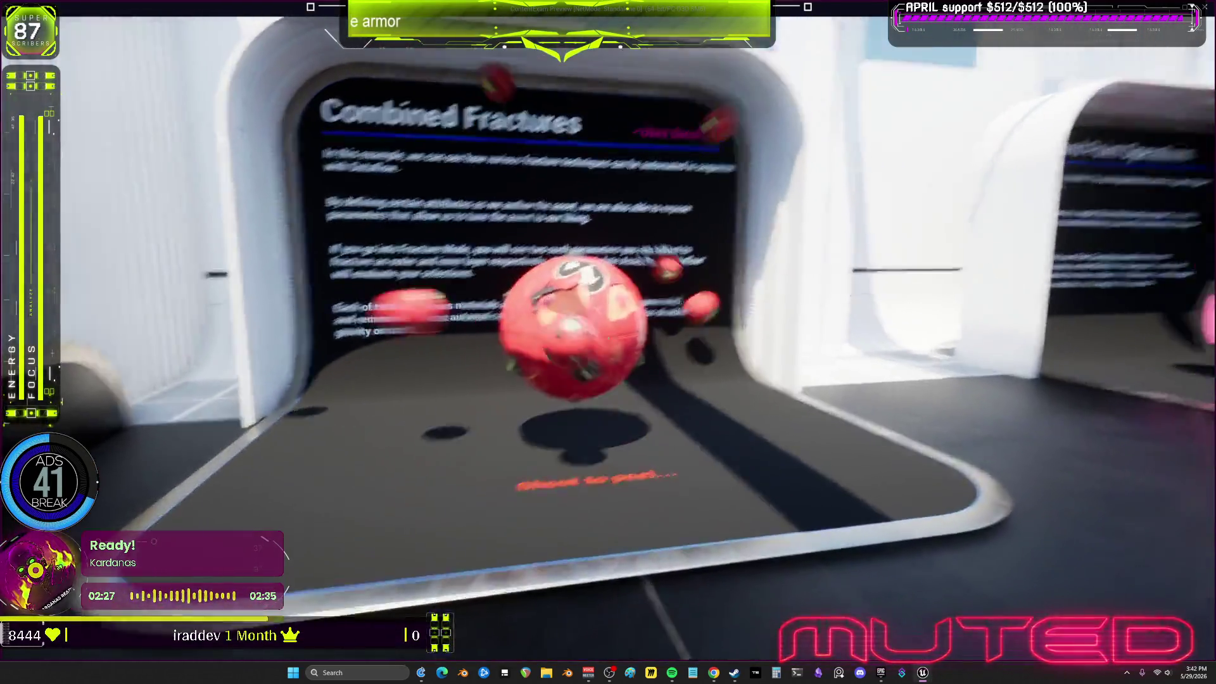
pyautogui.click(608, 342)
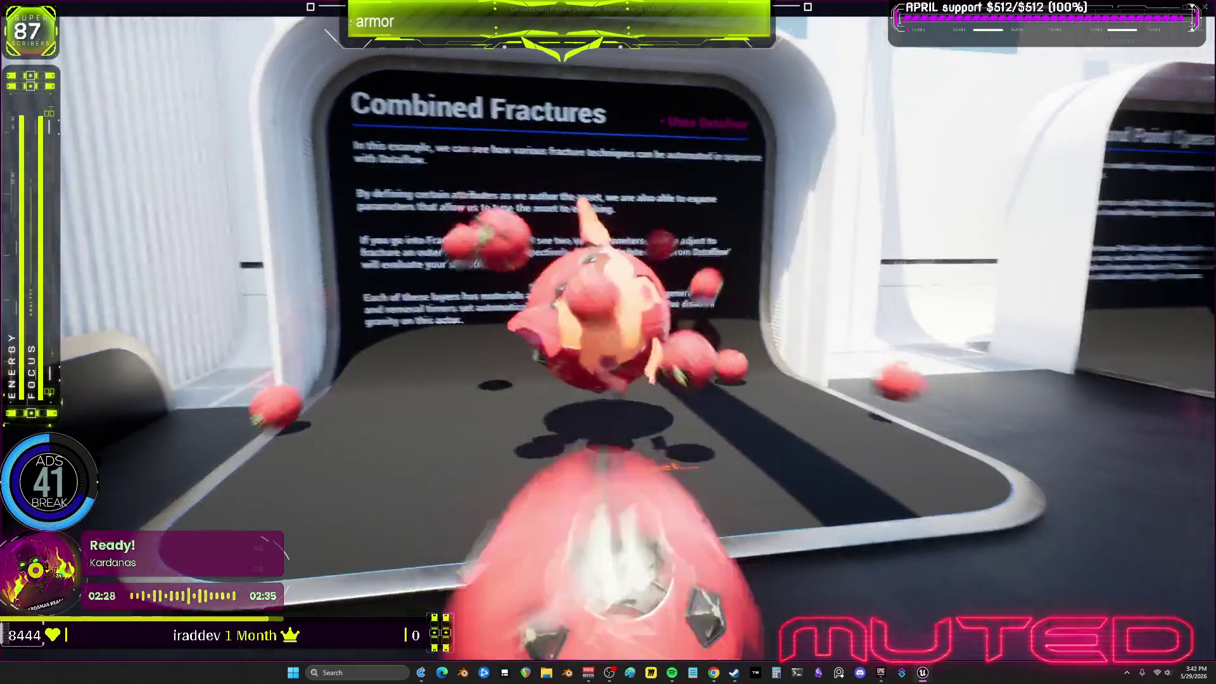
pyautogui.click(608, 342)
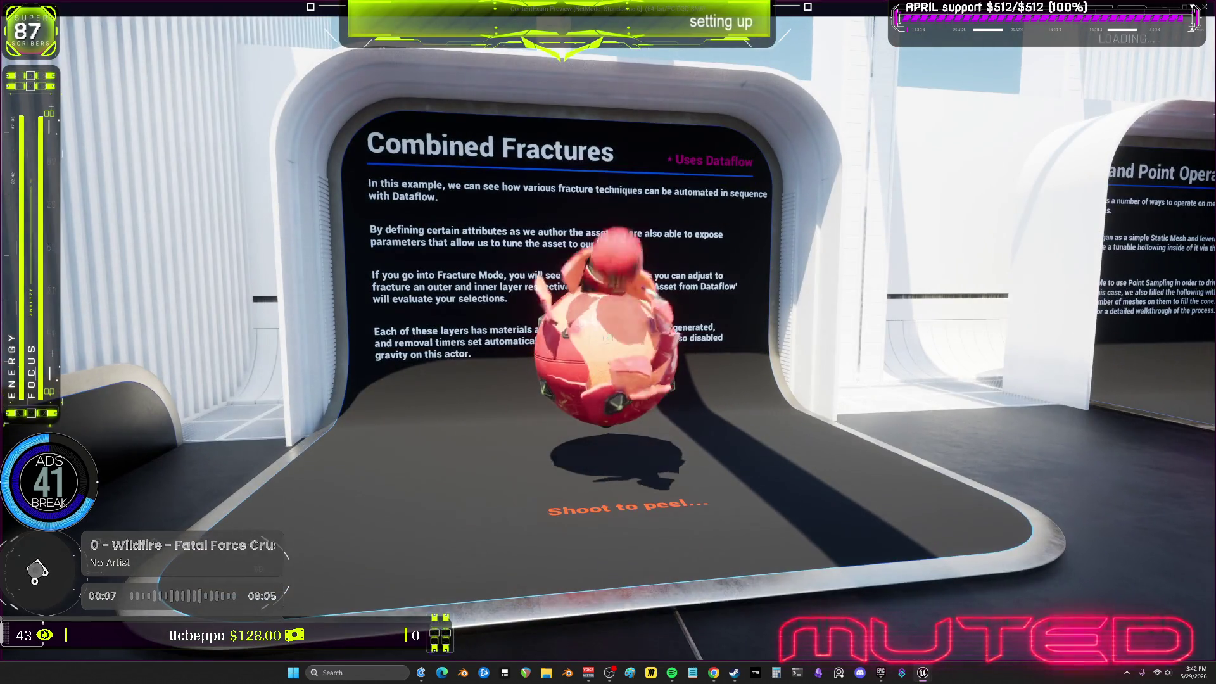
# Walk the hallway past Internal Materials to the Animated Geometry Collections exhibit and fire projectiles at its figure
pyautogui.press('s')
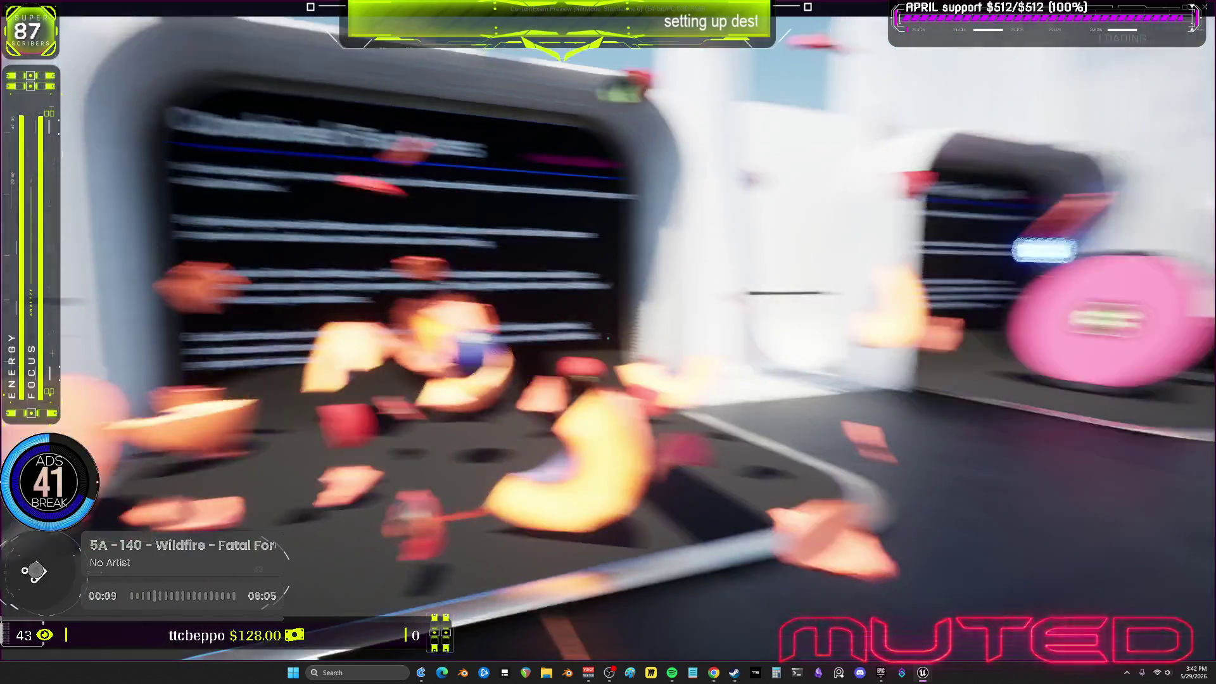
pyautogui.press('w')
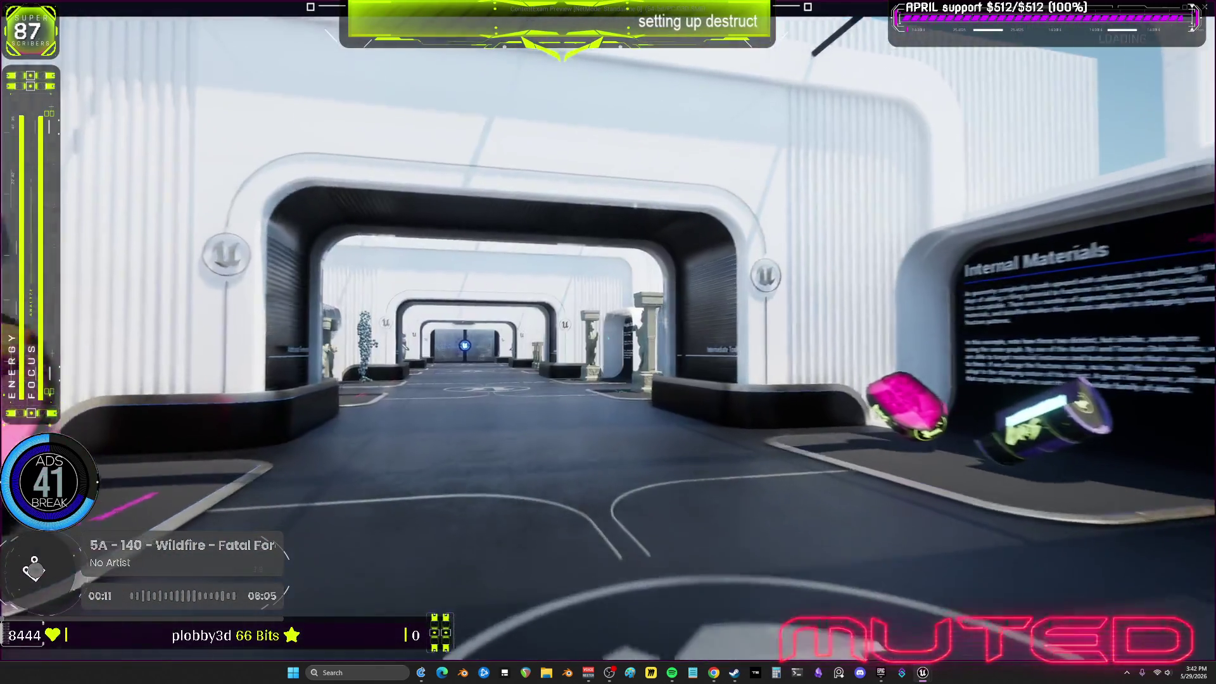
pyautogui.press('w')
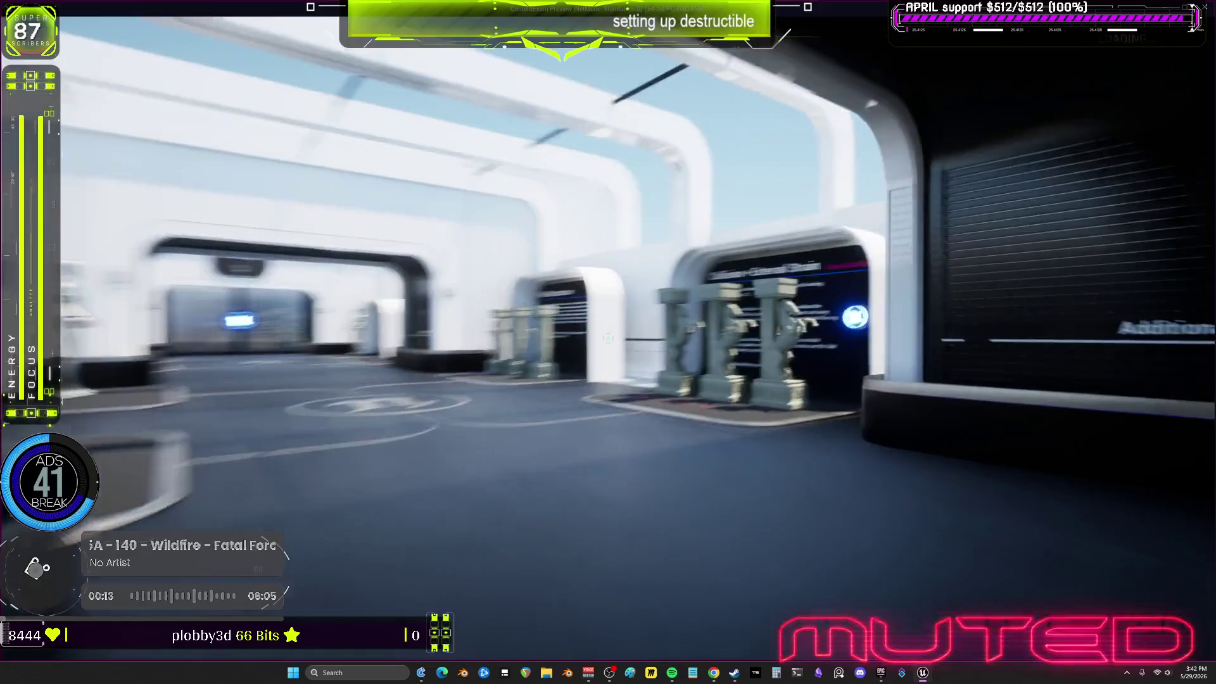
pyautogui.press('w')
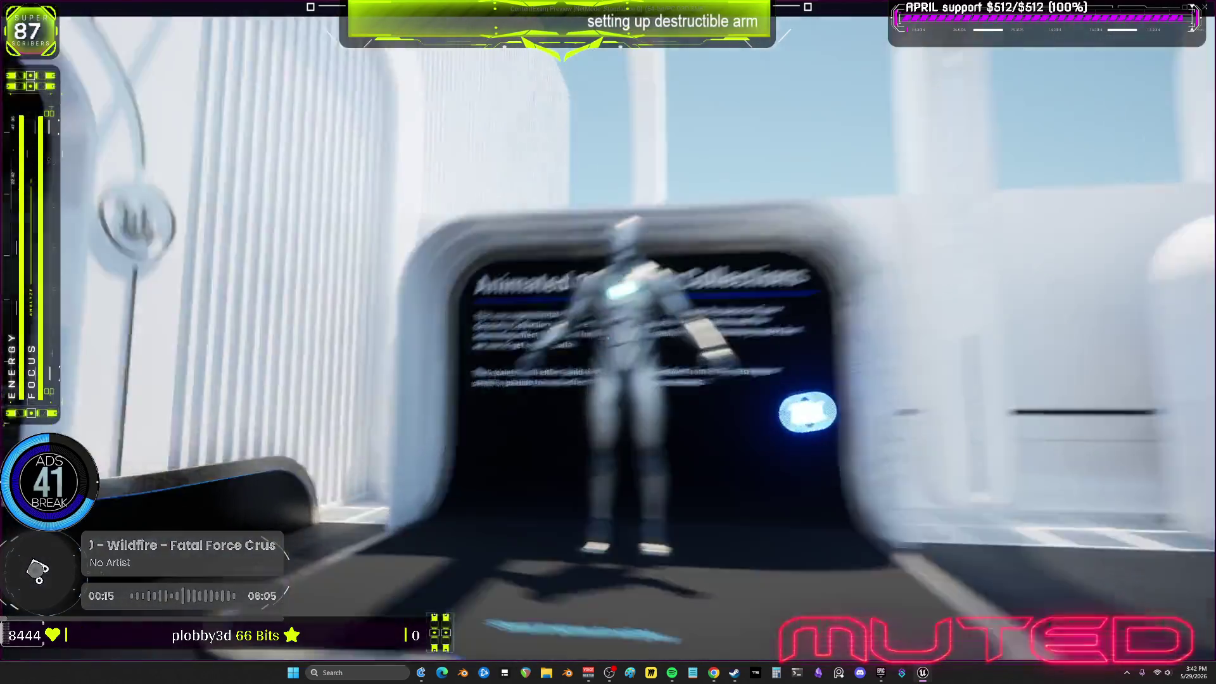
pyautogui.press('w')
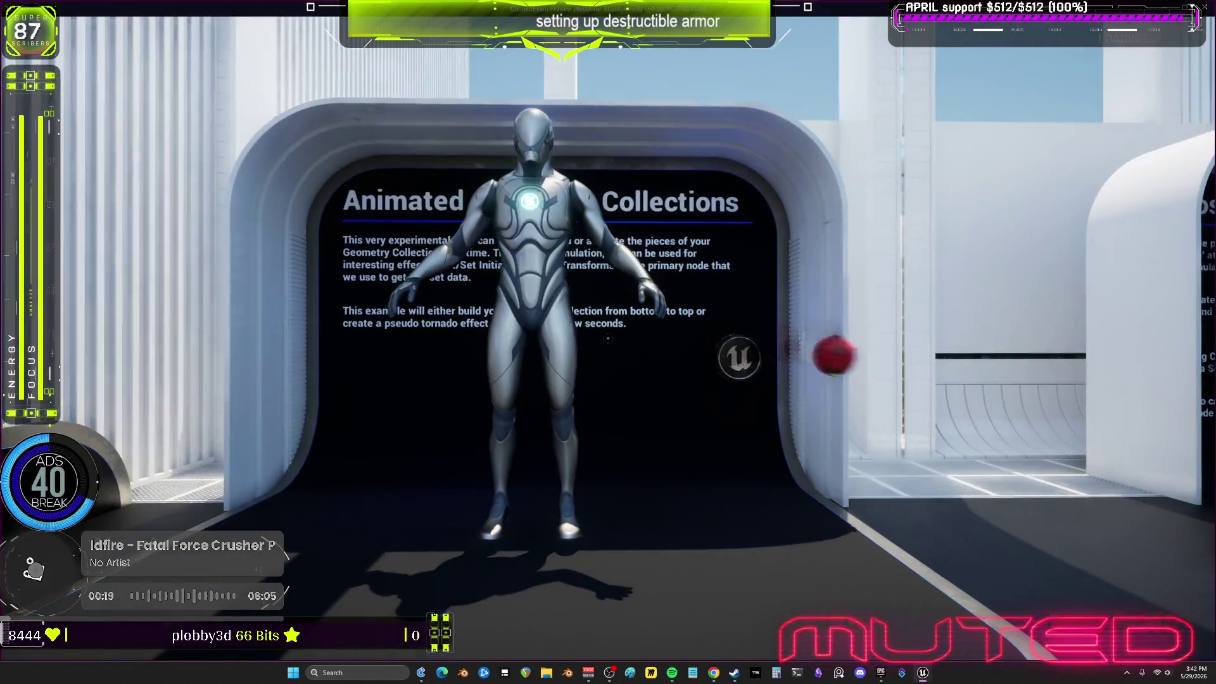
pyautogui.click(608, 339)
pyautogui.click(608, 339)
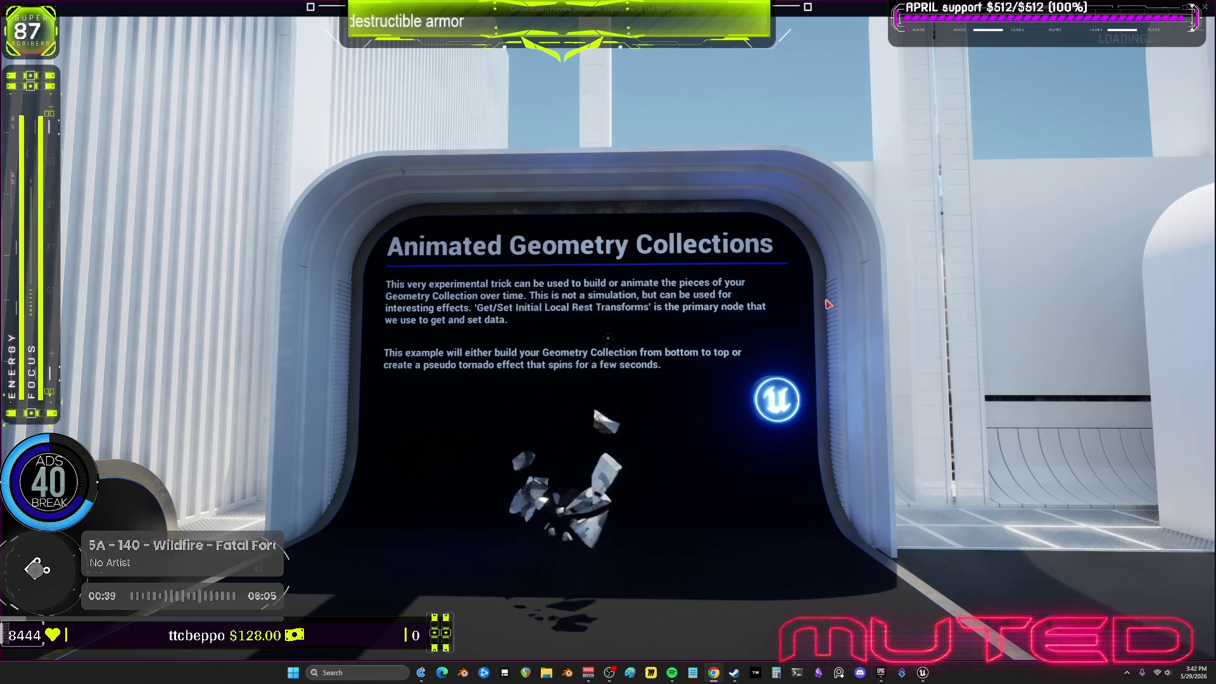
# Walk to the Internal Strain display, fire balls through its right panel, then end the playtest with Esc
pyautogui.press('w')
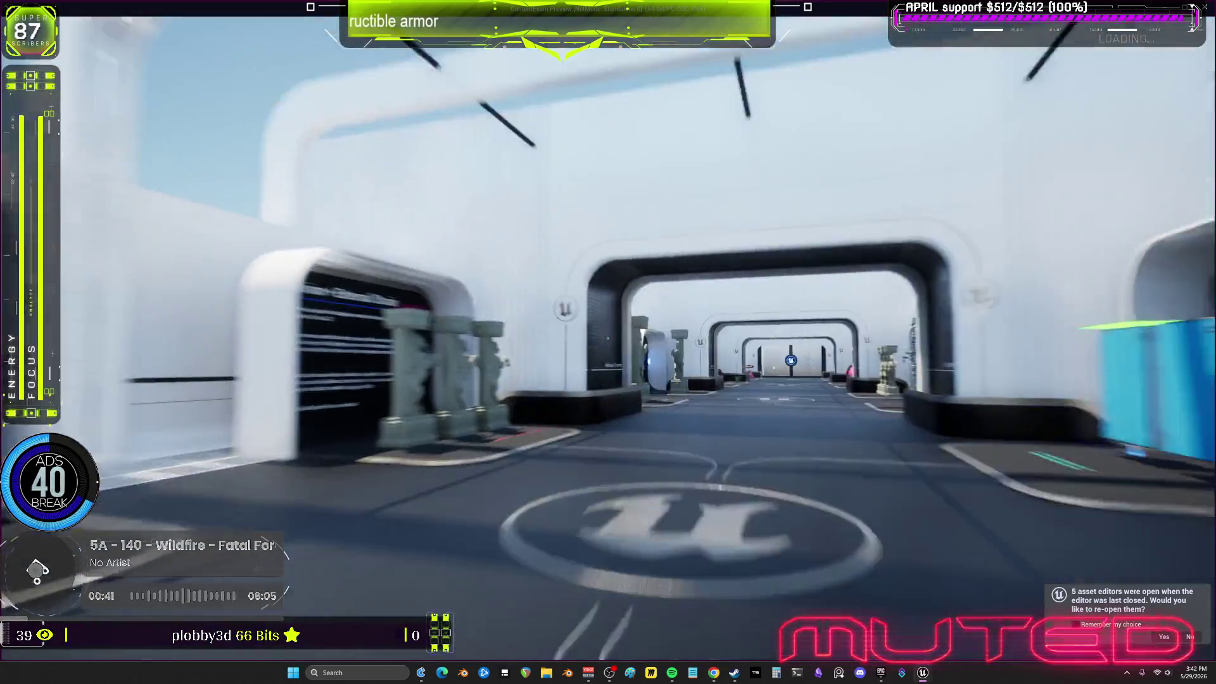
pyautogui.press('w')
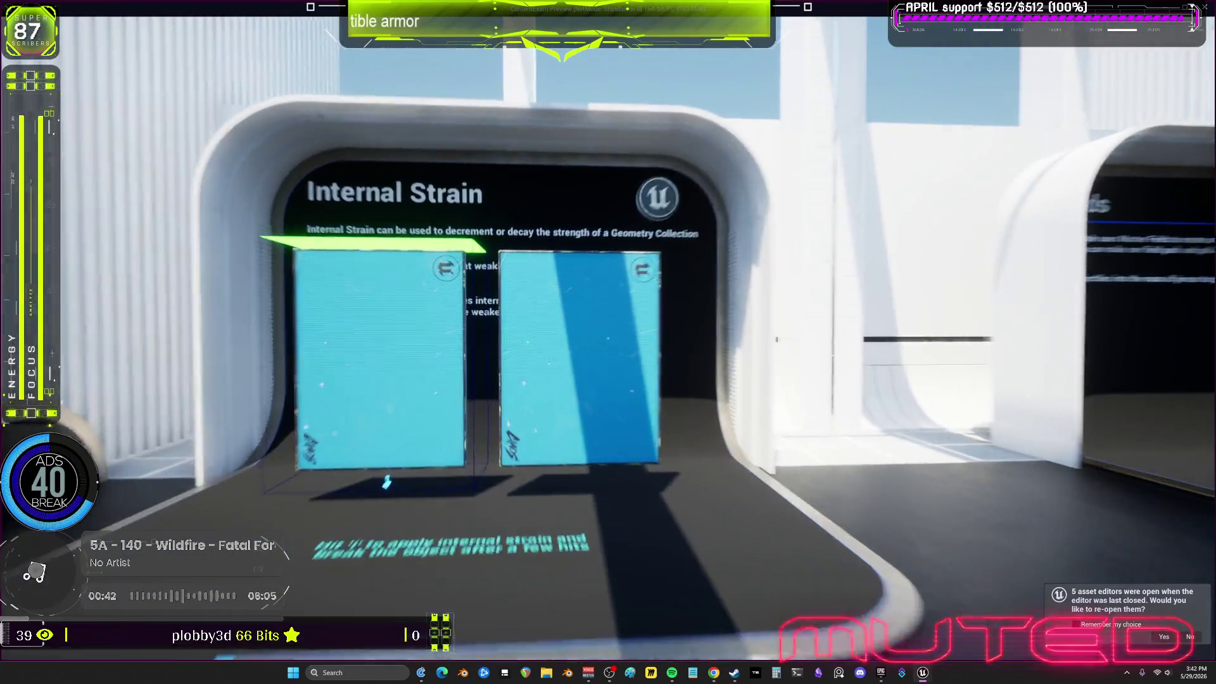
pyautogui.click(607, 342)
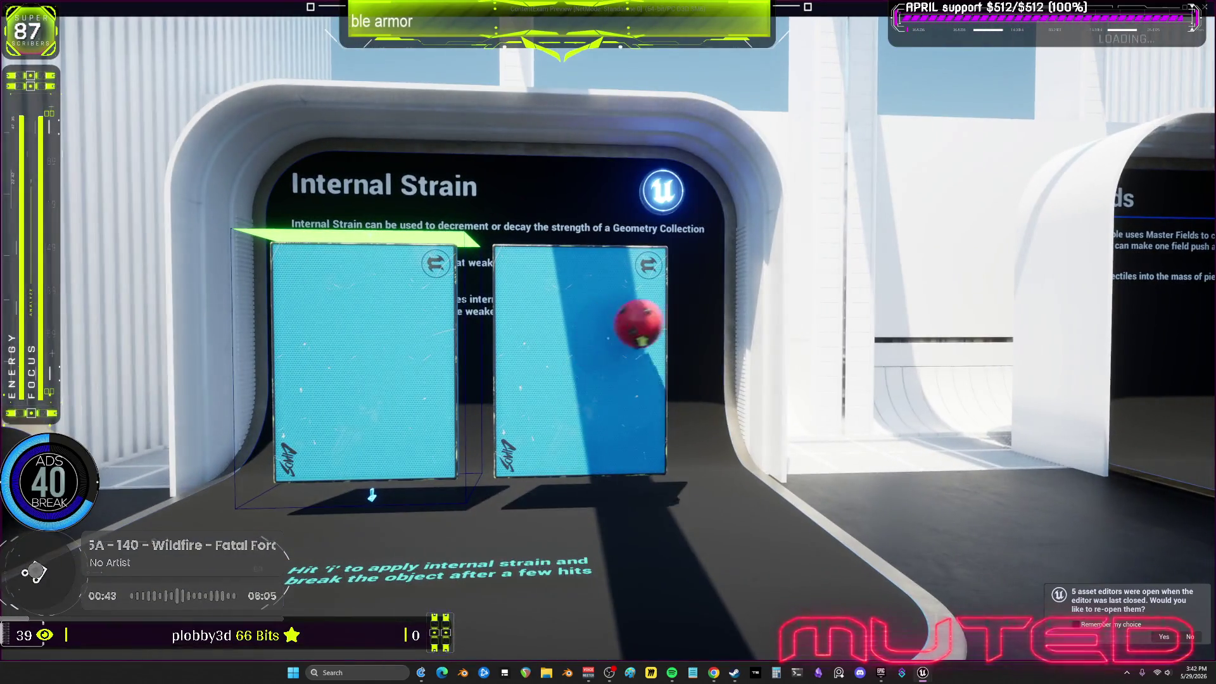
pyautogui.click(608, 342)
pyautogui.press('w')
pyautogui.click(608, 342)
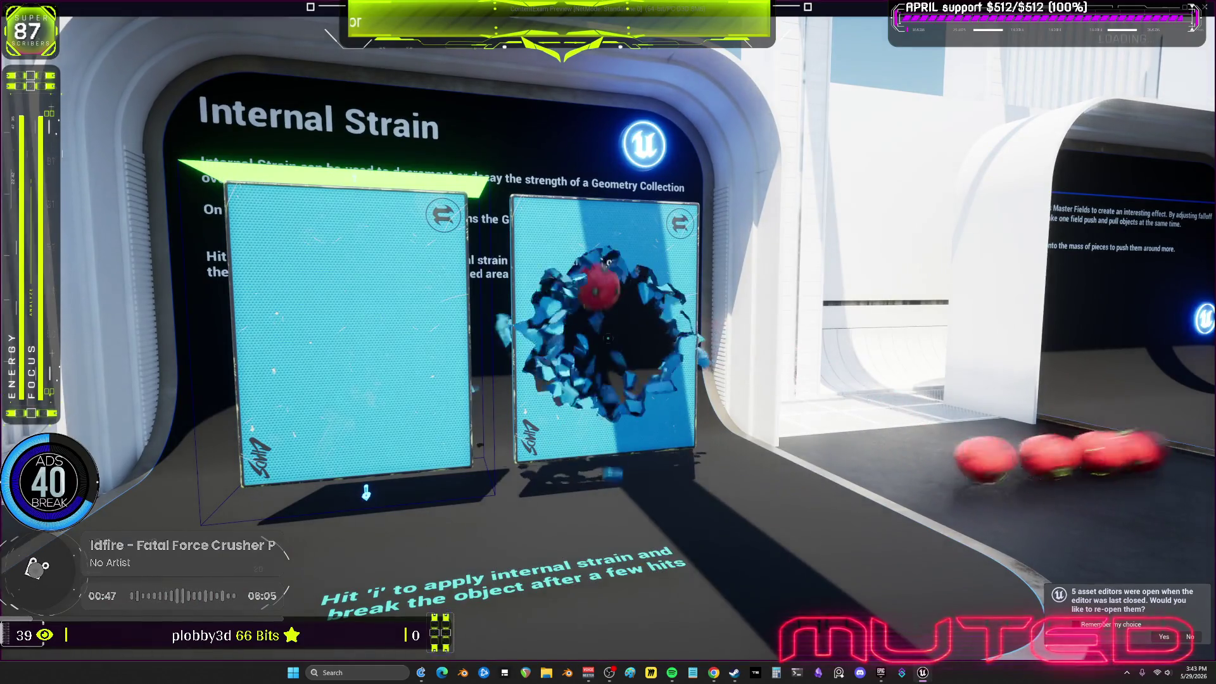
pyautogui.press('d')
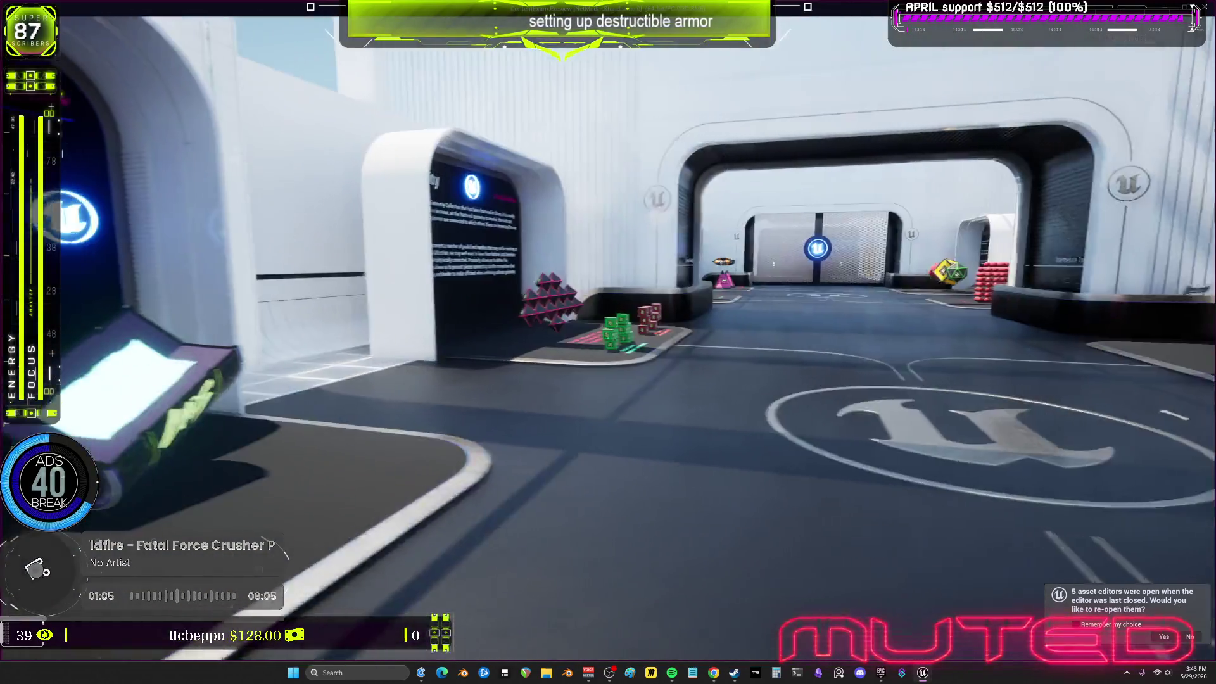
pyautogui.press('Escape')
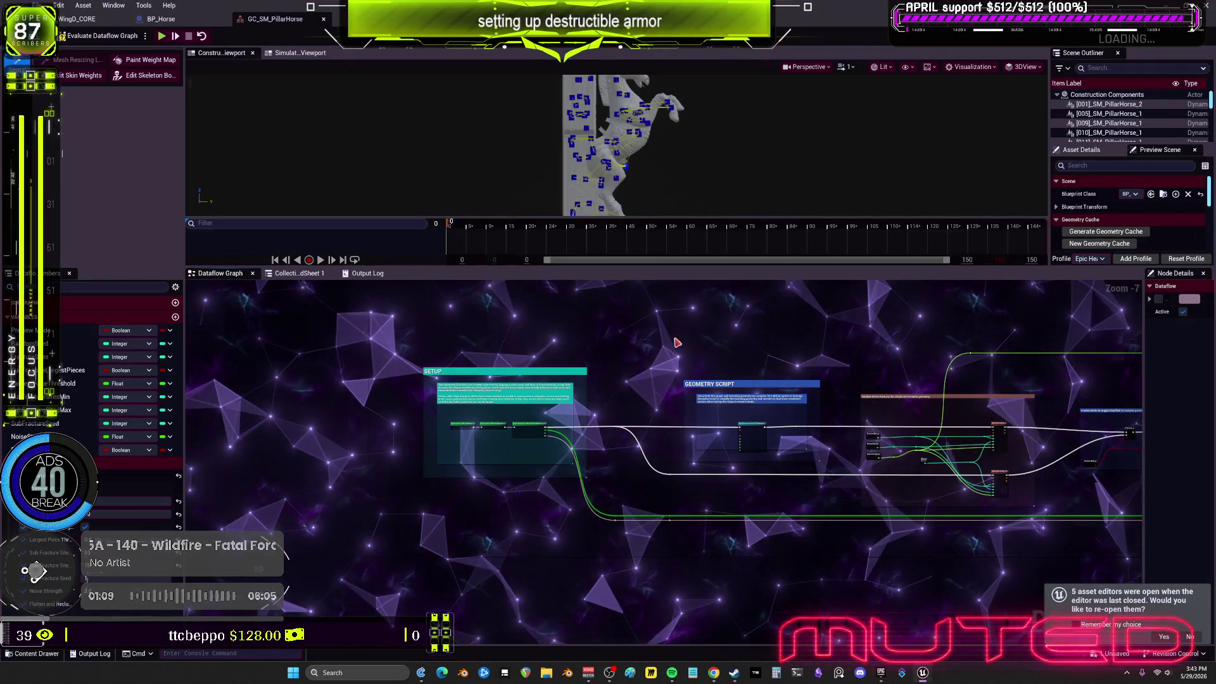
# Copy the PillarHorse graph and paste it into the WingD_CORE graph, revealing SETUP and GEOMETRY SCRIPT sections
pyautogui.scroll(-5, 768, 378)
pyautogui.scroll(-2, 768, 378)
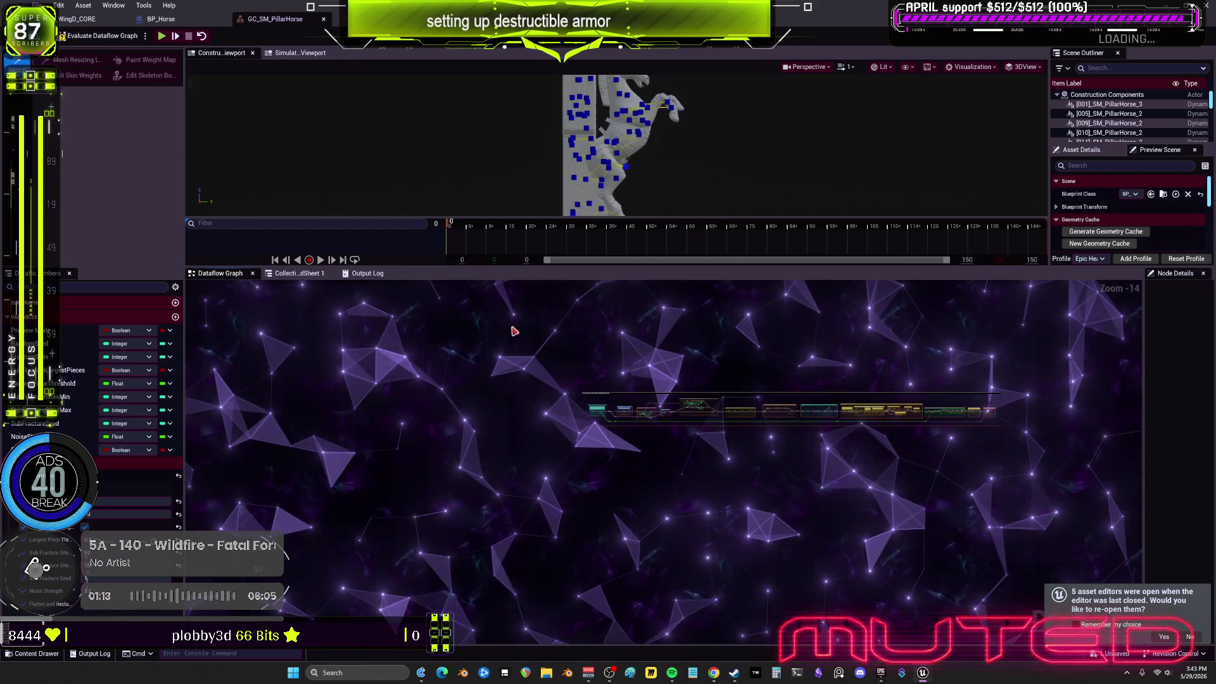
pyautogui.hotkey('ctrl', 'c')
pyautogui.click(77, 19)
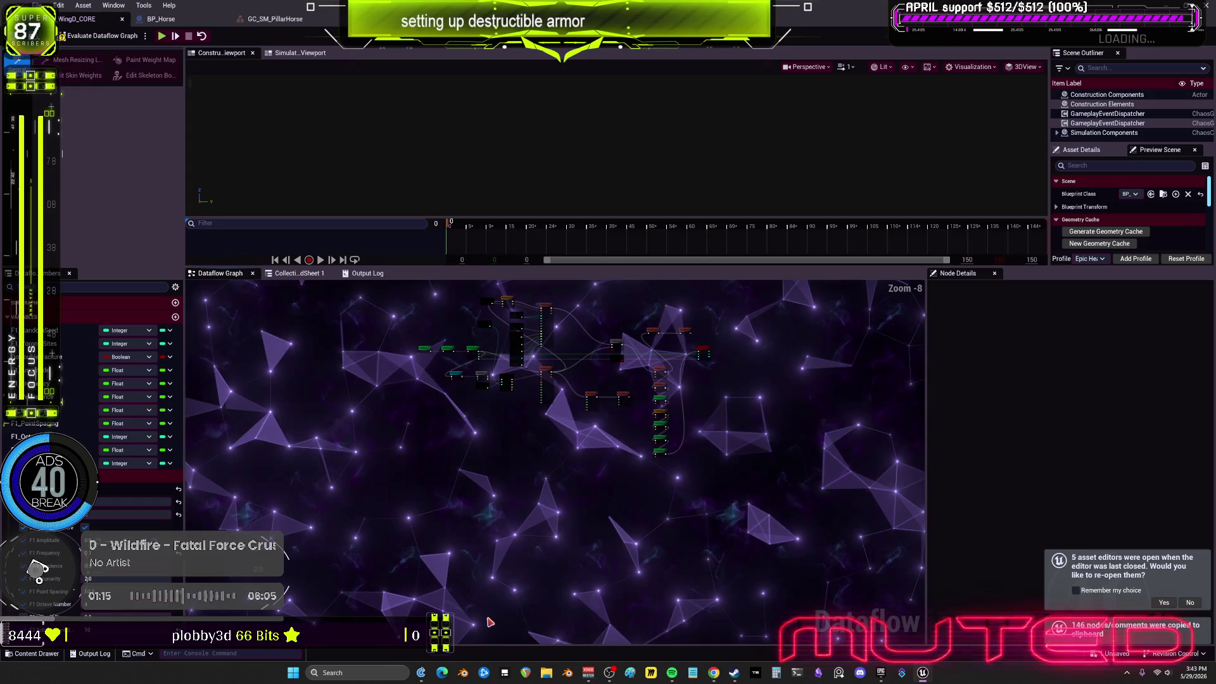
pyautogui.hotkey('ctrl', 'v')
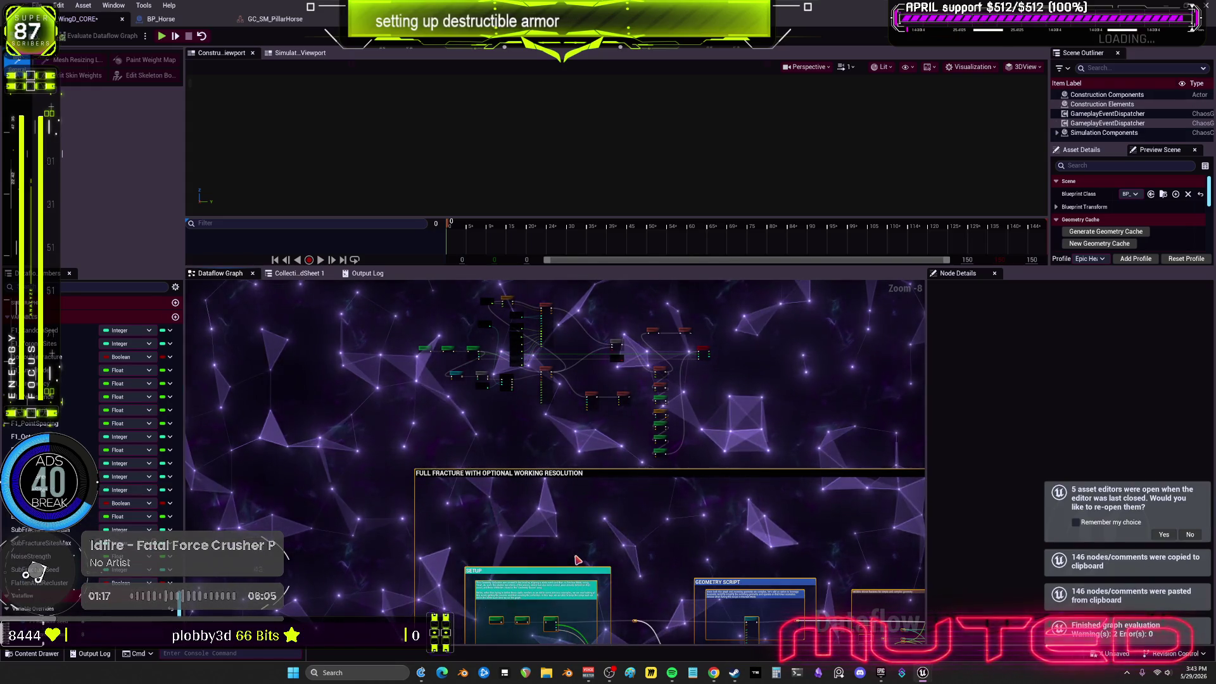
pyautogui.moveTo(731, 494); pyautogui.dragTo(503, 360)
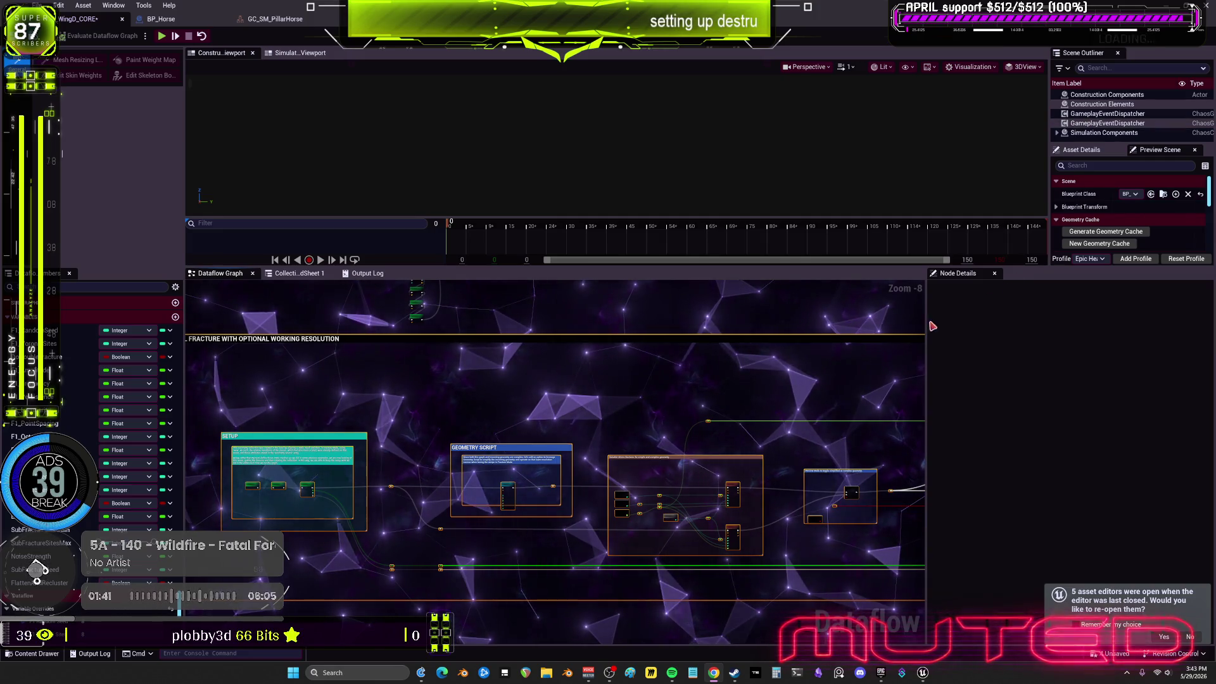
pyautogui.moveTo(926, 332); pyautogui.dragTo(1142, 333)
# Pan to the Variable-driven fractures section and inspect the ApplyGeometryScriptToCollection node's settings
pyautogui.scroll(-3, 570, 463)
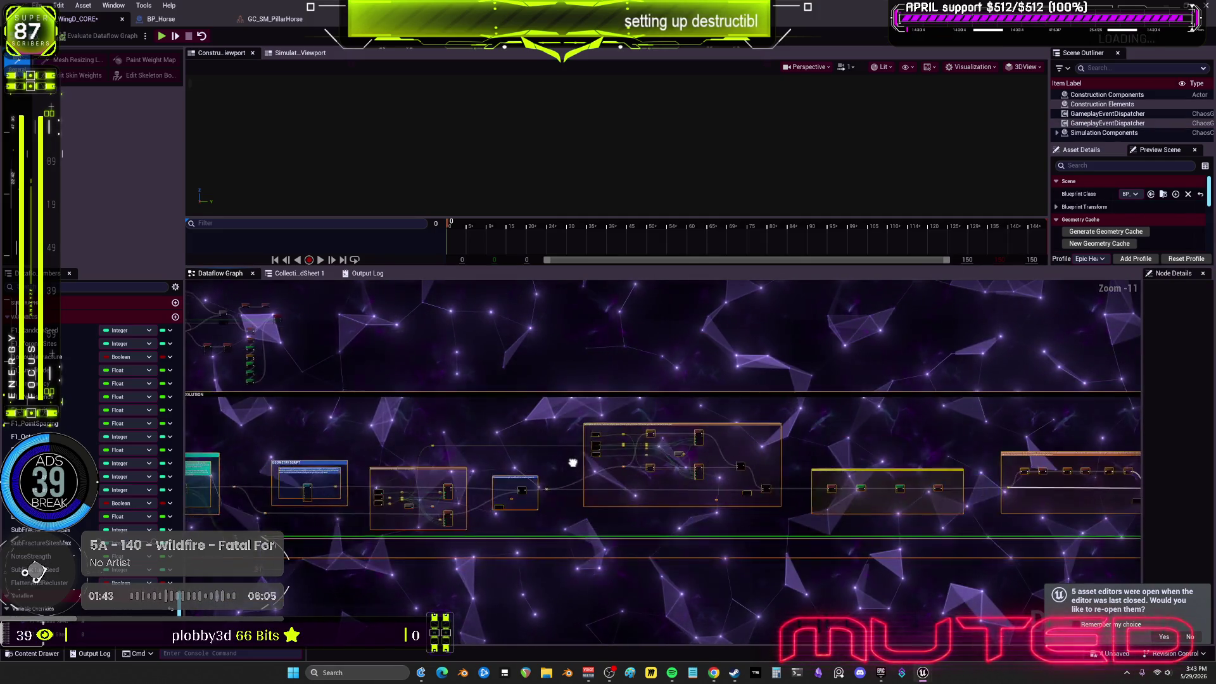
pyautogui.moveTo(538, 450); pyautogui.dragTo(996, 523)
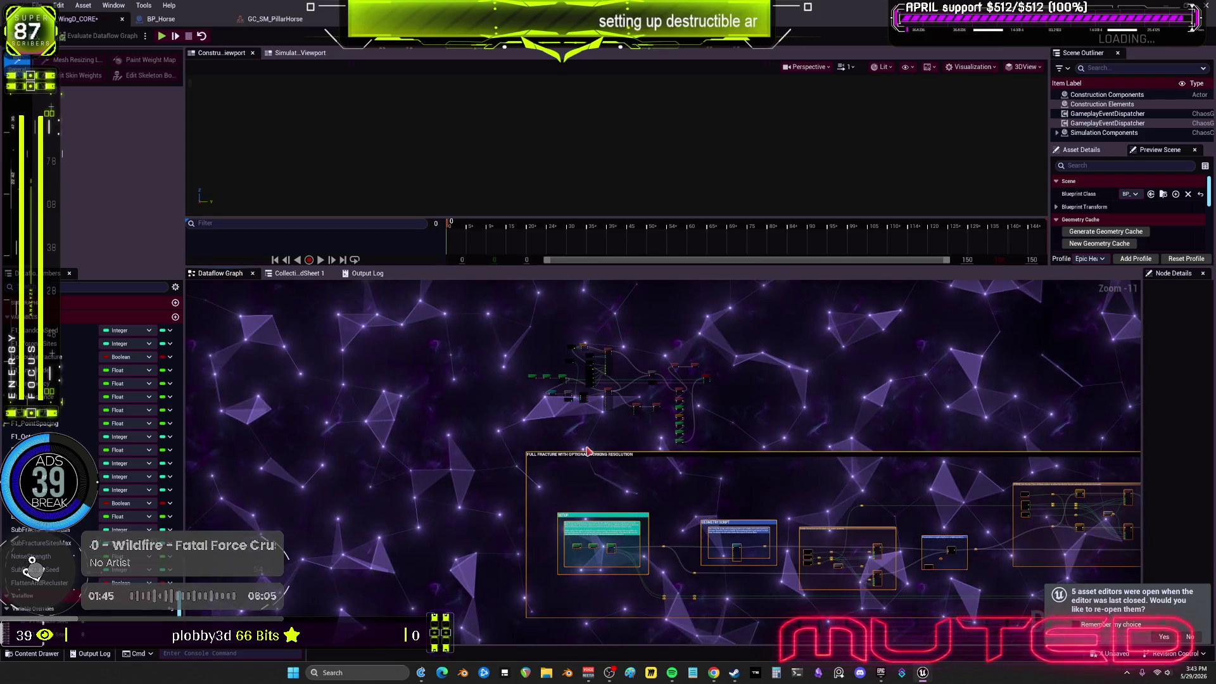
pyautogui.moveTo(629, 534); pyautogui.dragTo(660, 419)
pyautogui.scroll(8, 660, 419)
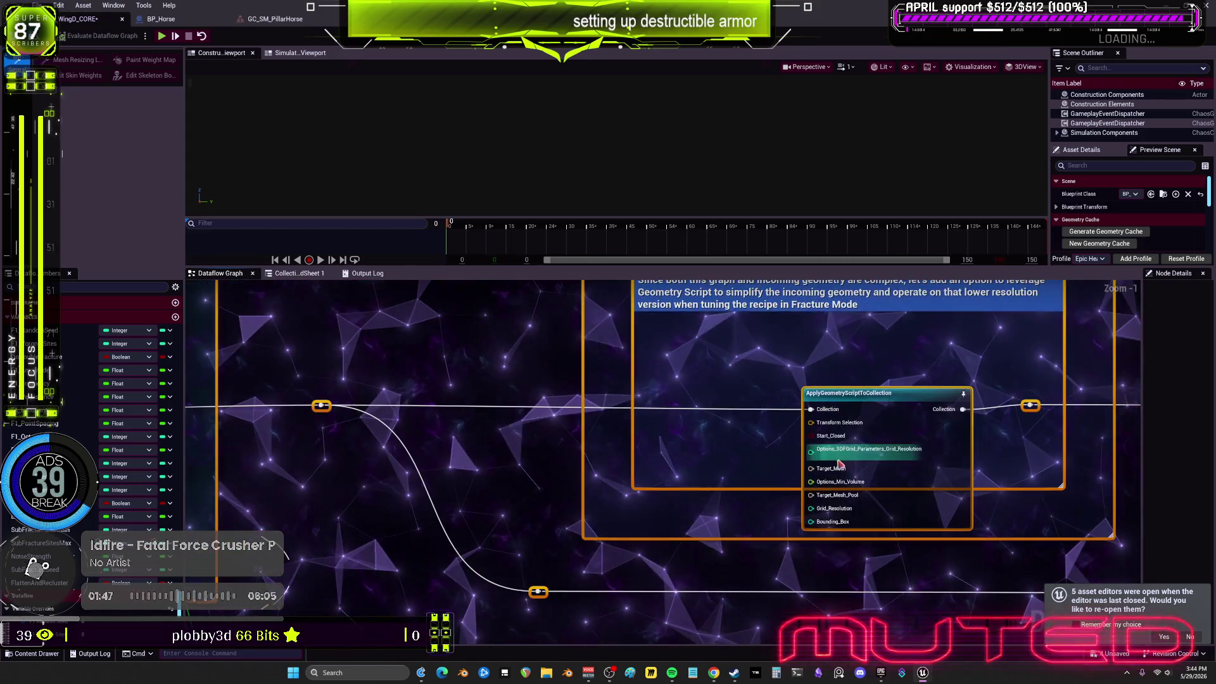
pyautogui.moveTo(816, 485); pyautogui.dragTo(145, 543)
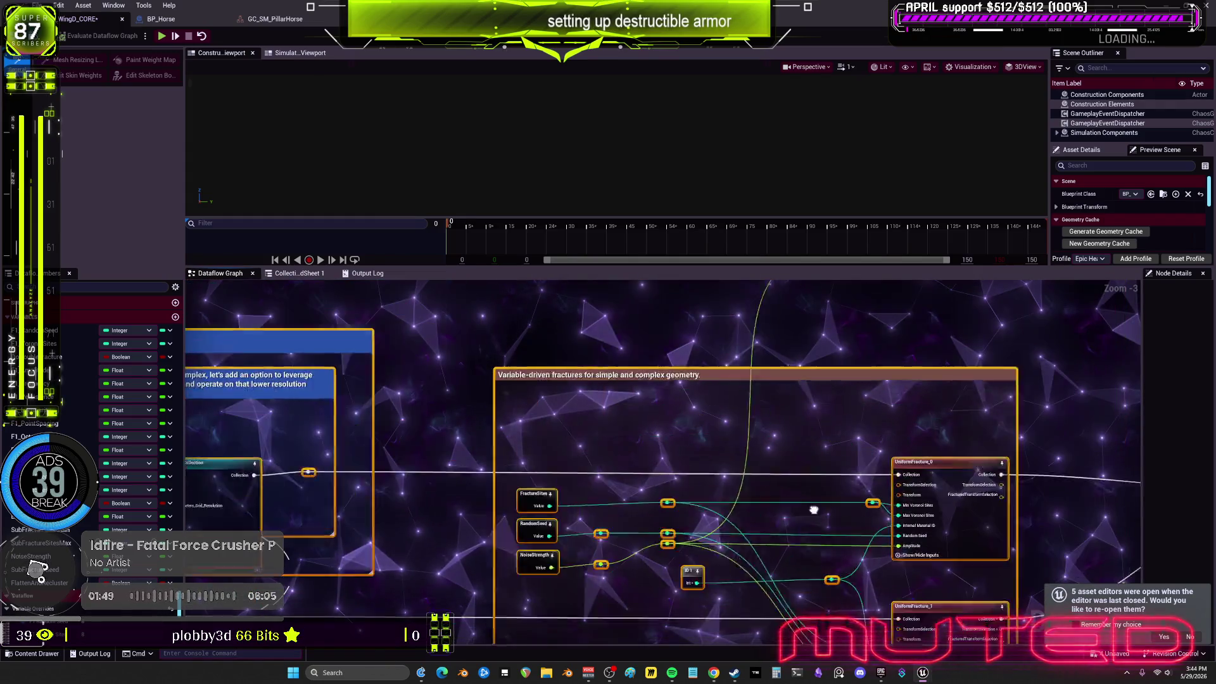
pyautogui.moveTo(687, 456); pyautogui.dragTo(515, 340)
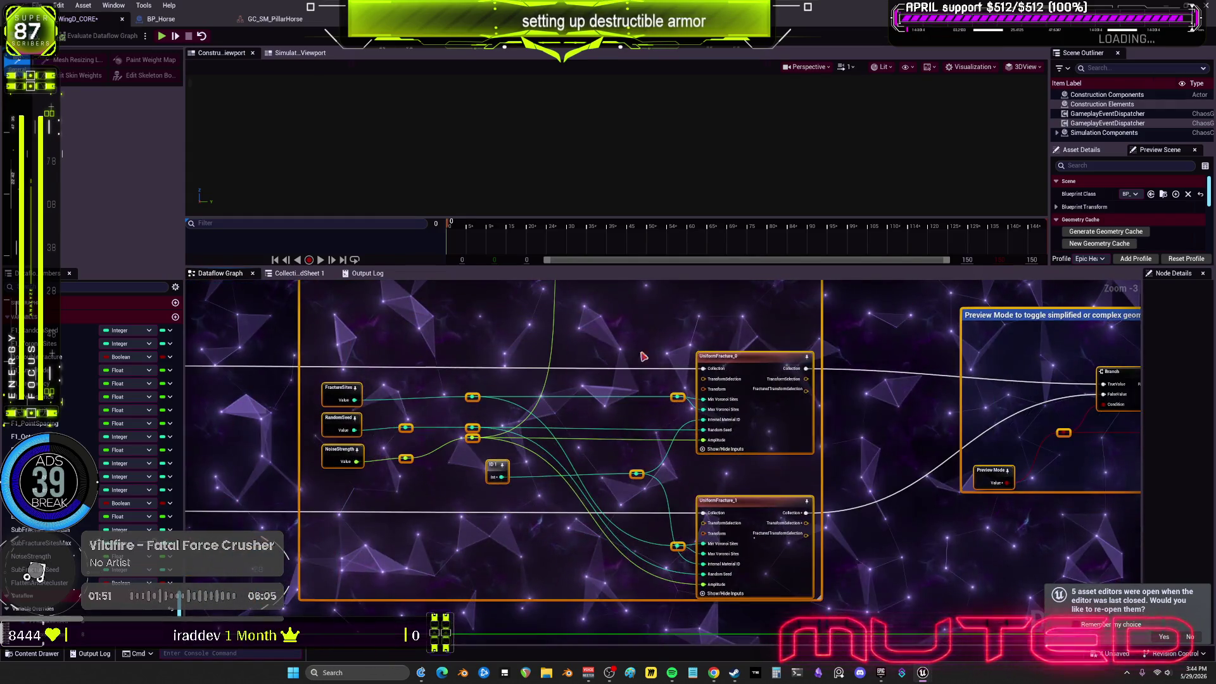
pyautogui.moveTo(273, 341); pyautogui.dragTo(823, 370)
pyautogui.moveTo(514, 346)
pyautogui.mouseDown()
pyautogui.moveTo(678, 354)
pyautogui.moveTo(661, 389)
pyautogui.mouseUp()
pyautogui.click(714, 443)
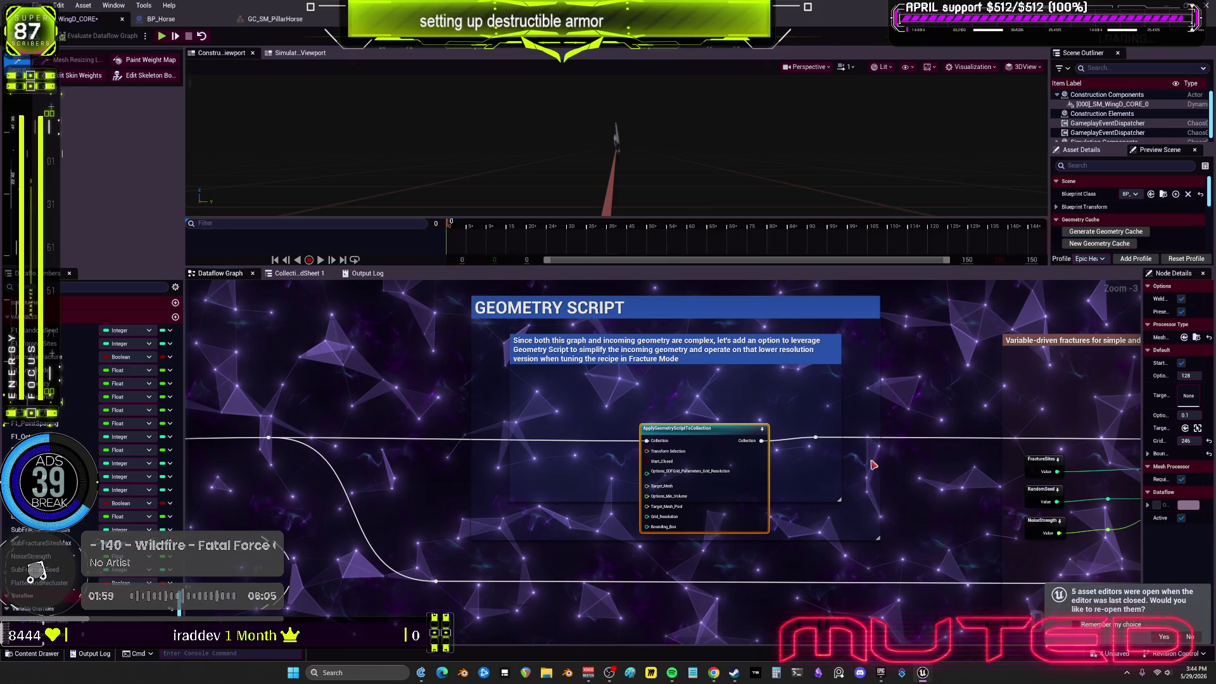
pyautogui.click(874, 376)
# Review the texture-baking and terminal nodes, then inspect Preview Mode_0 beside the UniformFracture and Branch nodes
pyautogui.scroll(-4, 960, 377)
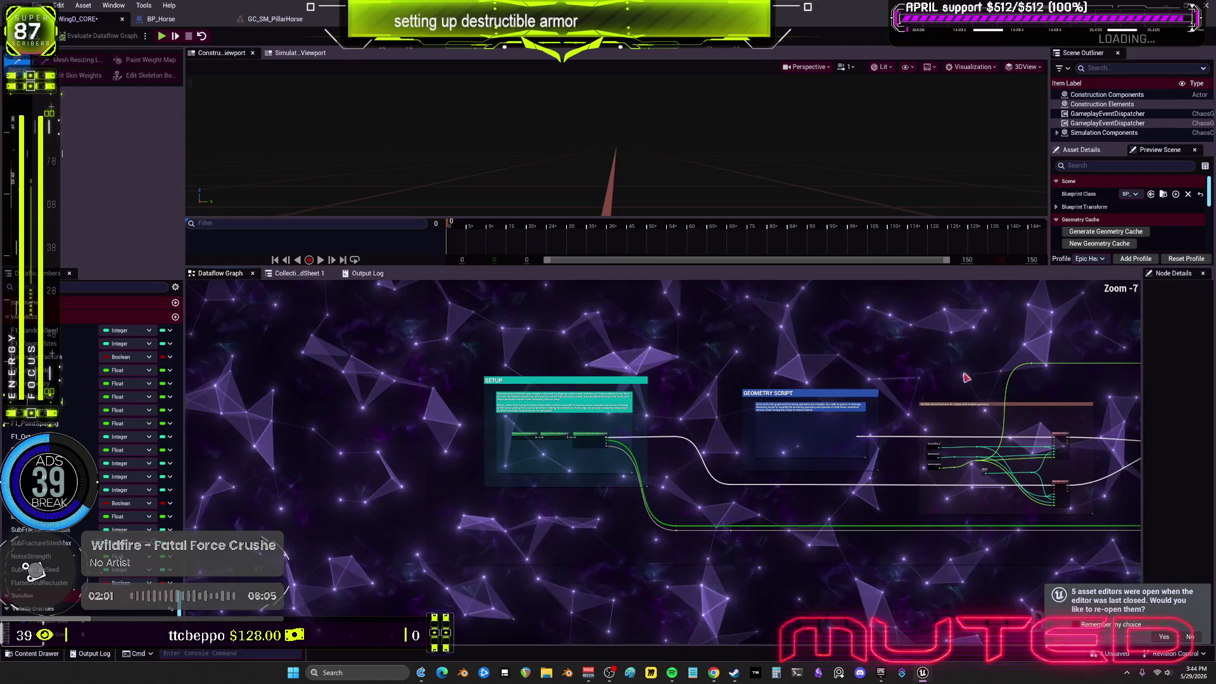
pyautogui.moveTo(554, 416)
pyautogui.mouseDown()
pyautogui.moveTo(635, 421)
pyautogui.moveTo(661, 436)
pyautogui.mouseUp()
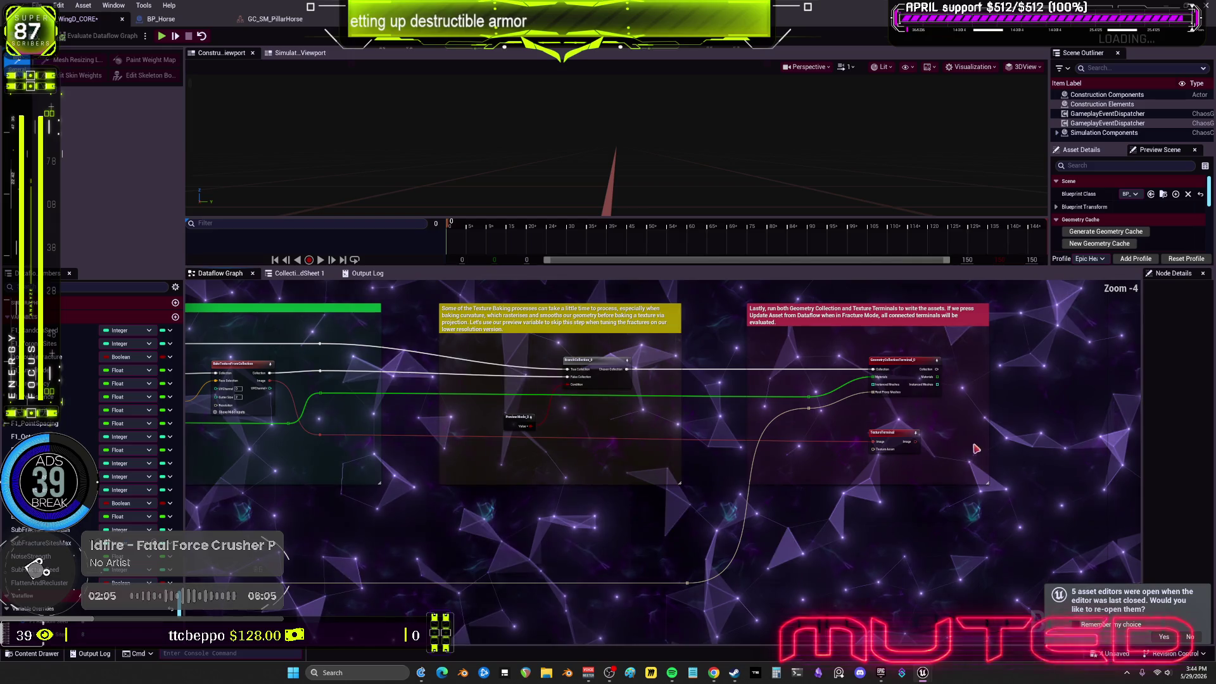
pyautogui.moveTo(1011, 468); pyautogui.dragTo(816, 299)
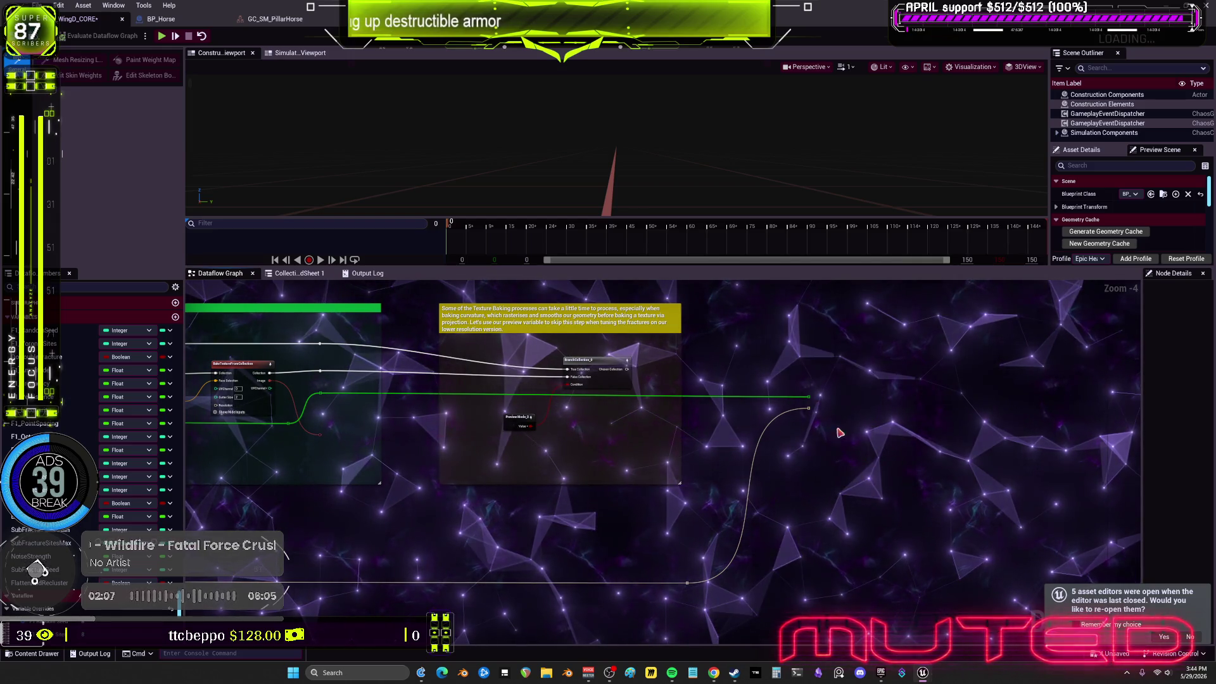
pyautogui.scroll(-1, 839, 432)
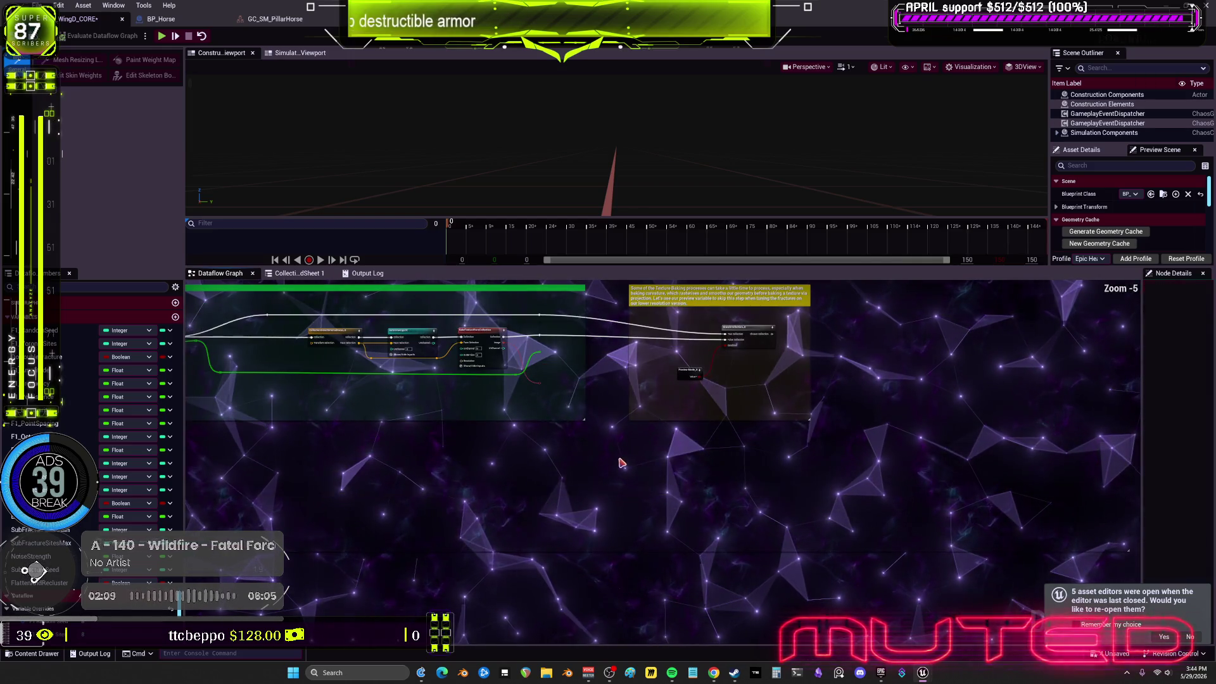
pyautogui.scroll(2, 621, 463)
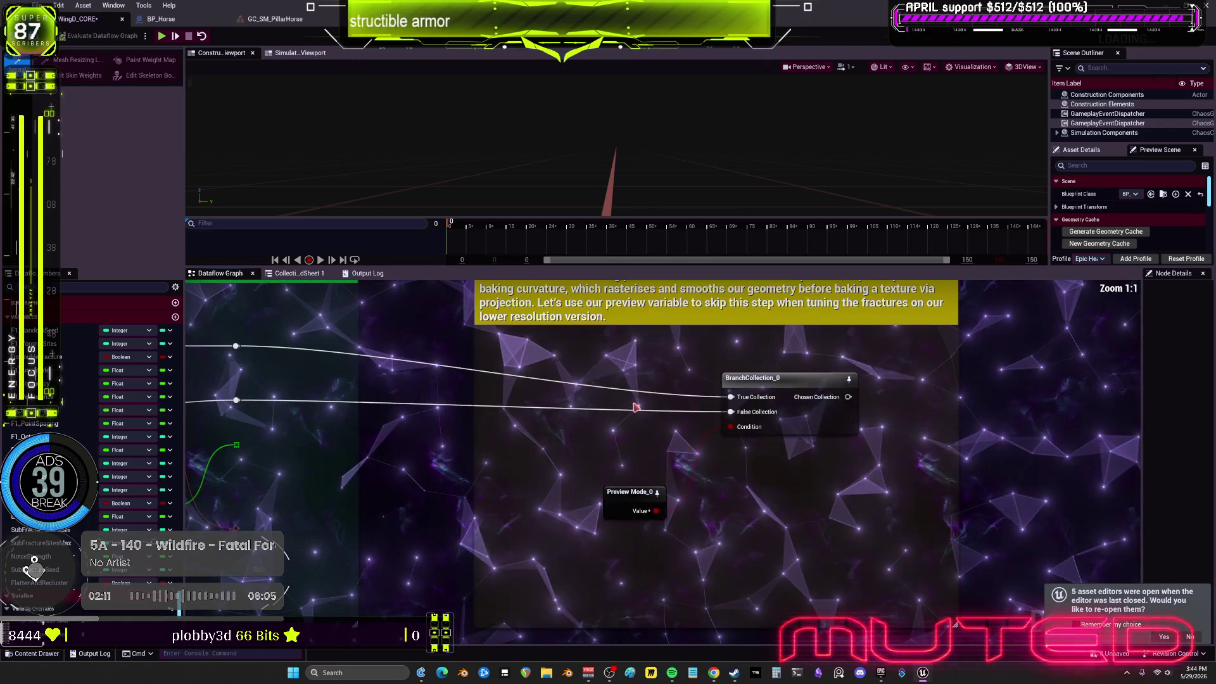
pyautogui.click(605, 491)
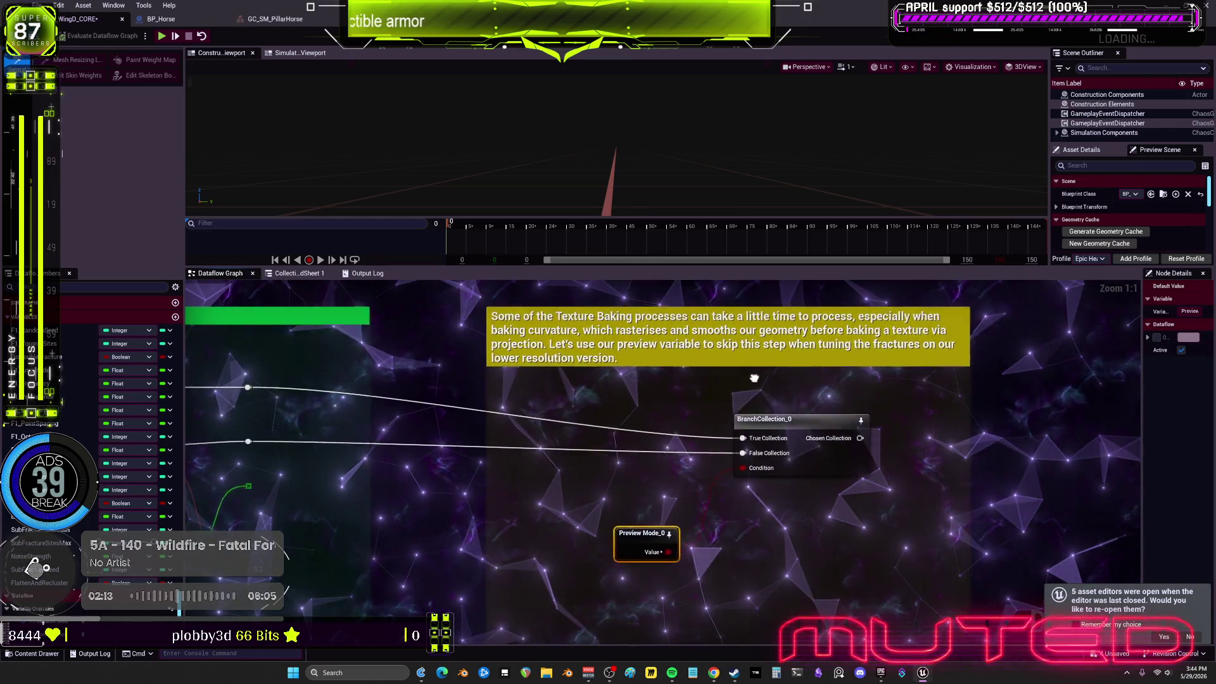
pyautogui.moveTo(854, 383); pyautogui.dragTo(773, 371)
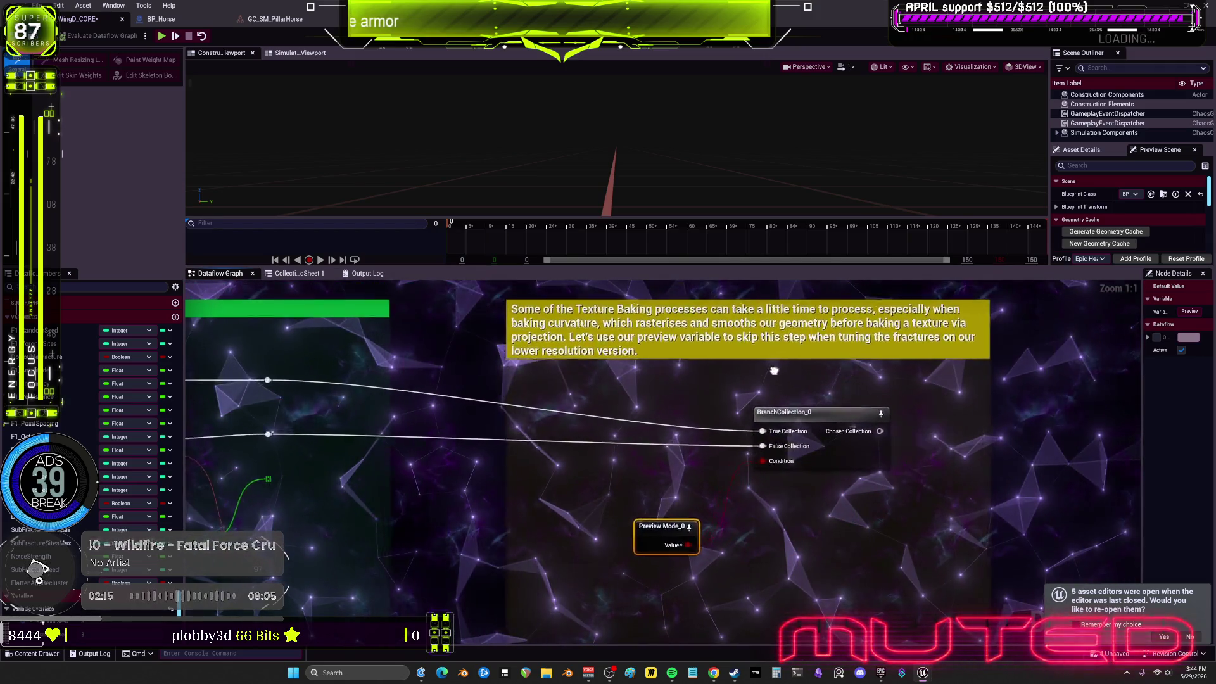
pyautogui.moveTo(1004, 423); pyautogui.dragTo(256, 491)
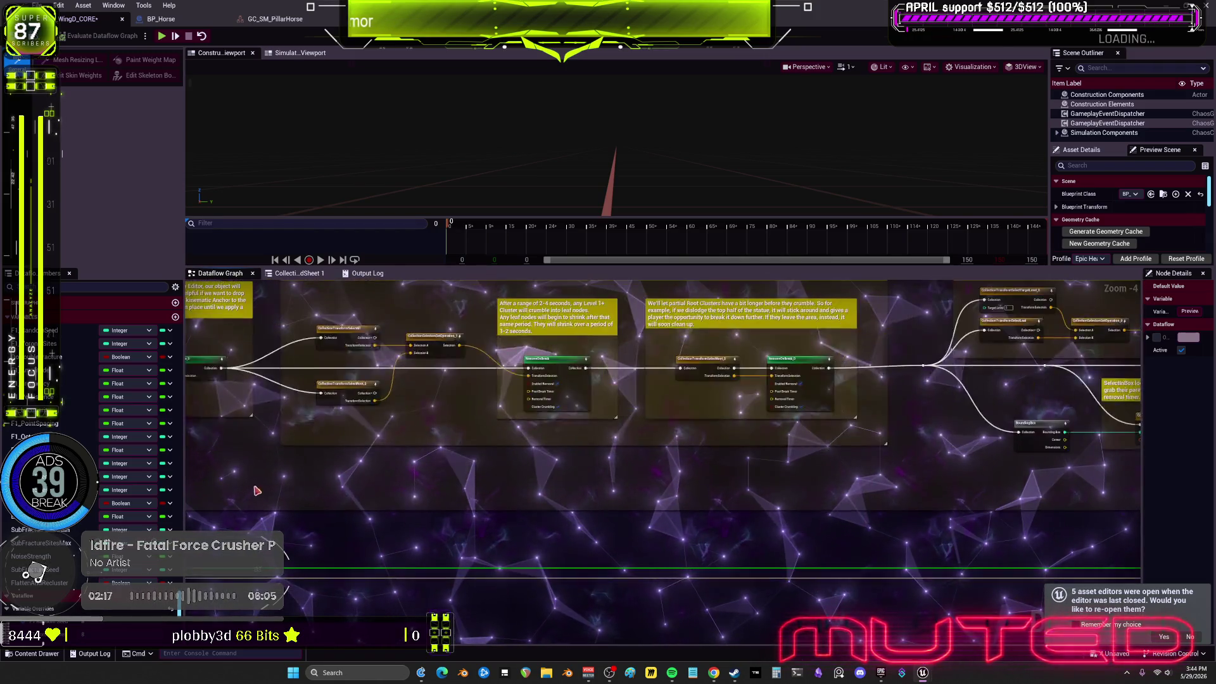
pyautogui.moveTo(870, 505)
pyautogui.mouseDown()
pyautogui.moveTo(830, 475)
pyautogui.moveTo(557, 466)
pyautogui.moveTo(917, 462)
pyautogui.moveTo(688, 476)
pyautogui.moveTo(869, 449)
pyautogui.mouseUp()
pyautogui.scroll(-1, 797, 451)
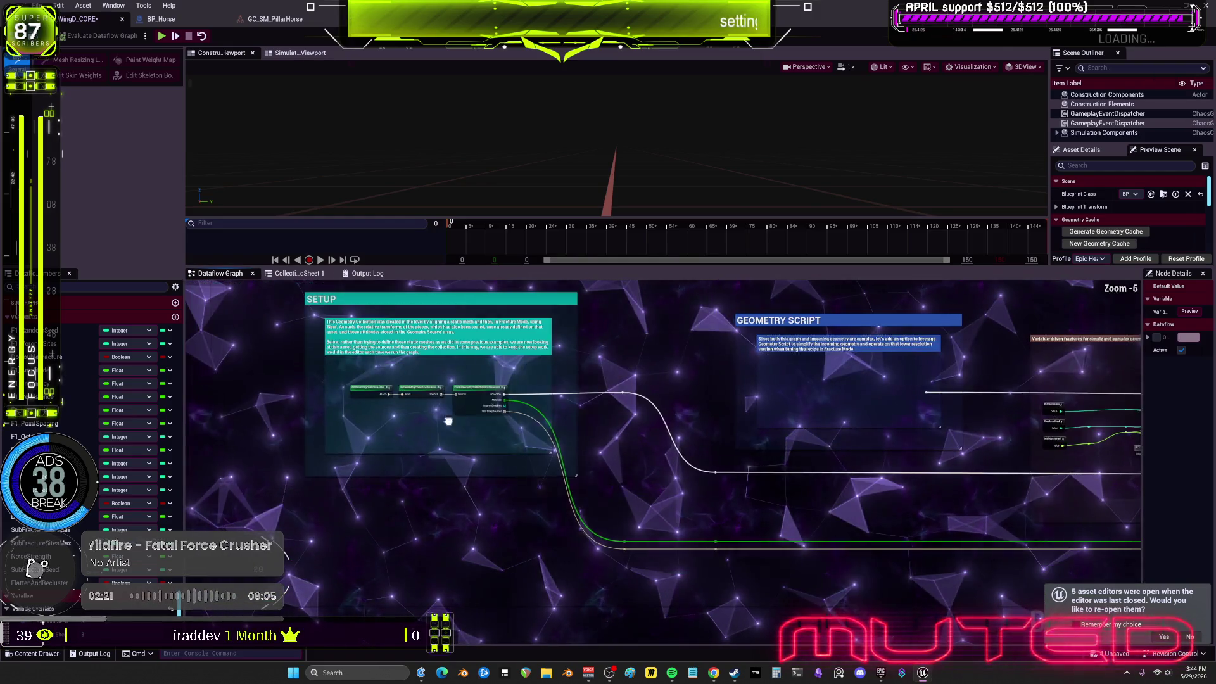
# Delete the SETUP comment and its nodes, then select FULL FRACTURE and frame the variable-driven fracture nodes
pyautogui.press('Delete')
pyautogui.moveTo(780, 585)
pyautogui.mouseDown()
pyautogui.moveTo(745, 572)
pyautogui.moveTo(758, 585)
pyautogui.mouseUp()
pyautogui.moveTo(957, 539); pyautogui.dragTo(943, 505)
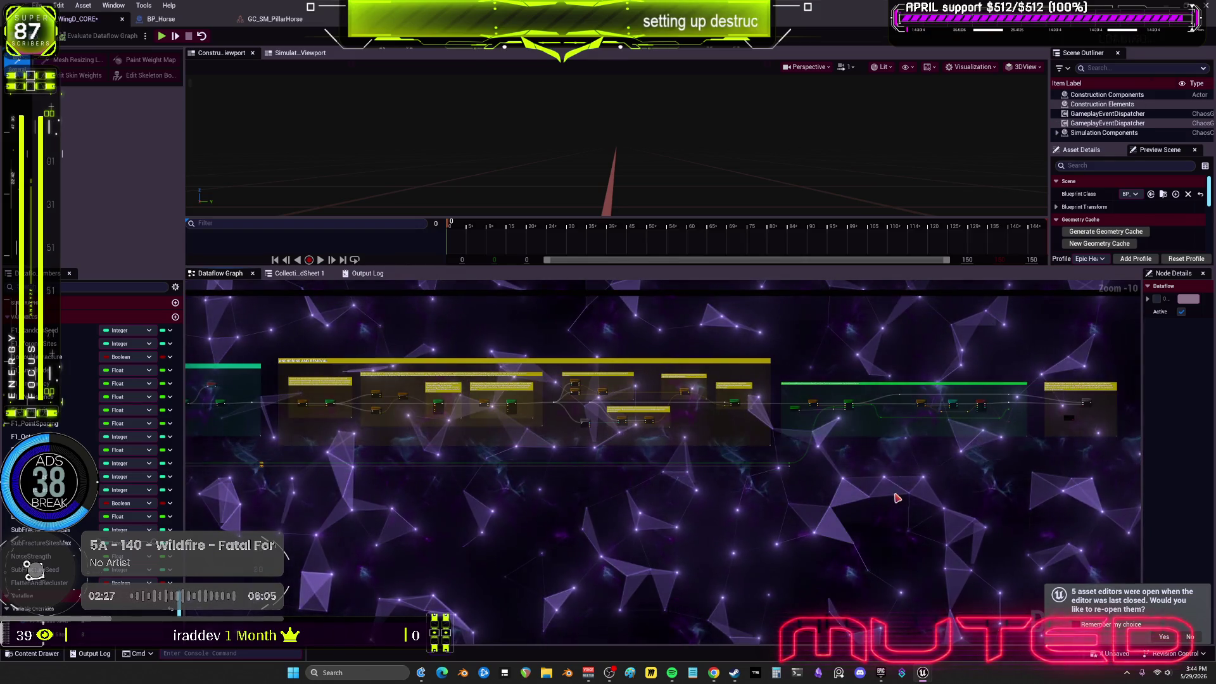
pyautogui.moveTo(584, 349); pyautogui.dragTo(850, 469)
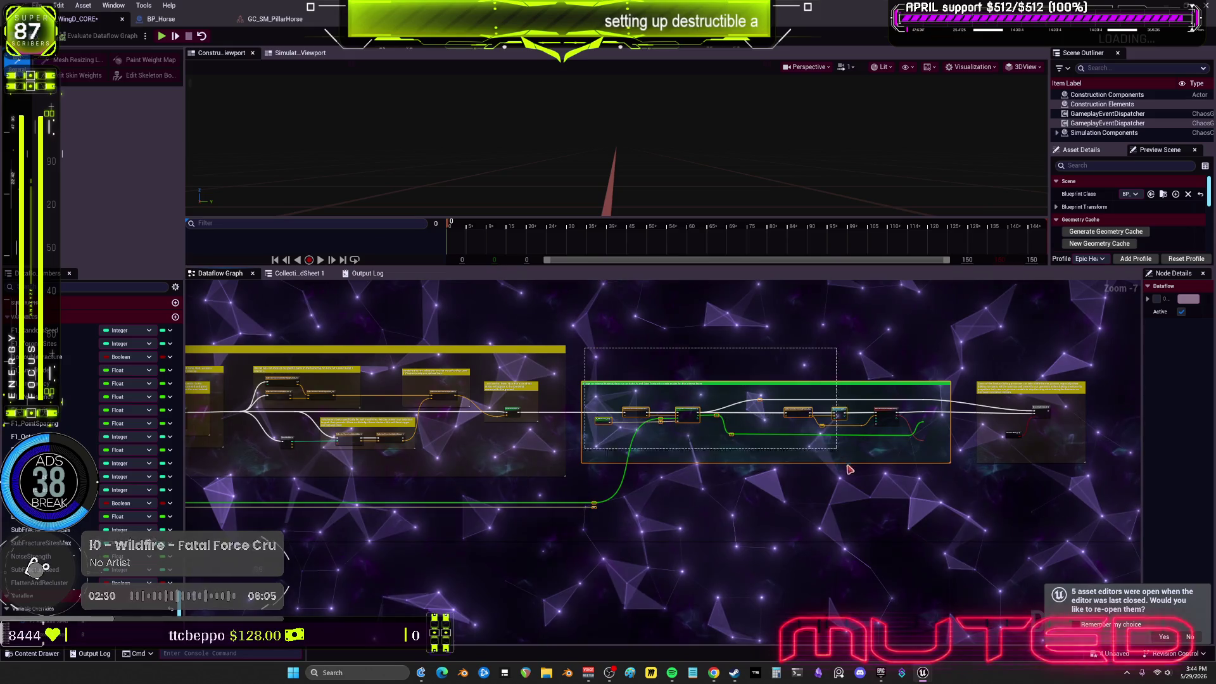
pyautogui.click(617, 516)
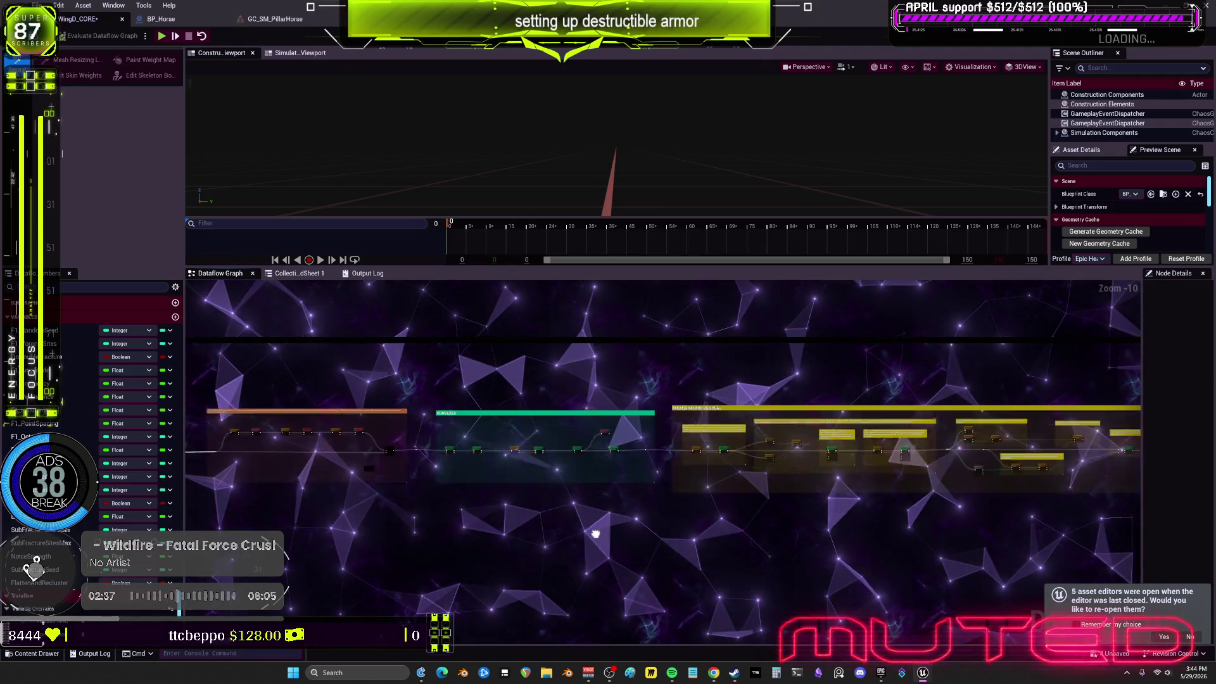
pyautogui.scroll(4, 606, 457)
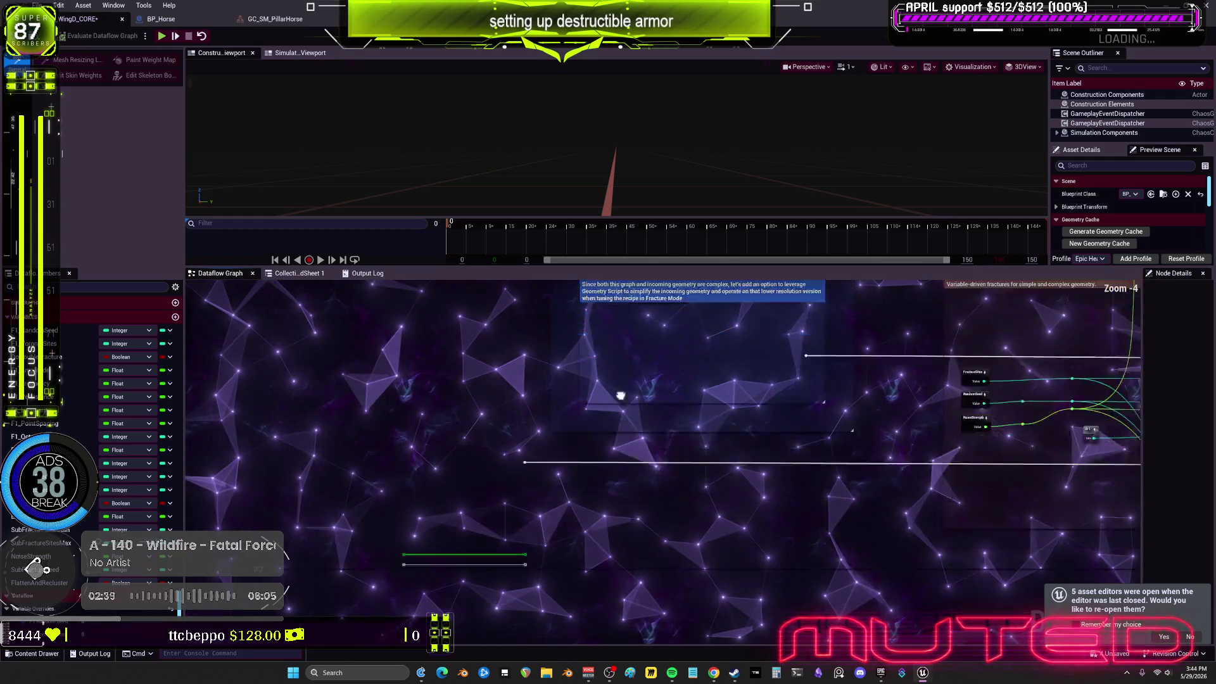
pyautogui.scroll(-2, 577, 405)
pyautogui.click(456, 435)
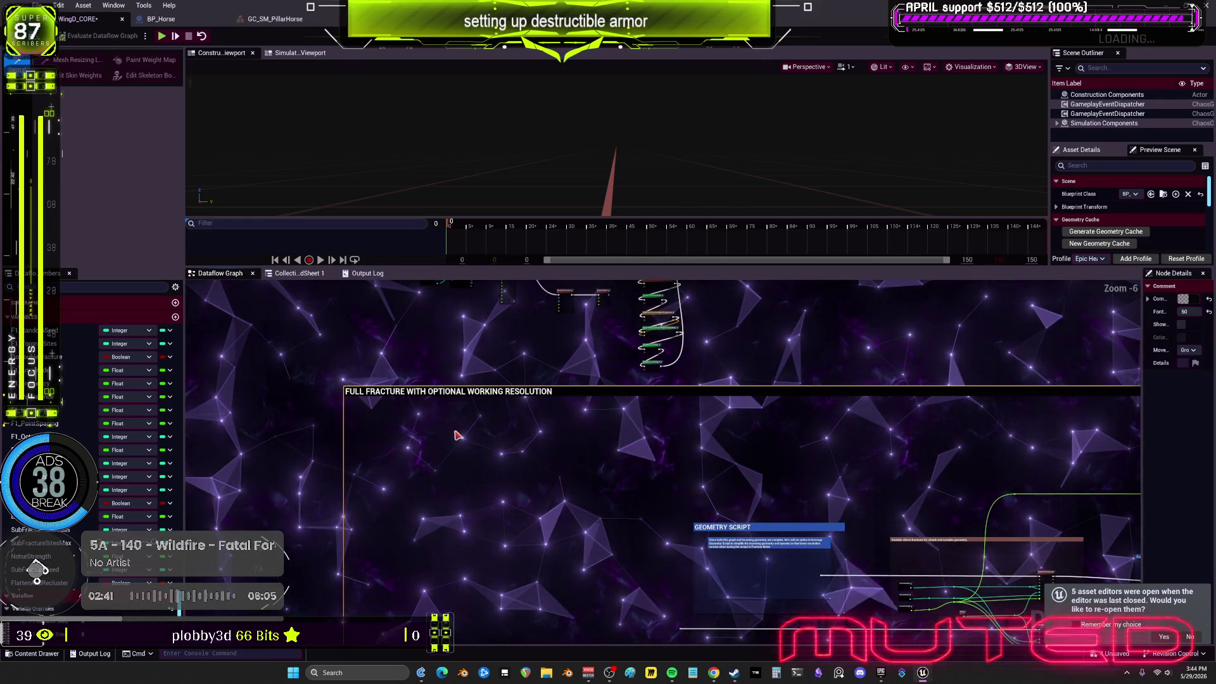
pyautogui.moveTo(723, 490); pyautogui.dragTo(594, 381)
pyautogui.moveTo(674, 420)
pyautogui.mouseDown()
pyautogui.moveTo(629, 380)
pyautogui.moveTo(628, 506)
pyautogui.mouseUp()
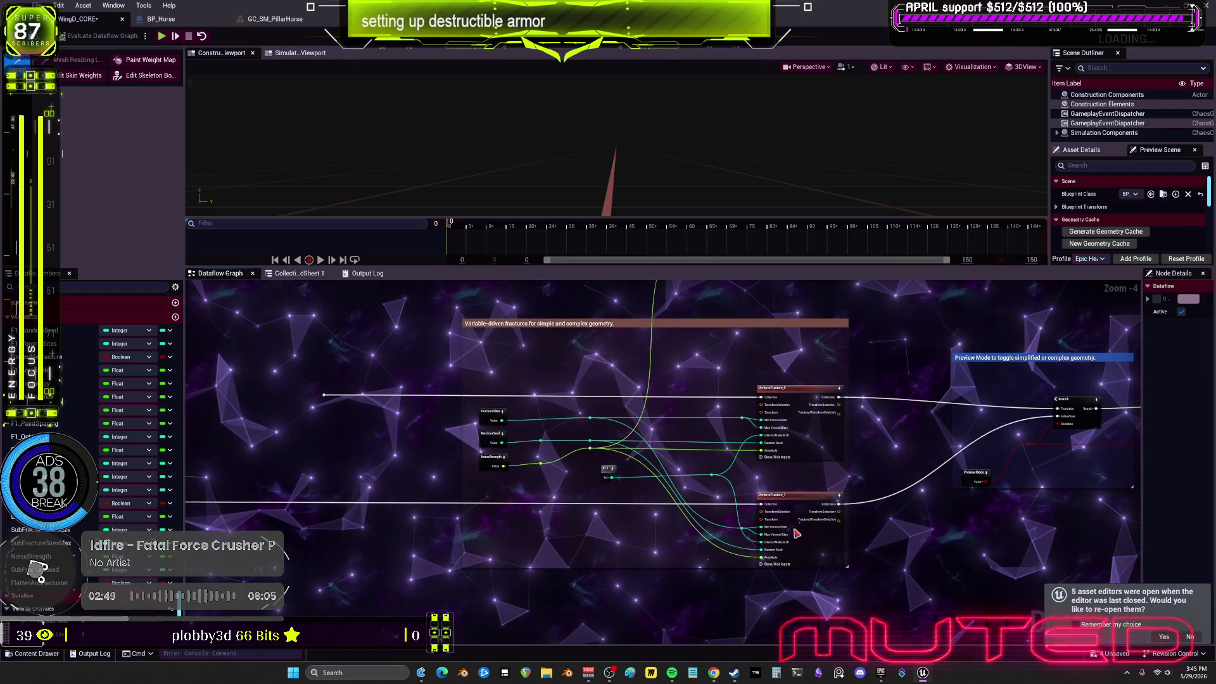
# Delete UniformFracture_1 and the Variable-driven fractures comment, then regroup the input nodes and add a wire reroute
pyautogui.press('Delete')
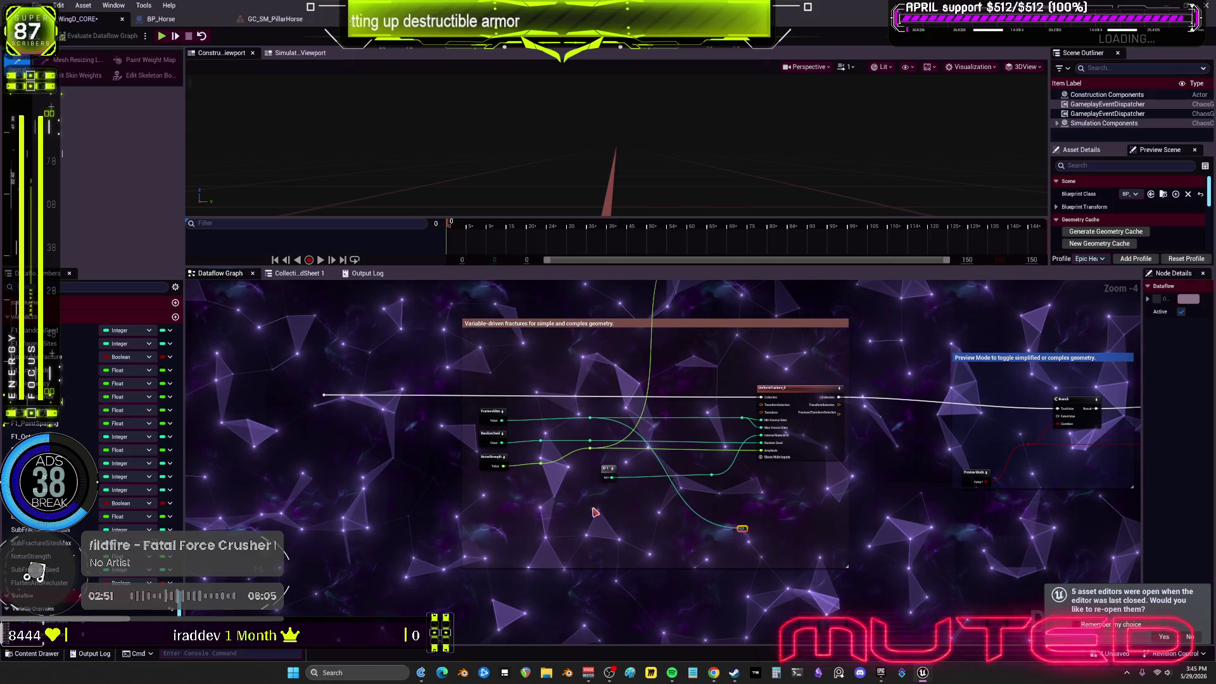
pyautogui.press('Delete')
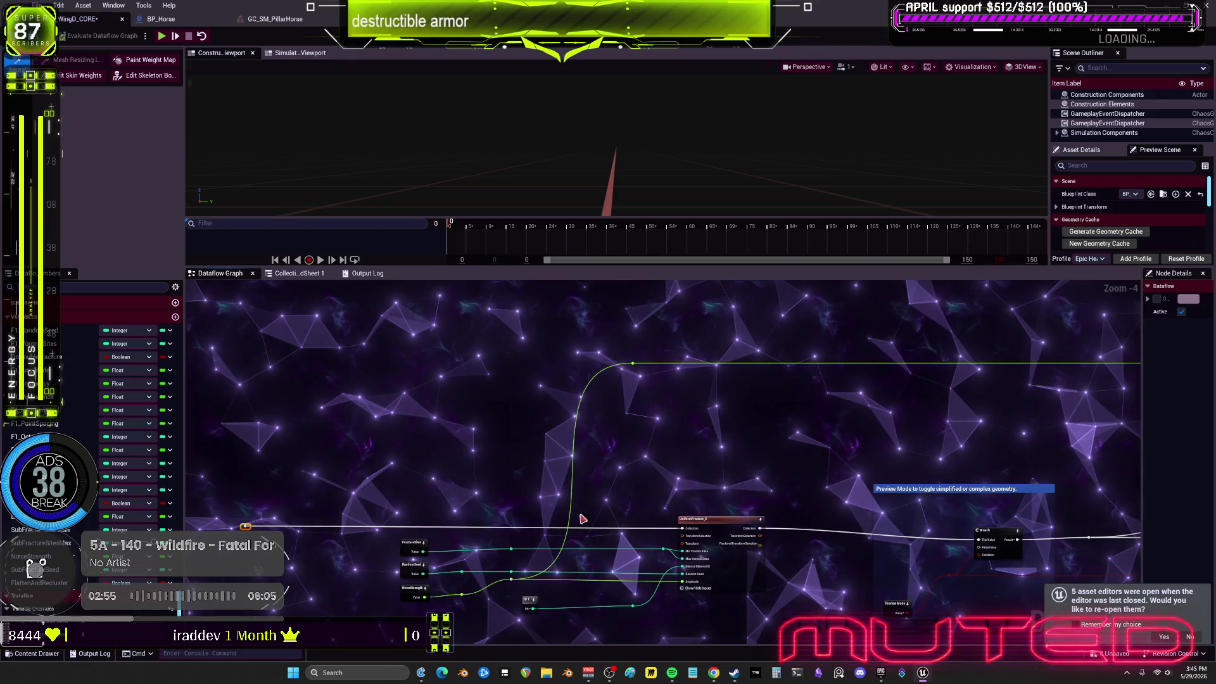
pyautogui.moveTo(575, 434); pyautogui.dragTo(598, 354)
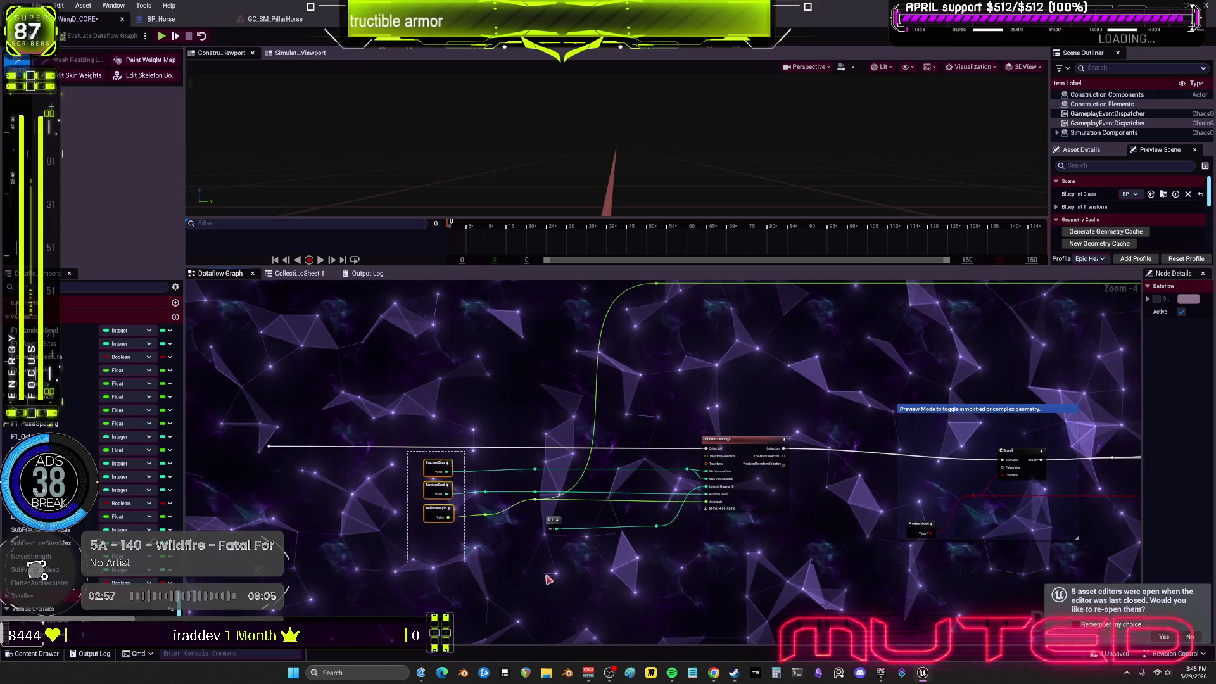
pyautogui.moveTo(437, 468); pyautogui.dragTo(447, 468)
pyautogui.moveTo(340, 394); pyautogui.dragTo(453, 502)
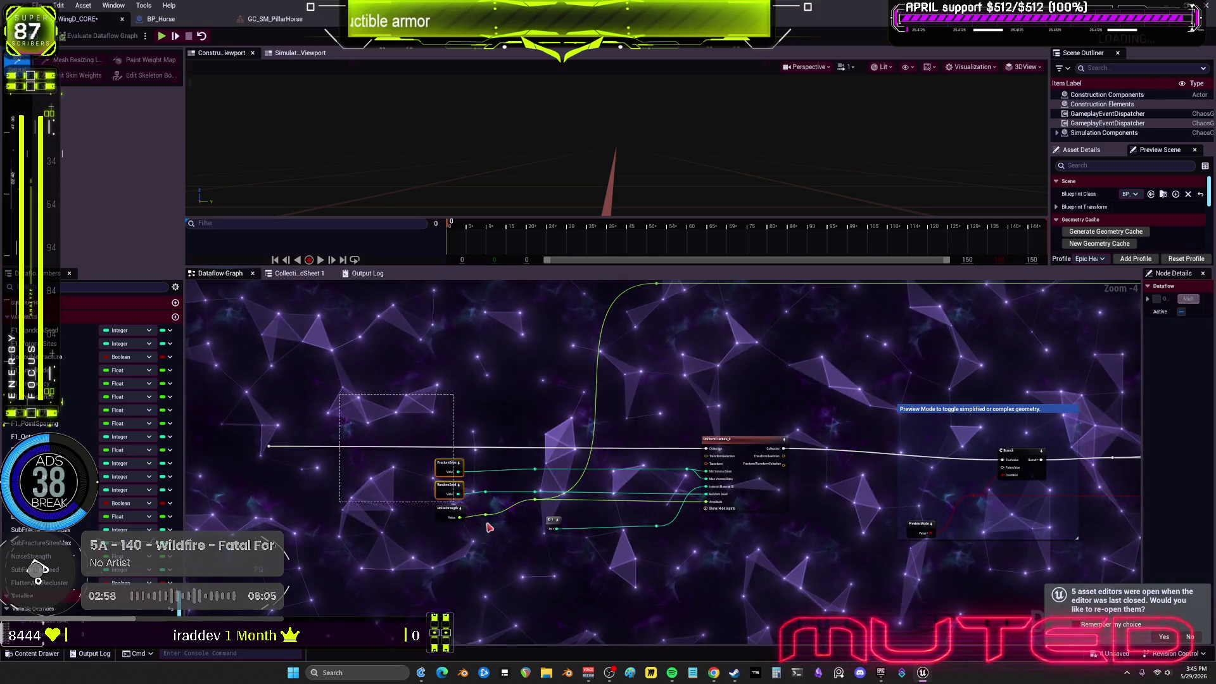
pyautogui.moveTo(671, 526); pyautogui.dragTo(630, 525)
pyautogui.click(642, 547)
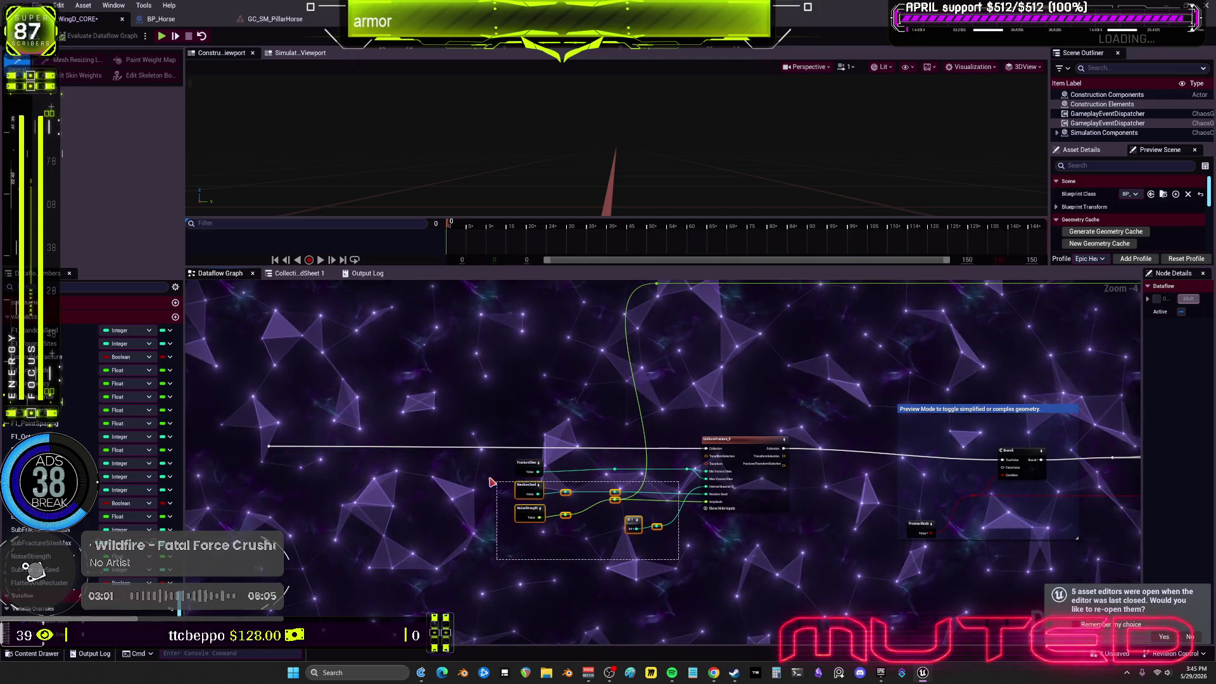
pyautogui.moveTo(491, 481); pyautogui.dragTo(479, 447)
pyautogui.moveTo(529, 490); pyautogui.dragTo(586, 462)
pyautogui.doubleClick(354, 447)
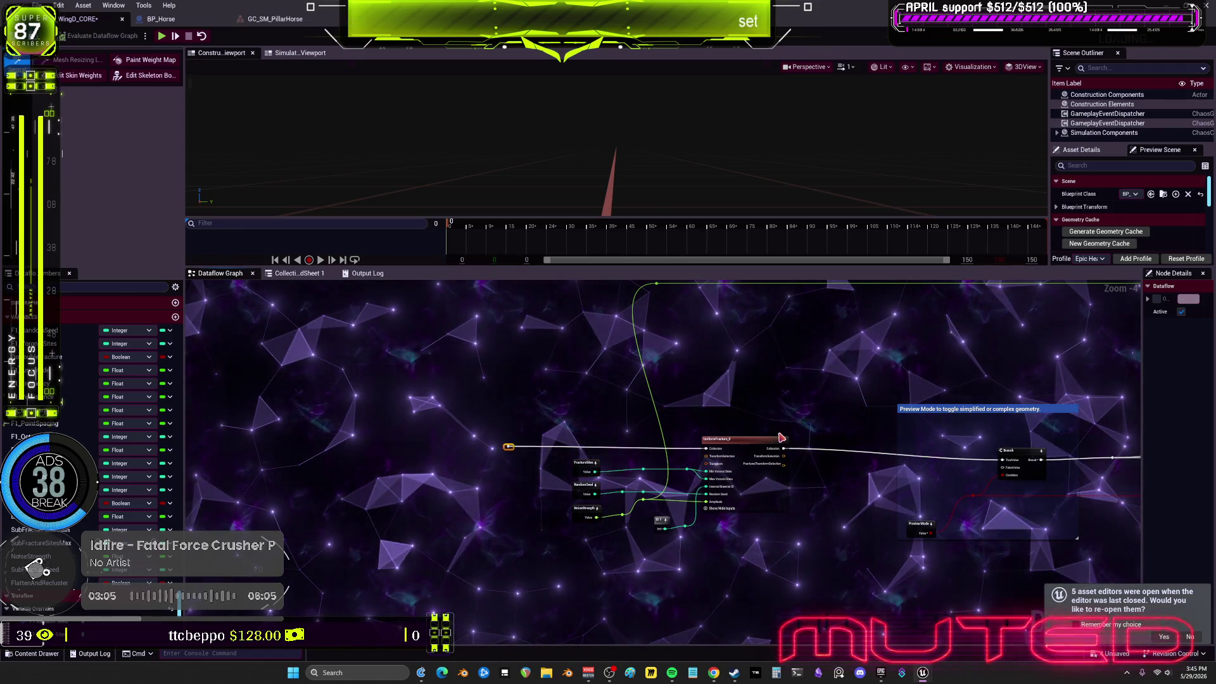
# Remove the Preview Mode comment box and place Branch and Preview Mode beside the fracture nodes
pyautogui.moveTo(799, 409); pyautogui.dragTo(702, 377)
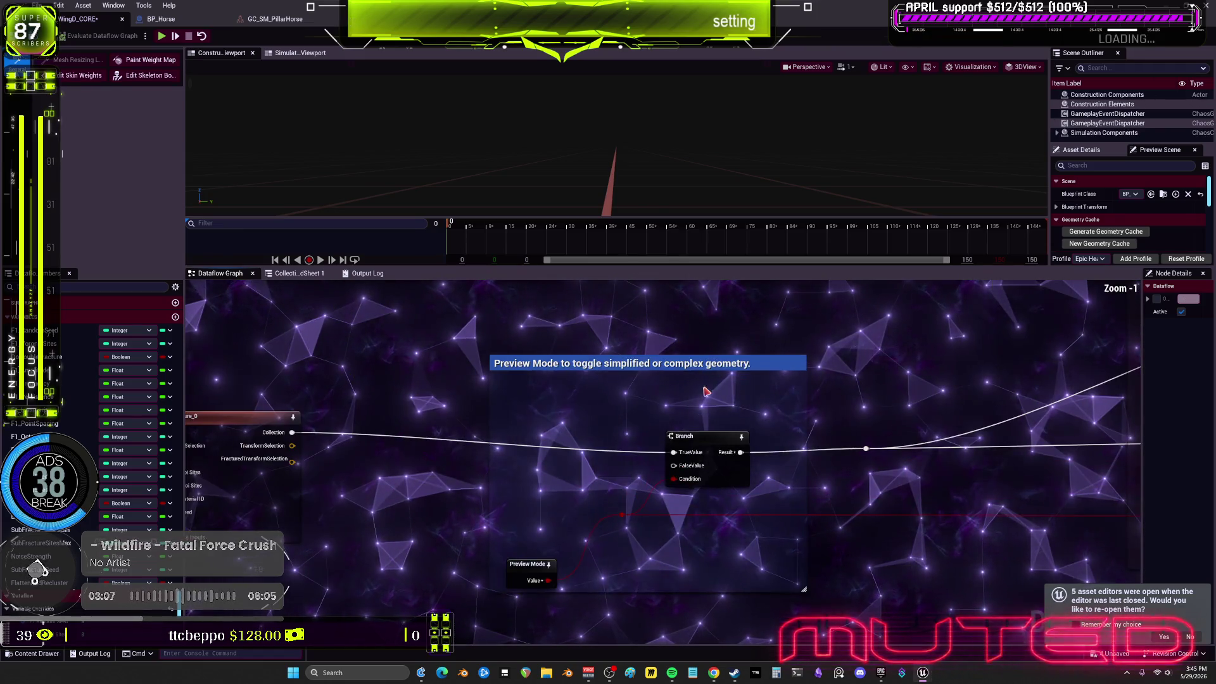
pyautogui.moveTo(792, 380); pyautogui.dragTo(809, 381)
pyautogui.click(817, 359)
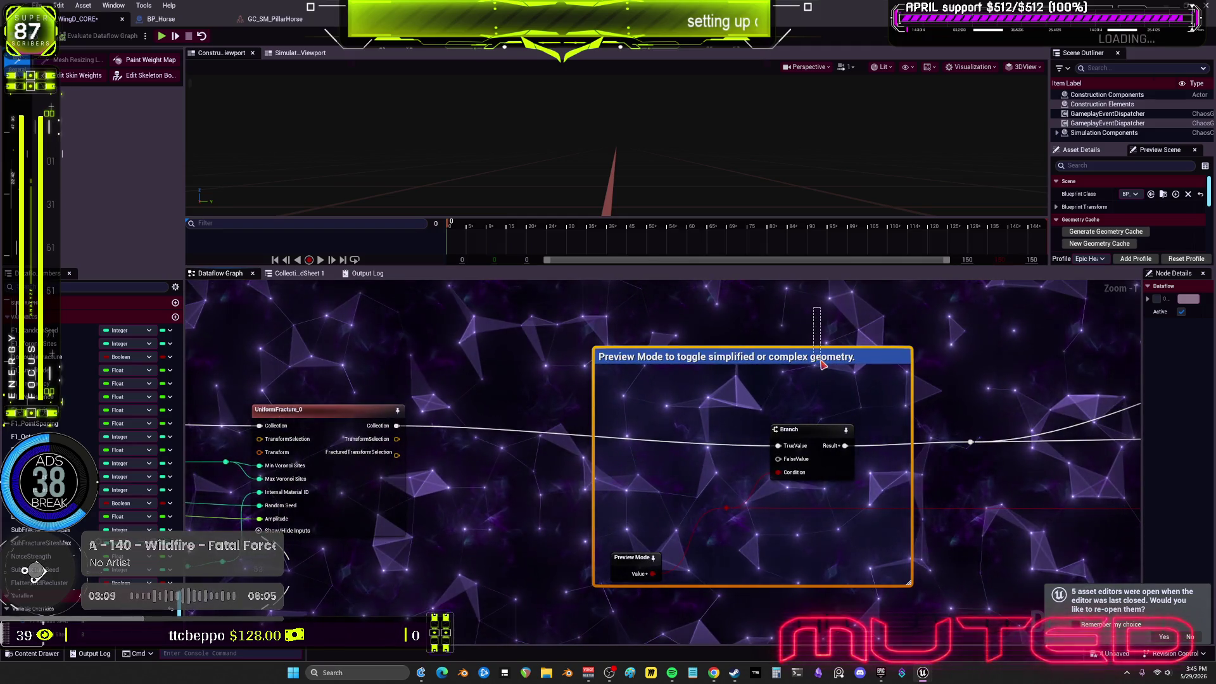
pyautogui.press('Delete')
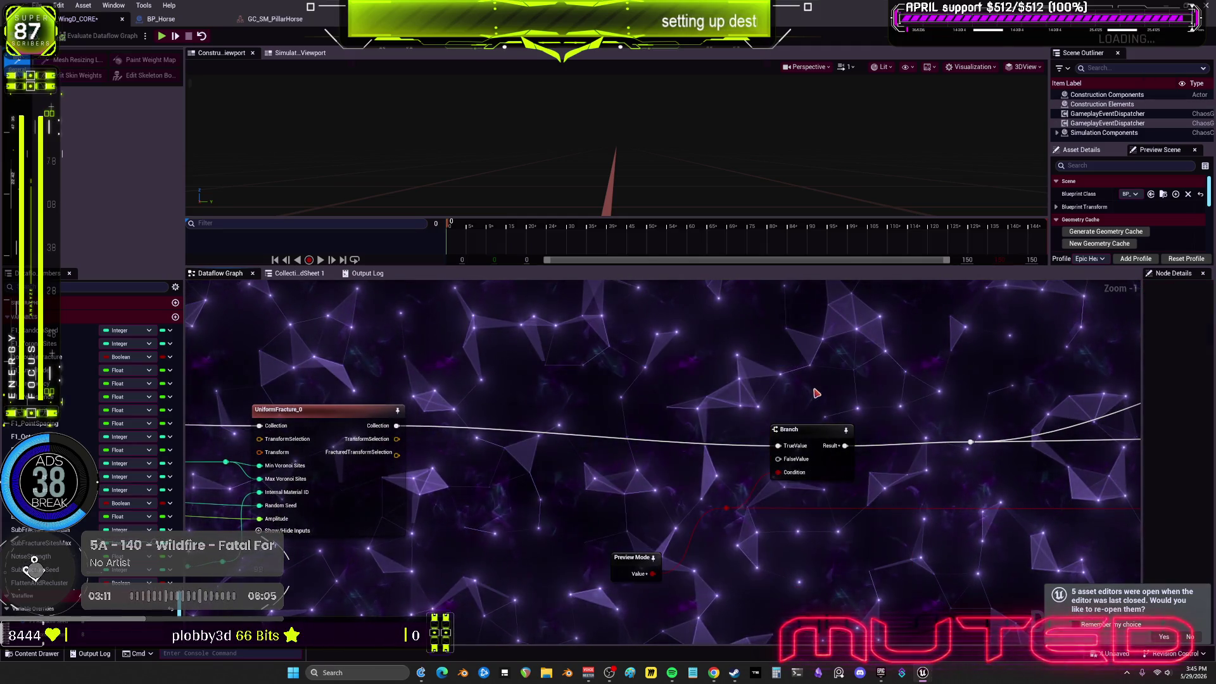
pyautogui.moveTo(735, 500)
pyautogui.mouseDown()
pyautogui.moveTo(607, 586)
pyautogui.moveTo(632, 458)
pyautogui.mouseUp()
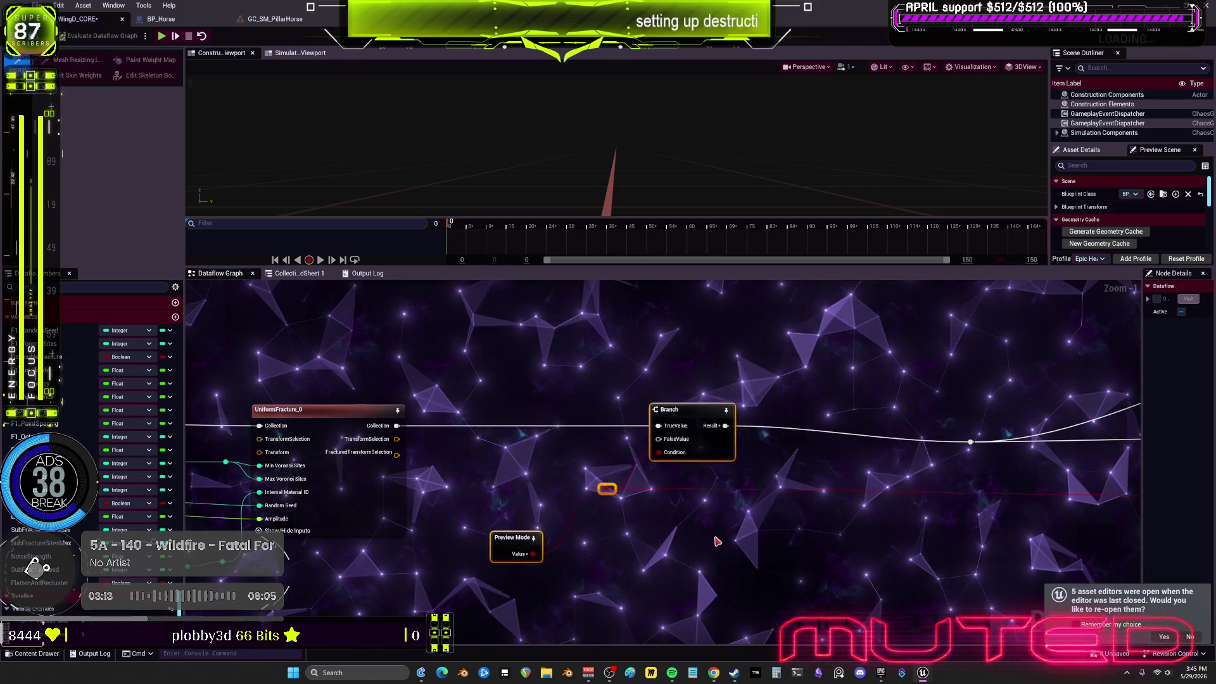
pyautogui.moveTo(443, 561); pyautogui.dragTo(479, 556)
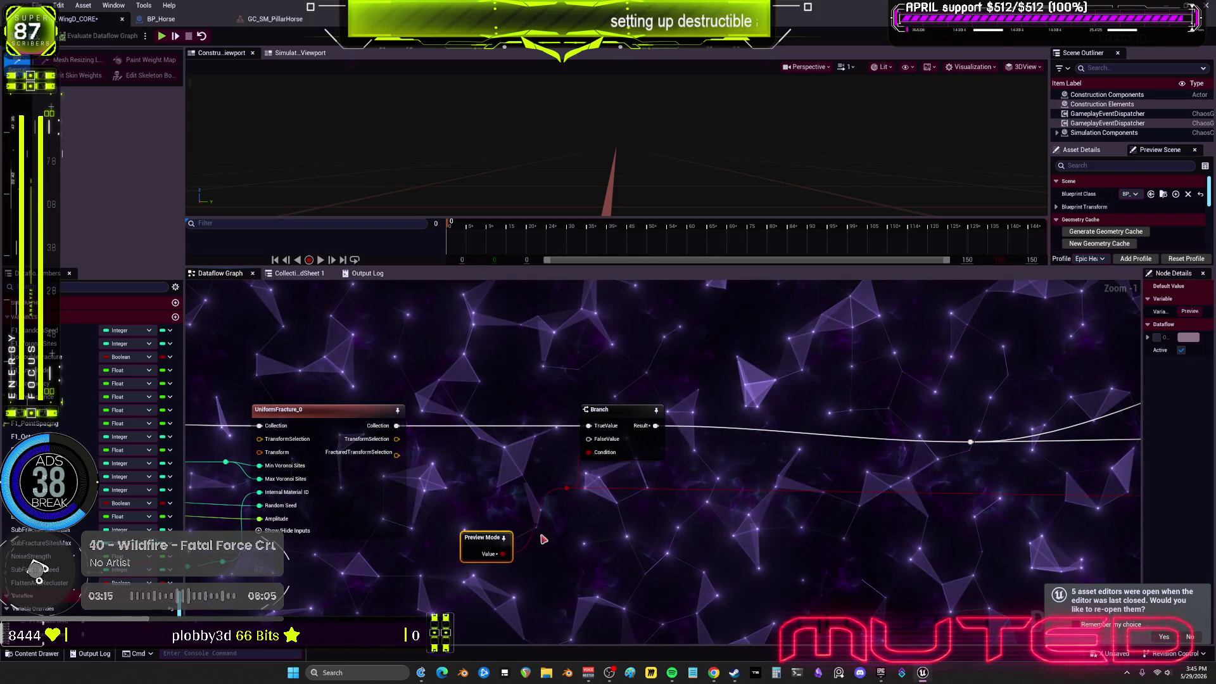
# Select every node with Ctrl+A and shift the compact fracture cluster to the right
pyautogui.hotkey('ctrl', 'a')
pyautogui.scroll(-4, 601, 477)
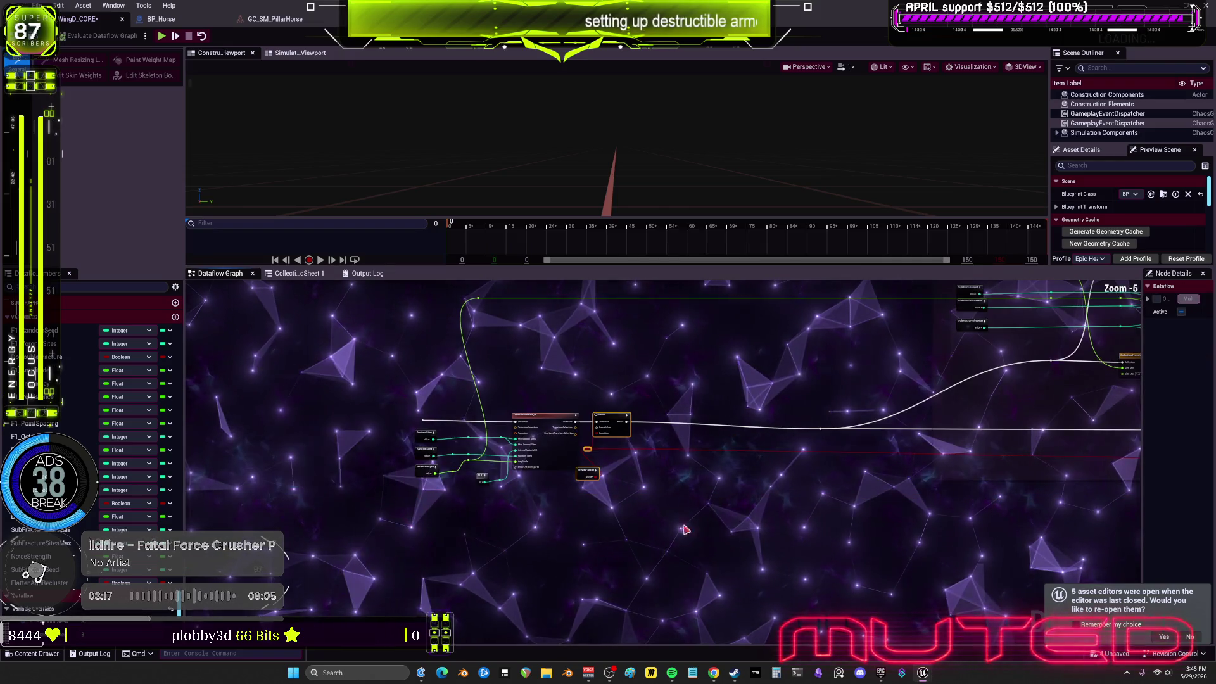
pyautogui.moveTo(409, 372); pyautogui.dragTo(908, 380)
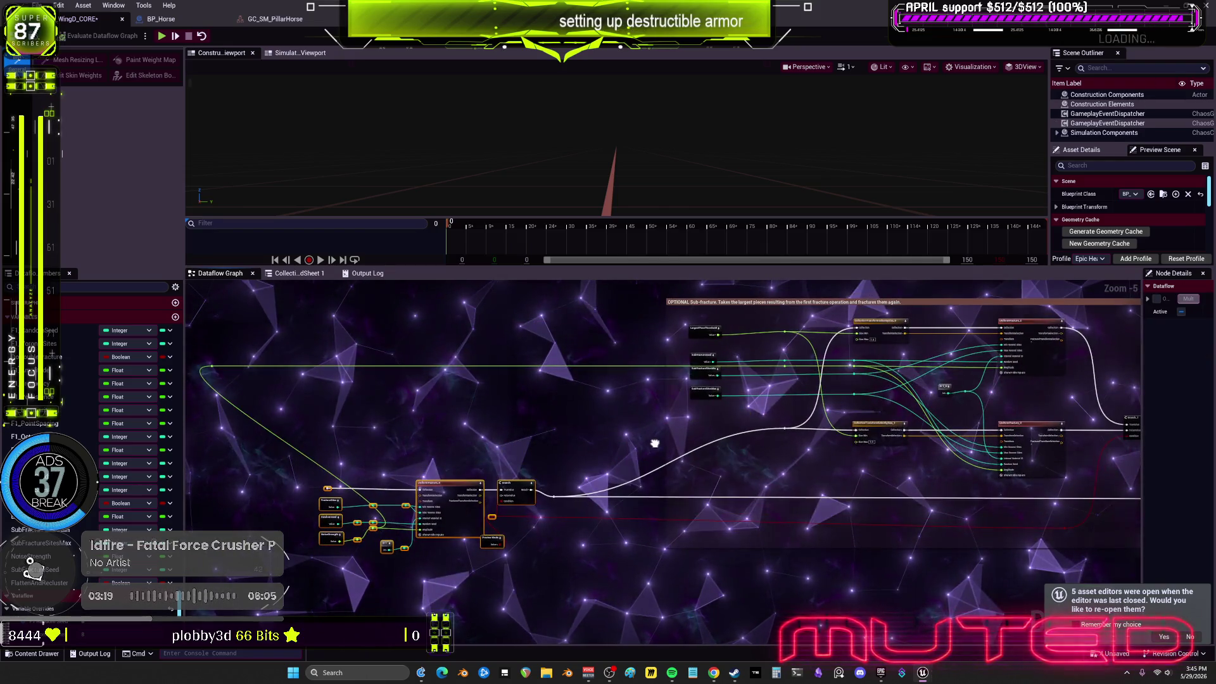
pyautogui.moveTo(655, 443); pyautogui.dragTo(457, 435)
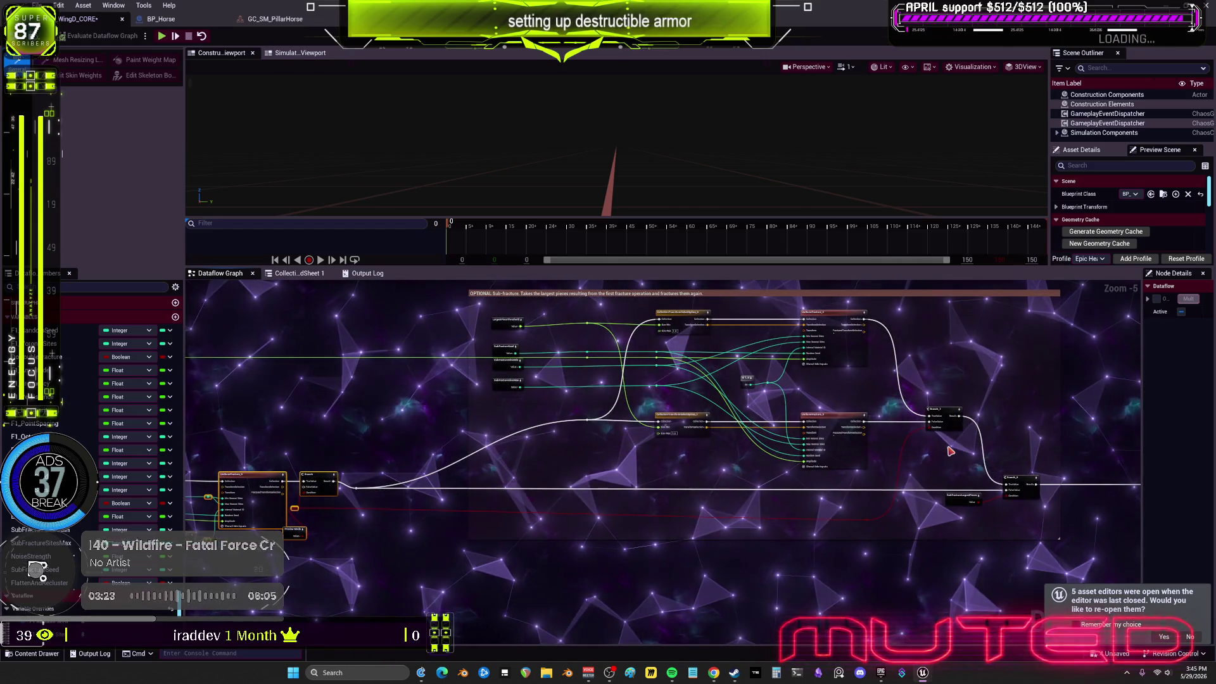
# Move the green wire's reroute and the lower fracture node cluster right, toward the sub-fracture nodes
pyautogui.scroll(2, 953, 453)
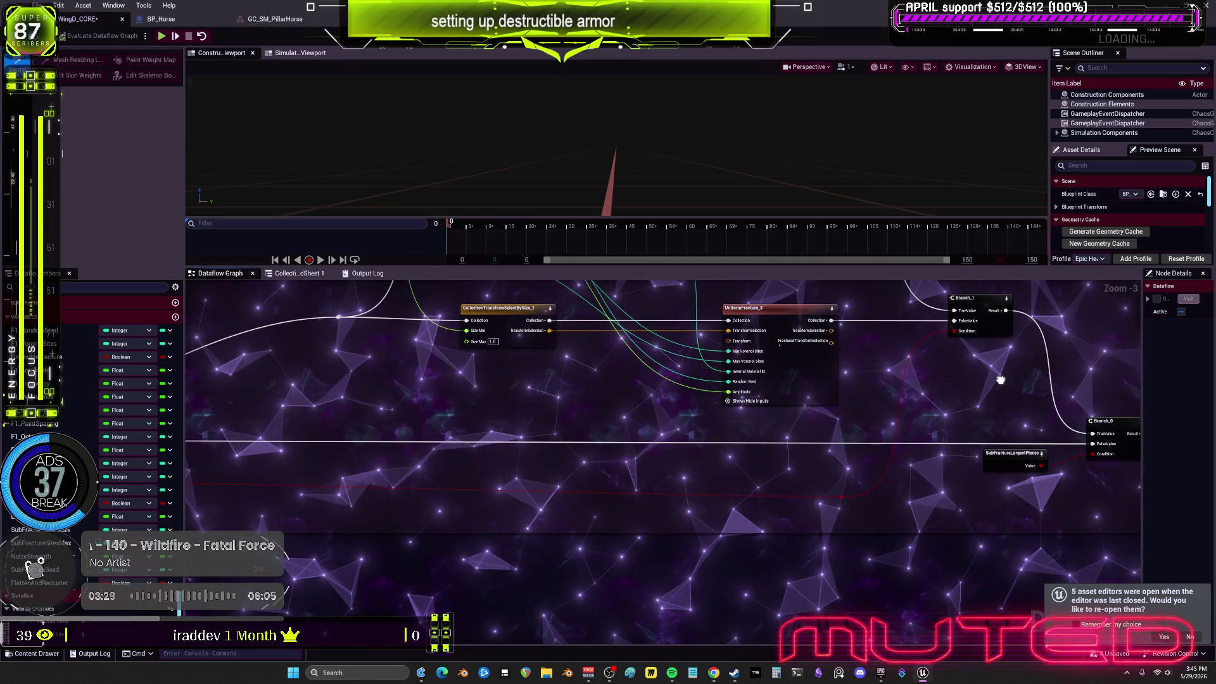
pyautogui.moveTo(1000, 380); pyautogui.dragTo(990, 467)
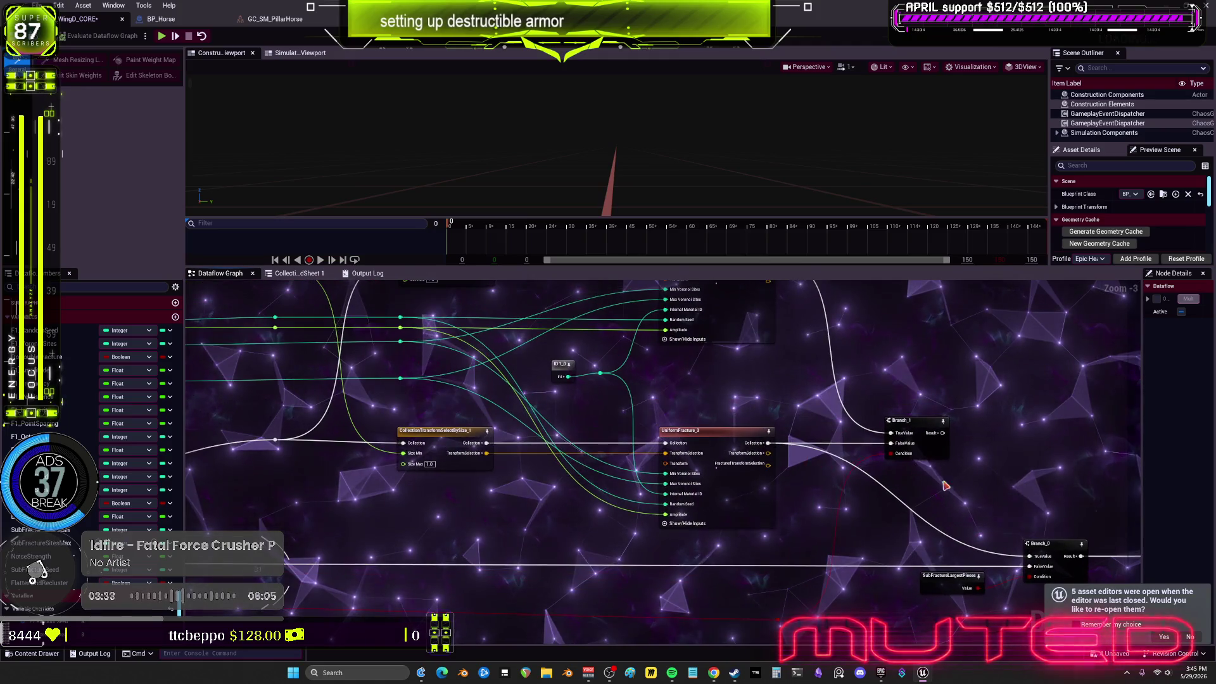
pyautogui.moveTo(945, 485); pyautogui.dragTo(938, 469)
pyautogui.moveTo(526, 475); pyautogui.dragTo(669, 439)
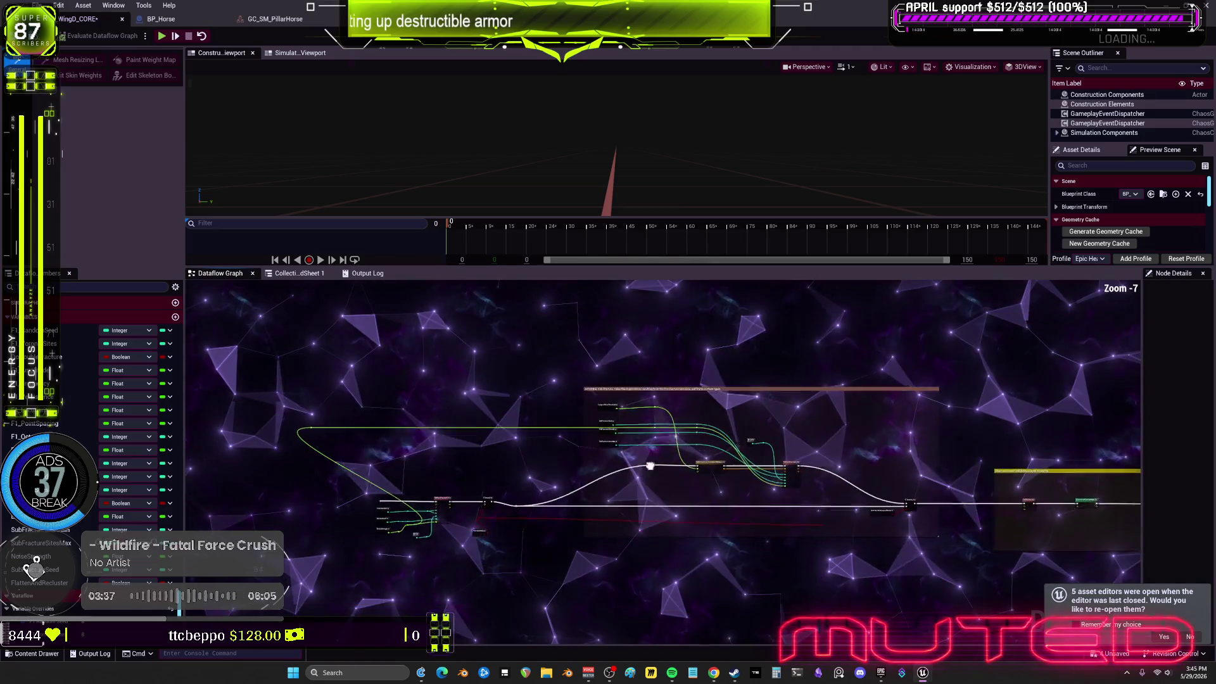
pyautogui.moveTo(255, 351); pyautogui.dragTo(577, 352)
pyautogui.moveTo(627, 551); pyautogui.dragTo(342, 285)
pyautogui.moveTo(493, 469); pyautogui.dragTo(690, 469)
# Bring Branch and UniformFracture_0 into view and select SubFractureLargestPieces with the Branch node
pyautogui.scroll(3, 797, 505)
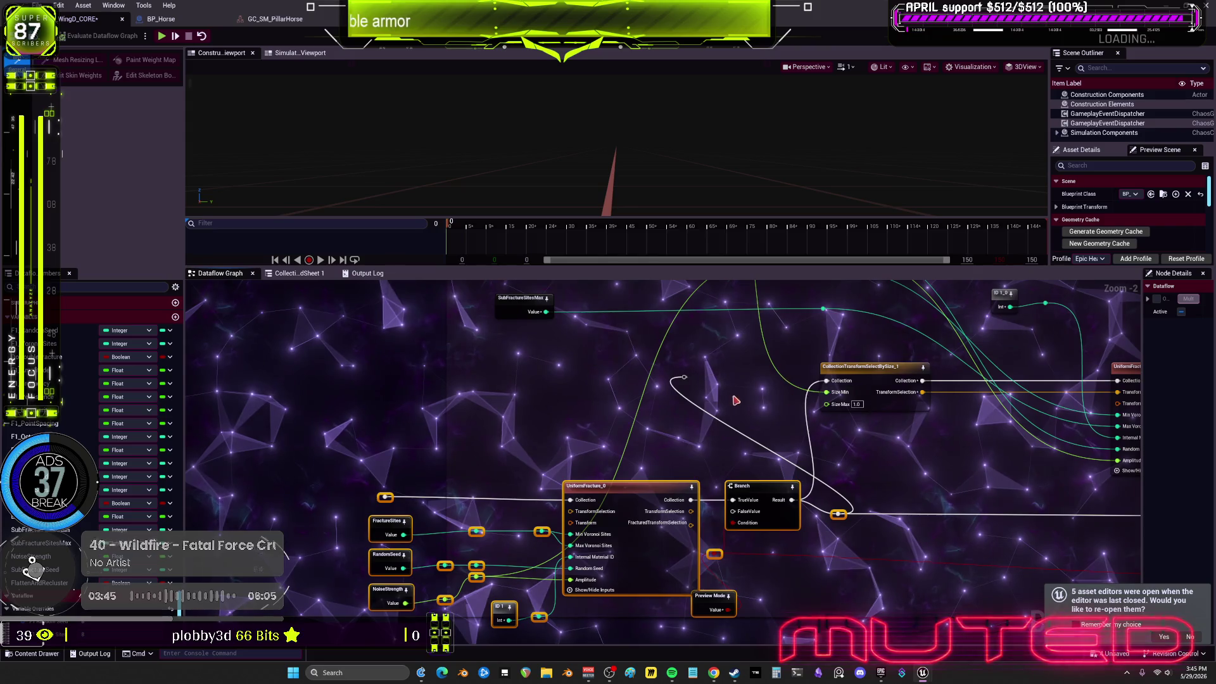
pyautogui.scroll(-2, 823, 494)
pyautogui.moveTo(836, 484); pyautogui.dragTo(557, 465)
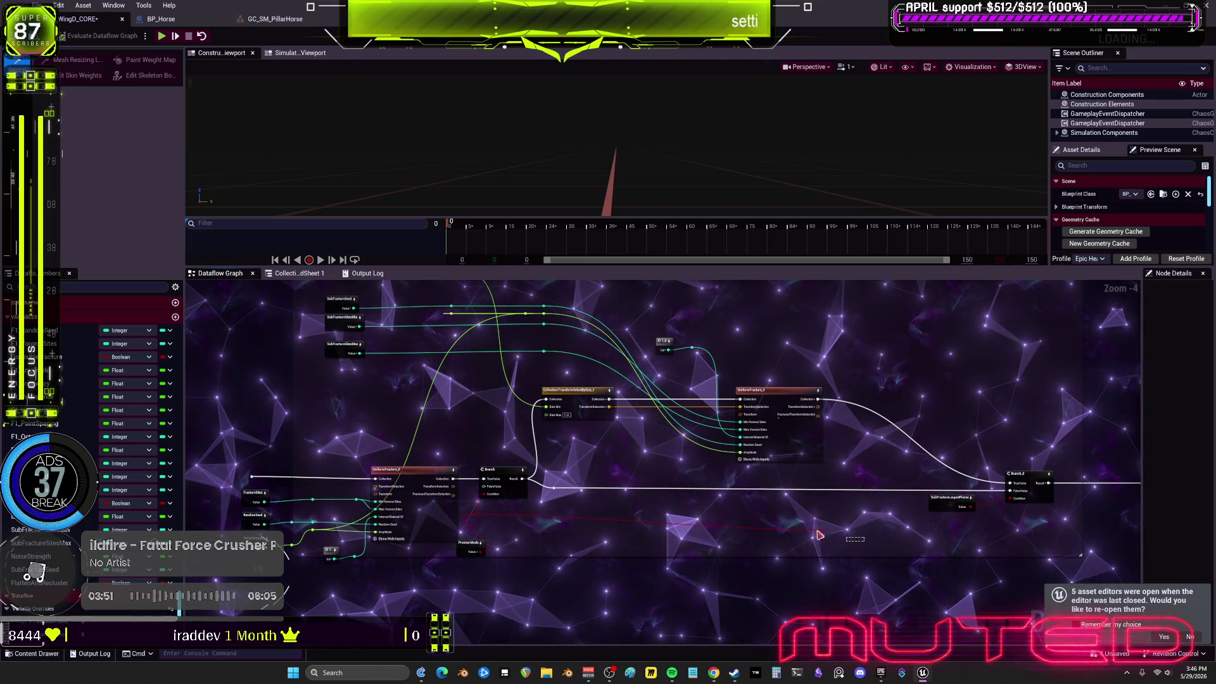
pyautogui.moveTo(864, 541)
pyautogui.mouseDown()
pyautogui.moveTo(793, 529)
pyautogui.moveTo(1057, 469)
pyautogui.moveTo(862, 474)
pyautogui.mouseUp()
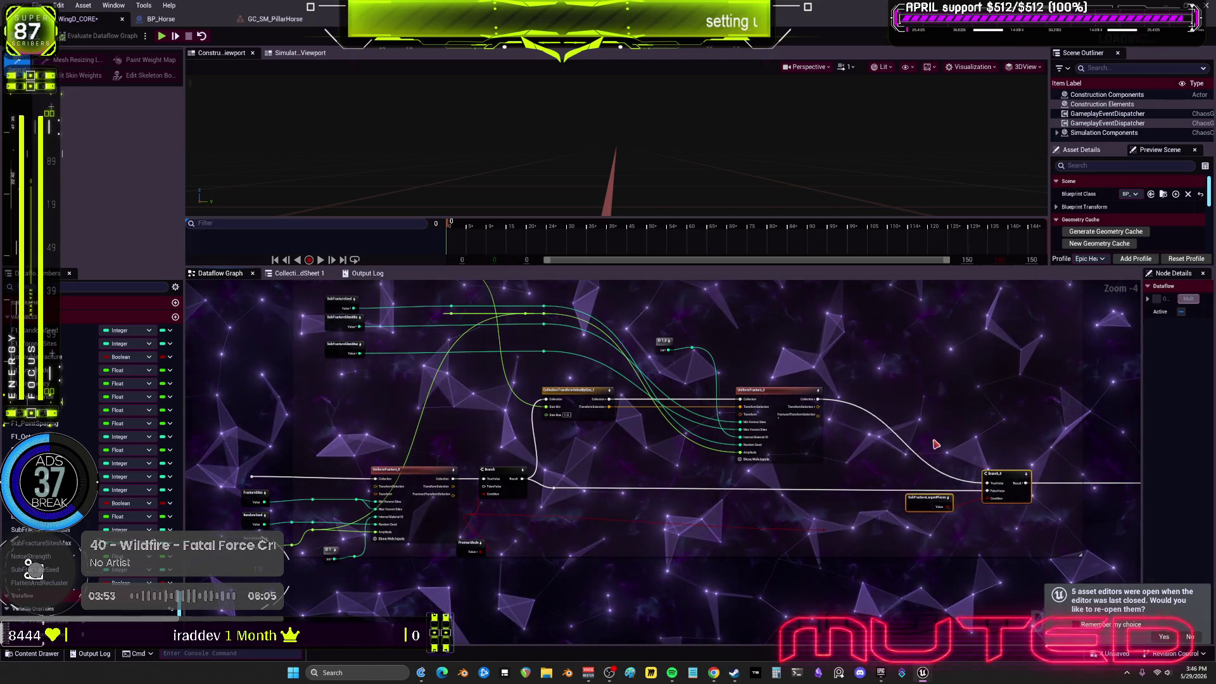
pyautogui.scroll(-2, 989, 451)
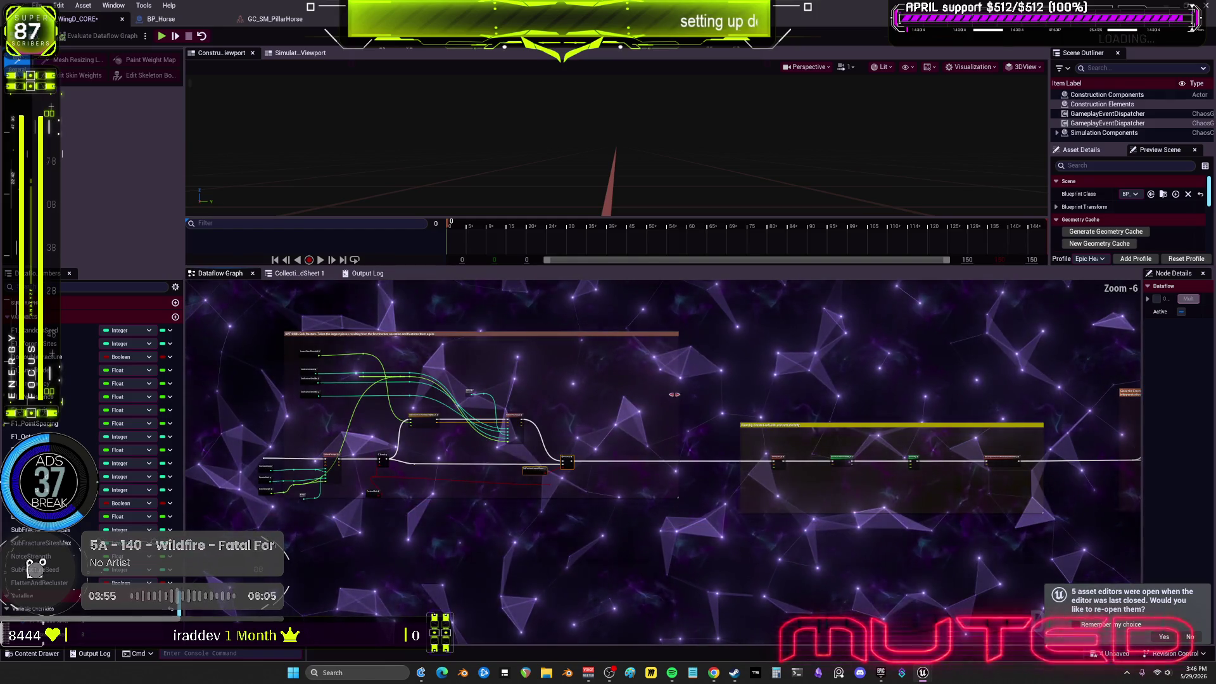
pyautogui.scroll(3, 795, 430)
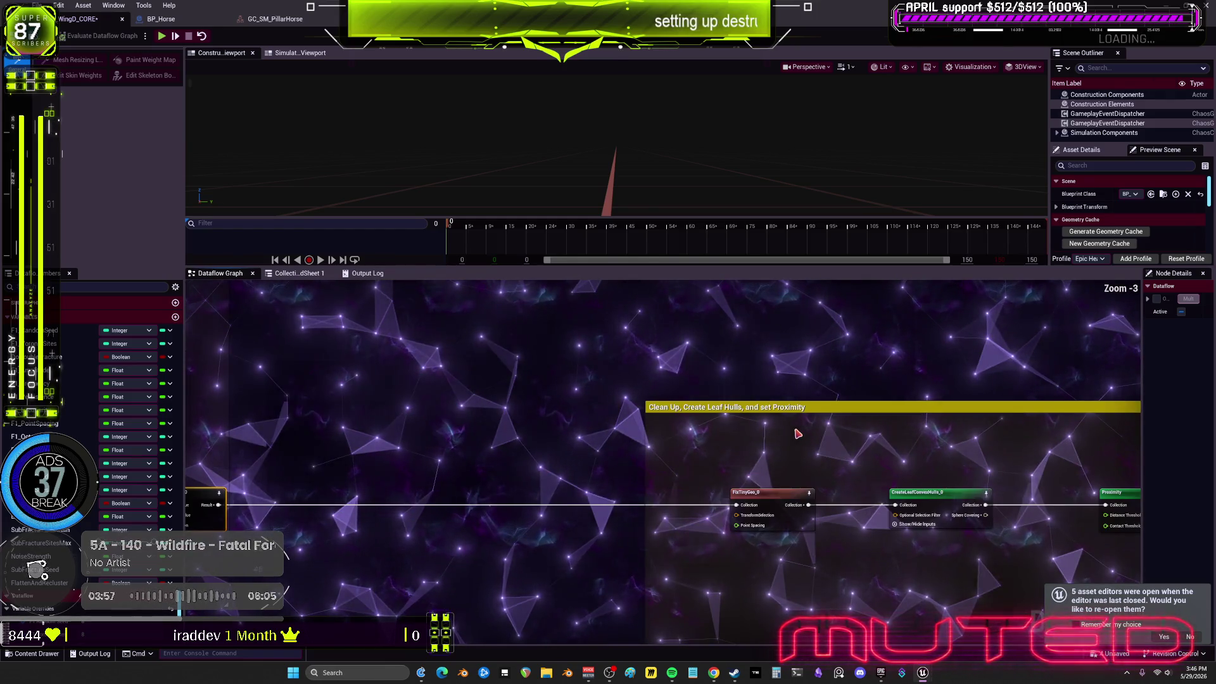
# Line up Proximity and RecomputeNormals beside CreateLeafConvexHulls inside a shrunk Clean Up comment
pyautogui.moveTo(716, 435); pyautogui.dragTo(700, 435)
pyautogui.moveTo(968, 435); pyautogui.dragTo(728, 435)
pyautogui.moveTo(880, 426); pyautogui.dragTo(625, 427)
pyautogui.click(1016, 578)
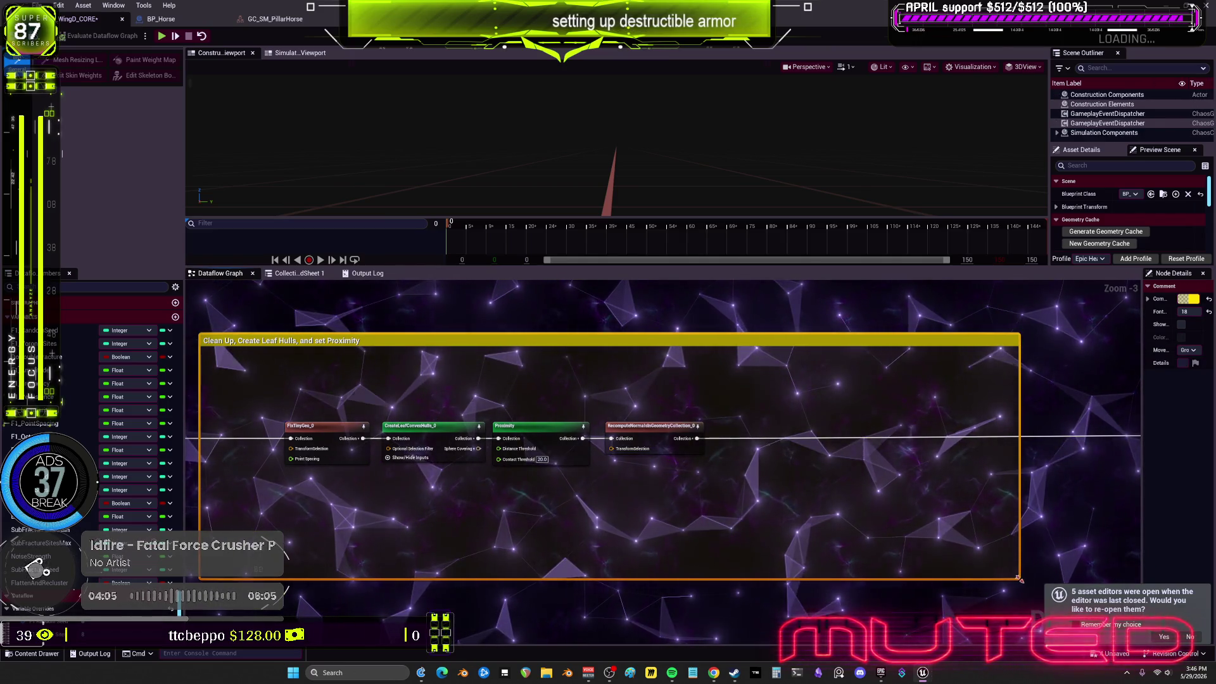
pyautogui.moveTo(1019, 584); pyautogui.dragTo(416, 589)
pyautogui.moveTo(422, 543); pyautogui.dragTo(699, 487)
pyautogui.moveTo(703, 373); pyautogui.dragTo(543, 432)
pyautogui.moveTo(826, 388)
pyautogui.mouseDown()
pyautogui.moveTo(538, 466)
pyautogui.moveTo(541, 492)
pyautogui.mouseUp()
# Move the Clean Up comment group left toward the fracture chain
pyautogui.click(927, 370)
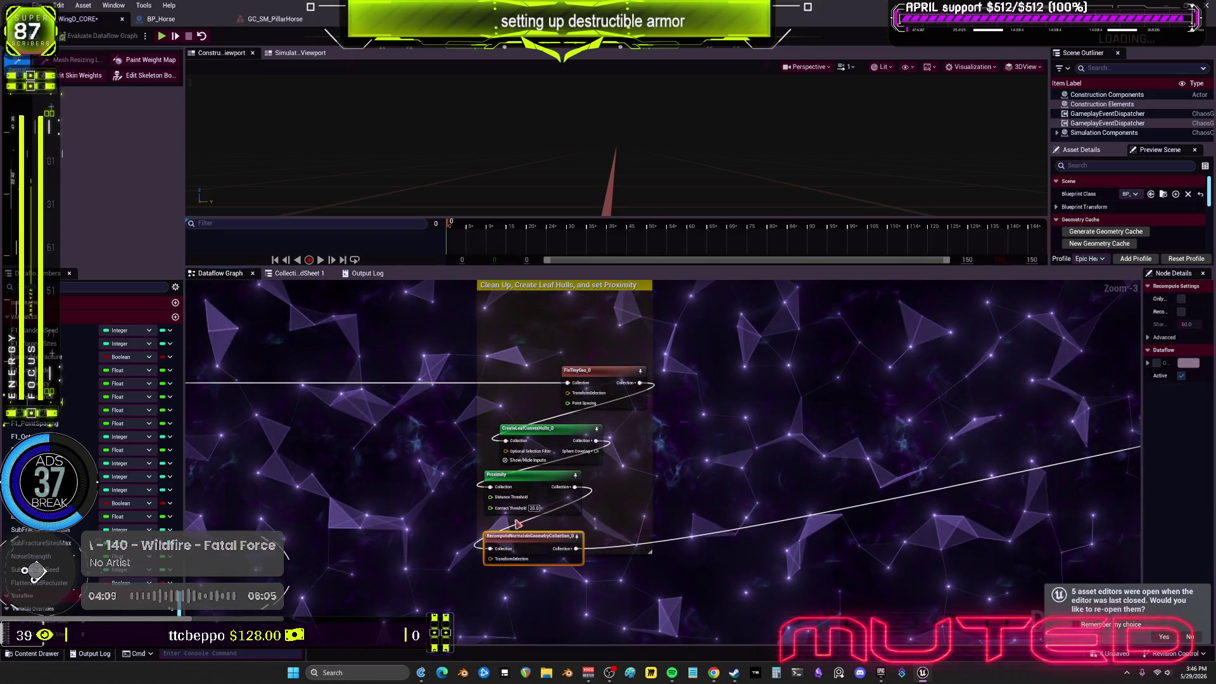
pyautogui.scroll(-2, 729, 465)
pyautogui.scroll(3, 893, 396)
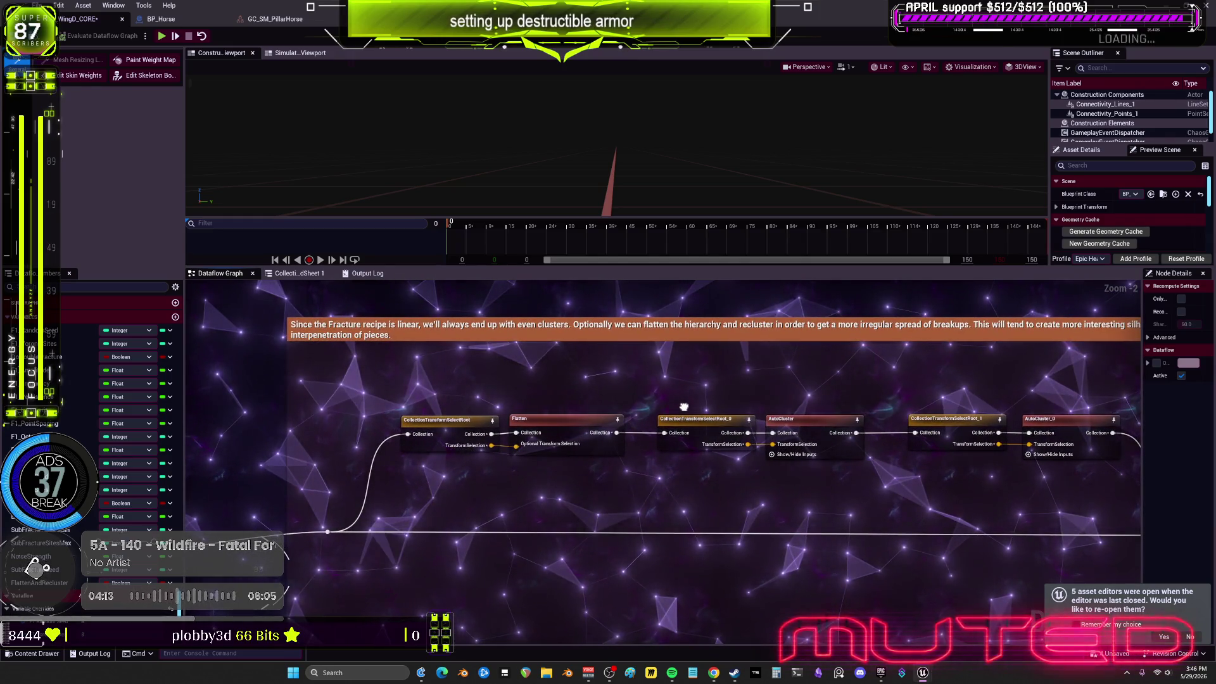
pyautogui.scroll(-1, 621, 405)
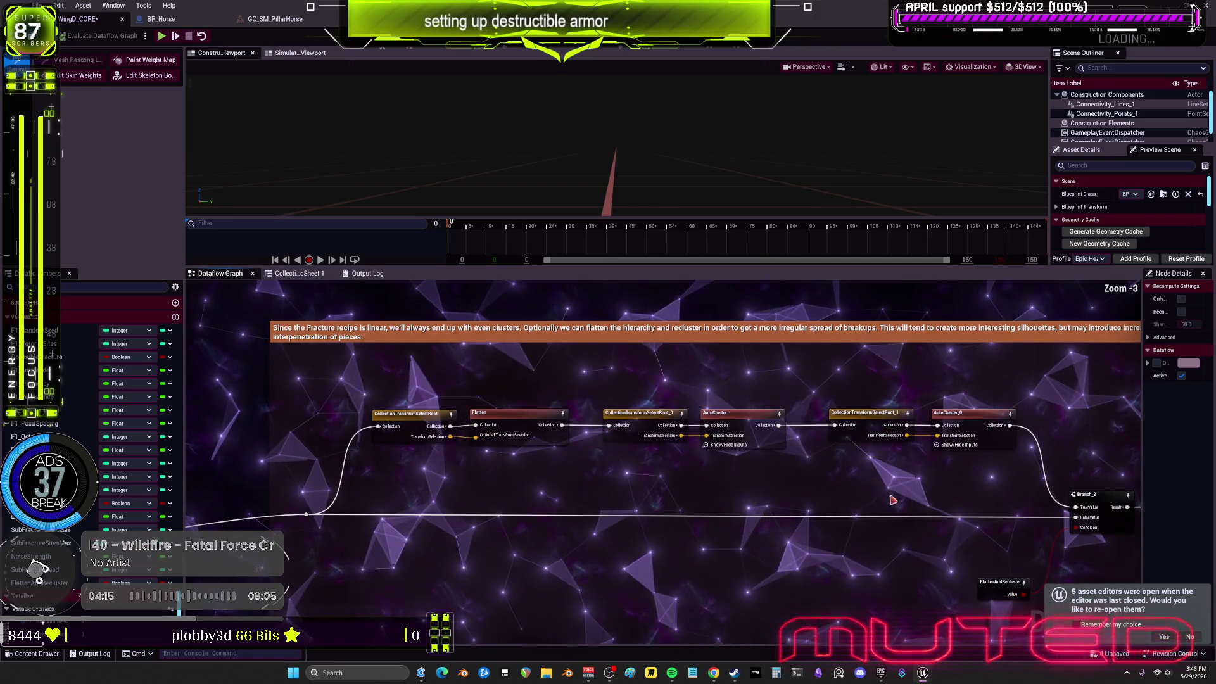
pyautogui.scroll(-1, 873, 463)
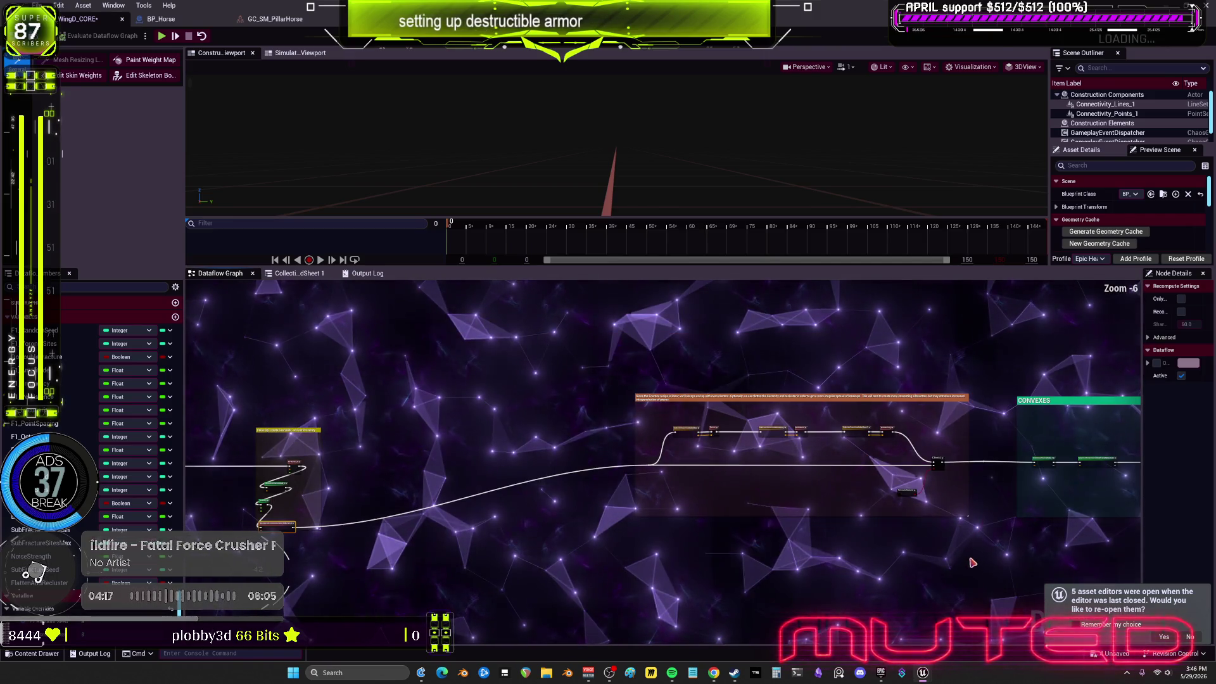
pyautogui.moveTo(762, 403)
pyautogui.mouseDown()
pyautogui.moveTo(493, 449)
pyautogui.moveTo(461, 469)
pyautogui.mouseUp()
pyautogui.moveTo(385, 498); pyautogui.dragTo(380, 492)
# Stack the cluster hull, root selection, leaf clustering and SimplifyConvexHulls nodes in one column
pyautogui.moveTo(700, 418); pyautogui.dragTo(380, 362)
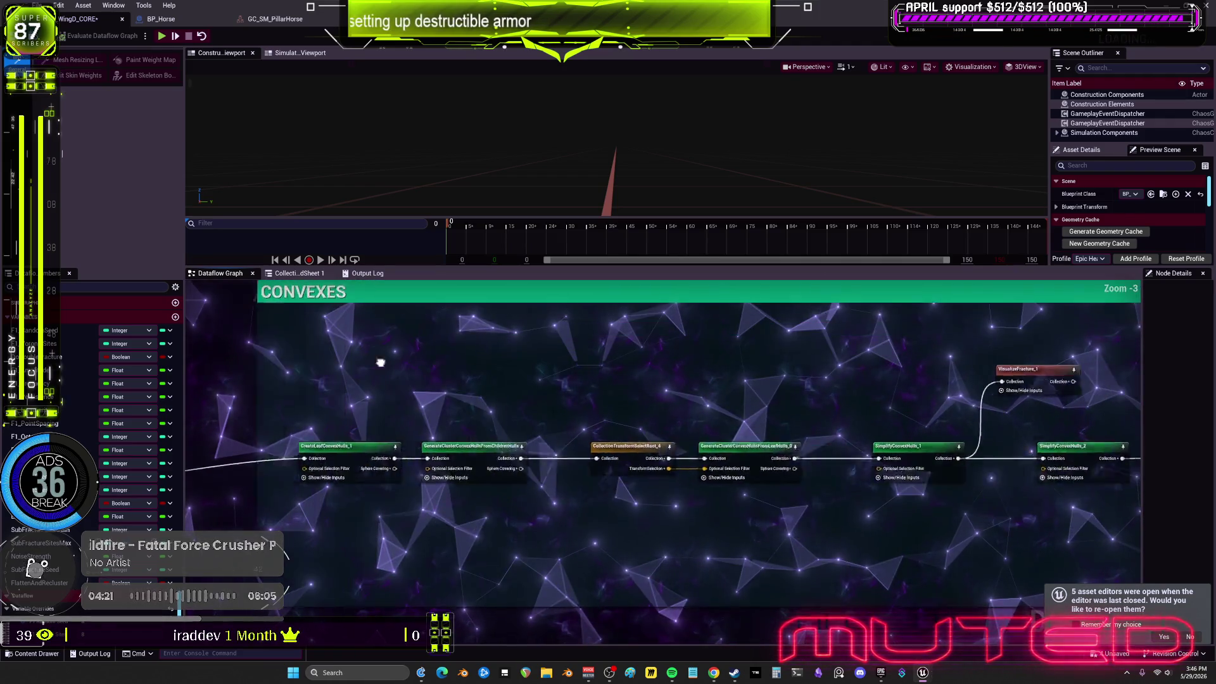
pyautogui.moveTo(518, 405); pyautogui.dragTo(392, 450)
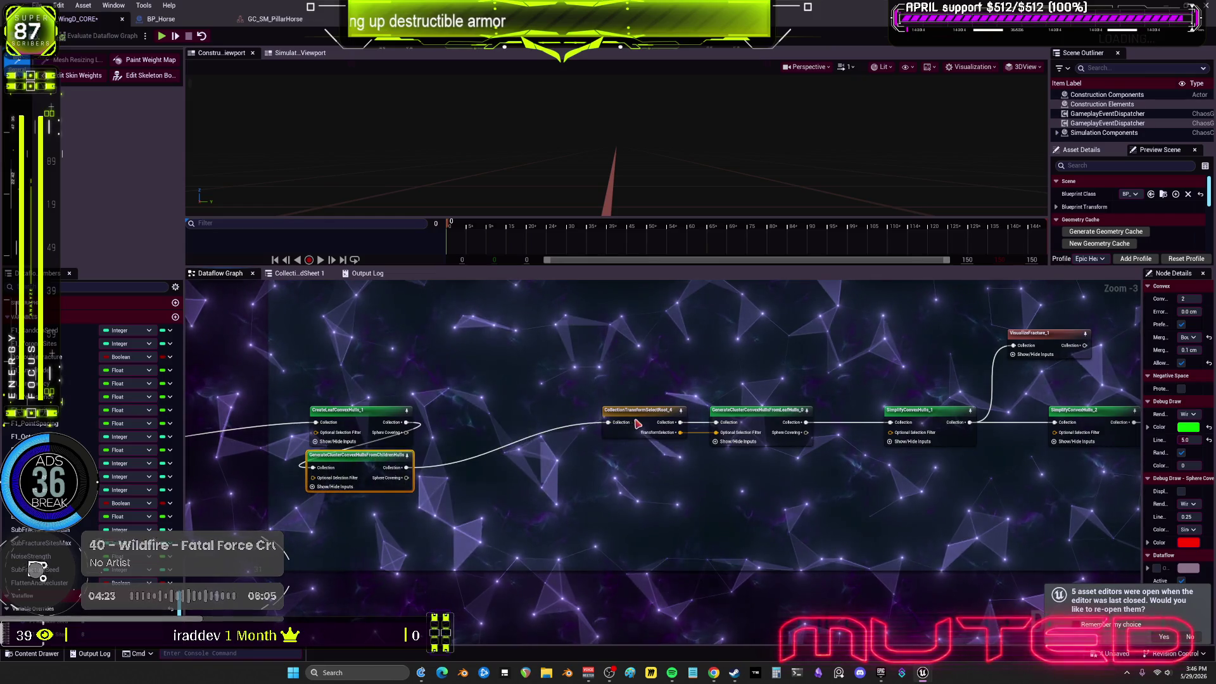
pyautogui.moveTo(639, 409); pyautogui.dragTo(321, 501)
pyautogui.moveTo(749, 437); pyautogui.dragTo(308, 567)
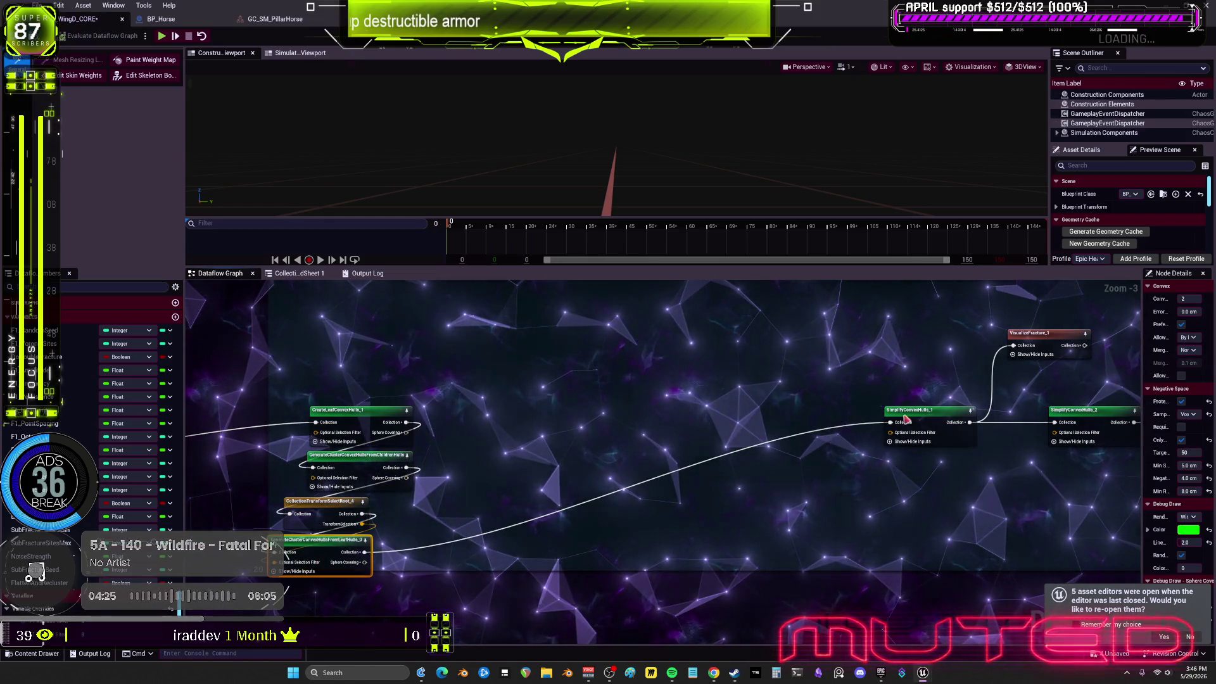
pyautogui.moveTo(939, 423); pyautogui.dragTo(369, 592)
pyautogui.moveTo(1026, 333); pyautogui.dragTo(1017, 339)
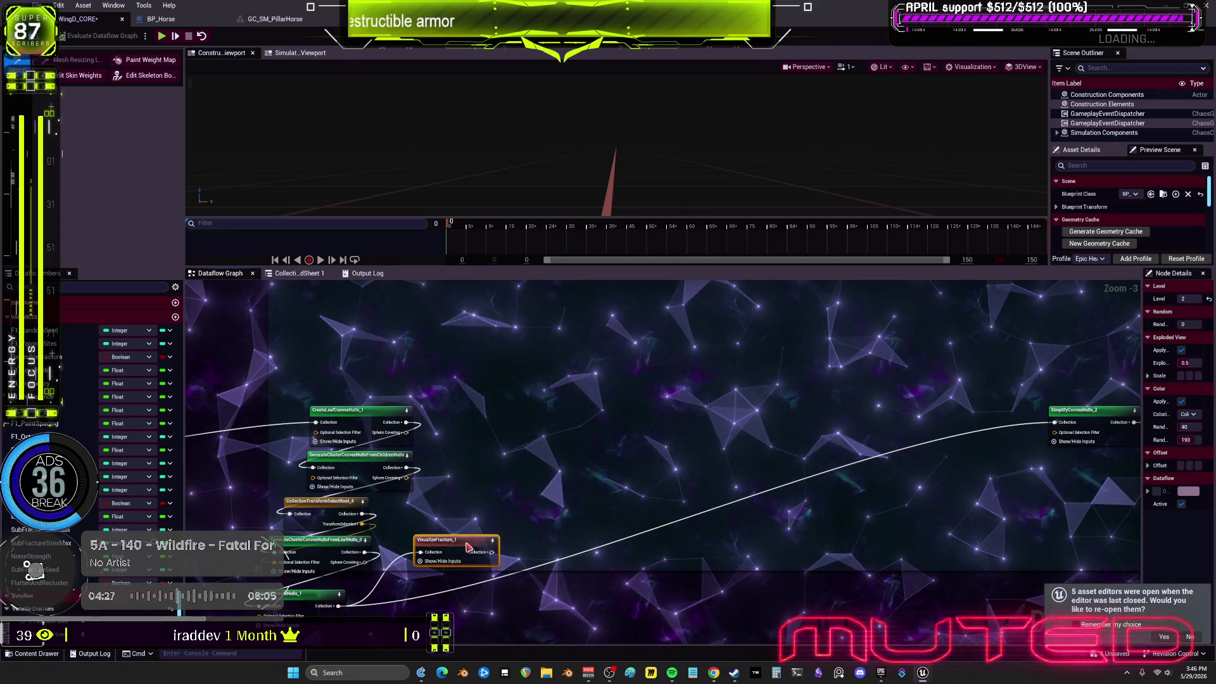
pyautogui.moveTo(1089, 418); pyautogui.dragTo(477, 595)
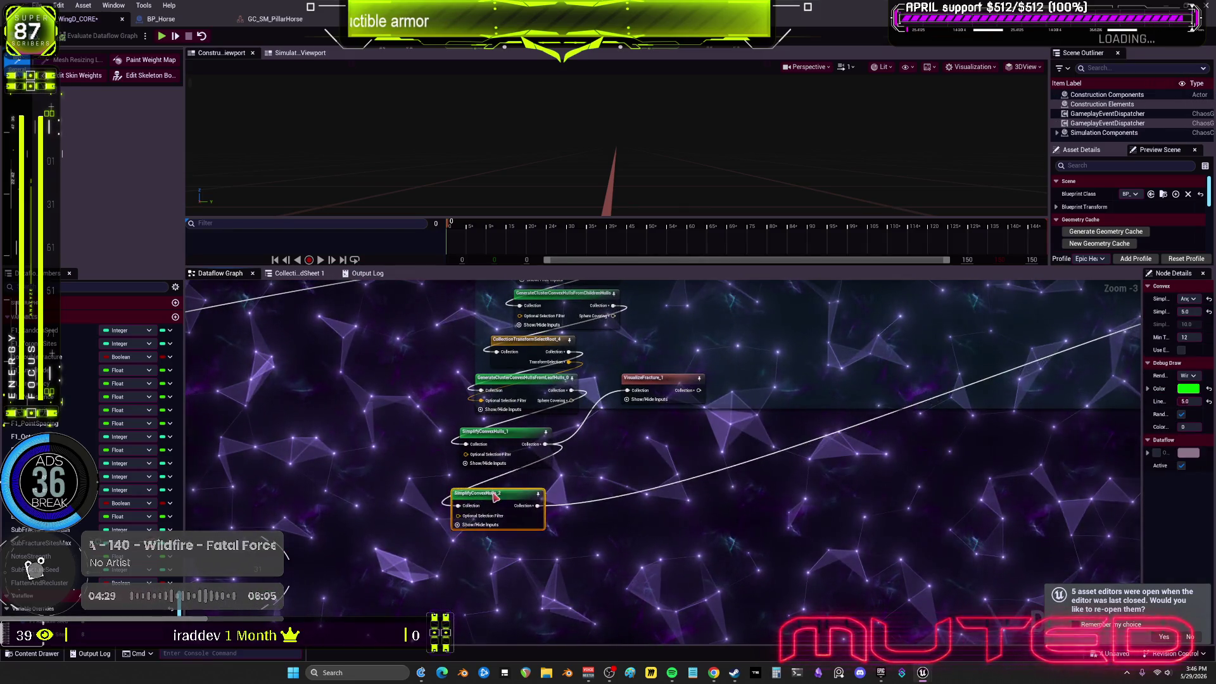
pyautogui.scroll(-3, 496, 496)
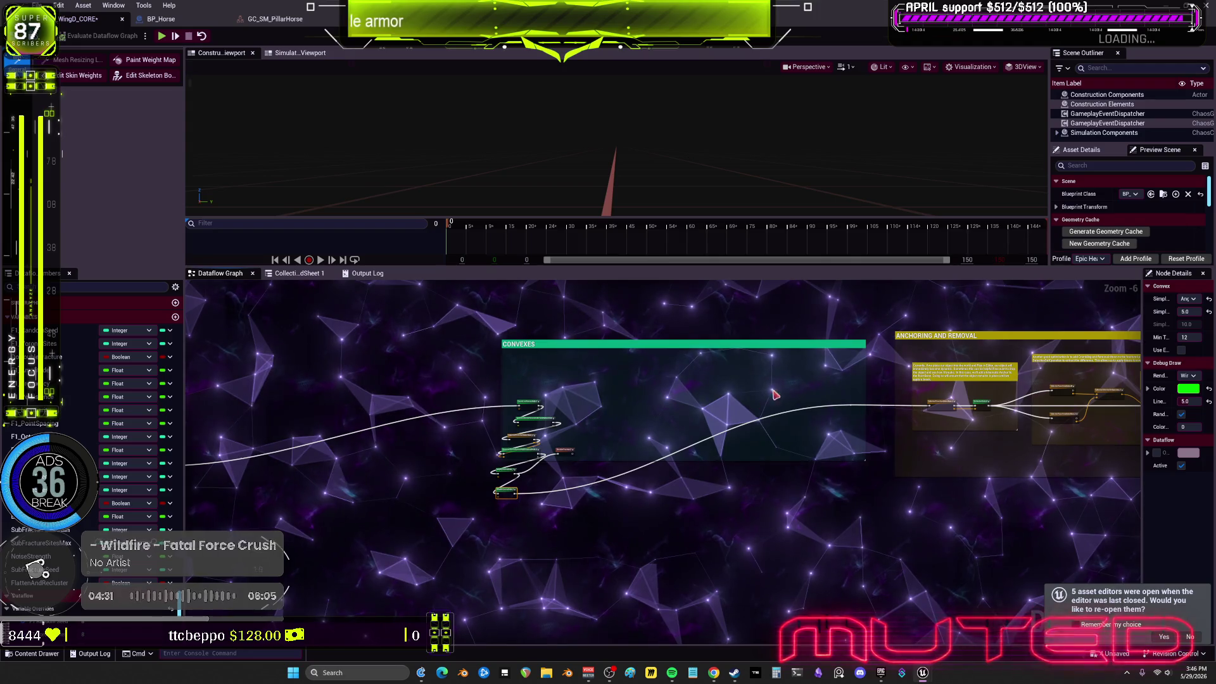
# Shrink the CONVEXES comment so it tightly wraps the stacked nodes
pyautogui.moveTo(863, 337); pyautogui.dragTo(576, 397)
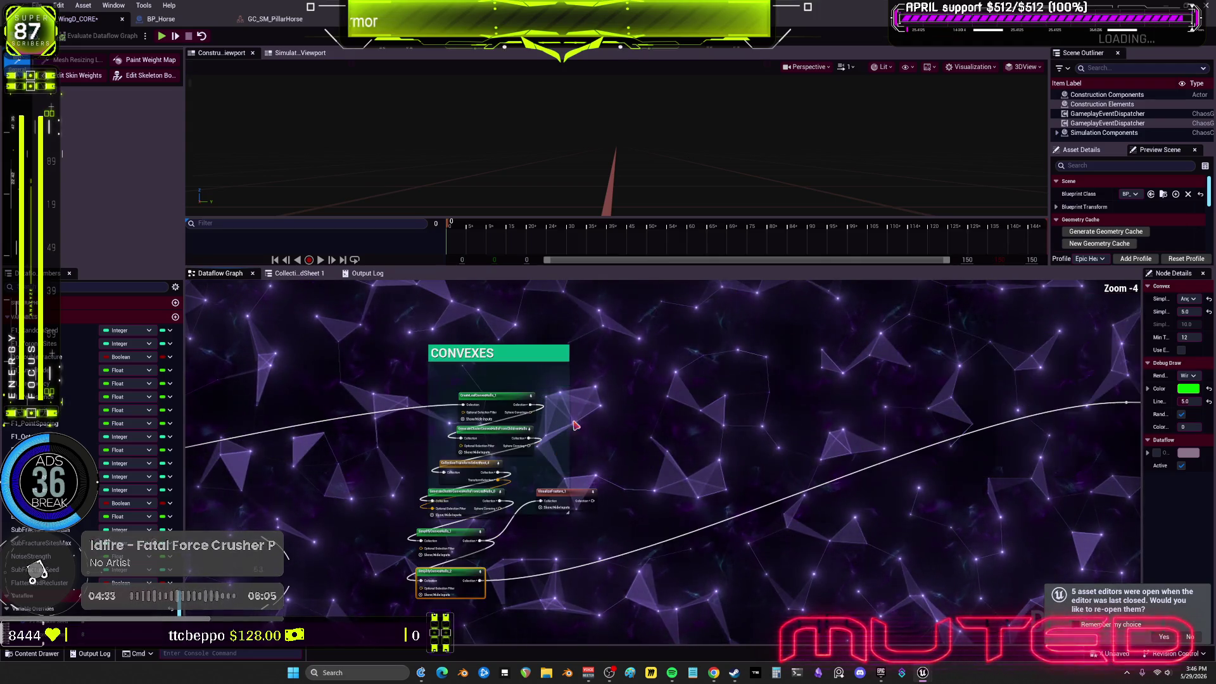
pyautogui.moveTo(570, 515); pyautogui.dragTo(596, 429)
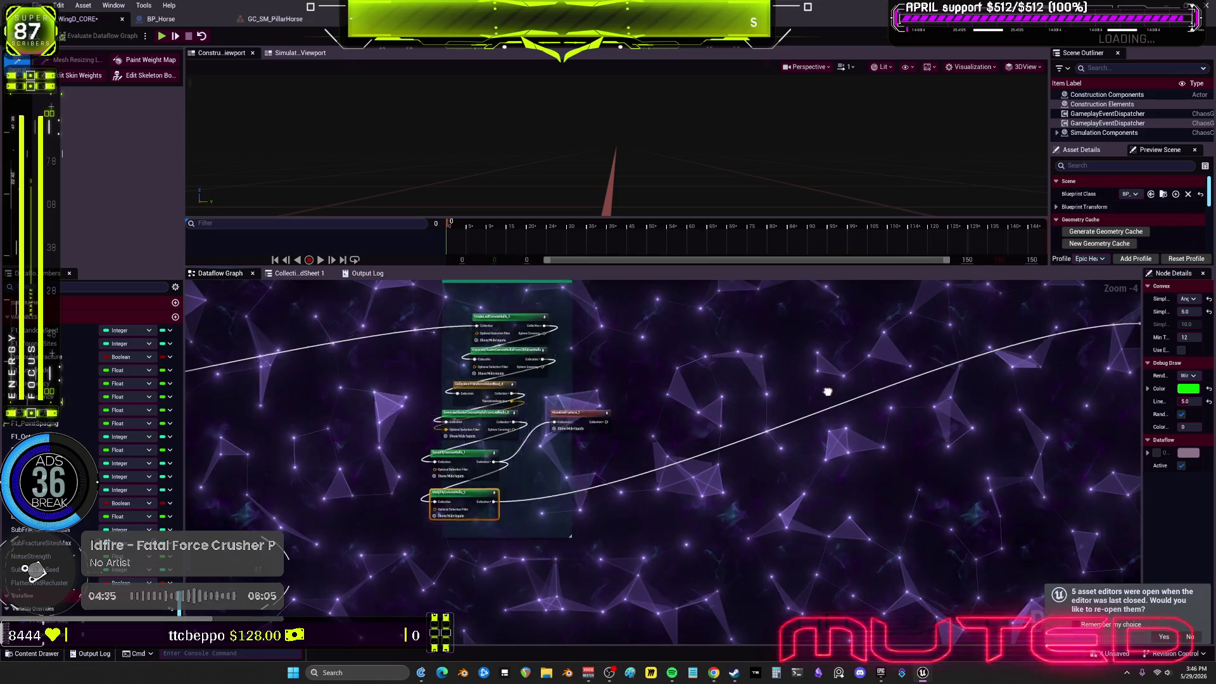
pyautogui.scroll(-3, 750, 404)
pyautogui.scroll(3, 330, 395)
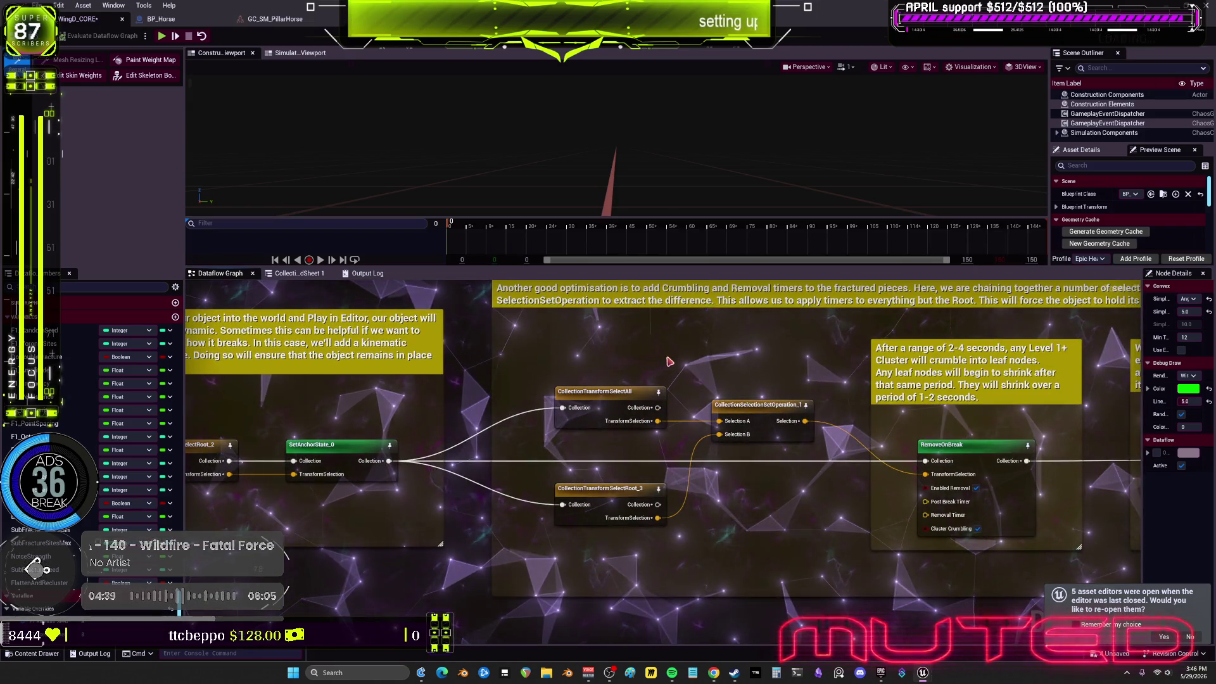
# Pan through RemoveOnBreak, the anchoring selection, SetAnchorState and internal-face AssignMaterialToCollection nodes
pyautogui.moveTo(884, 382)
pyautogui.mouseDown()
pyautogui.moveTo(973, 417)
pyautogui.moveTo(791, 405)
pyautogui.moveTo(803, 399)
pyautogui.moveTo(627, 445)
pyautogui.mouseUp()
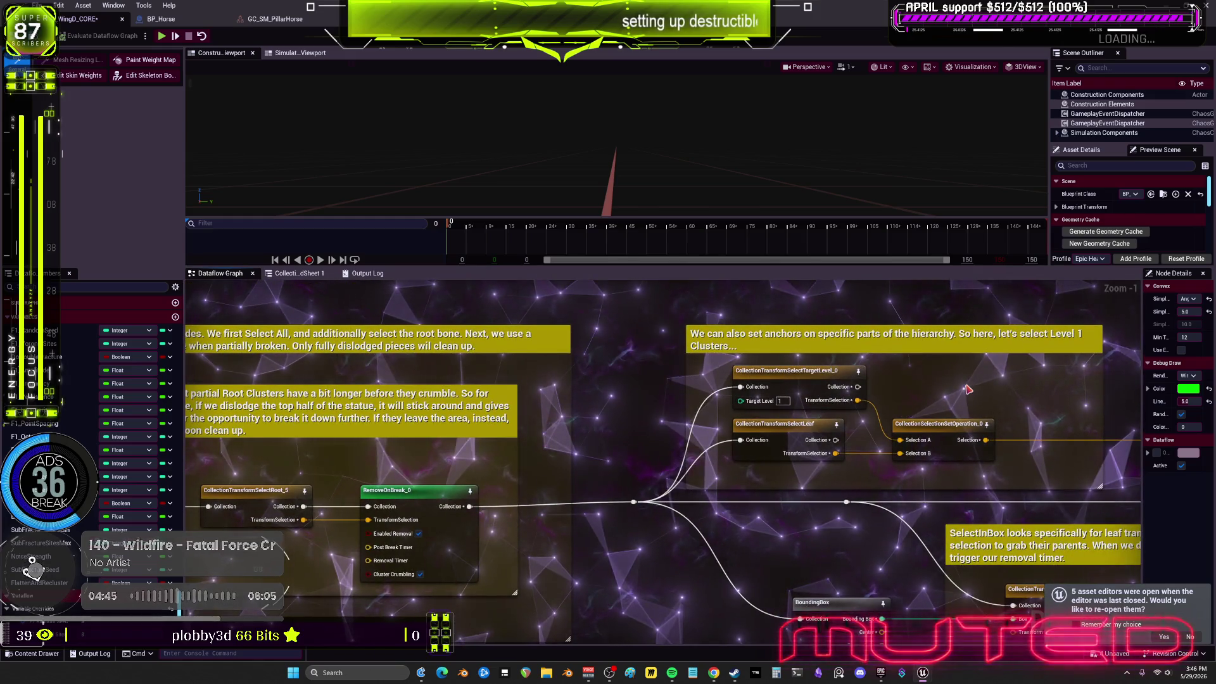
pyautogui.moveTo(1039, 386)
pyautogui.mouseDown()
pyautogui.moveTo(654, 390)
pyautogui.moveTo(663, 477)
pyautogui.mouseUp()
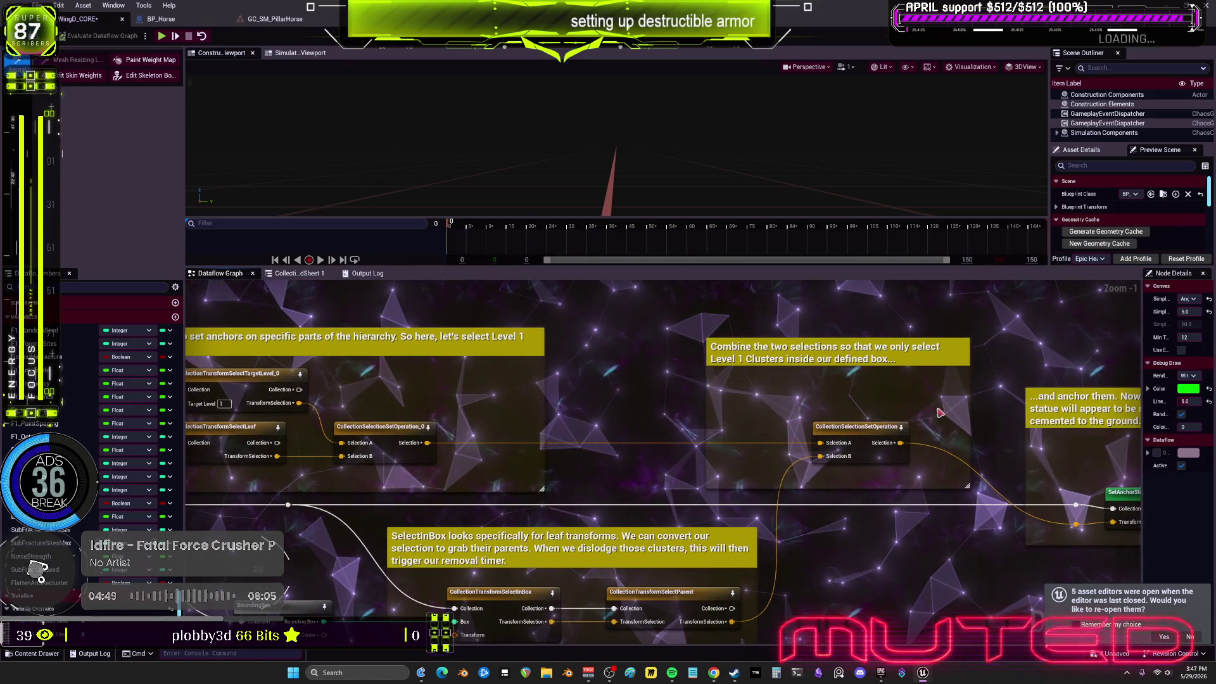
pyautogui.moveTo(991, 393); pyautogui.dragTo(580, 353)
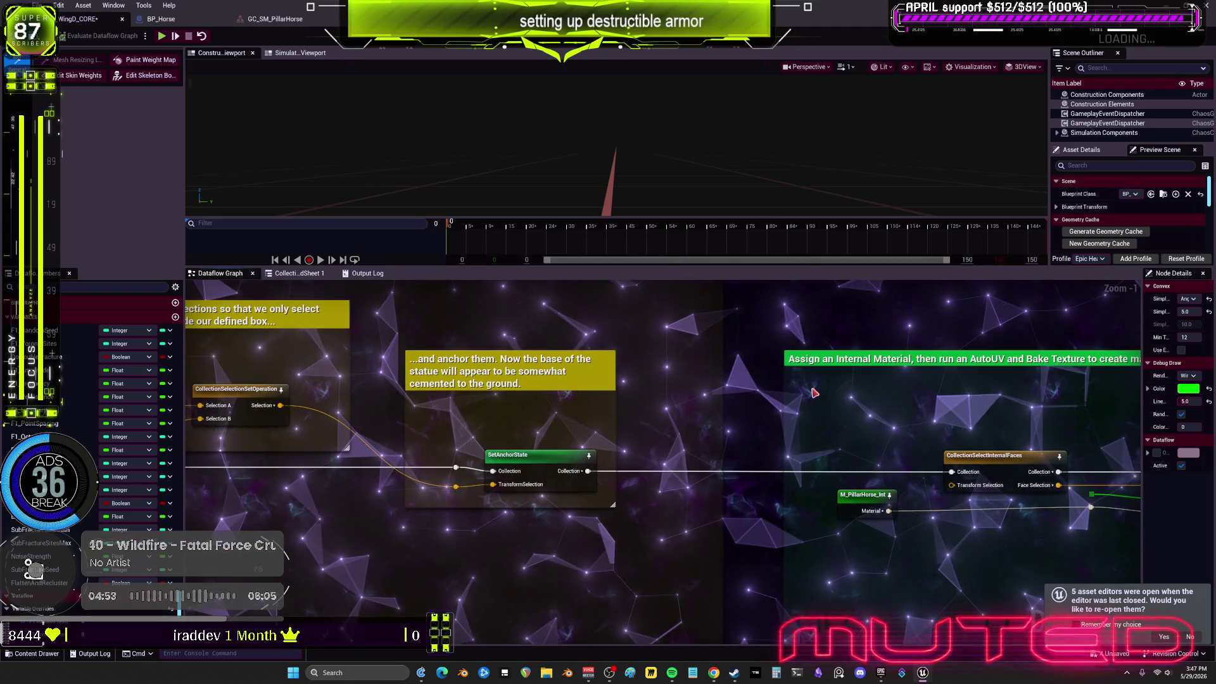
pyautogui.moveTo(1078, 409); pyautogui.dragTo(817, 379)
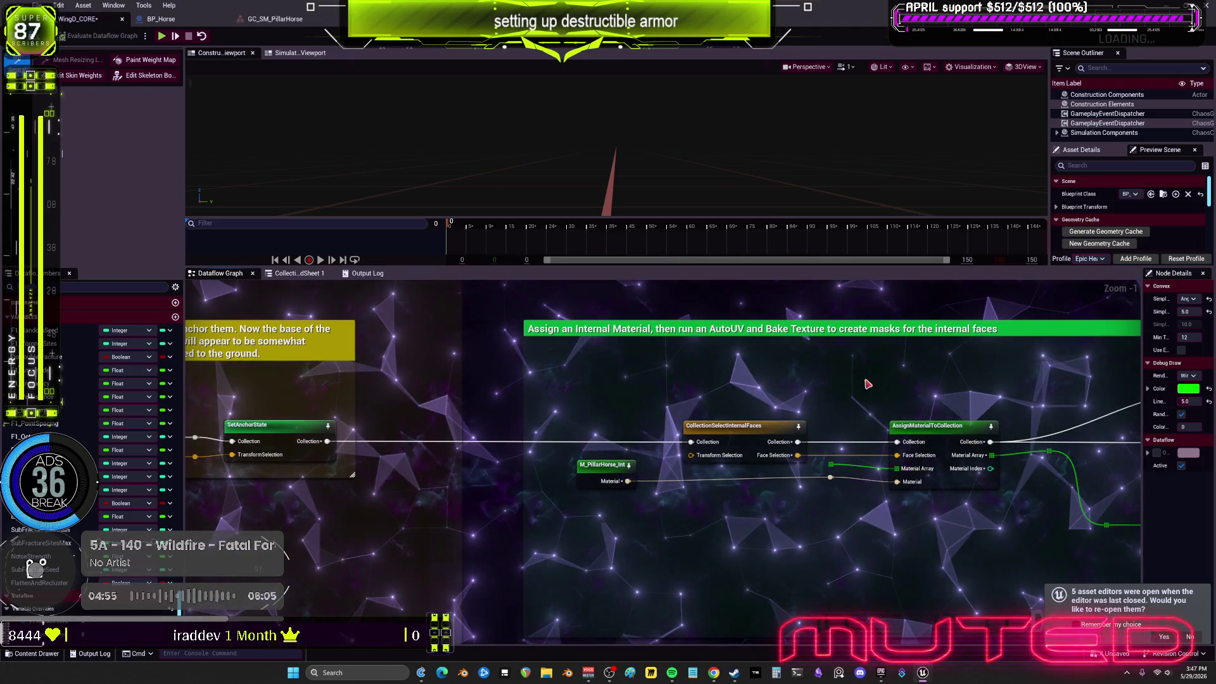
pyautogui.scroll(-4, 868, 384)
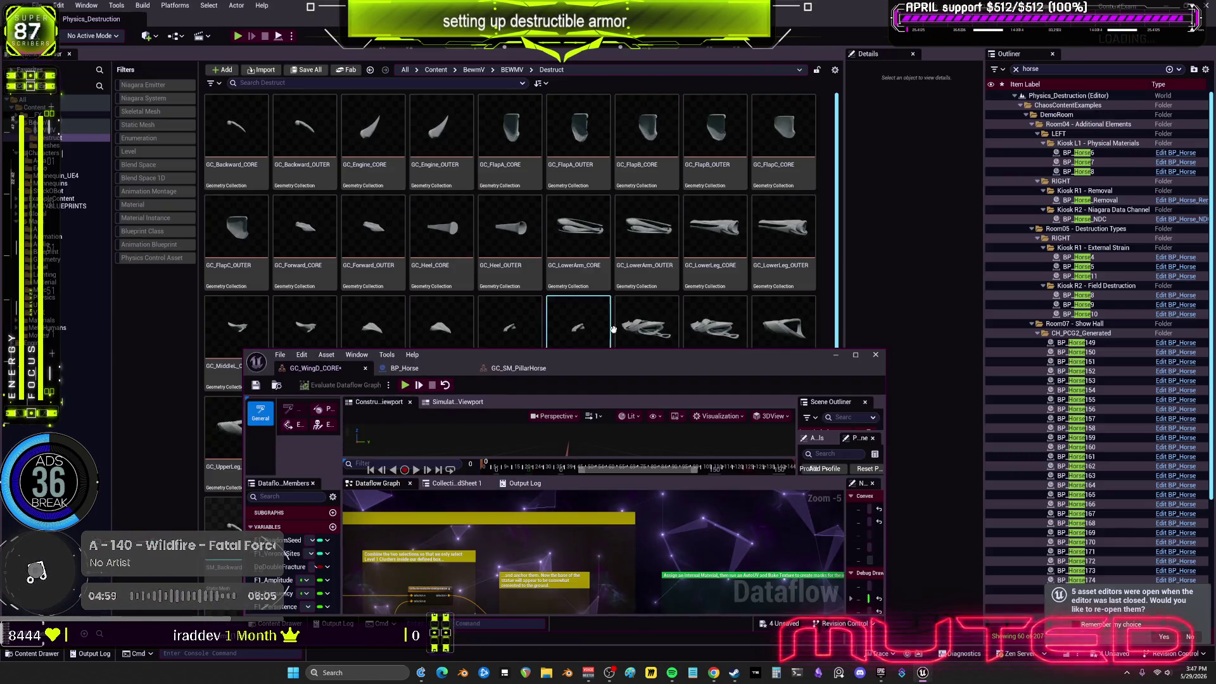
# Open Viewport 1, fly to the Internal Materials exhibit and select the capsule-and-box exhibit
pyautogui.click(87, 5)
pyautogui.moveTo(154, 100)
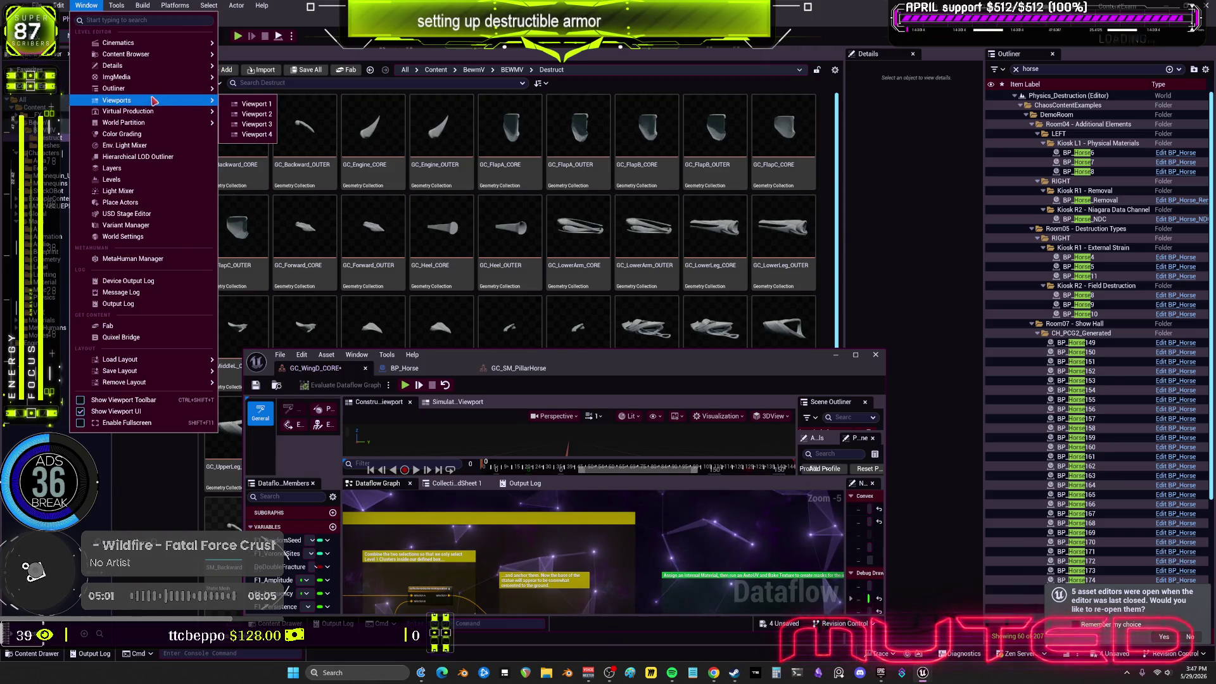
pyautogui.click(256, 104)
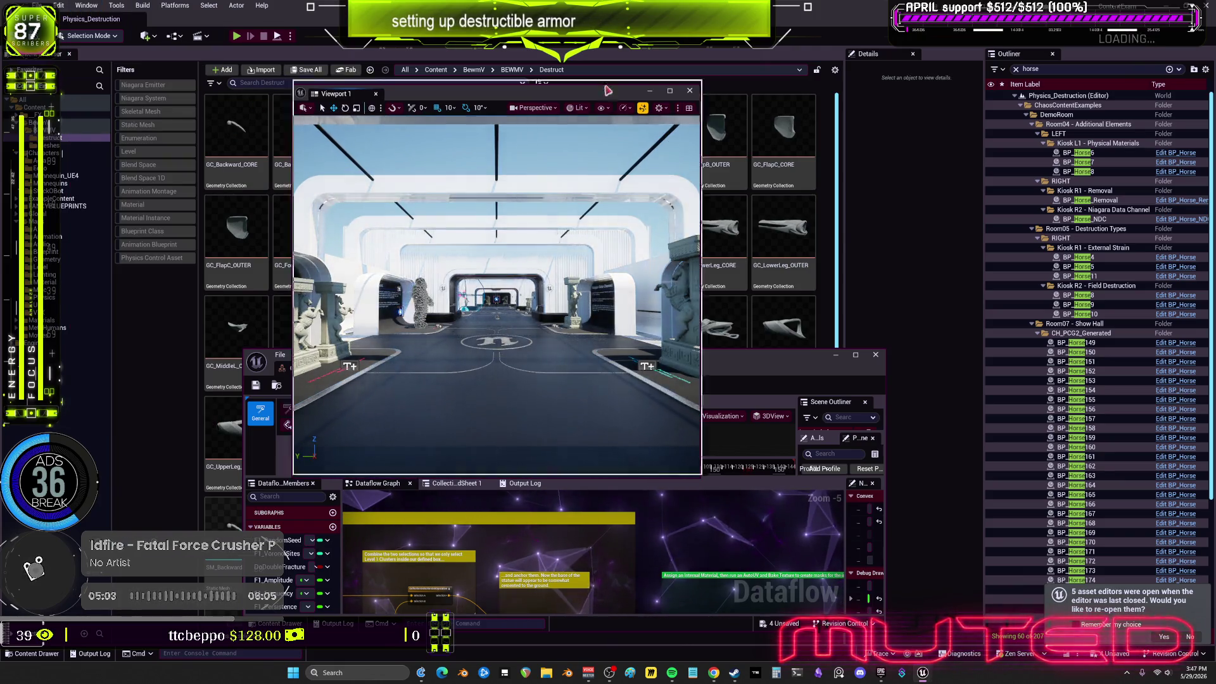
pyautogui.doubleClick(607, 91)
pyautogui.moveTo(608, 342)
pyautogui.mouseDown()
pyautogui.moveTo(531, 285)
pyautogui.moveTo(582, 234)
pyautogui.mouseUp()
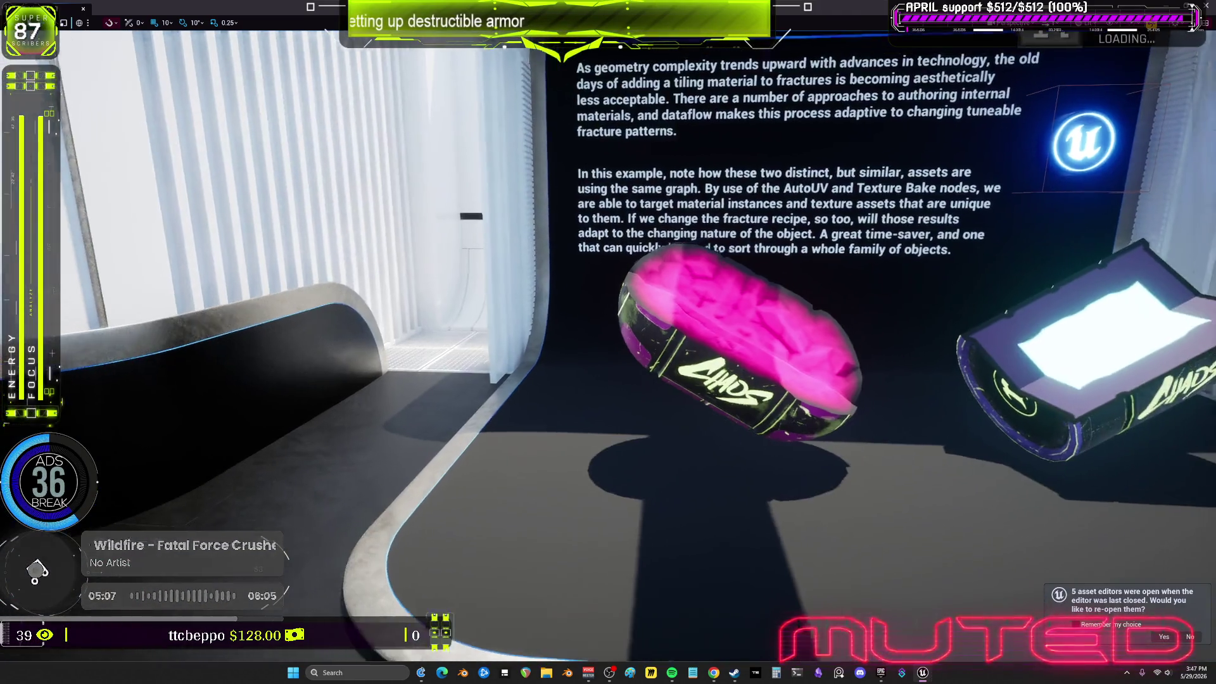
pyautogui.click(728, 336)
pyautogui.doubleClick(607, 6)
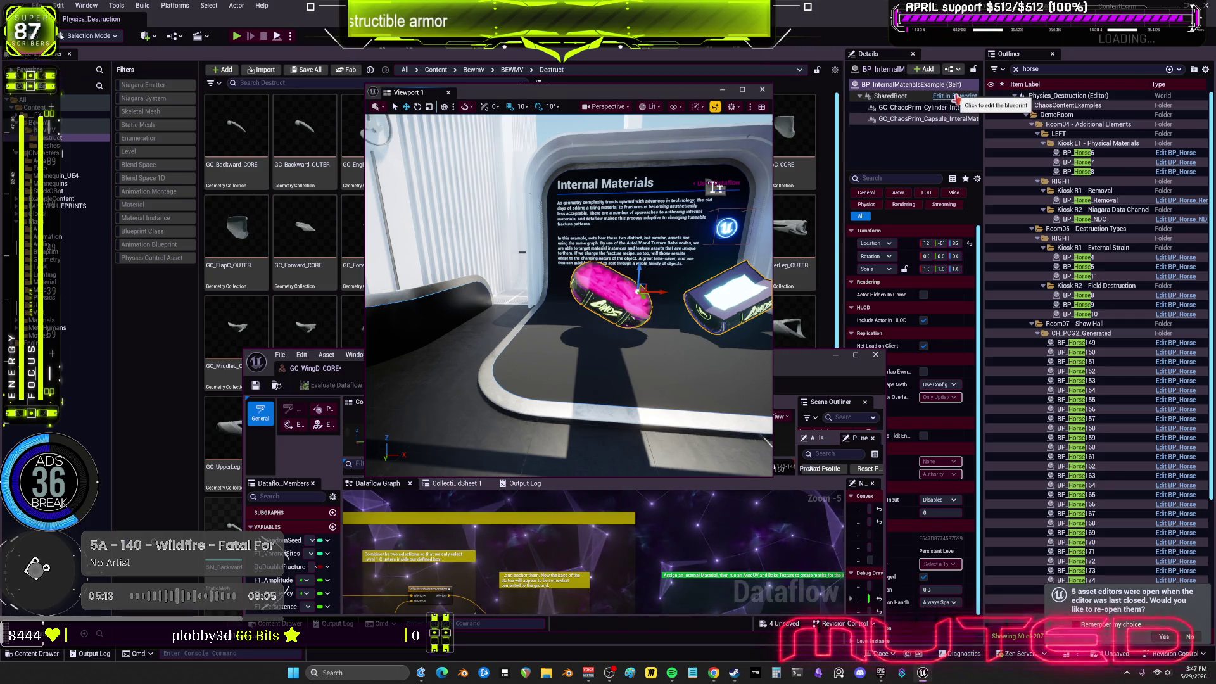
# Inspect the cylinder and capsule components, clear the Outliner filter, and edit BP_InternalMaterialsExample
pyautogui.scroll(-1, 912, 285)
pyautogui.moveTo(830, 362); pyautogui.dragTo(687, 402)
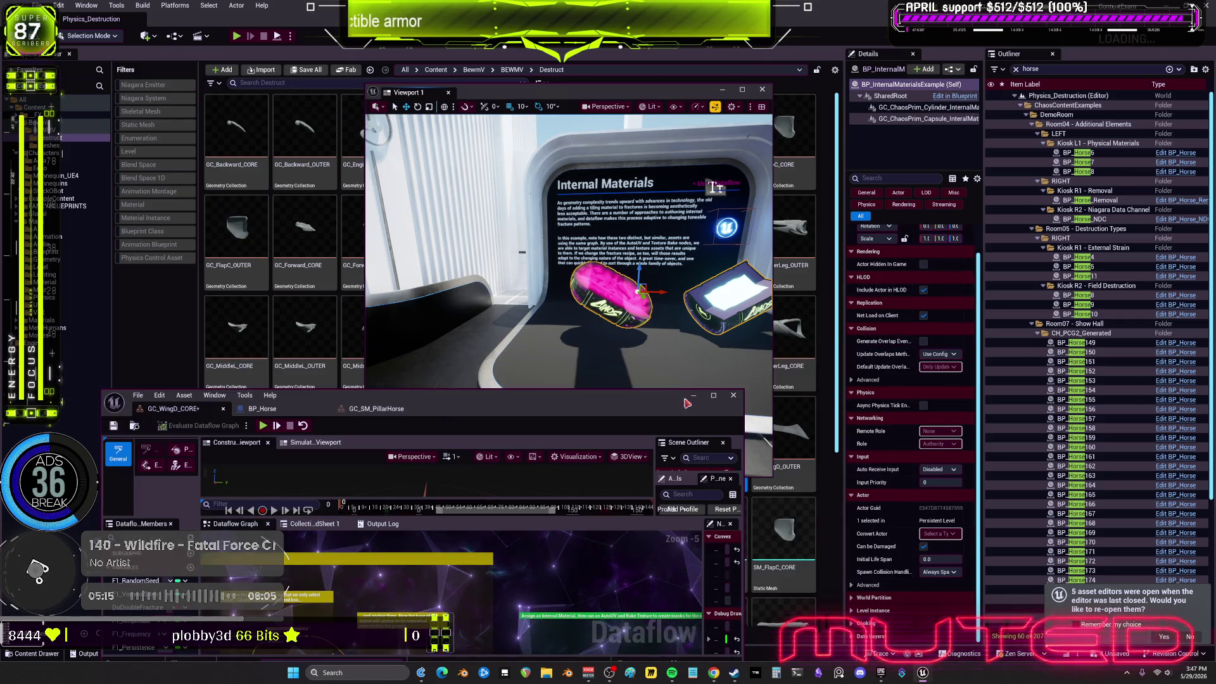
pyautogui.click(912, 108)
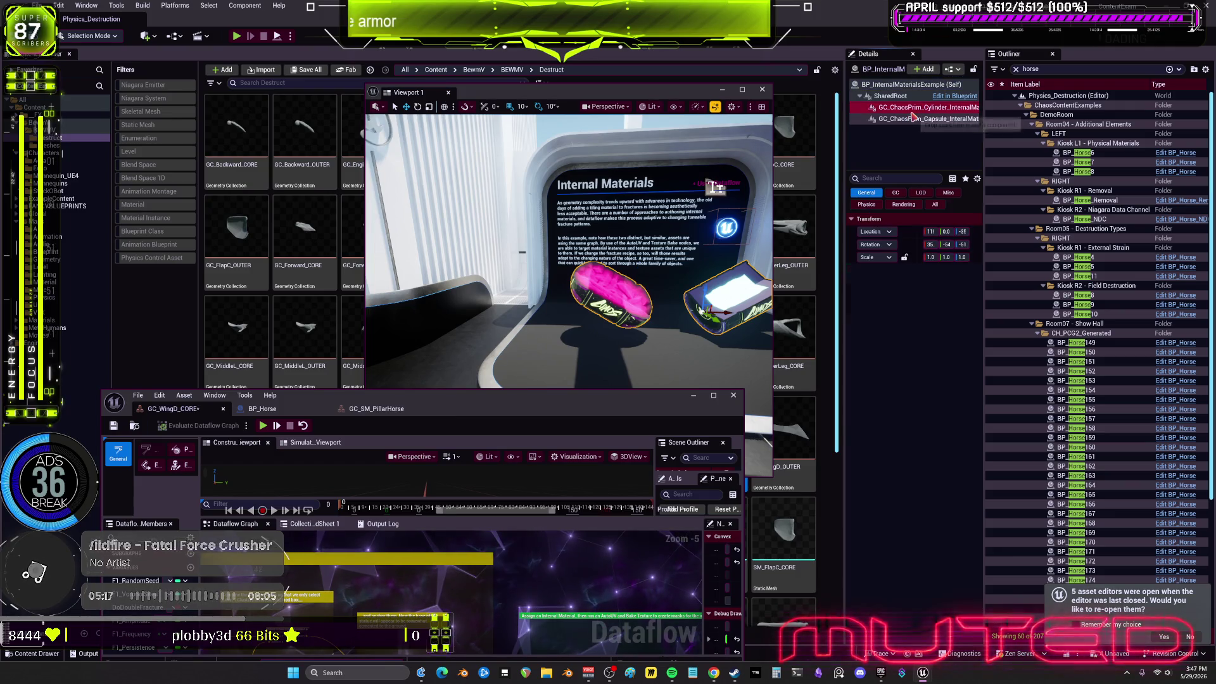
pyautogui.click(915, 118)
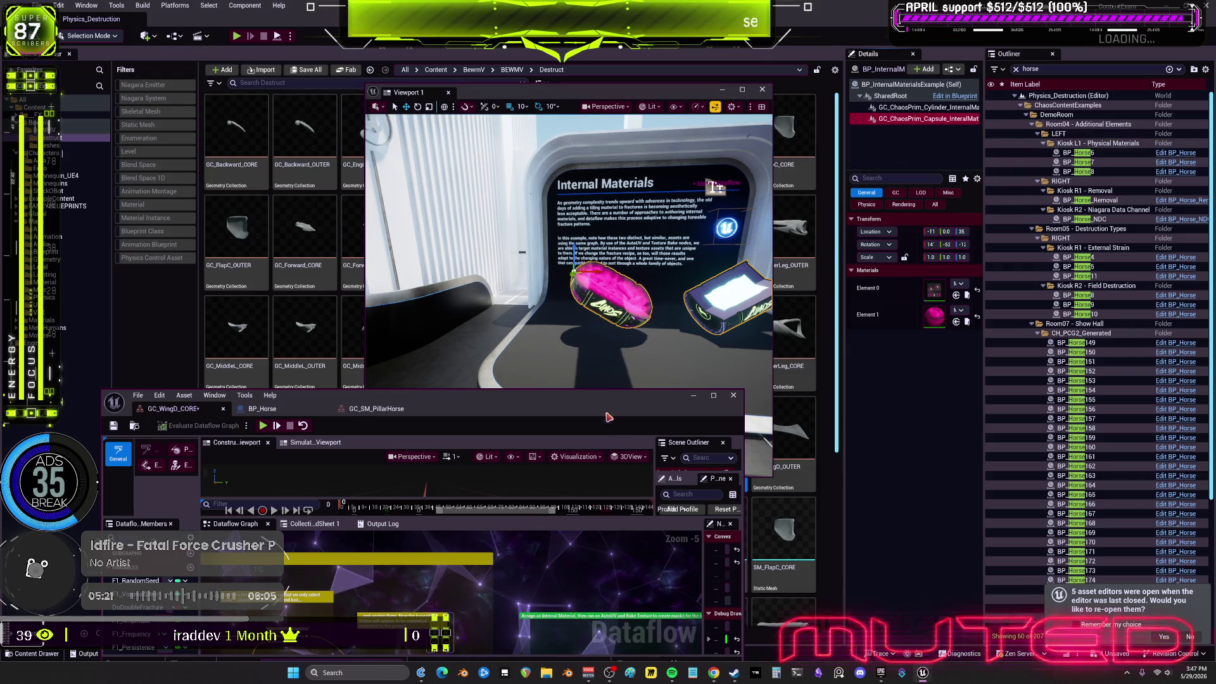
pyautogui.moveTo(608, 417); pyautogui.dragTo(560, 217)
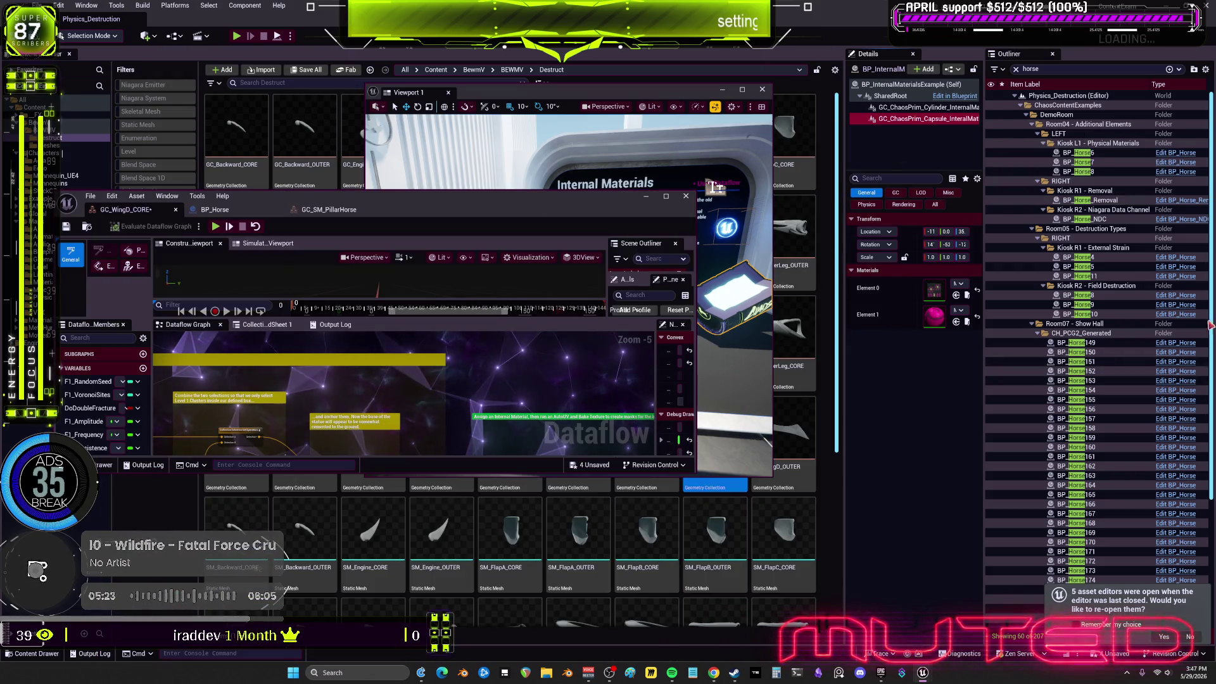
pyautogui.scroll(-3, 1209, 325)
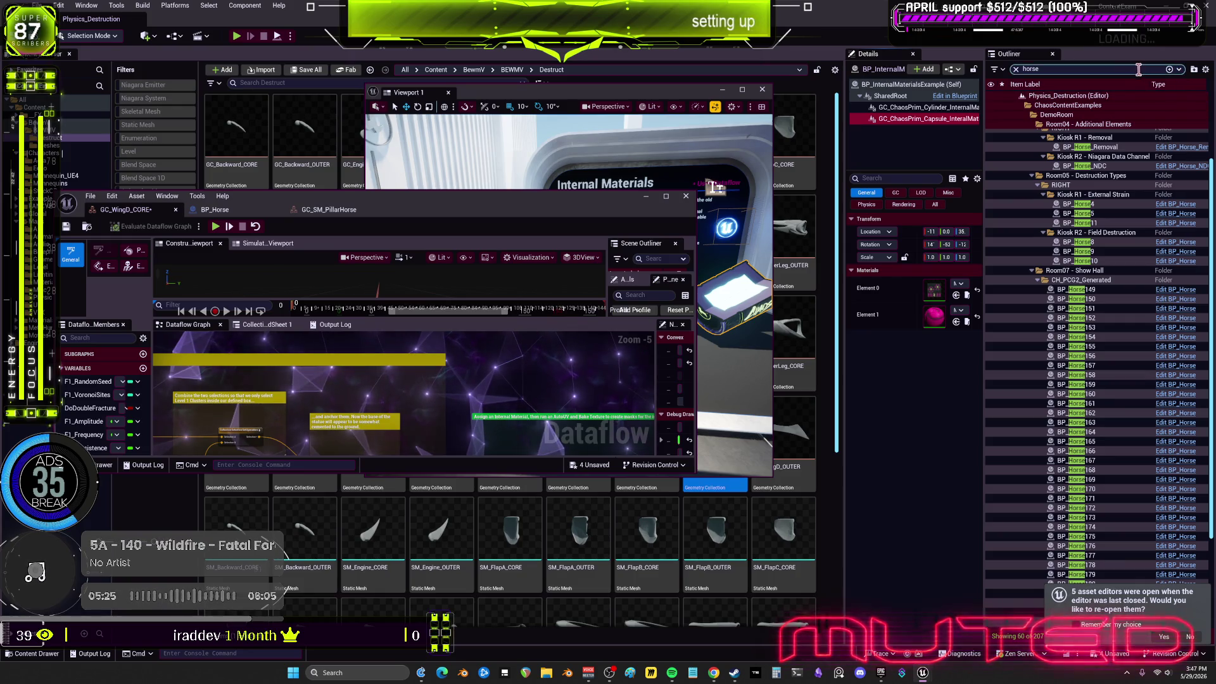
pyautogui.press('Escape')
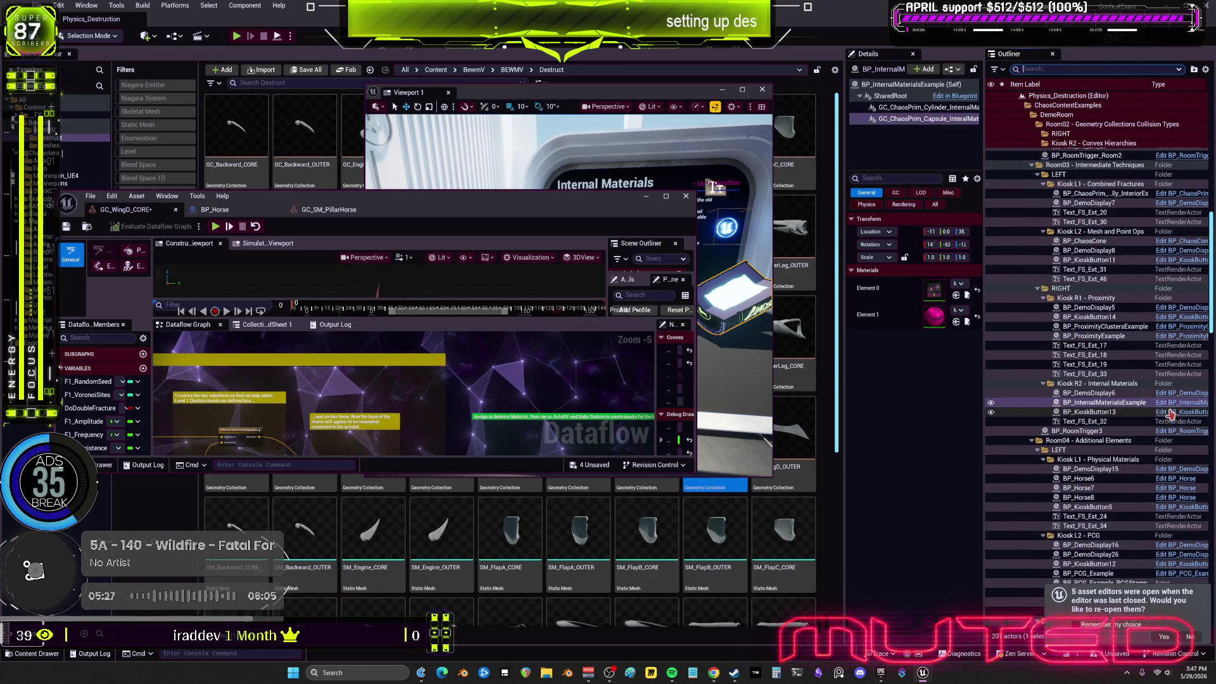
pyautogui.click(1174, 405)
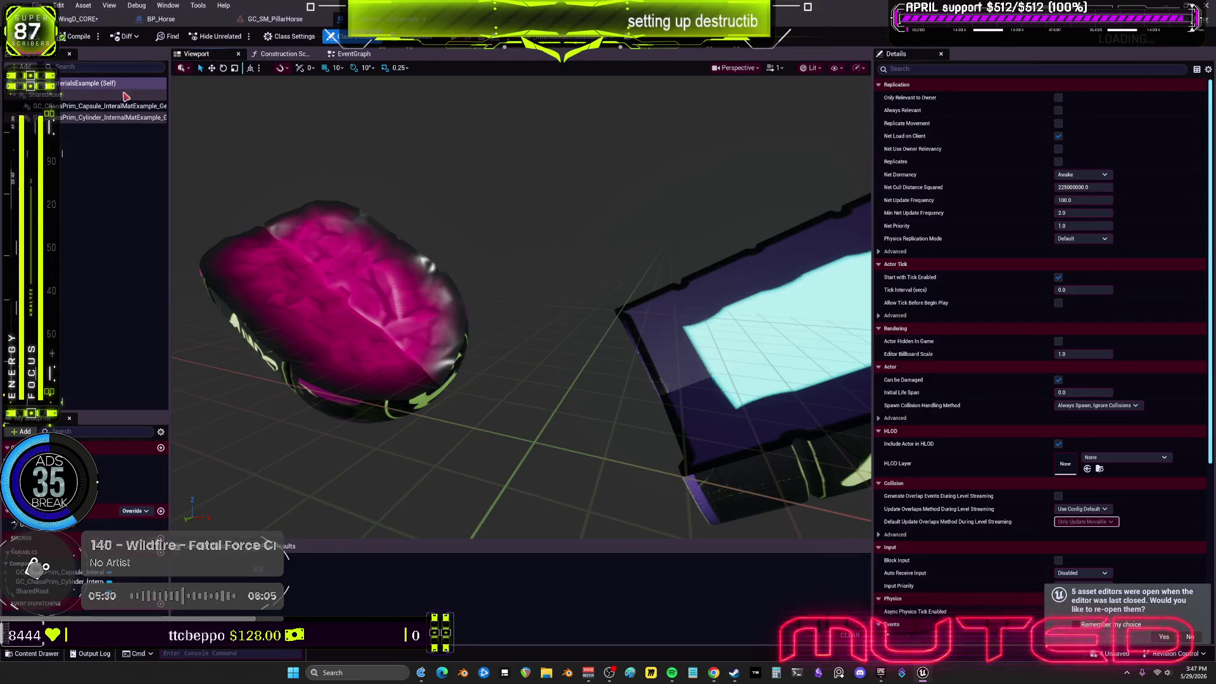
pyautogui.click(196, 54)
pyautogui.click(114, 117)
pyautogui.click(114, 108)
pyautogui.scroll(-5, 1055, 337)
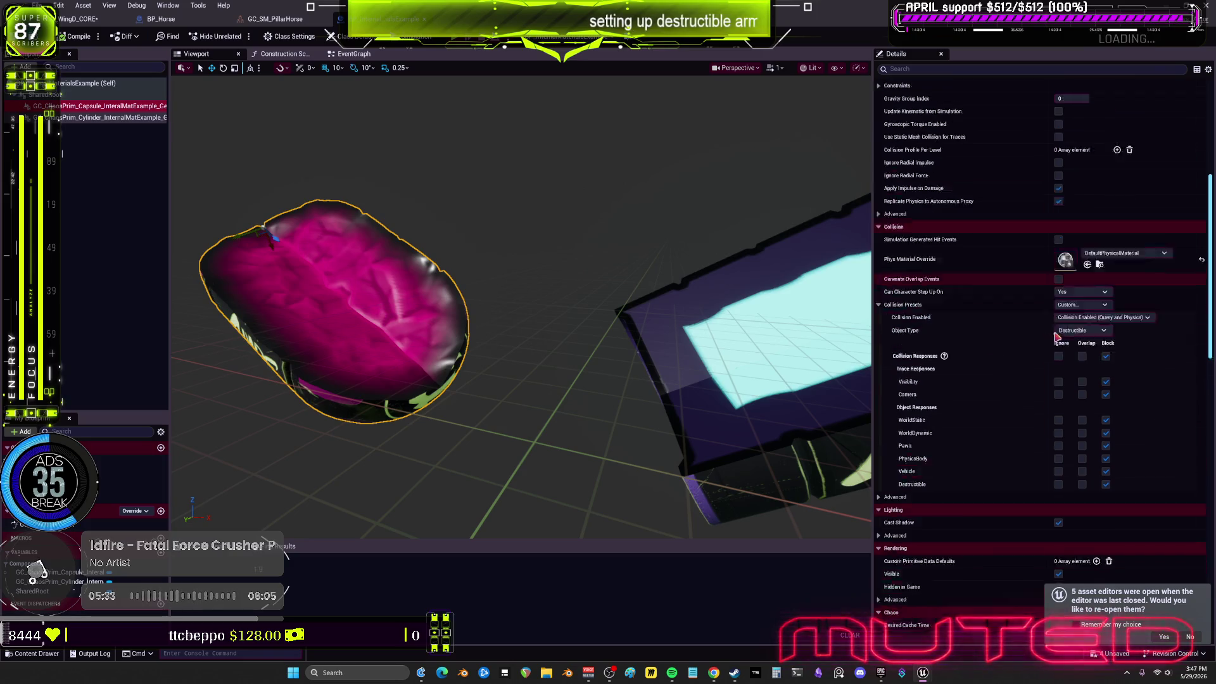
pyautogui.scroll(-5, 1055, 337)
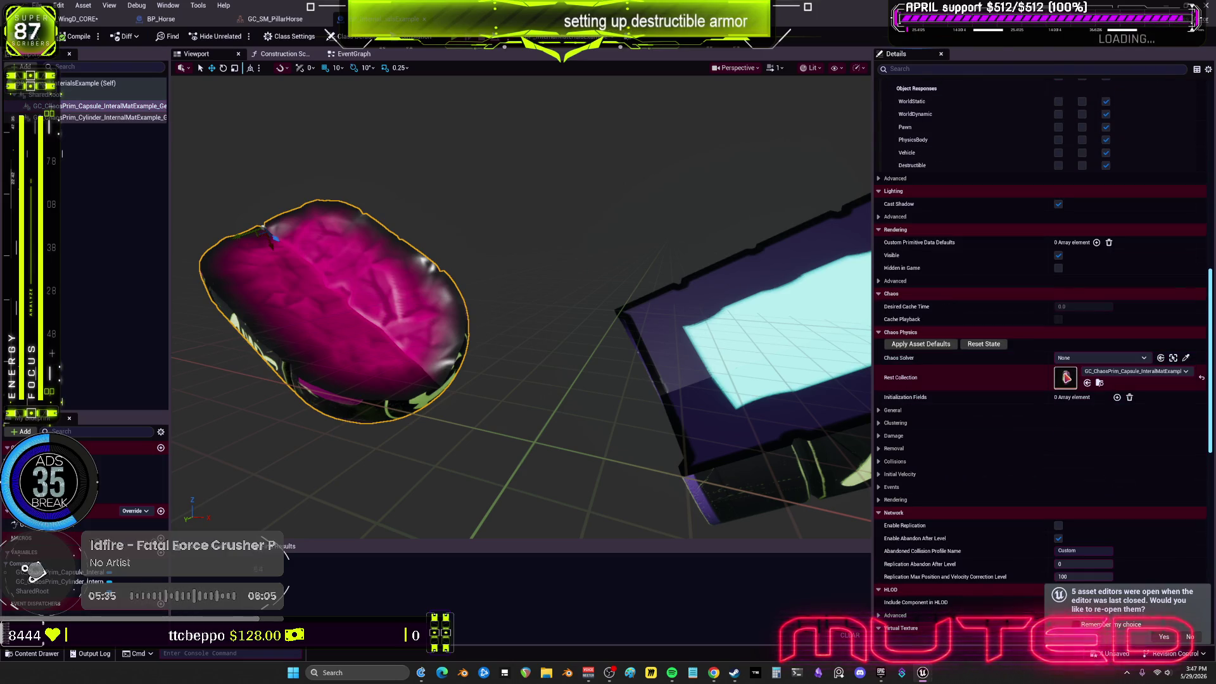
pyautogui.doubleClick(1065, 378)
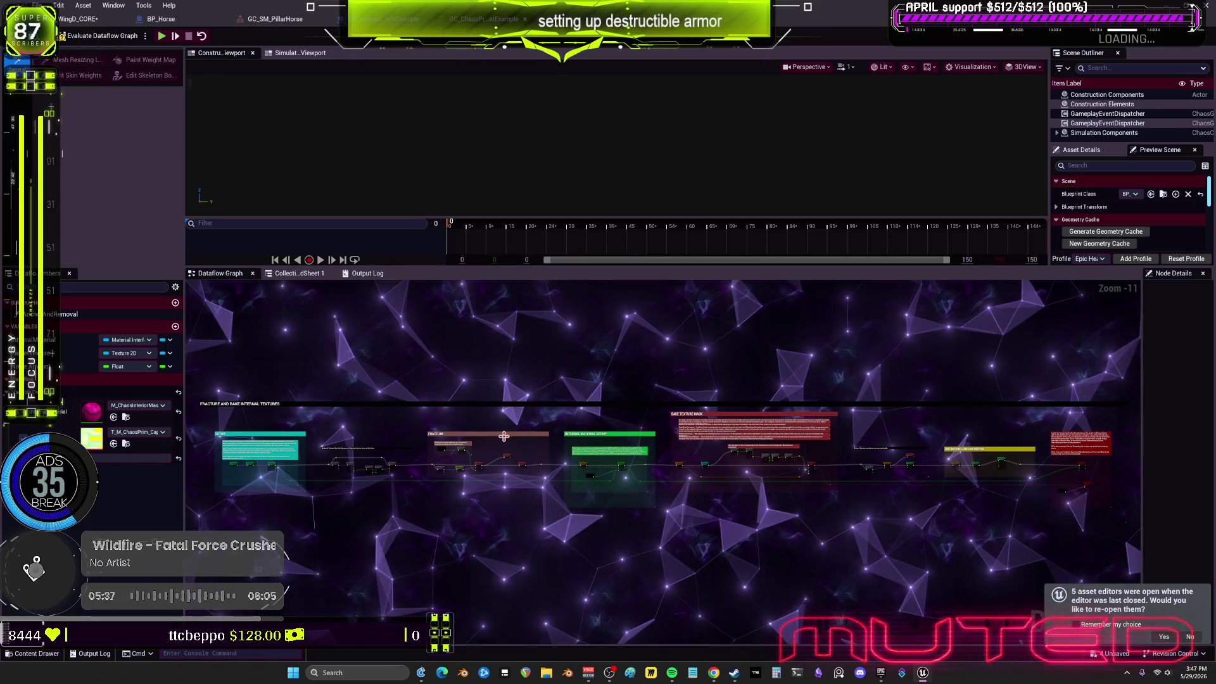
pyautogui.scroll(6, 652, 463)
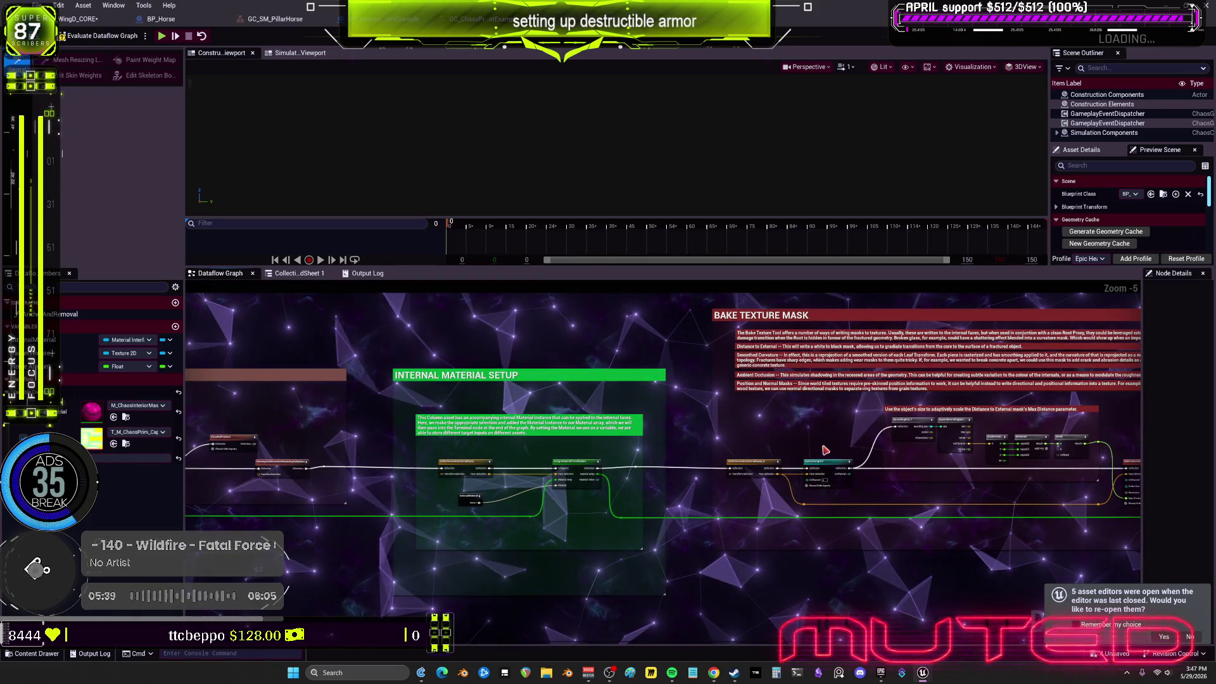
pyautogui.scroll(4, 704, 352)
pyautogui.moveTo(703, 356); pyautogui.dragTo(690, 391)
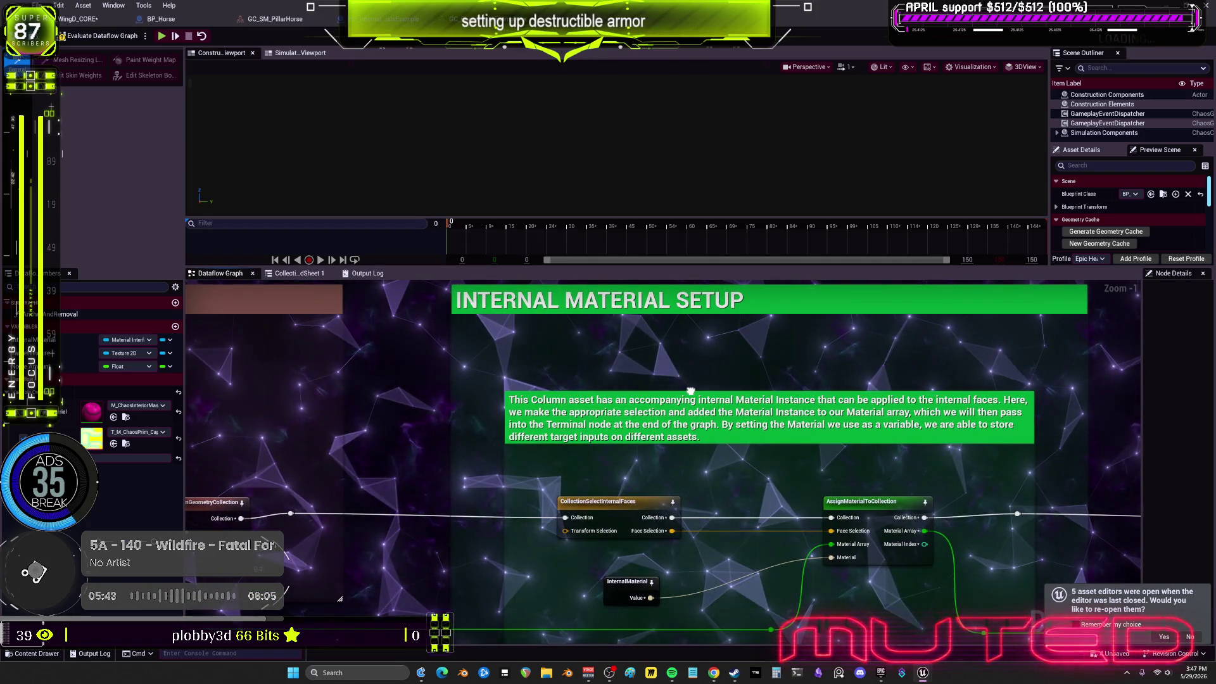
pyautogui.scroll(-2, 690, 391)
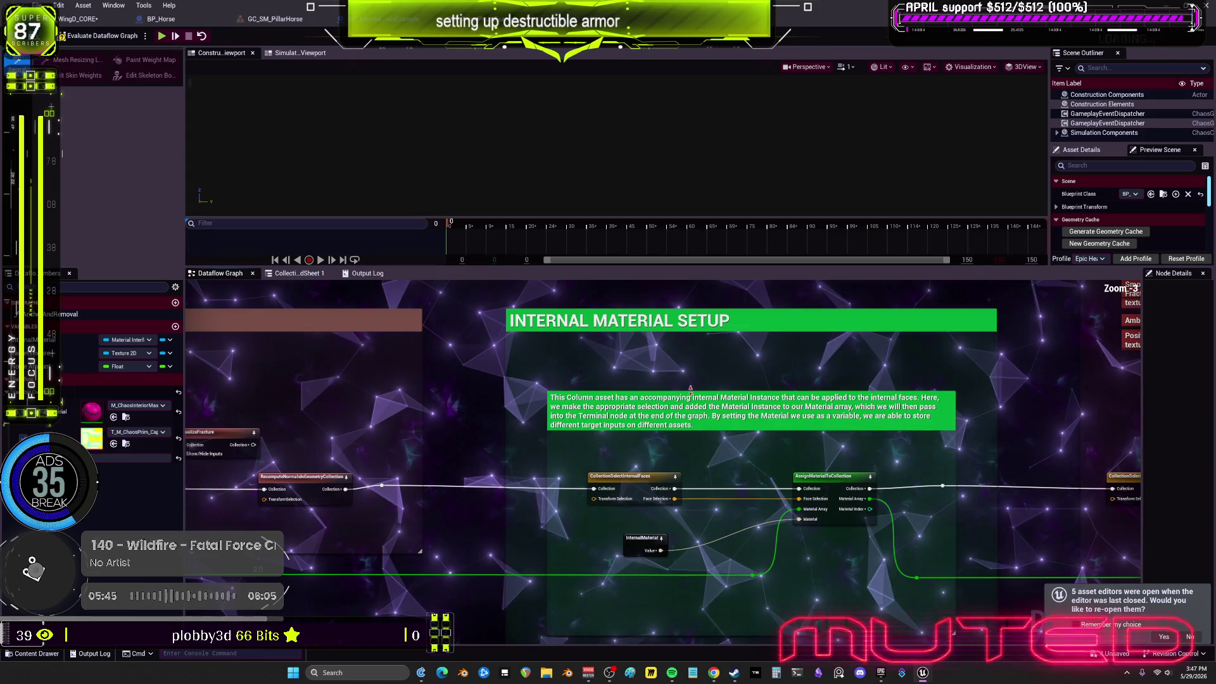
pyautogui.rightClick(690, 389)
pyautogui.click(491, 385)
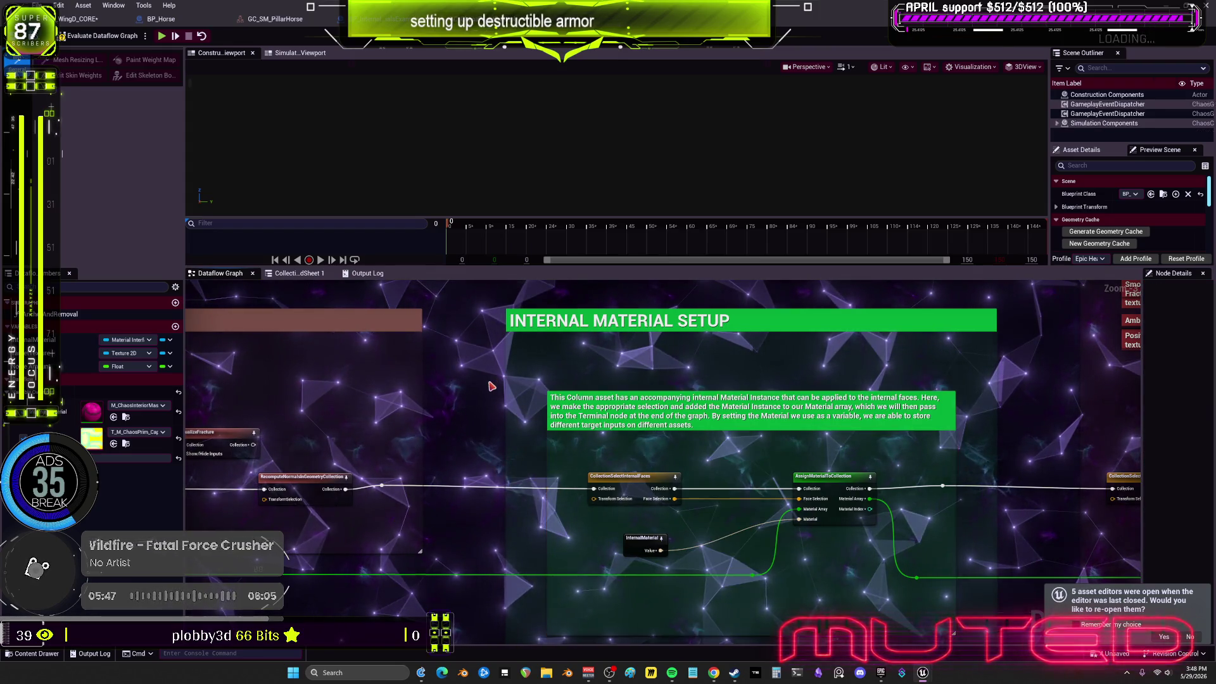
pyautogui.moveTo(489, 388); pyautogui.dragTo(942, 392)
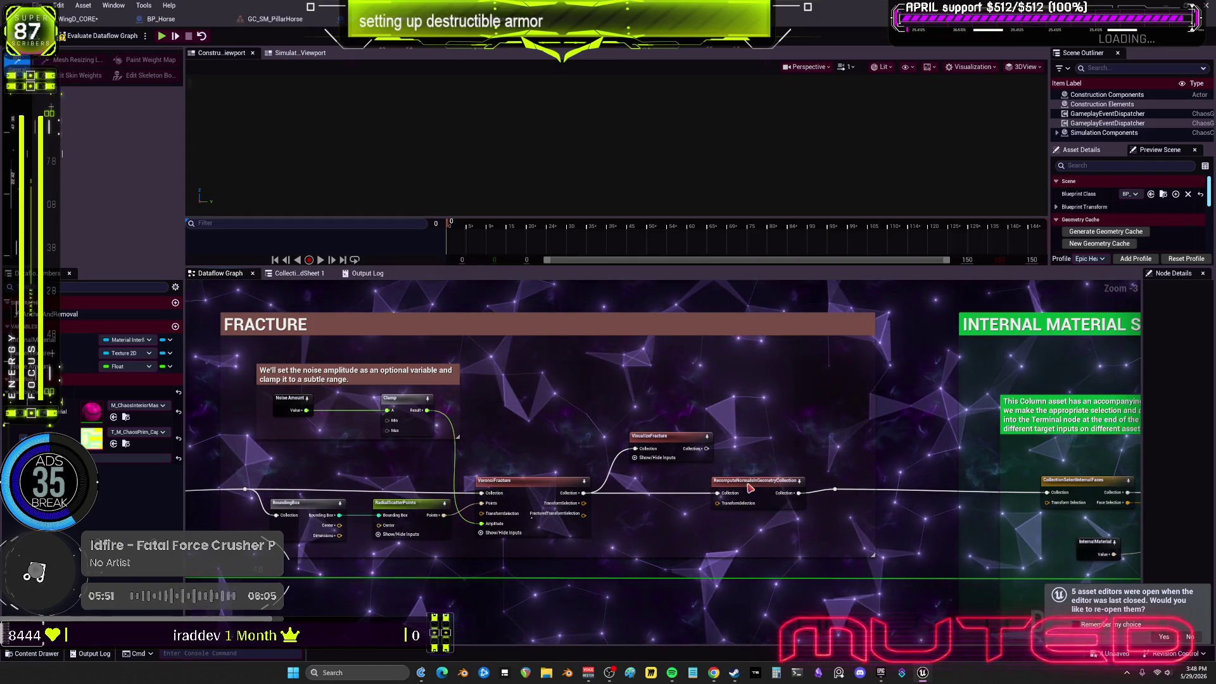
pyautogui.scroll(-3, 333, 403)
pyautogui.moveTo(936, 429); pyautogui.dragTo(629, 422)
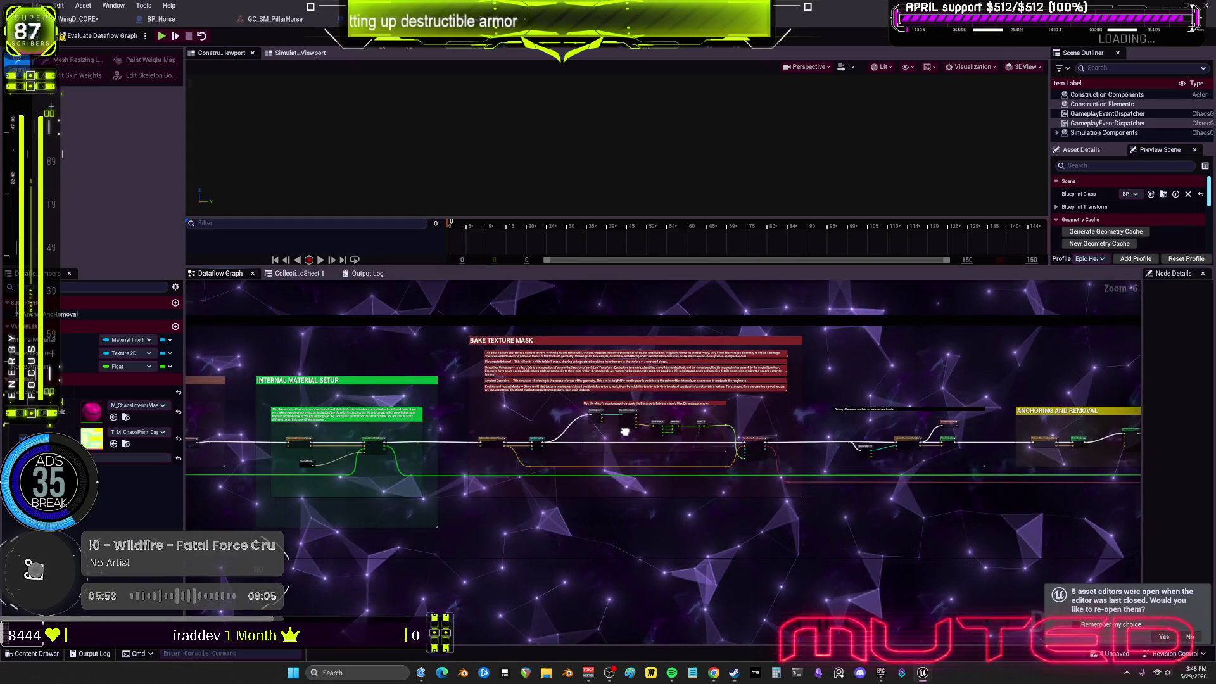
pyautogui.scroll(3, 972, 418)
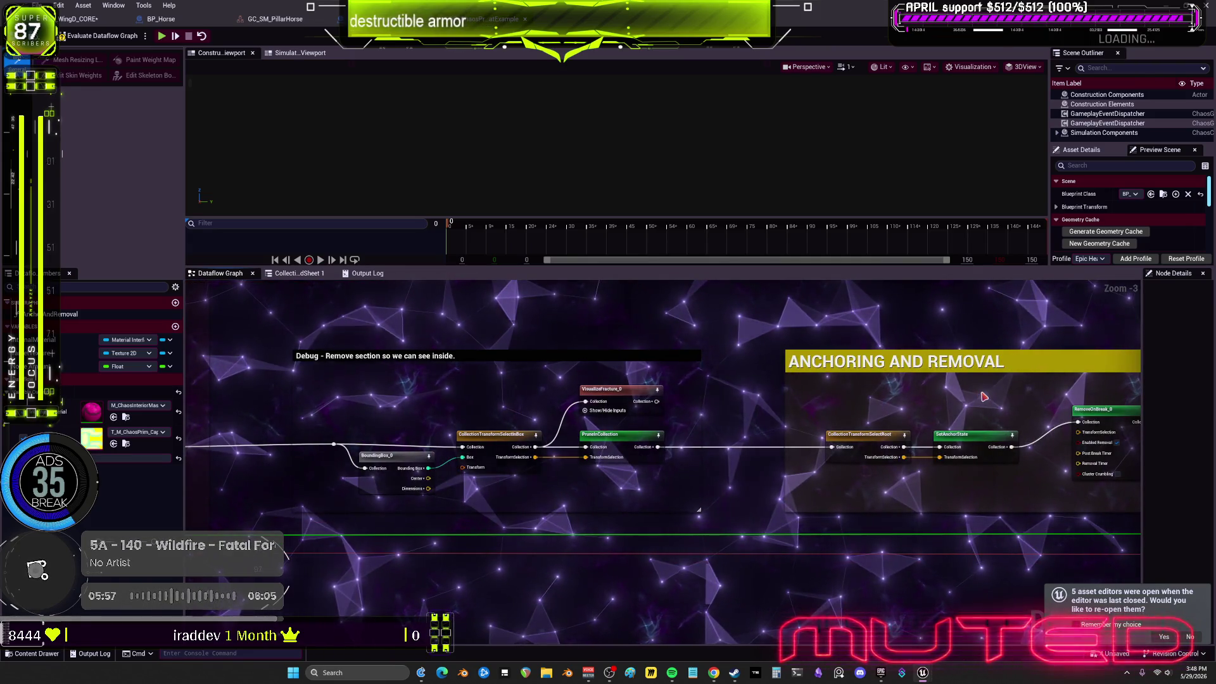
pyautogui.moveTo(1058, 381); pyautogui.dragTo(678, 388)
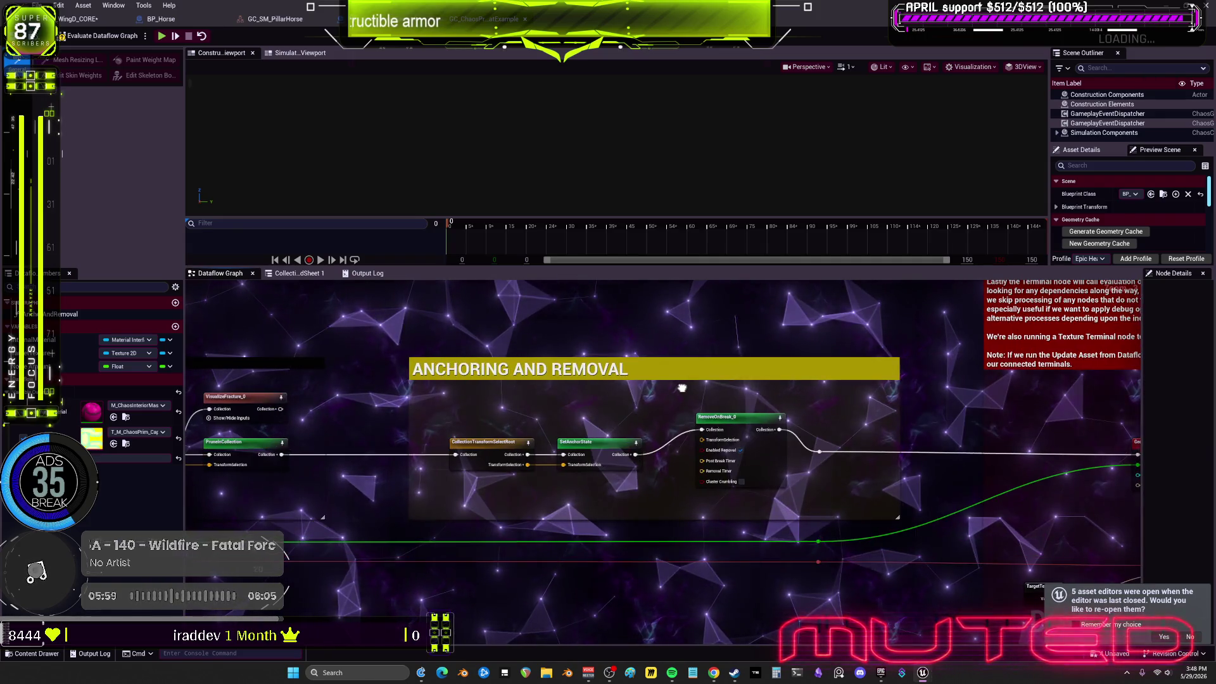
pyautogui.moveTo(1023, 392); pyautogui.dragTo(794, 425)
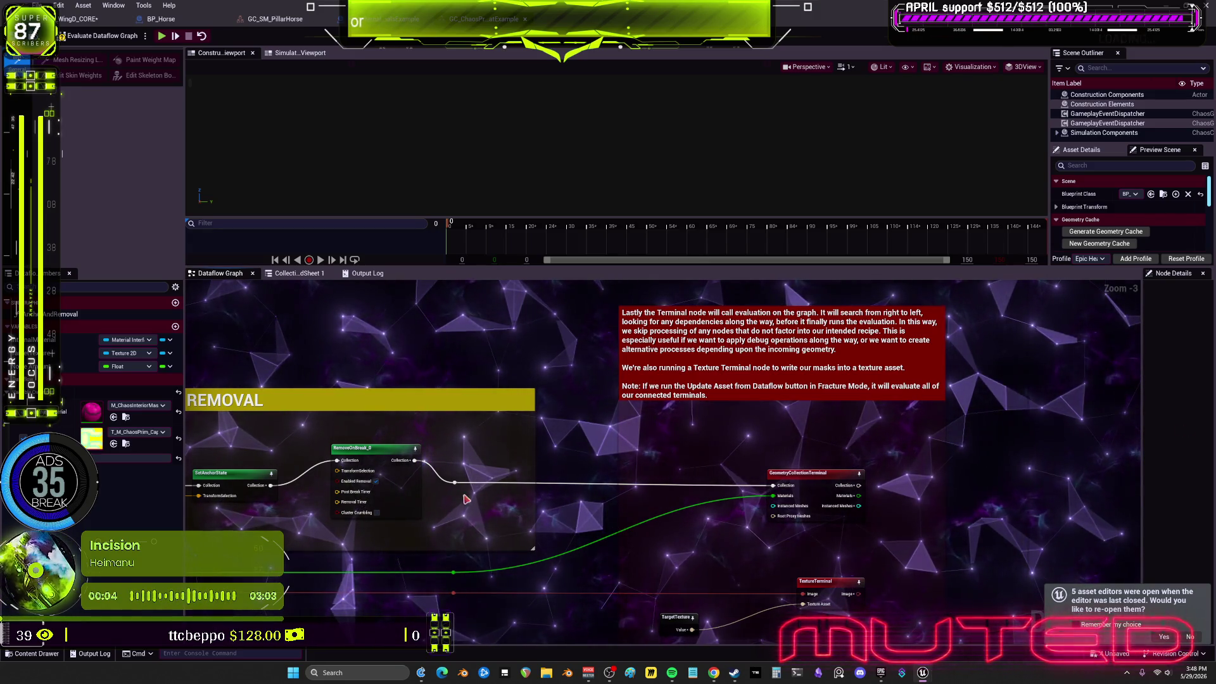
pyautogui.moveTo(465, 499); pyautogui.dragTo(803, 422)
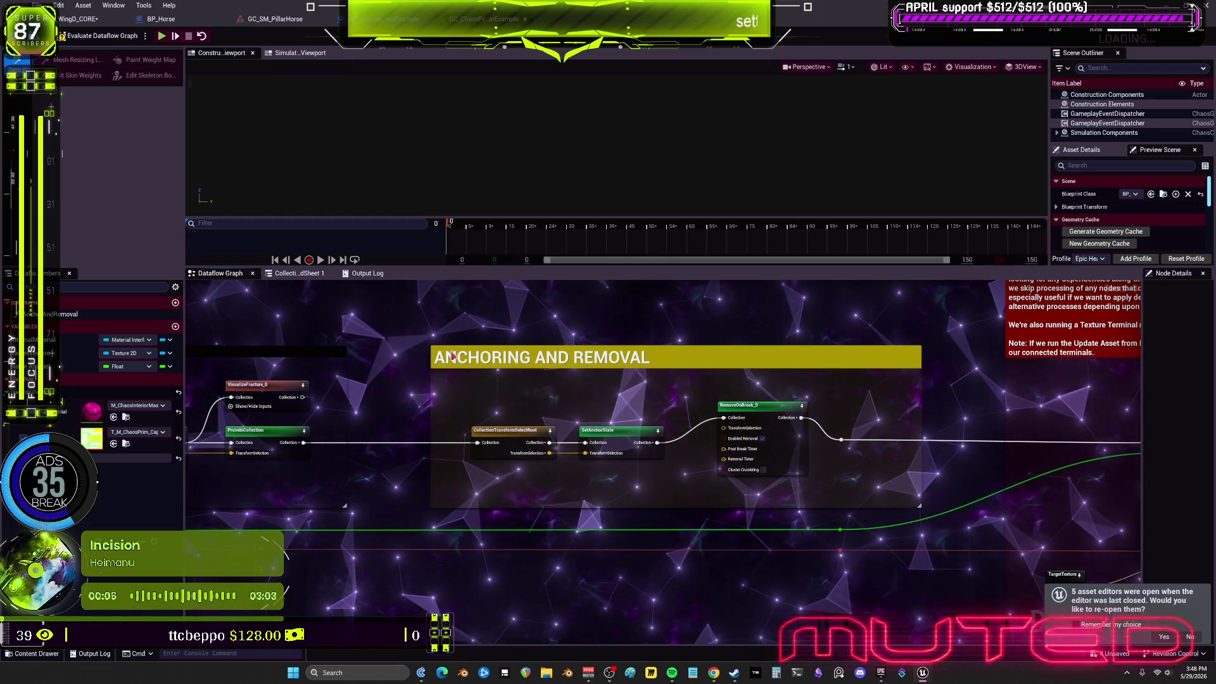
pyautogui.scroll(4, 565, 409)
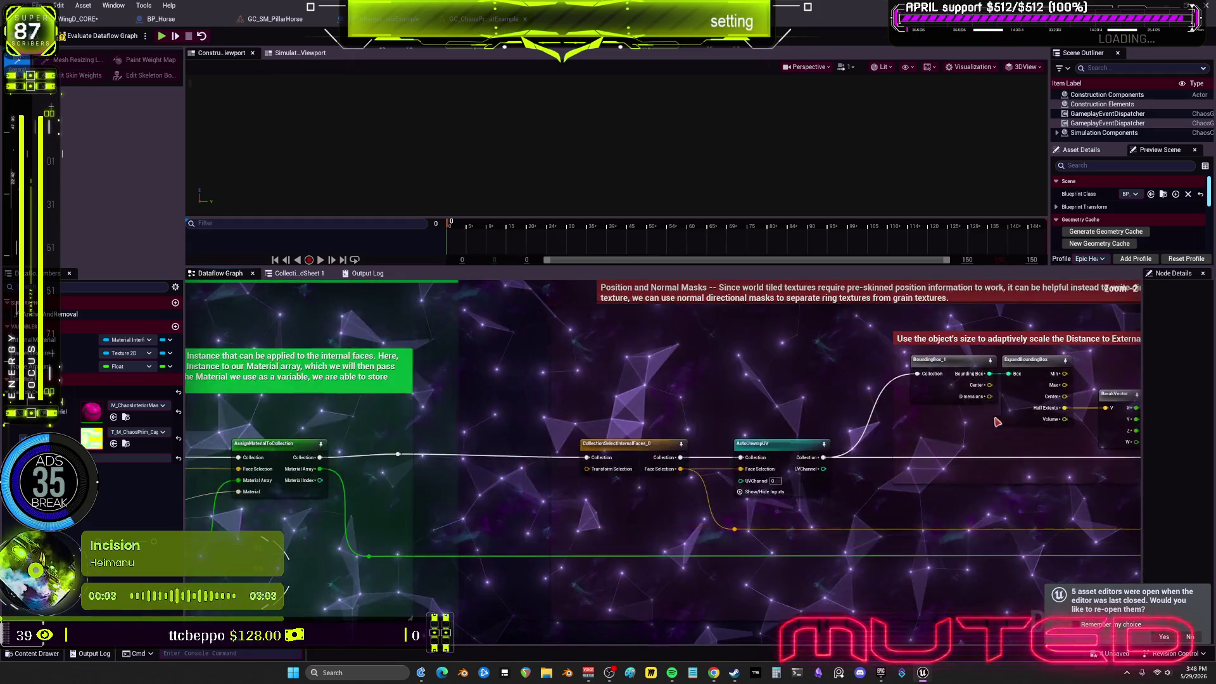
pyautogui.moveTo(654, 495); pyautogui.dragTo(951, 407)
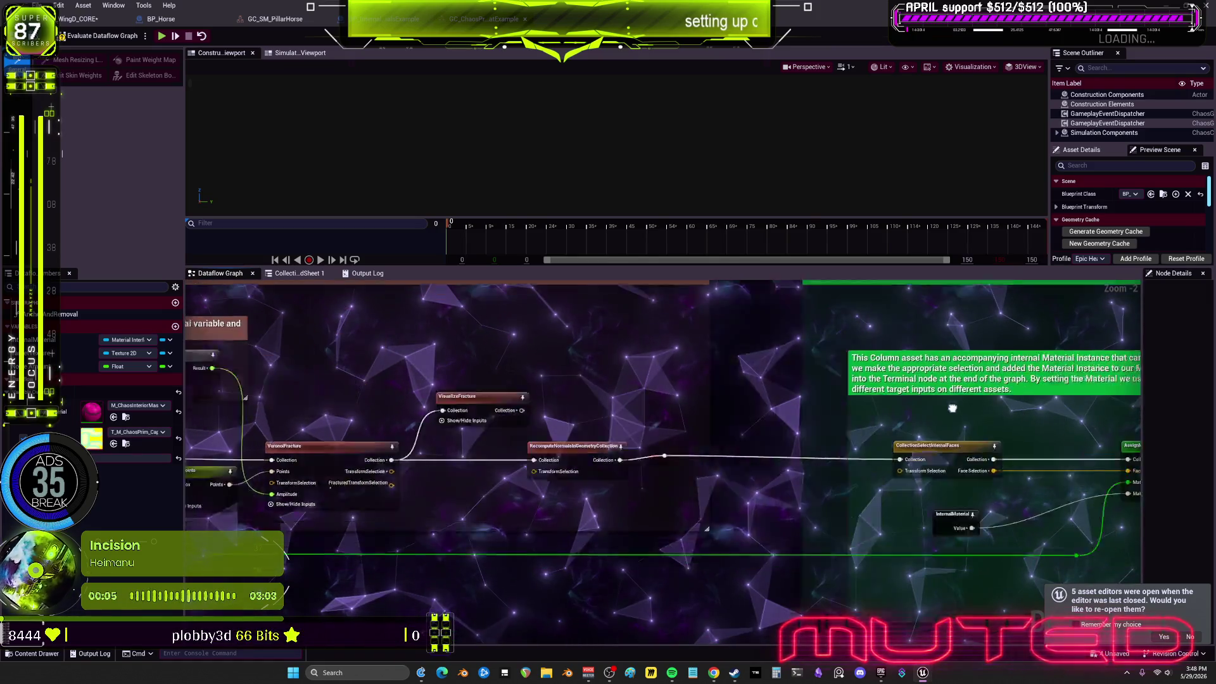
pyautogui.scroll(-1, 703, 420)
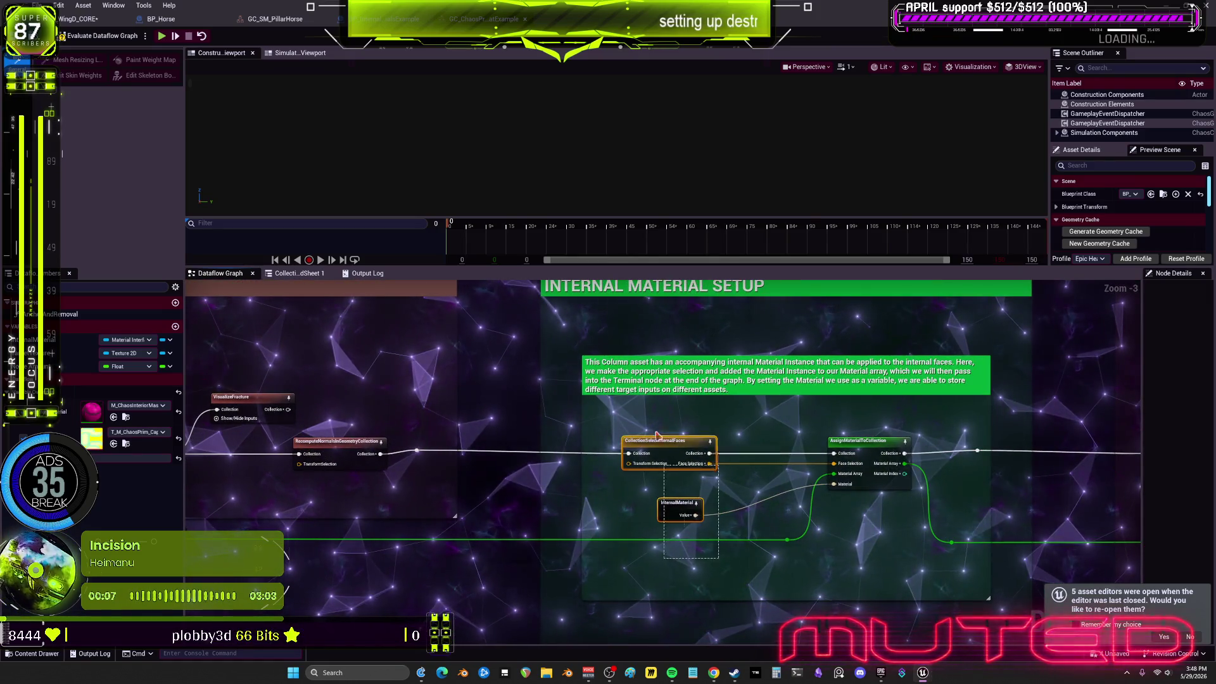
# Shift the internal-material nodes and reroute left and narrow the INTERNAL MATERIAL SETUP comment
pyautogui.moveTo(656, 434); pyautogui.dragTo(641, 434)
pyautogui.moveTo(787, 540); pyautogui.dragTo(657, 540)
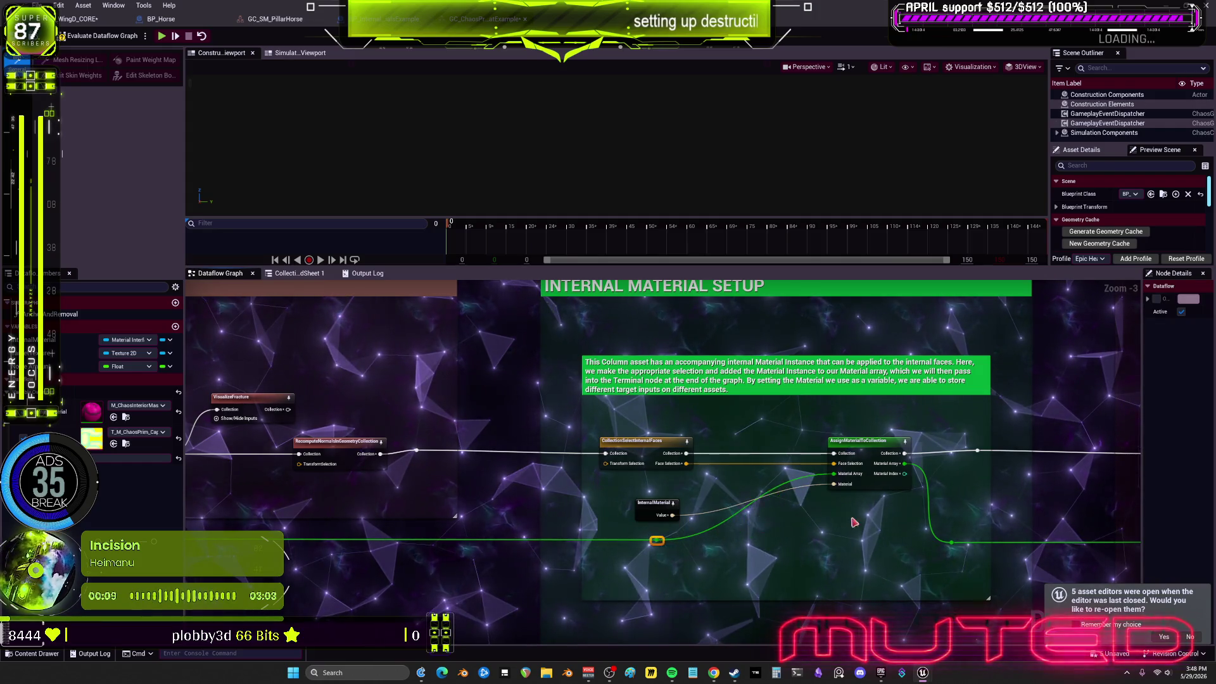
pyautogui.moveTo(875, 440); pyautogui.dragTo(774, 440)
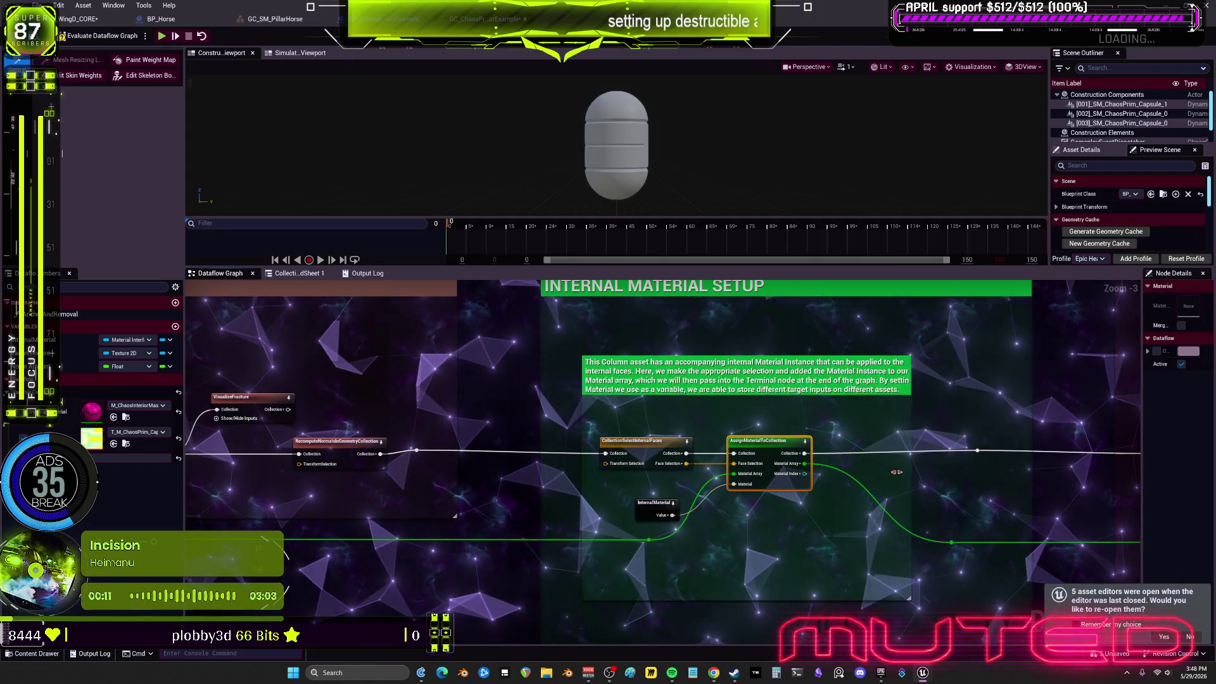
pyautogui.scroll(-2, 830, 475)
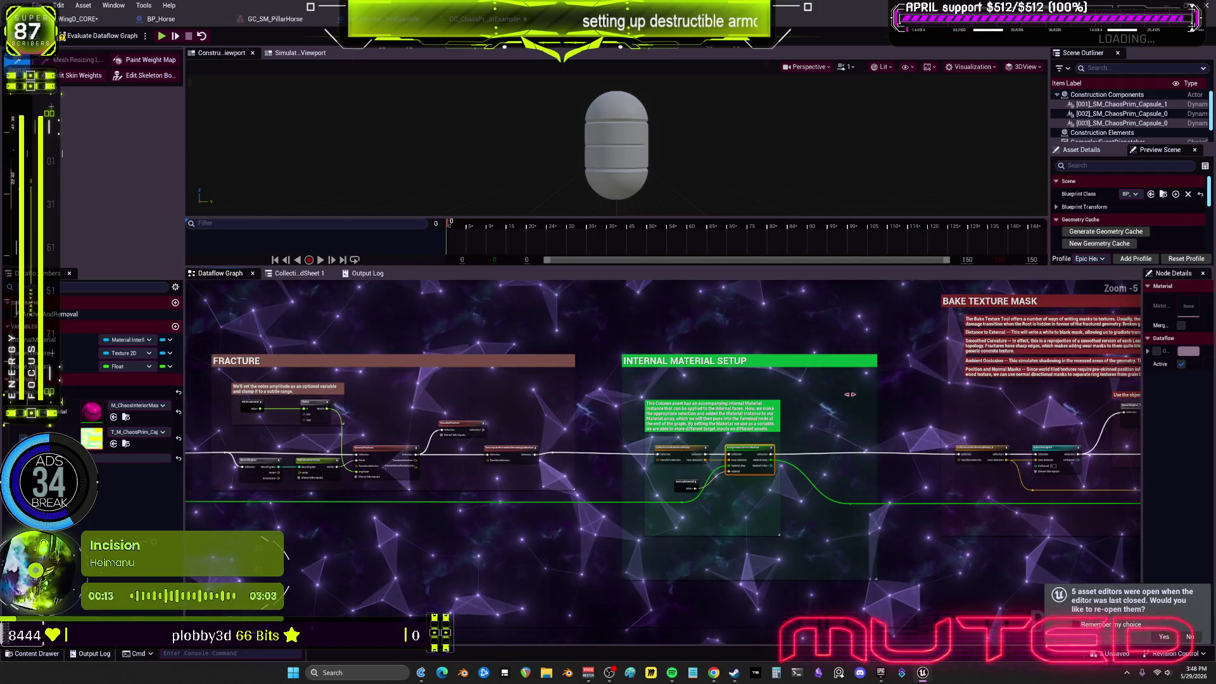
pyautogui.moveTo(849, 394); pyautogui.dragTo(759, 393)
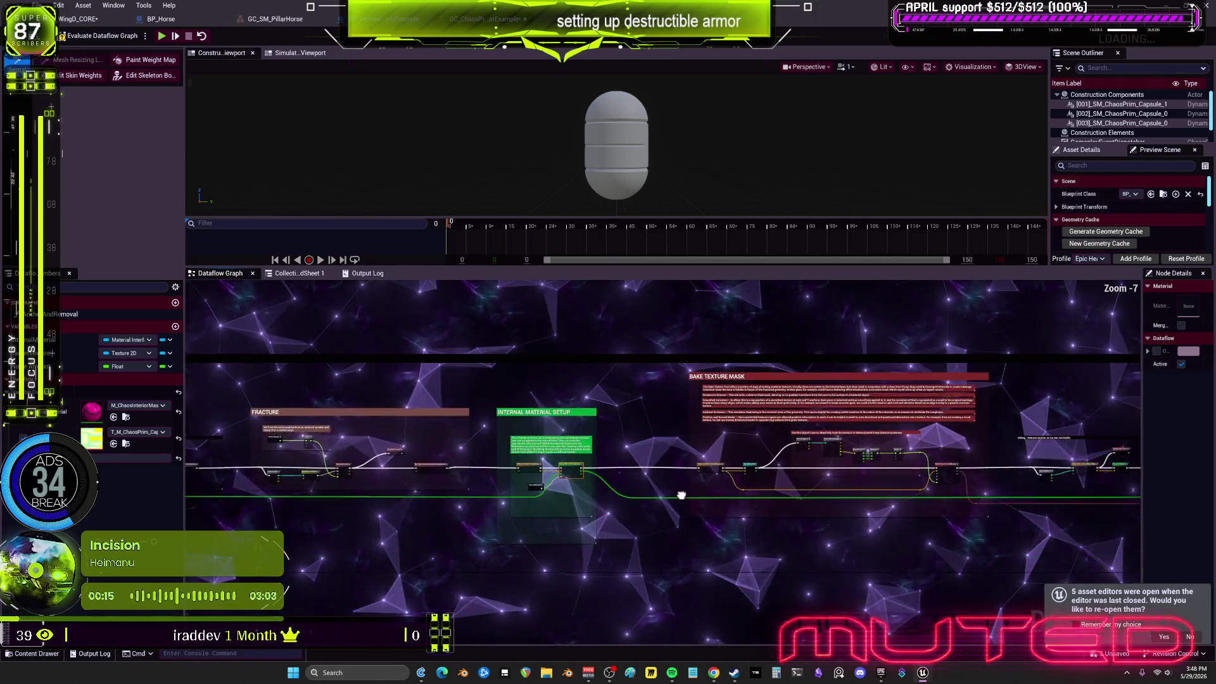
pyautogui.scroll(4, 681, 495)
pyautogui.scroll(-2, 681, 495)
# Review CollectionTransformSelectRoot and RemoveOnBreak_0's removal settings in the ANCHORING AND REMOVAL section
pyautogui.moveTo(895, 564); pyautogui.dragTo(701, 490)
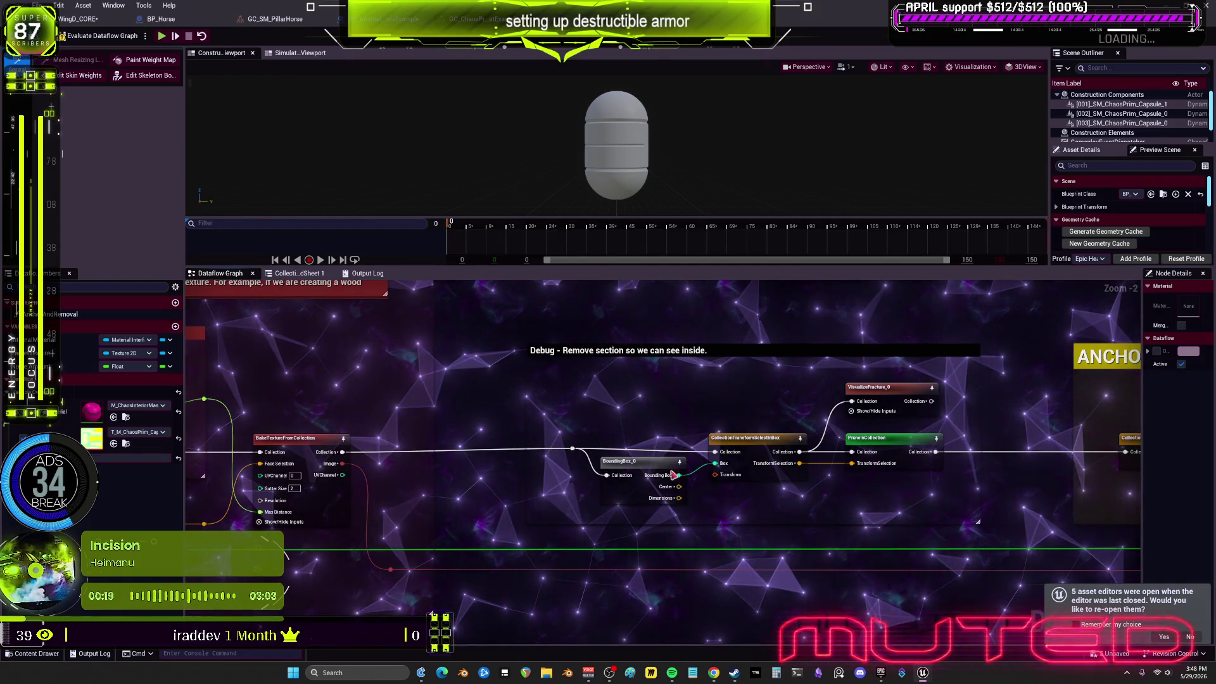
pyautogui.moveTo(673, 473); pyautogui.dragTo(557, 472)
pyautogui.scroll(-1, 747, 419)
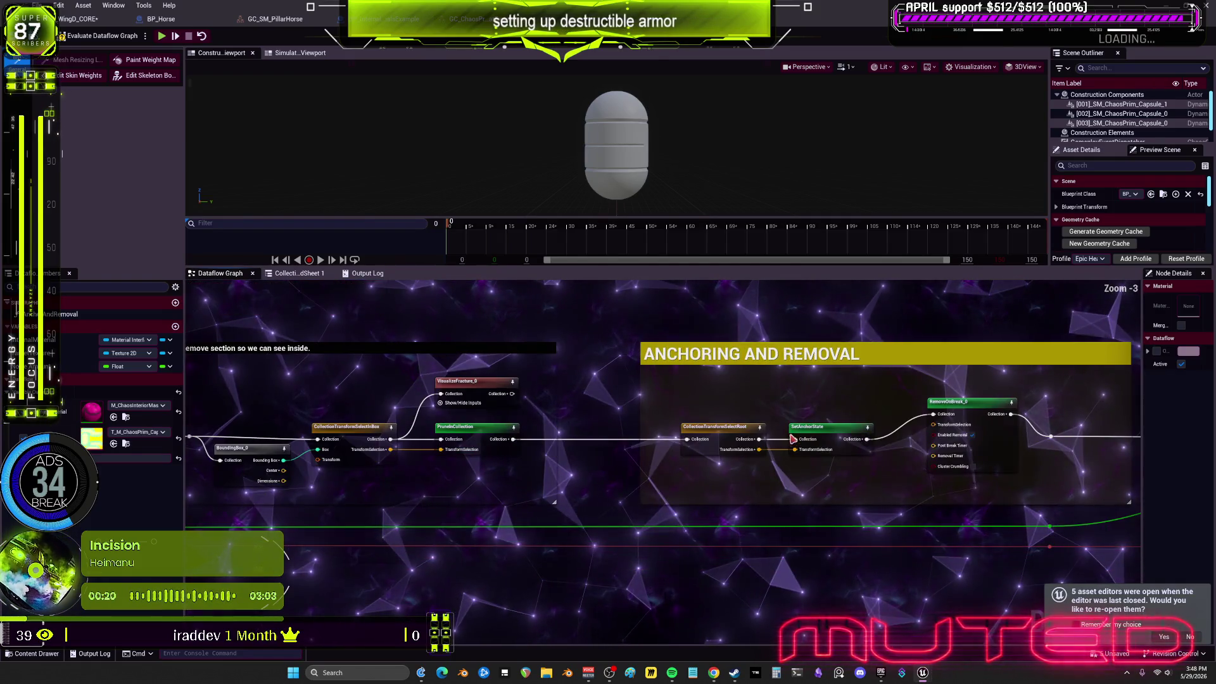
pyautogui.click(715, 437)
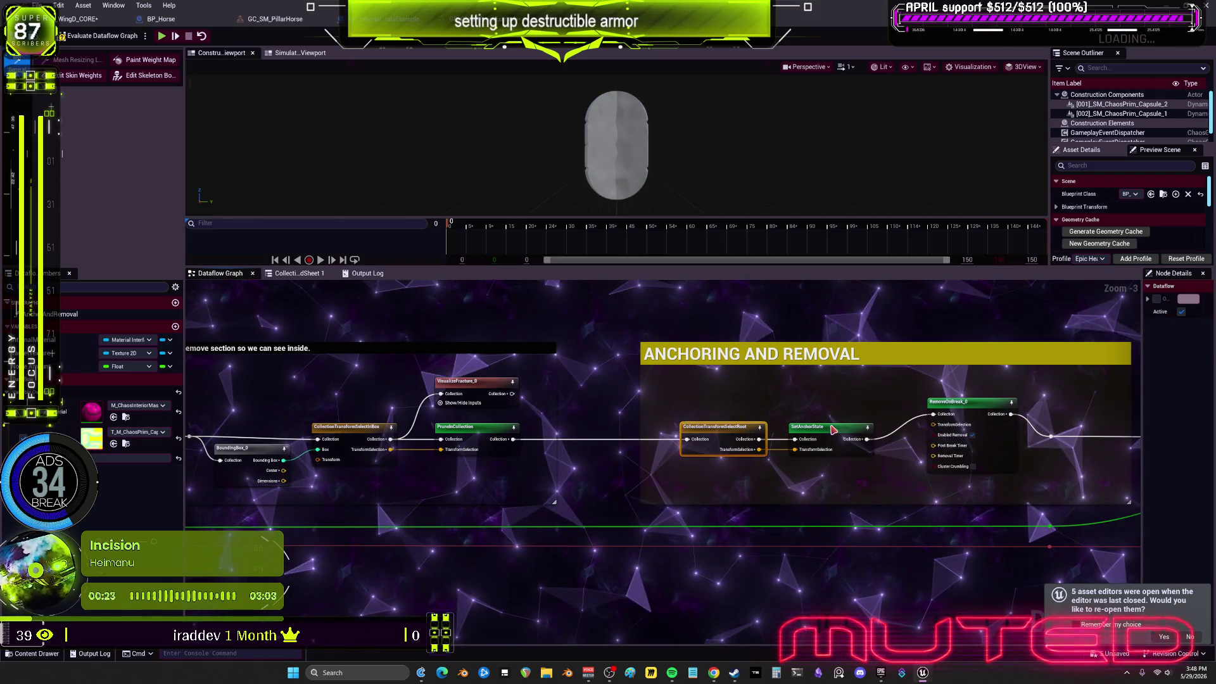
pyautogui.click(969, 401)
pyautogui.moveTo(1086, 390)
pyautogui.mouseDown()
pyautogui.moveTo(605, 409)
pyautogui.moveTo(468, 428)
pyautogui.moveTo(741, 412)
pyautogui.mouseUp()
pyautogui.scroll(-1, 523, 472)
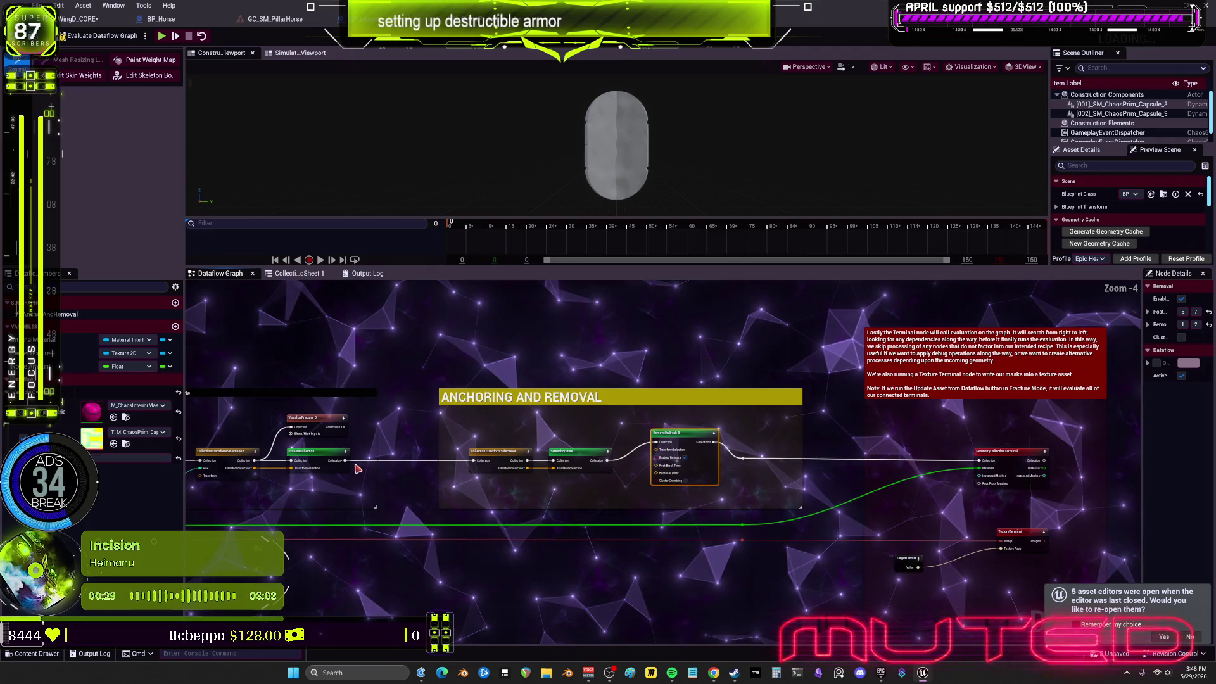
pyautogui.scroll(1, 357, 469)
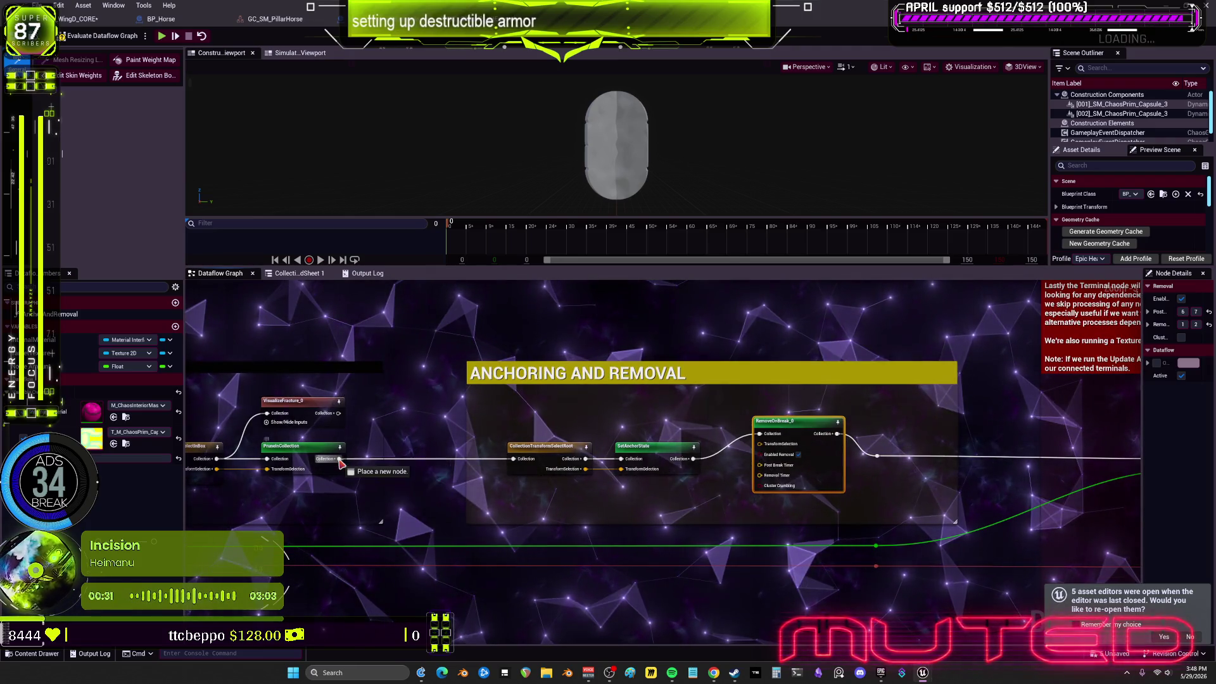
# Wire RemoveOnBreak_0's Collection output into the terminal reroute, replacing PruneInCollection's link
pyautogui.moveTo(879, 526); pyautogui.dragTo(788, 537)
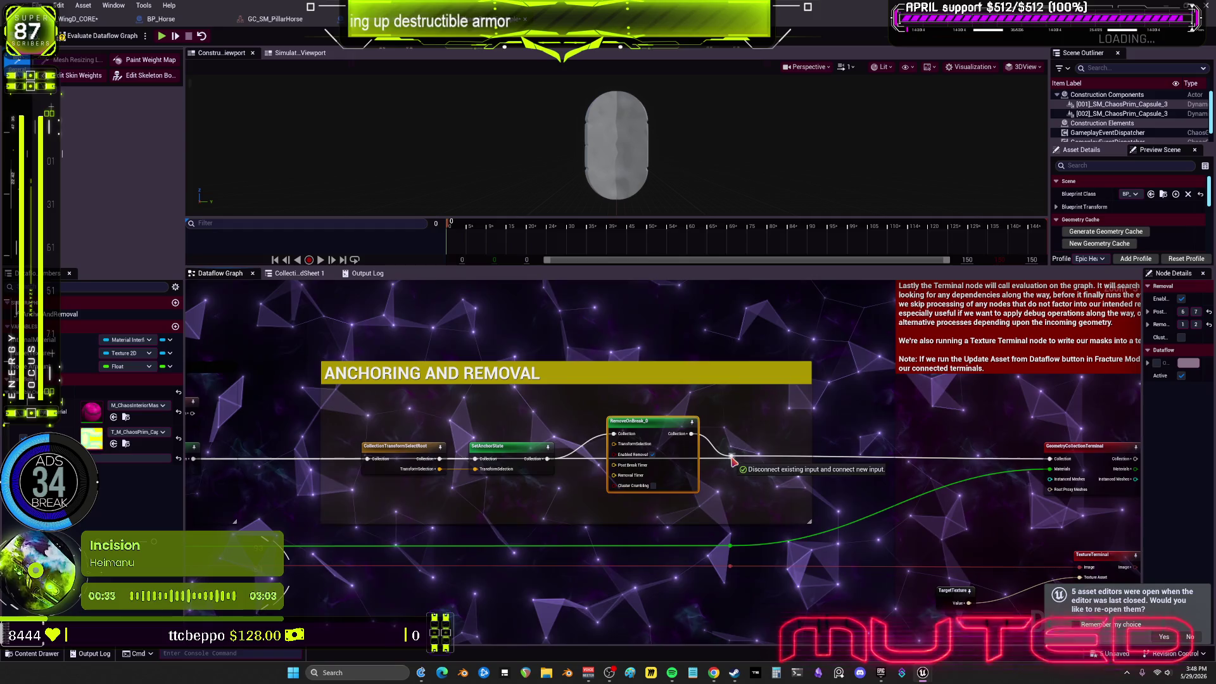
pyautogui.moveTo(731, 459); pyautogui.dragTo(732, 457)
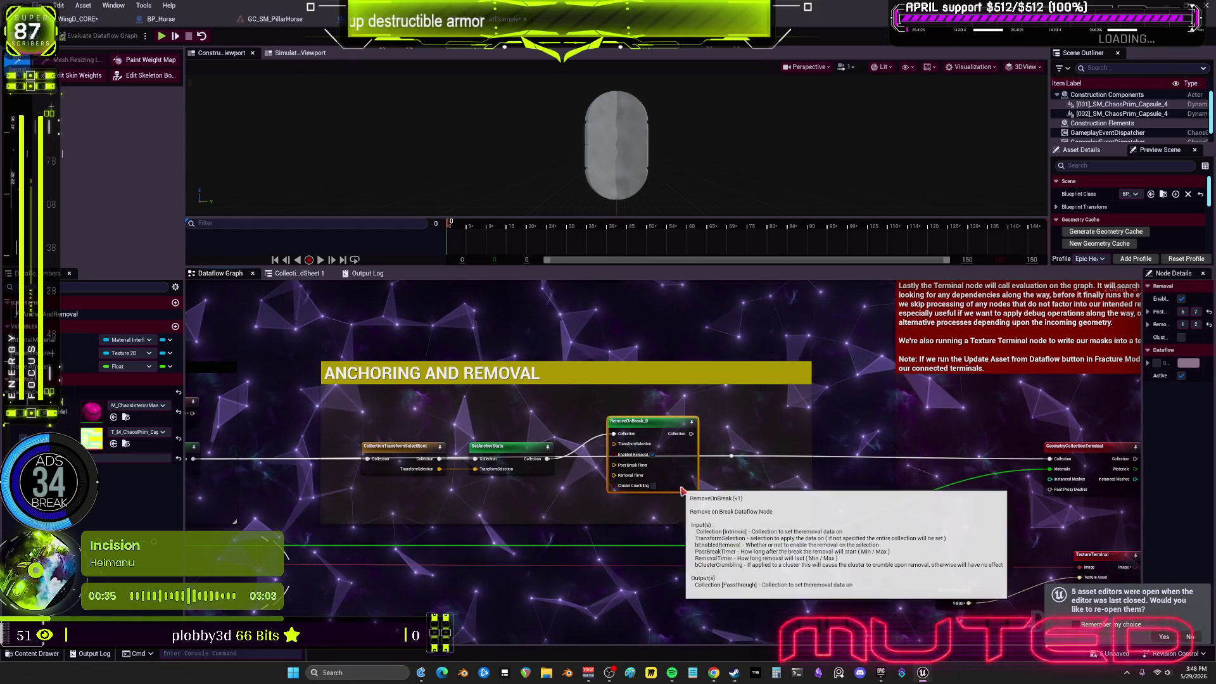
pyautogui.scroll(-5, 780, 469)
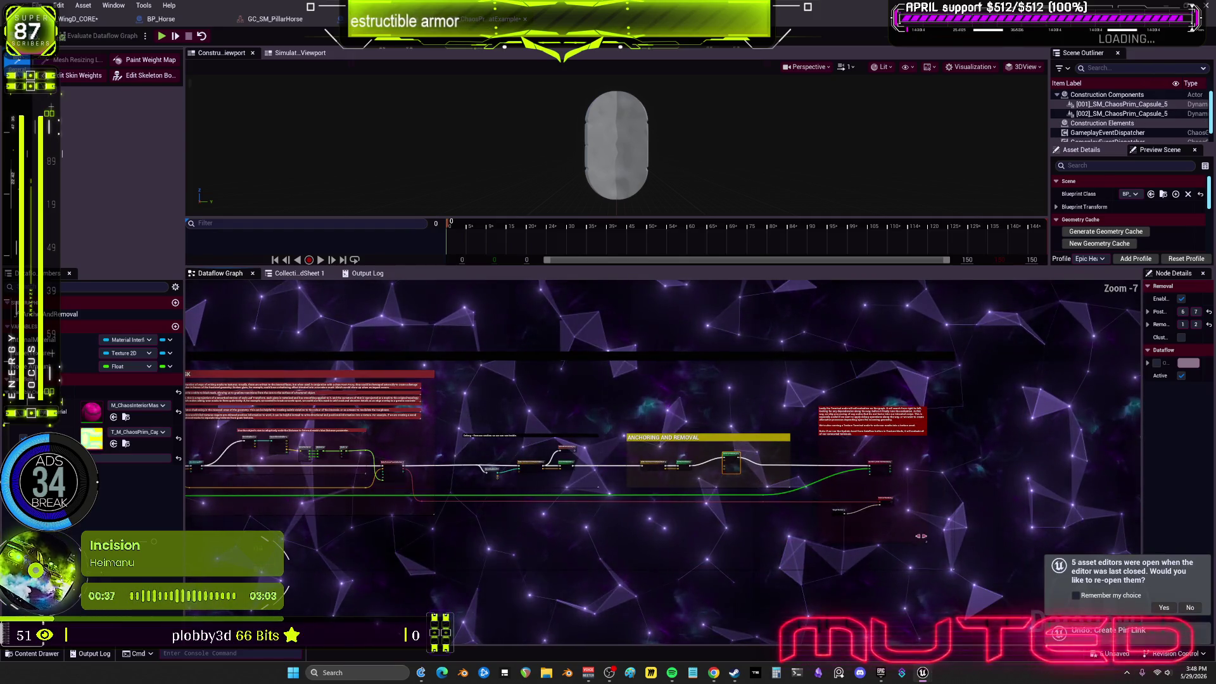
# Marquee-select all 44 WingD_CORE nodes and comments, copy them, and switch to GC_SM_PillarHorse
pyautogui.scroll(-2, 919, 537)
pyautogui.moveTo(1026, 553); pyautogui.dragTo(421, 399)
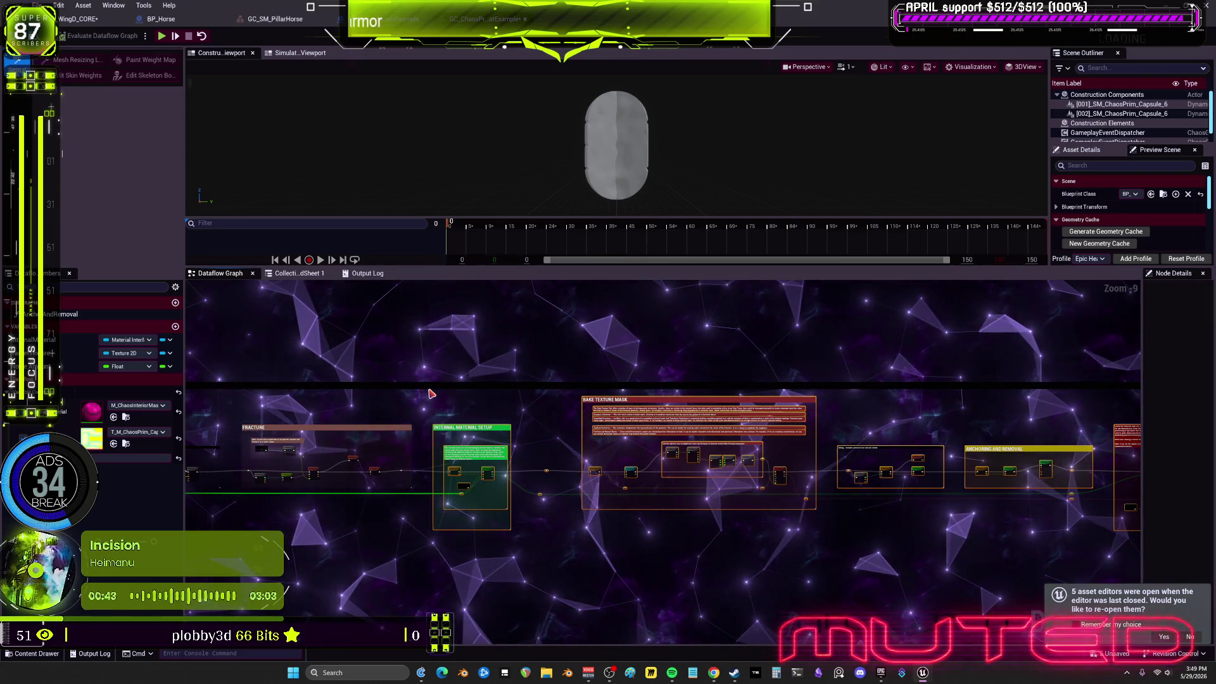
pyautogui.hotkey('ctrl', 'c')
pyautogui.click(274, 18)
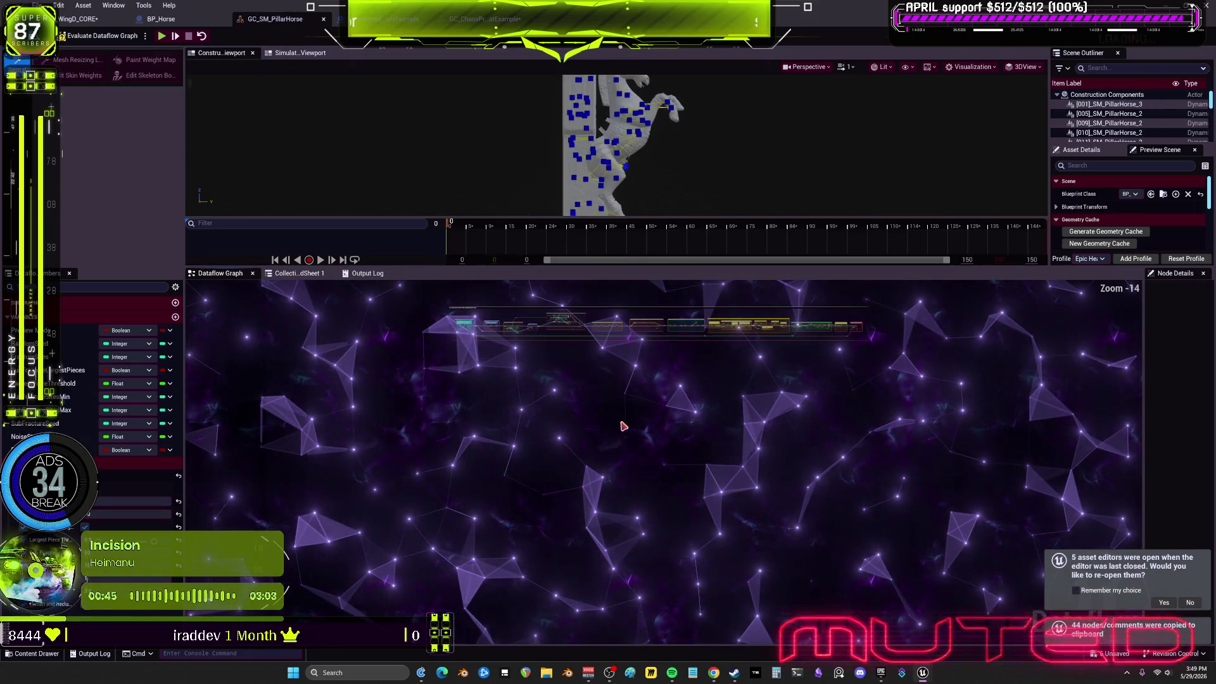
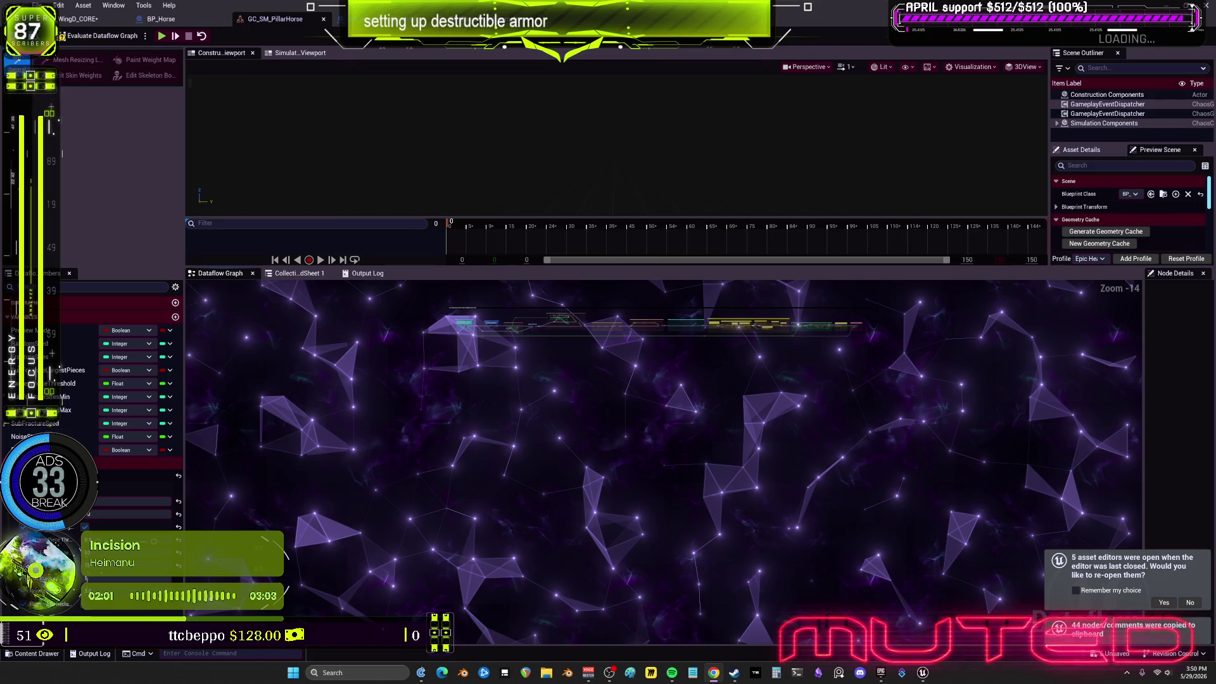
# Paste the copied nodes into the graph and frame the row of nodes
pyautogui.hotkey('ctrl', 'v')
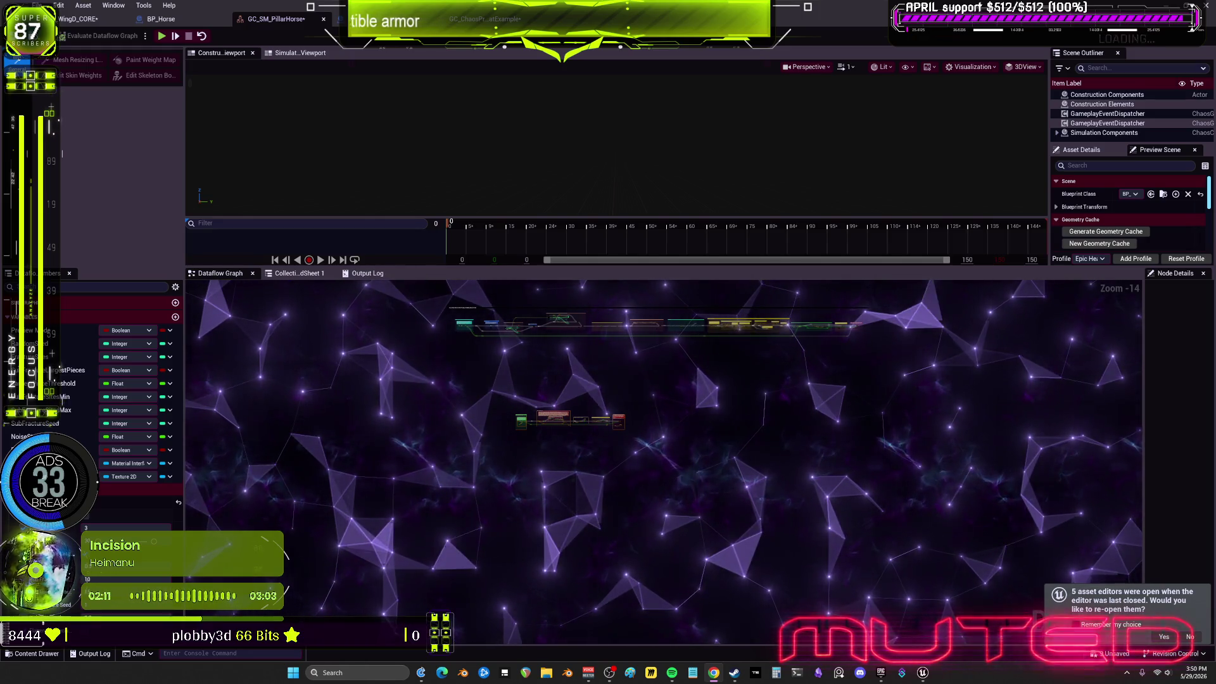
pyautogui.press('Home')
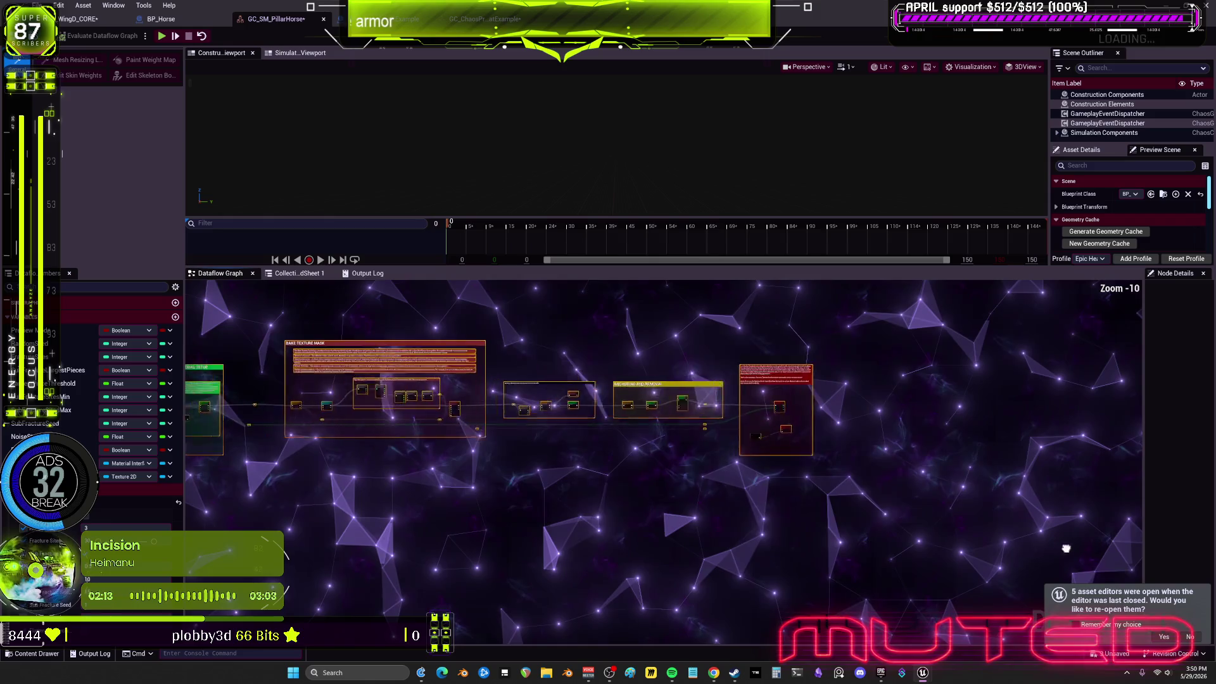
pyautogui.scroll(-2, 968, 503)
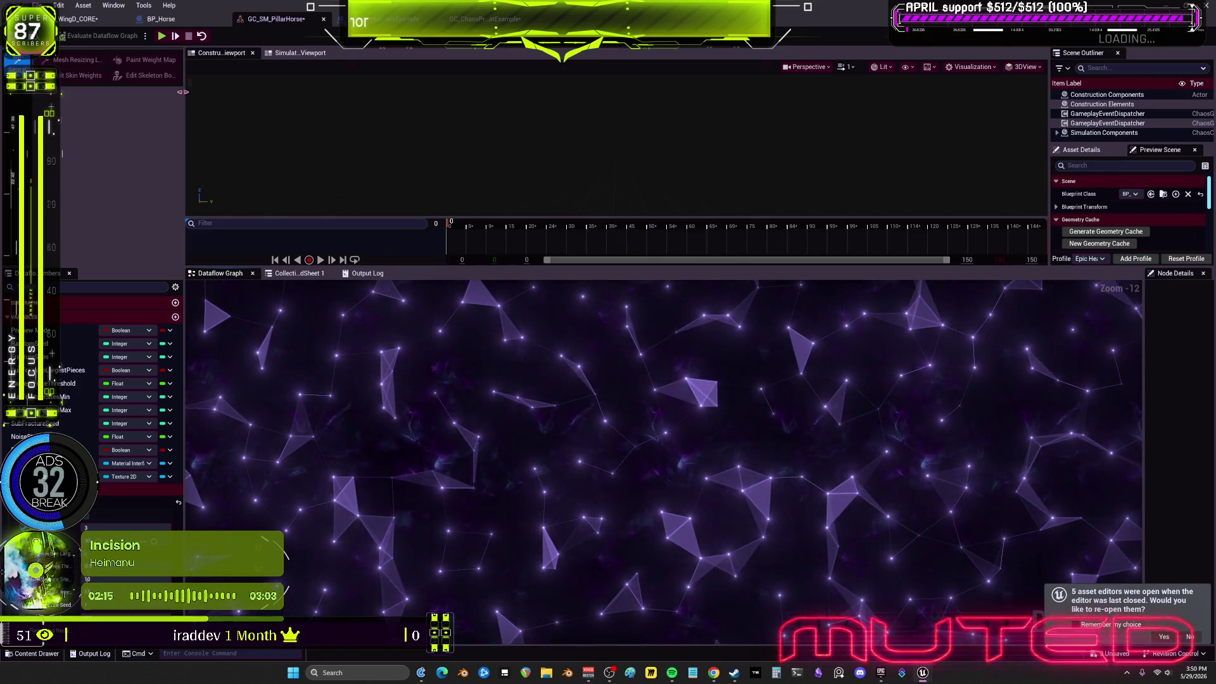
# Close the GC_SM_PillarHorse, BP_Horse, BP_Internal and GC_ChaosPr example editor tabs
pyautogui.click(324, 19)
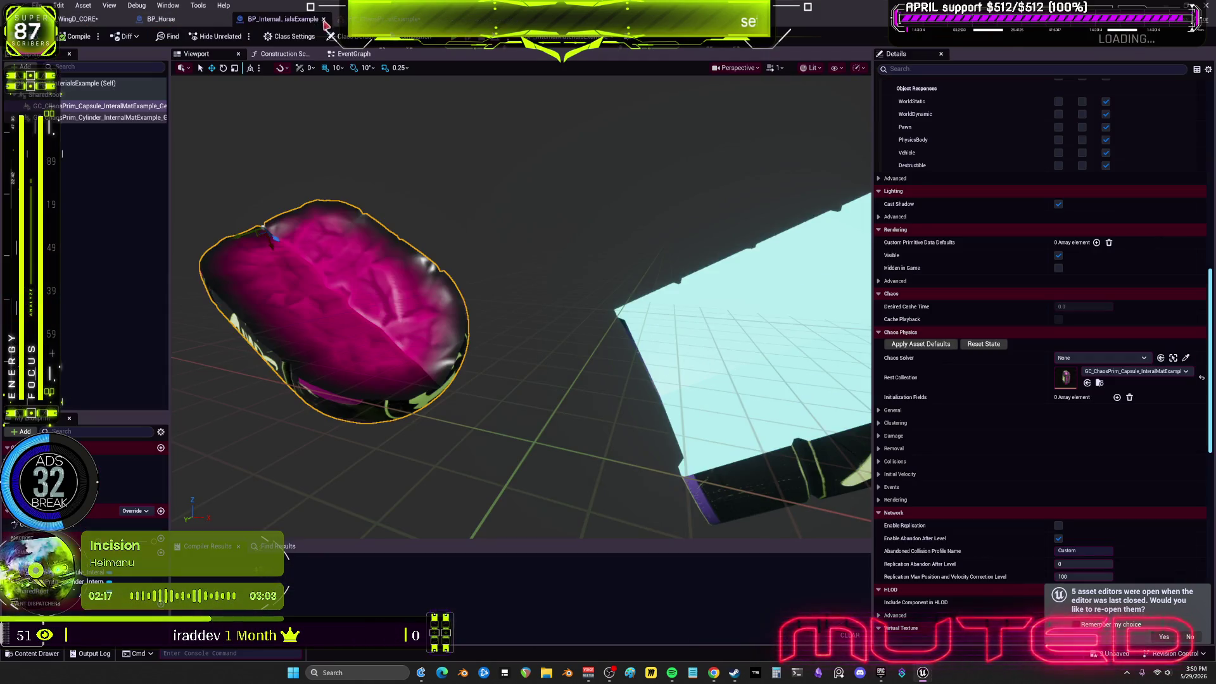
pyautogui.click(223, 19)
pyautogui.click(223, 19)
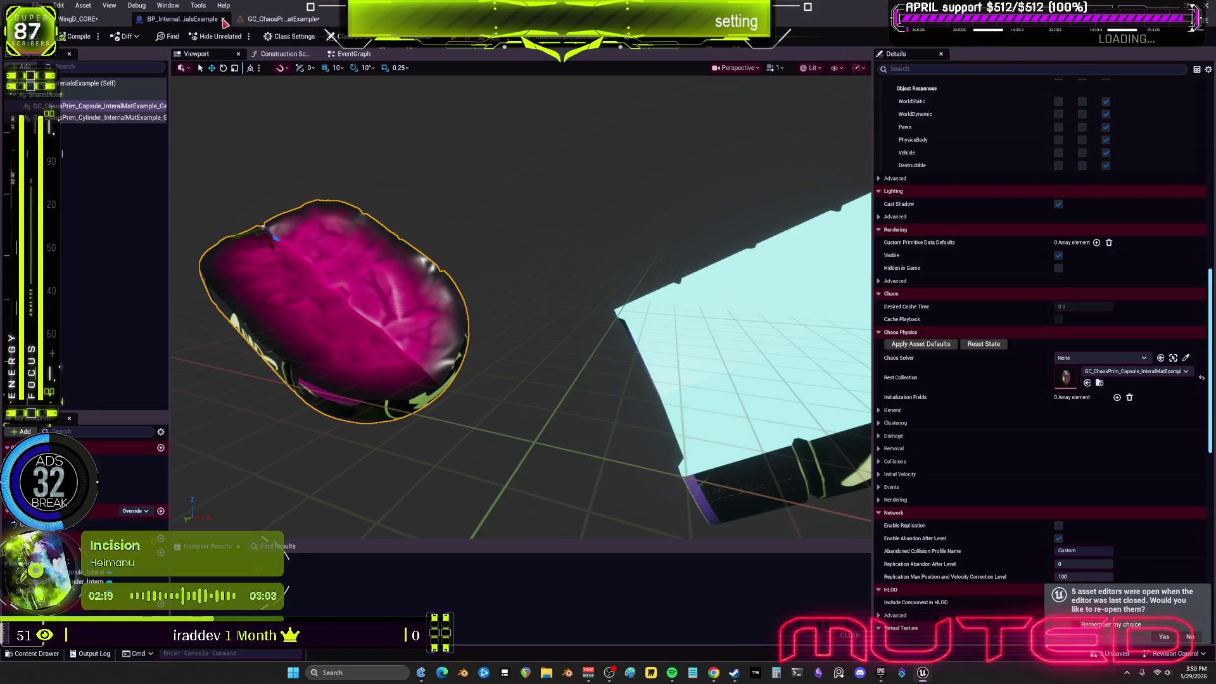
pyautogui.click(223, 19)
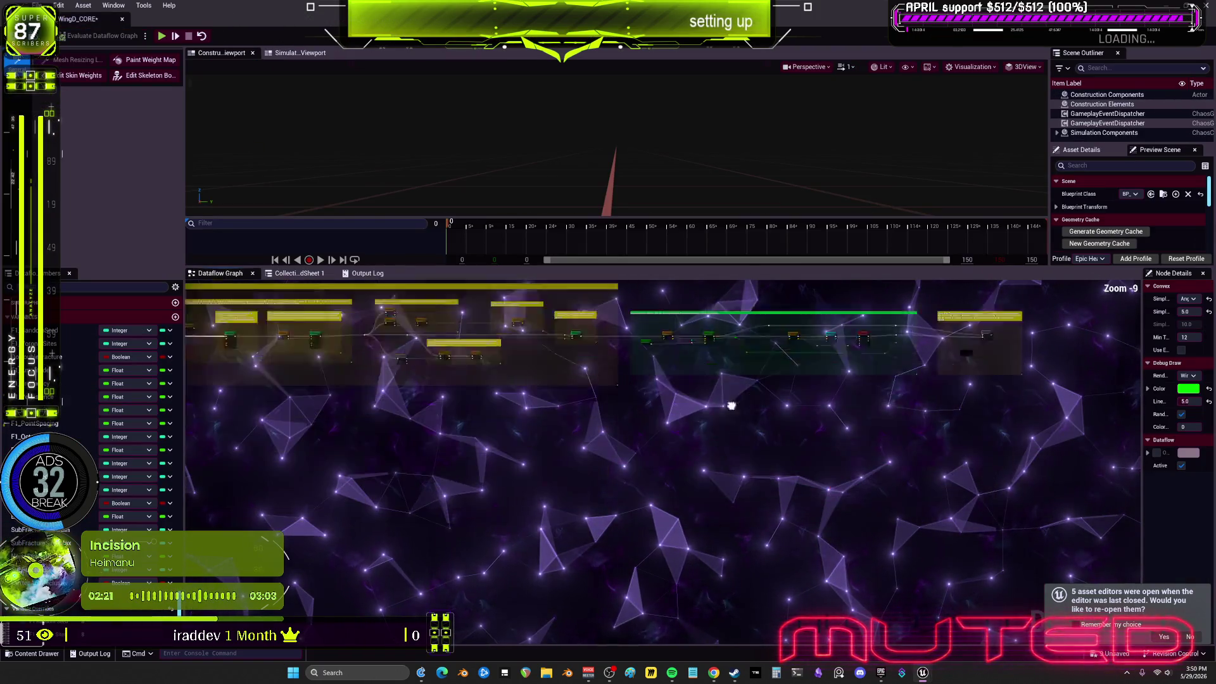
# Paste the 44 copied nodes into the empty space below the armor graph
pyautogui.scroll(-1, 787, 486)
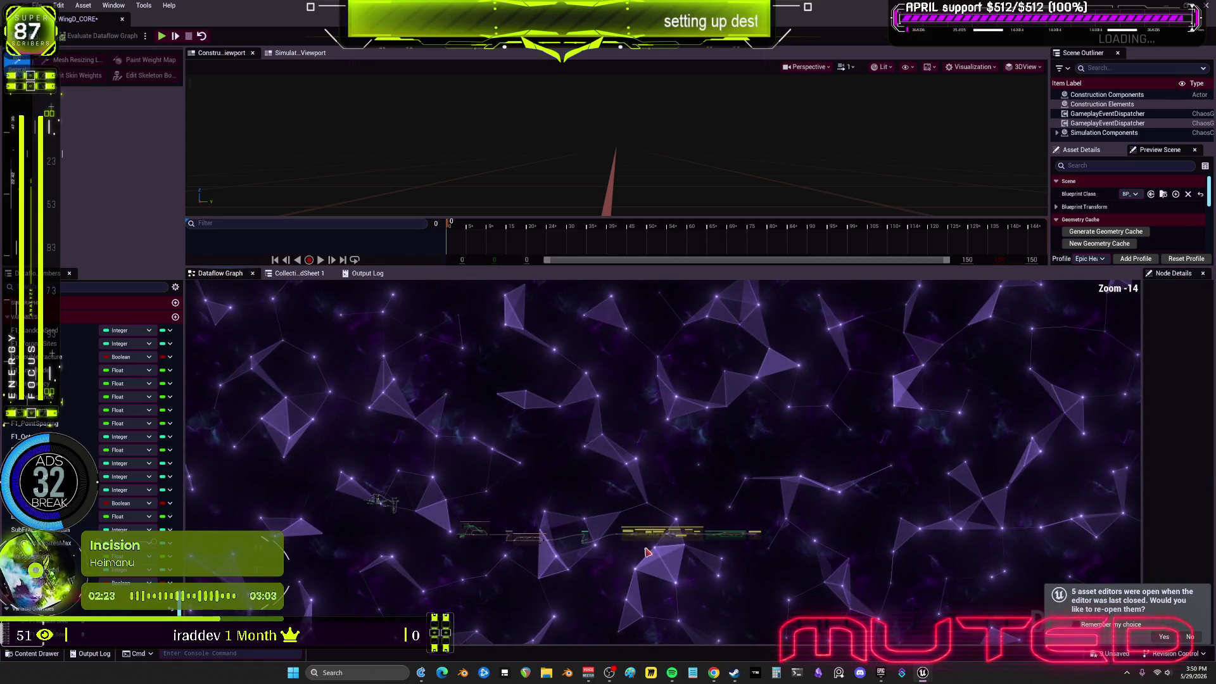
pyautogui.scroll(3, 785, 481)
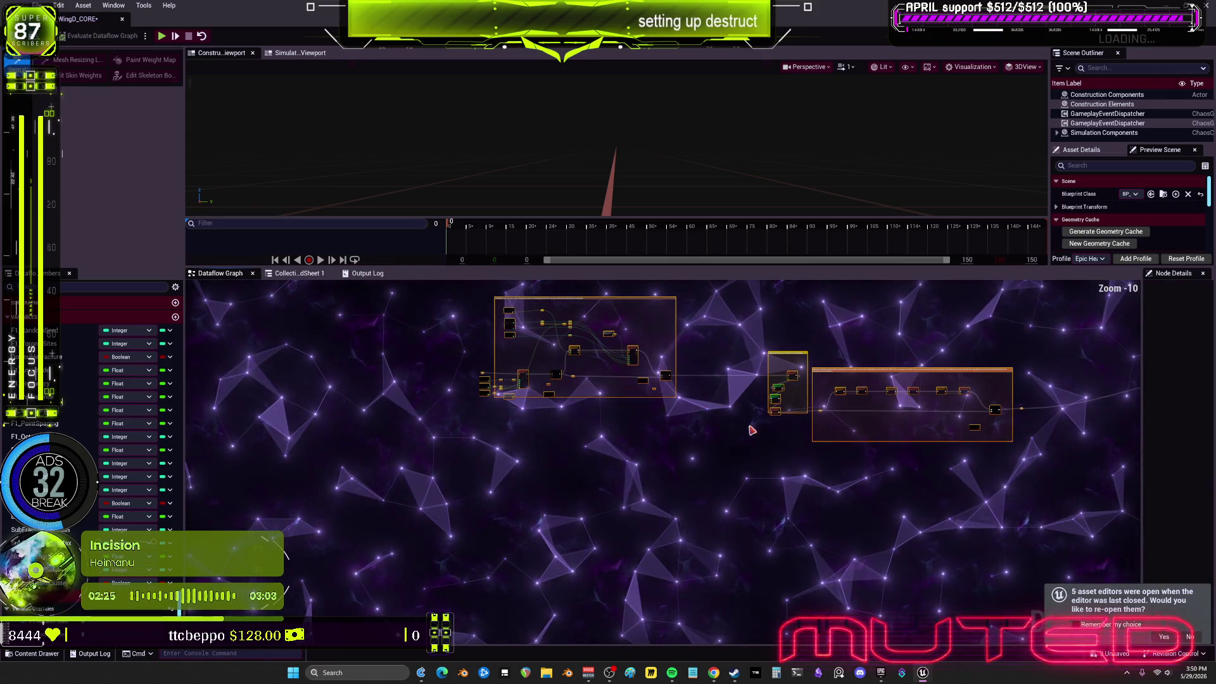
pyautogui.scroll(-3, 770, 452)
pyautogui.scroll(4, 770, 452)
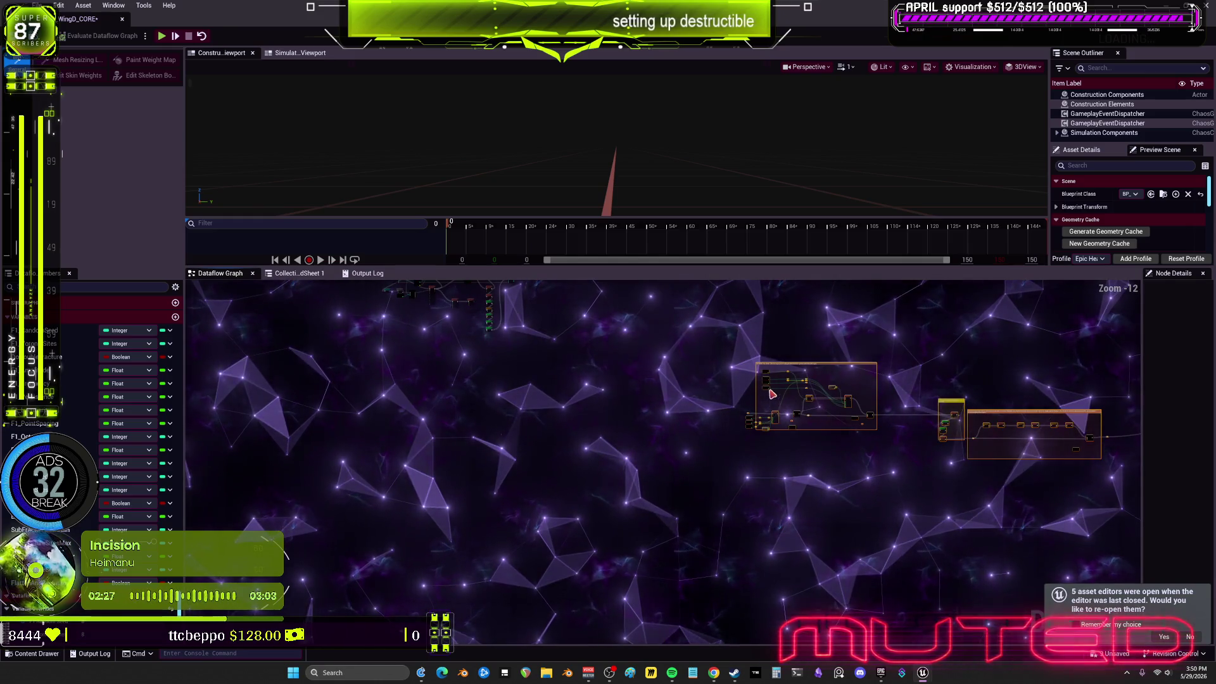
pyautogui.scroll(3, 771, 377)
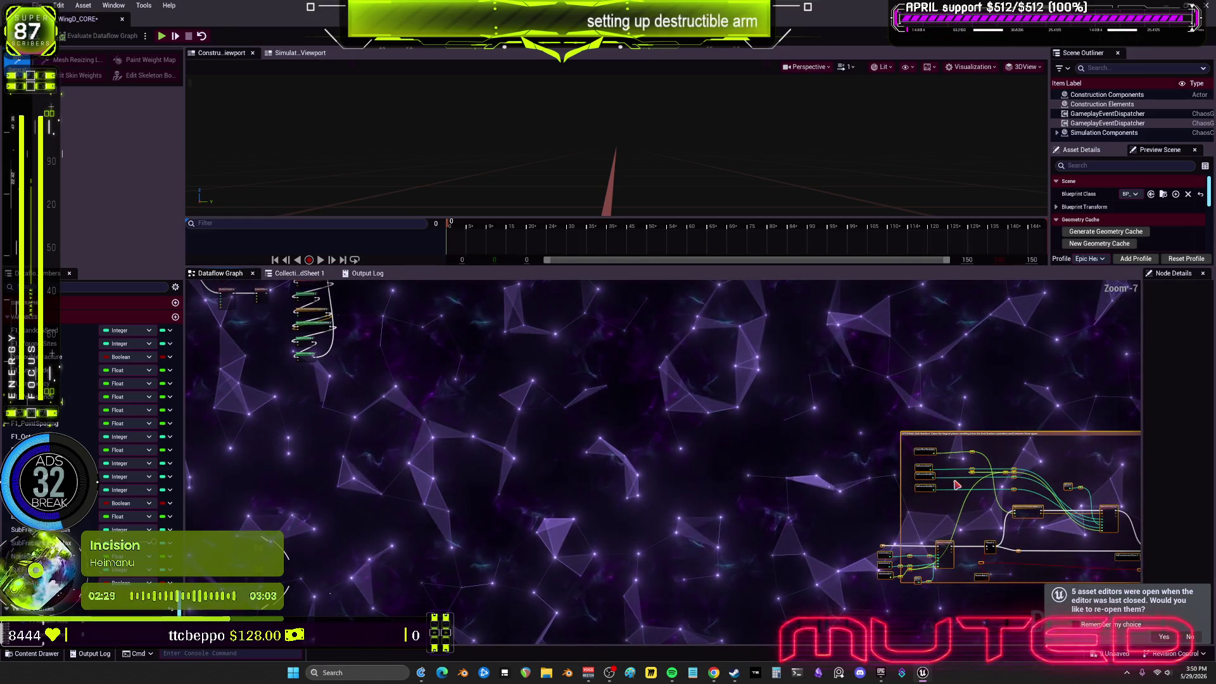
pyautogui.moveTo(814, 434)
pyautogui.mouseDown()
pyautogui.moveTo(772, 385)
pyautogui.moveTo(797, 502)
pyautogui.mouseUp()
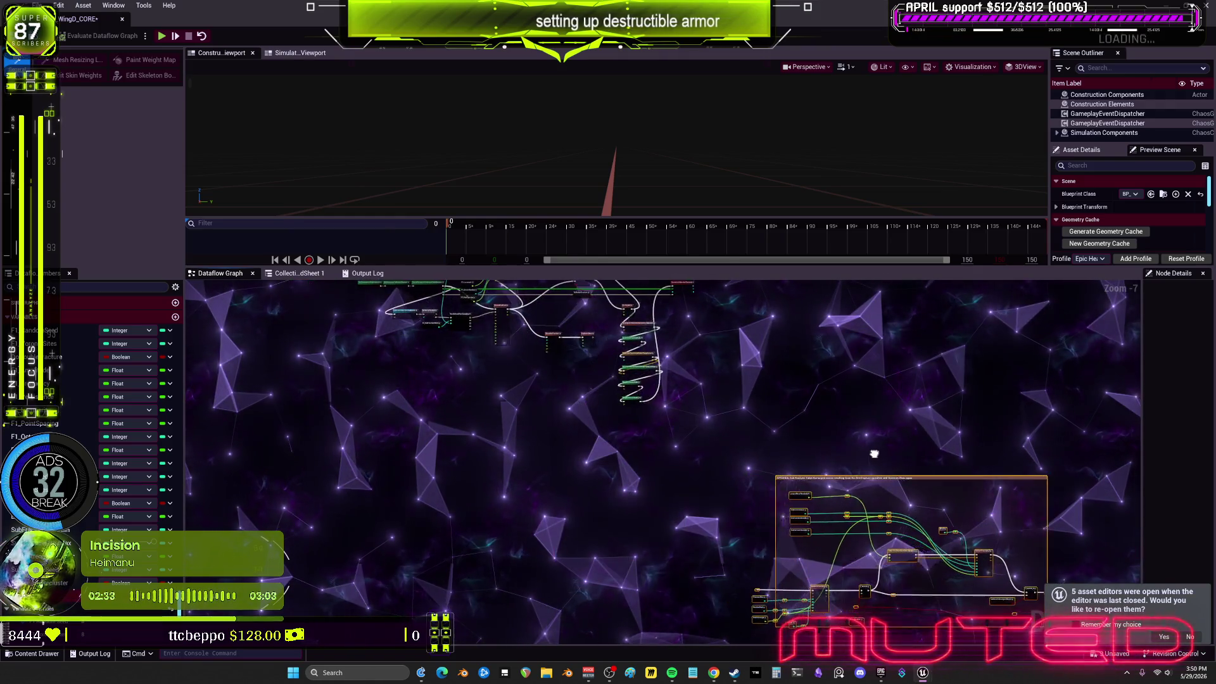
pyautogui.scroll(-5, 798, 500)
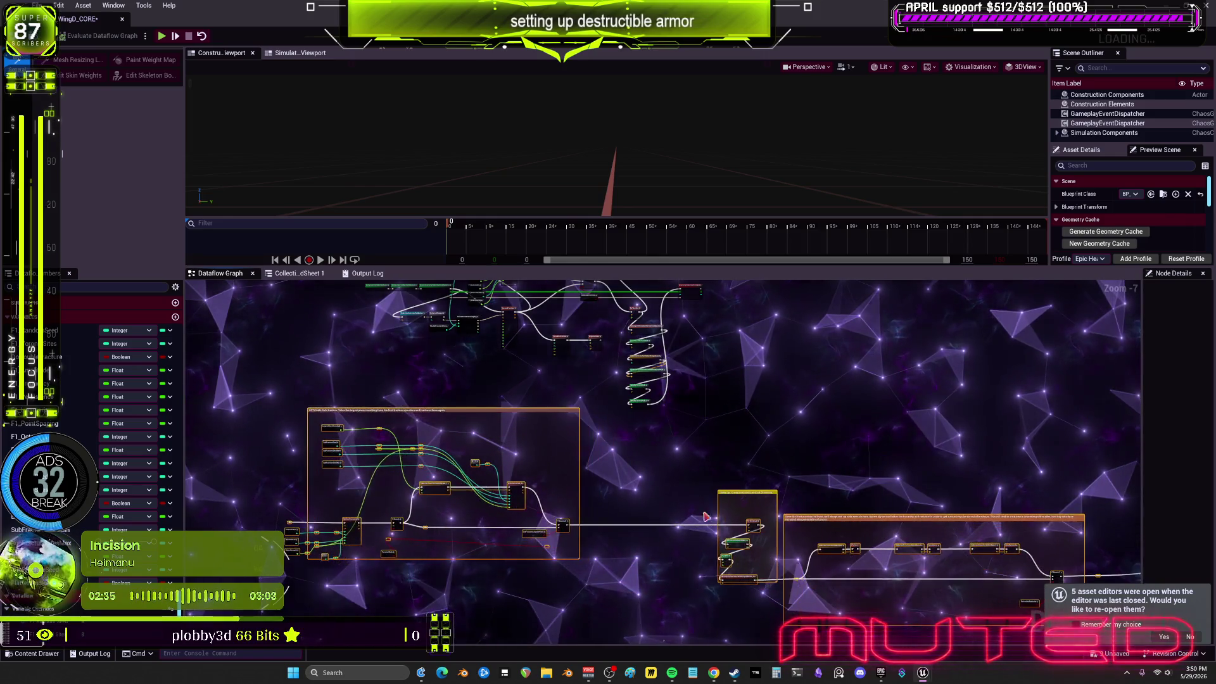
pyautogui.moveTo(797, 491); pyautogui.dragTo(802, 396)
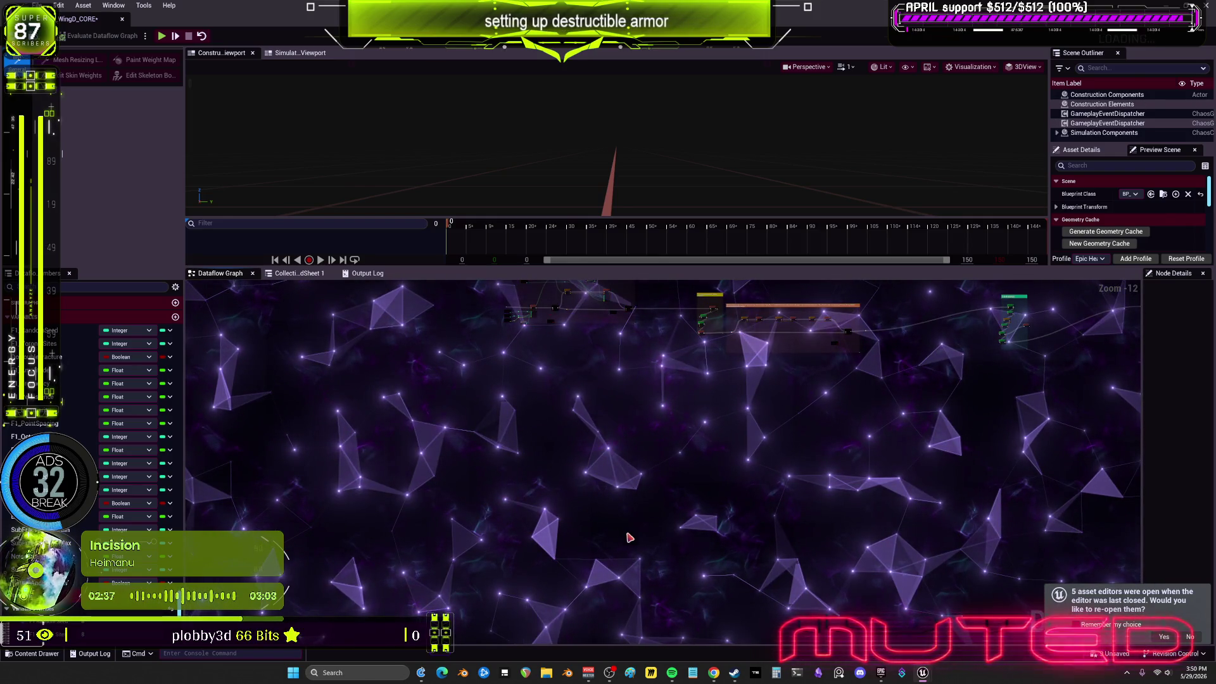
pyautogui.hotkey('ctrl', 'v')
# Drag the pasted comment groups to the right, then review the CONVEXES and fracture clusters
pyautogui.scroll(-2, 620, 529)
pyautogui.scroll(2, 620, 528)
pyautogui.moveTo(620, 527)
pyautogui.mouseDown()
pyautogui.moveTo(636, 557)
pyautogui.moveTo(827, 491)
pyautogui.moveTo(1149, 445)
pyautogui.moveTo(658, 411)
pyautogui.mouseUp()
pyautogui.scroll(5, 763, 391)
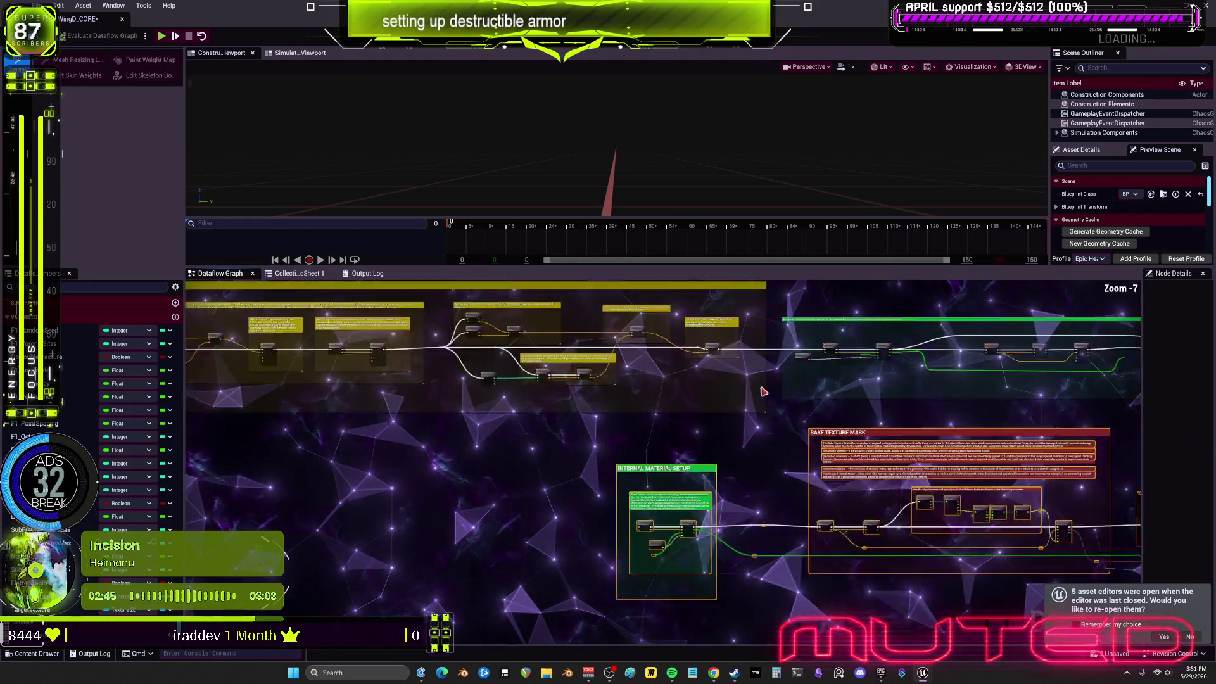
pyautogui.scroll(6, 763, 392)
pyautogui.scroll(-1, 762, 391)
pyautogui.moveTo(785, 336)
pyautogui.mouseDown()
pyautogui.moveTo(787, 543)
pyautogui.moveTo(686, 514)
pyautogui.moveTo(500, 421)
pyautogui.moveTo(477, 435)
pyautogui.mouseUp()
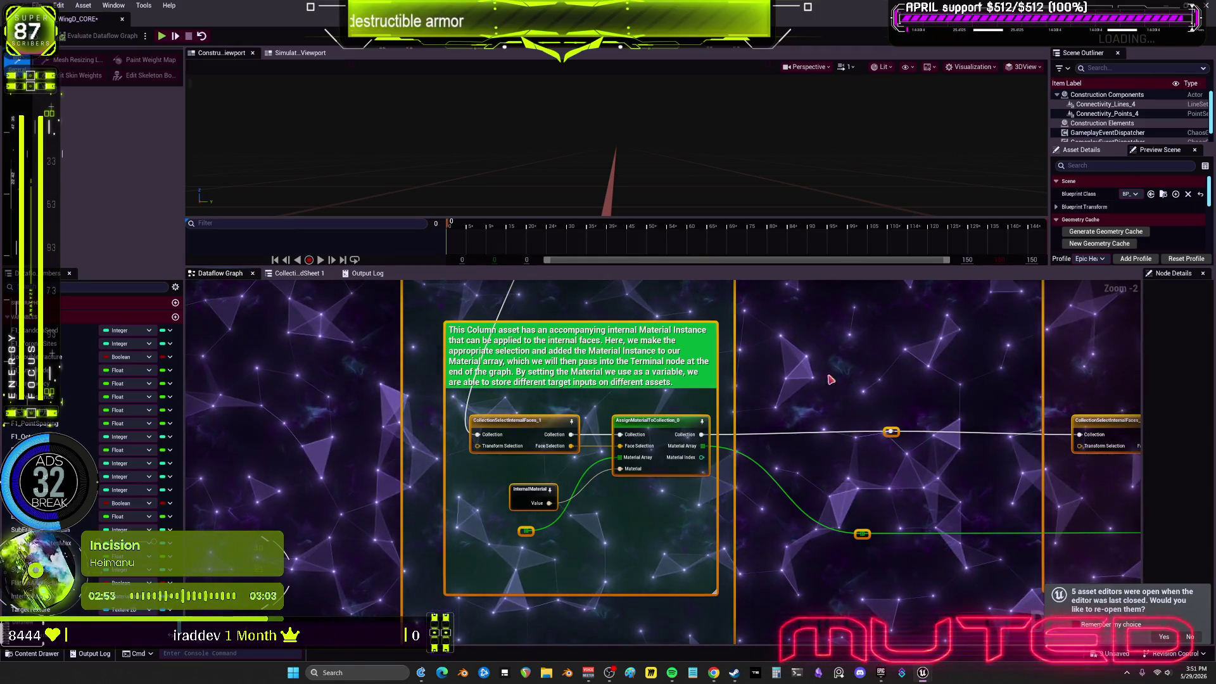
pyautogui.scroll(-2, 831, 379)
pyautogui.moveTo(483, 399)
pyautogui.mouseDown()
pyautogui.moveTo(551, 415)
pyautogui.moveTo(872, 431)
pyautogui.mouseUp()
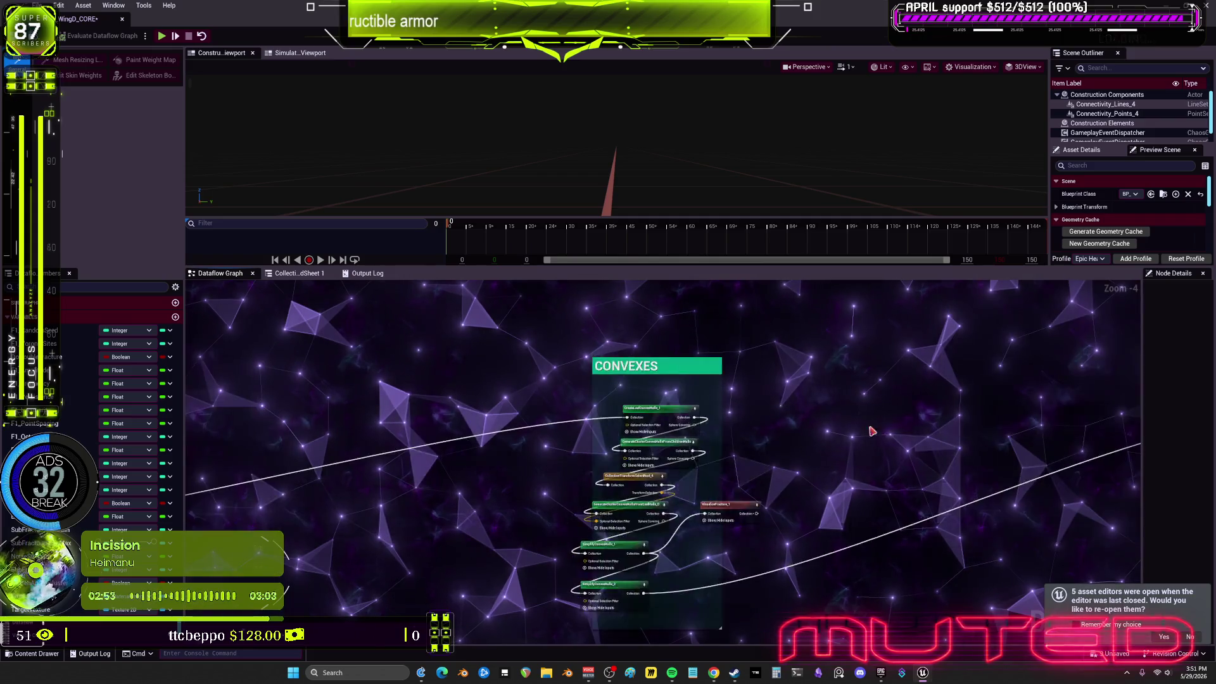
pyautogui.moveTo(566, 455); pyautogui.dragTo(612, 470)
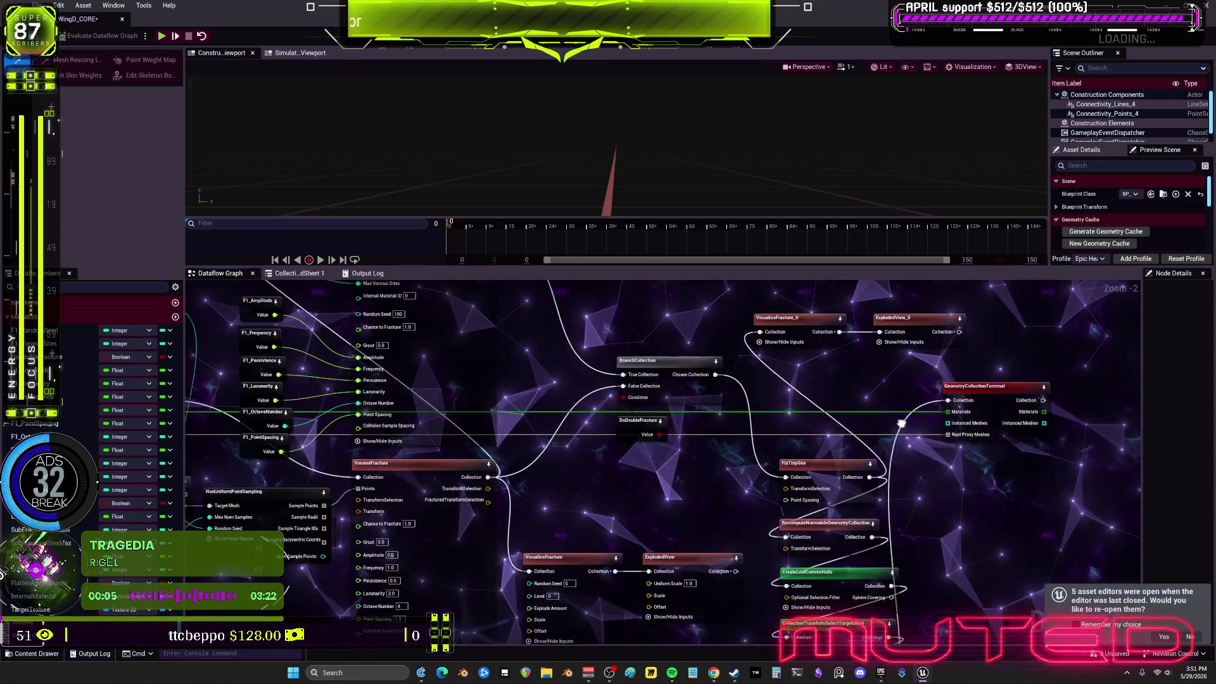
# Insert a reroute point on the long green wire and carry it toward the upper node chain
pyautogui.doubleClick(782, 415)
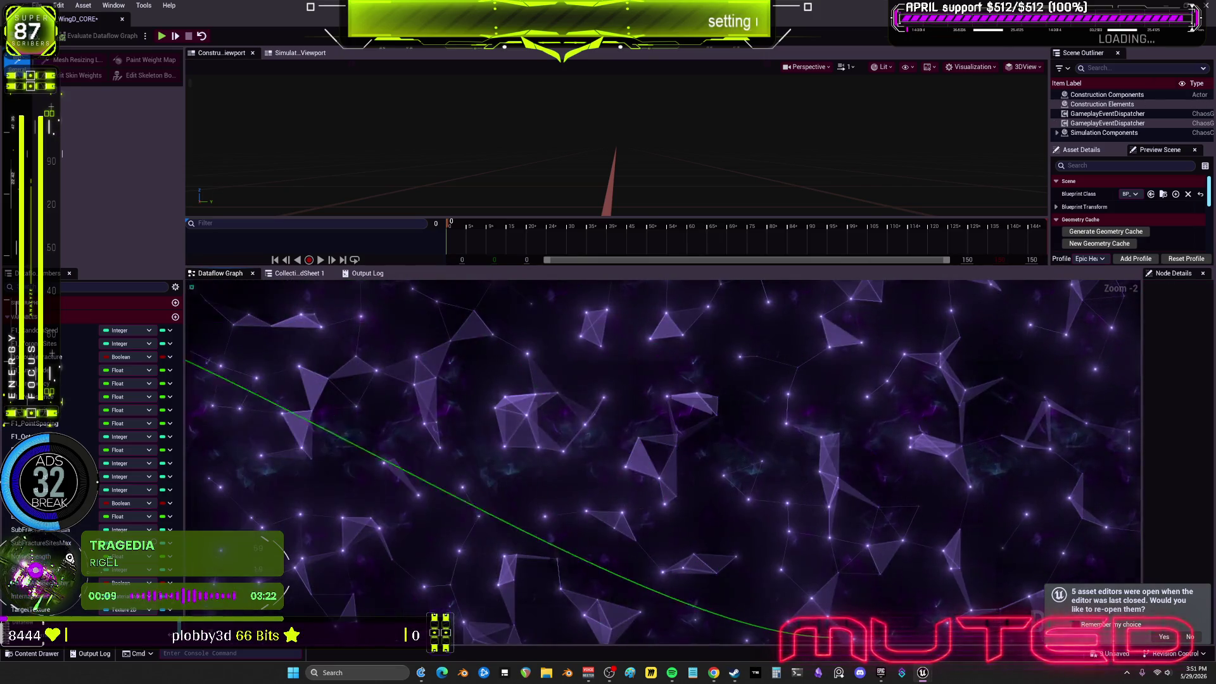
pyautogui.moveTo(785, 633)
pyautogui.mouseDown()
pyautogui.moveTo(515, 502)
pyautogui.moveTo(529, 557)
pyautogui.moveTo(331, 538)
pyautogui.mouseUp()
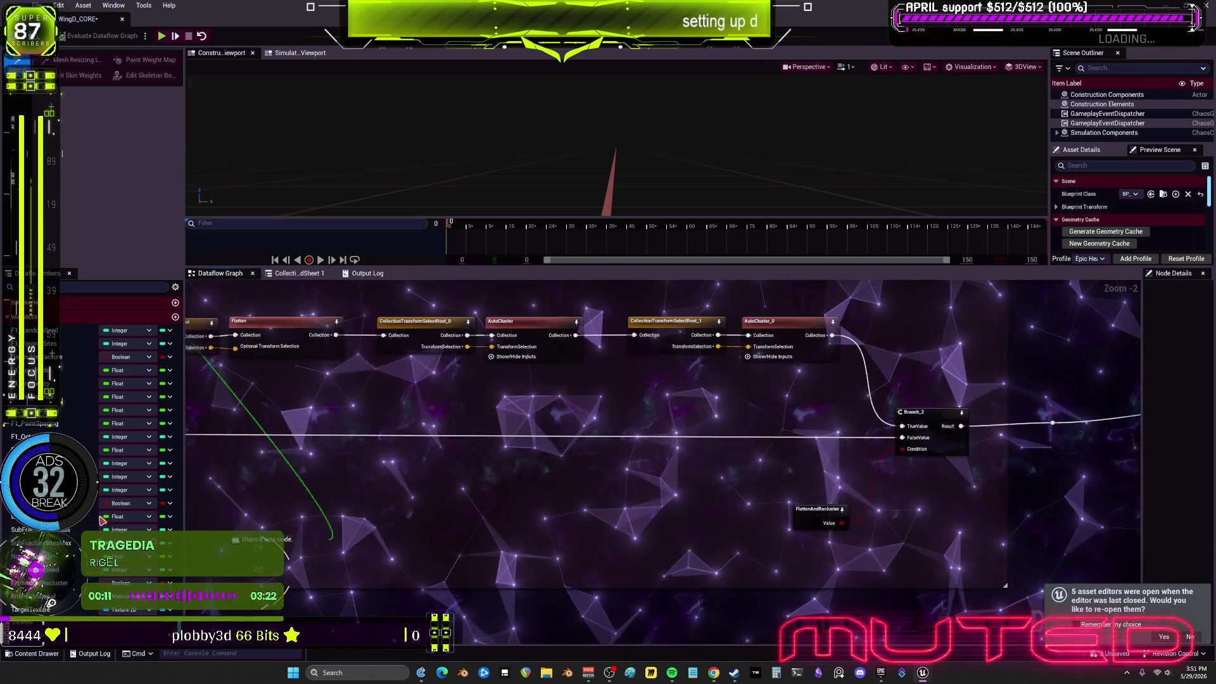
pyautogui.moveTo(758, 371)
pyautogui.mouseDown()
pyautogui.moveTo(1077, 279)
pyautogui.moveTo(1098, 412)
pyautogui.moveTo(516, 624)
pyautogui.moveTo(644, 669)
pyautogui.moveTo(760, 652)
pyautogui.moveTo(724, 583)
pyautogui.moveTo(886, 538)
pyautogui.moveTo(988, 342)
pyautogui.moveTo(734, 516)
pyautogui.moveTo(1127, 487)
pyautogui.moveTo(788, 453)
pyautogui.moveTo(713, 429)
pyautogui.moveTo(717, 476)
pyautogui.mouseUp()
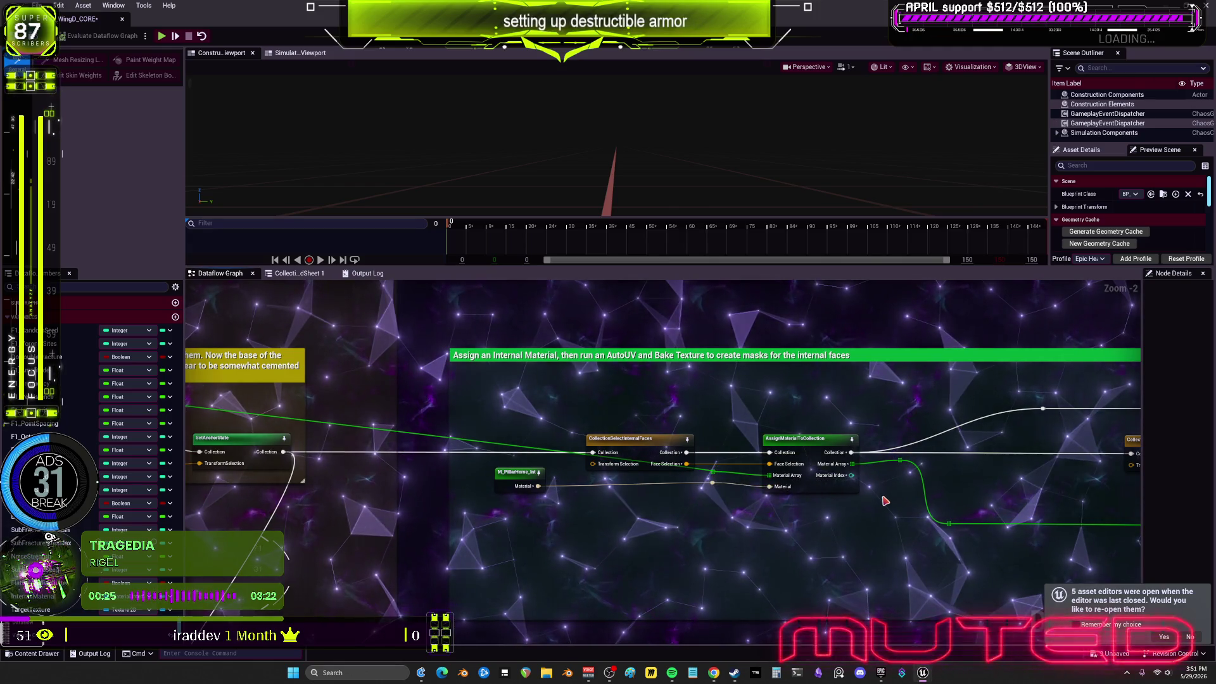
pyautogui.scroll(-4, 947, 476)
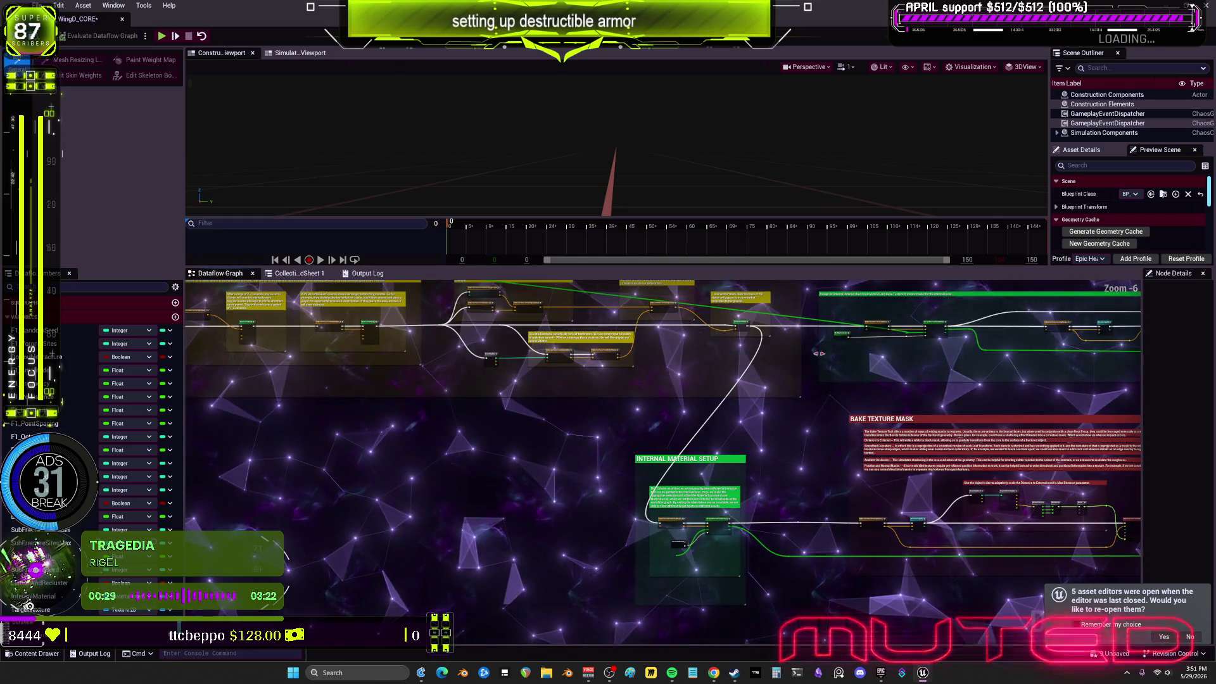
pyautogui.scroll(3, 818, 354)
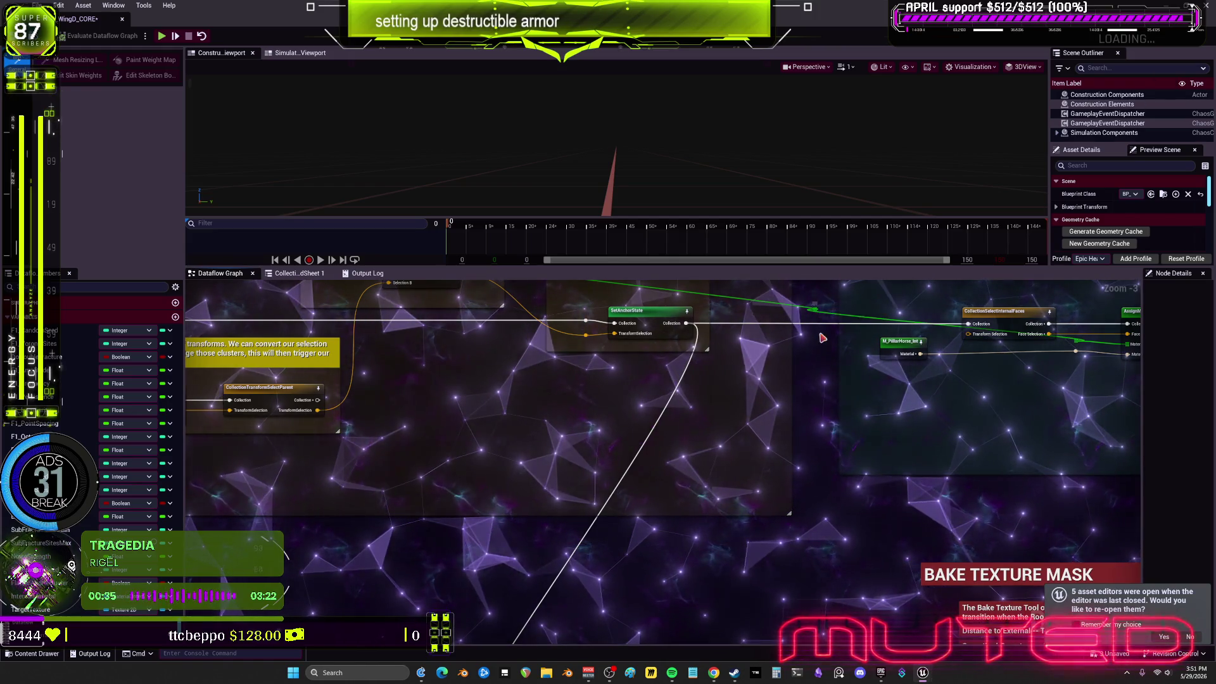
pyautogui.moveTo(552, 634); pyautogui.dragTo(552, 380)
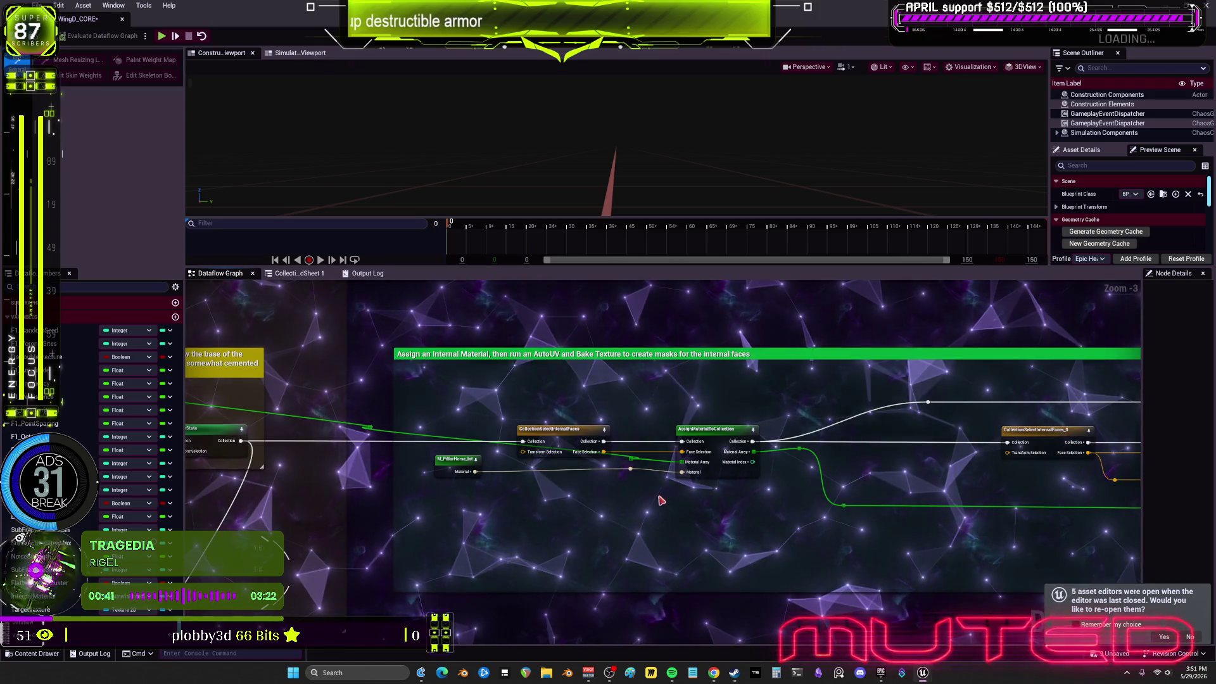
# Move AssignMaterialToCollection and its reroute point up and to the right
pyautogui.moveTo(661, 500); pyautogui.dragTo(693, 419)
pyautogui.moveTo(509, 457); pyautogui.dragTo(735, 470)
pyautogui.scroll(2, 728, 447)
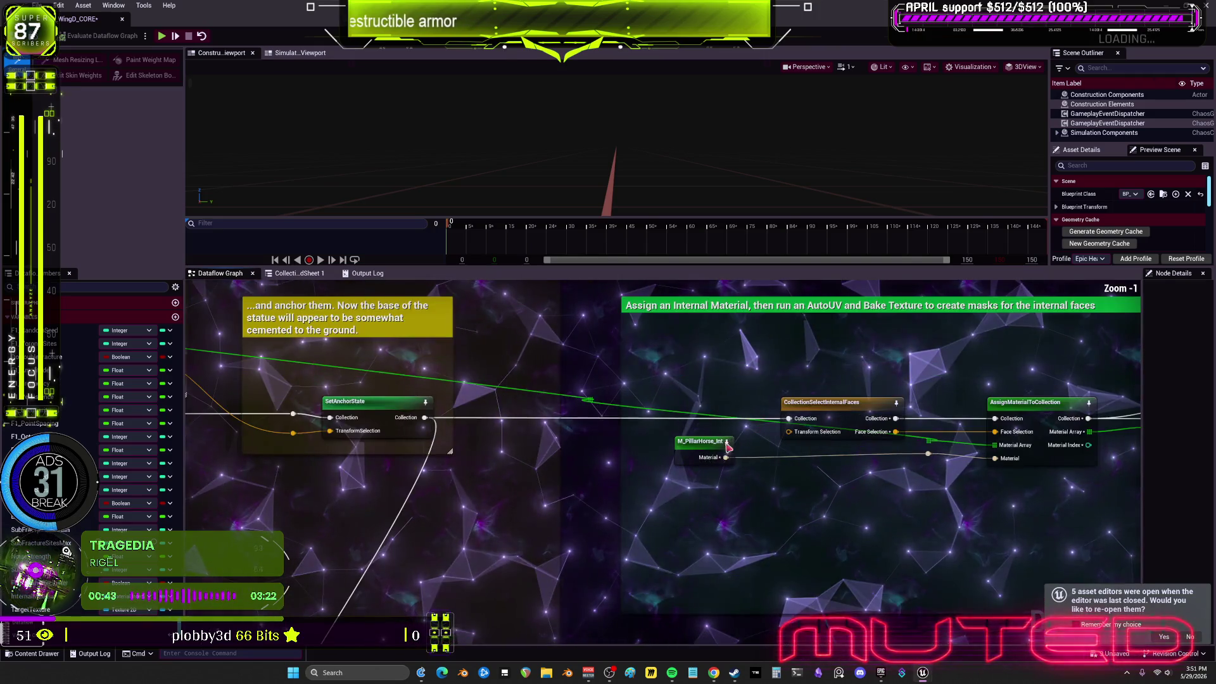
pyautogui.moveTo(1010, 411); pyautogui.dragTo(1006, 315)
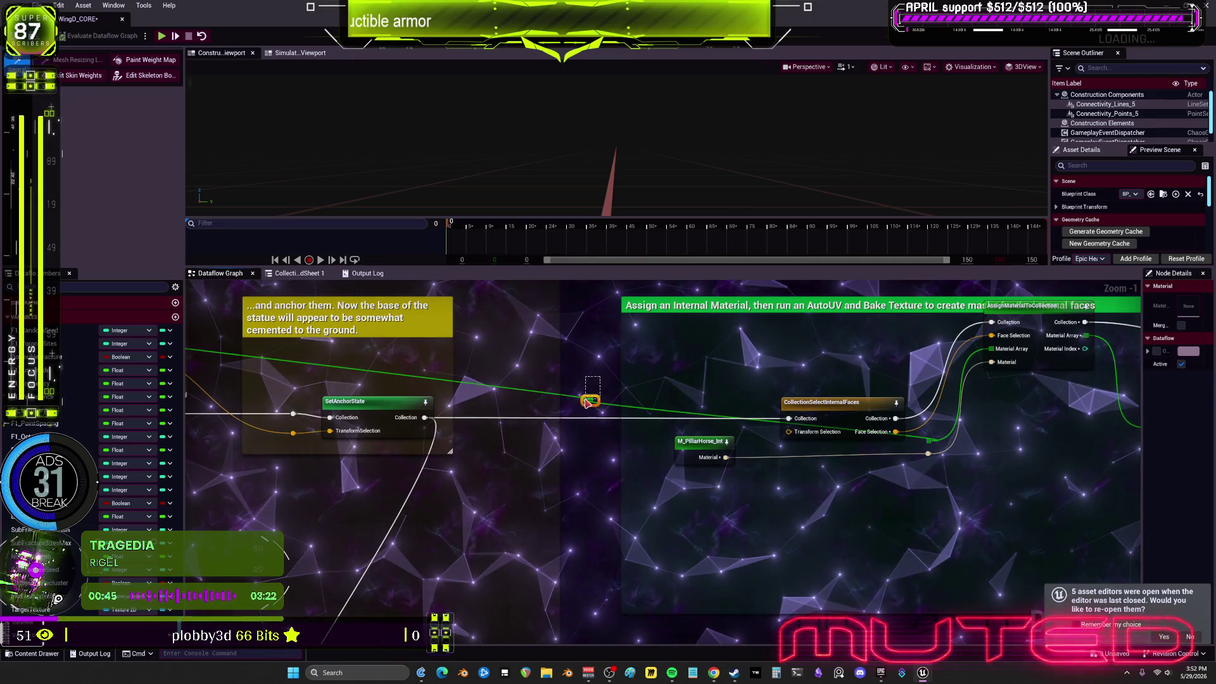
pyautogui.moveTo(588, 402); pyautogui.dragTo(589, 401)
pyautogui.moveTo(625, 517)
pyautogui.mouseDown()
pyautogui.moveTo(803, 345)
pyautogui.moveTo(747, 444)
pyautogui.moveTo(835, 434)
pyautogui.moveTo(690, 499)
pyautogui.mouseUp()
# Connect InternalMaterial's Value to AssignMaterialToCollection's Material input, replacing the old link
pyautogui.moveTo(458, 457); pyautogui.dragTo(563, 340)
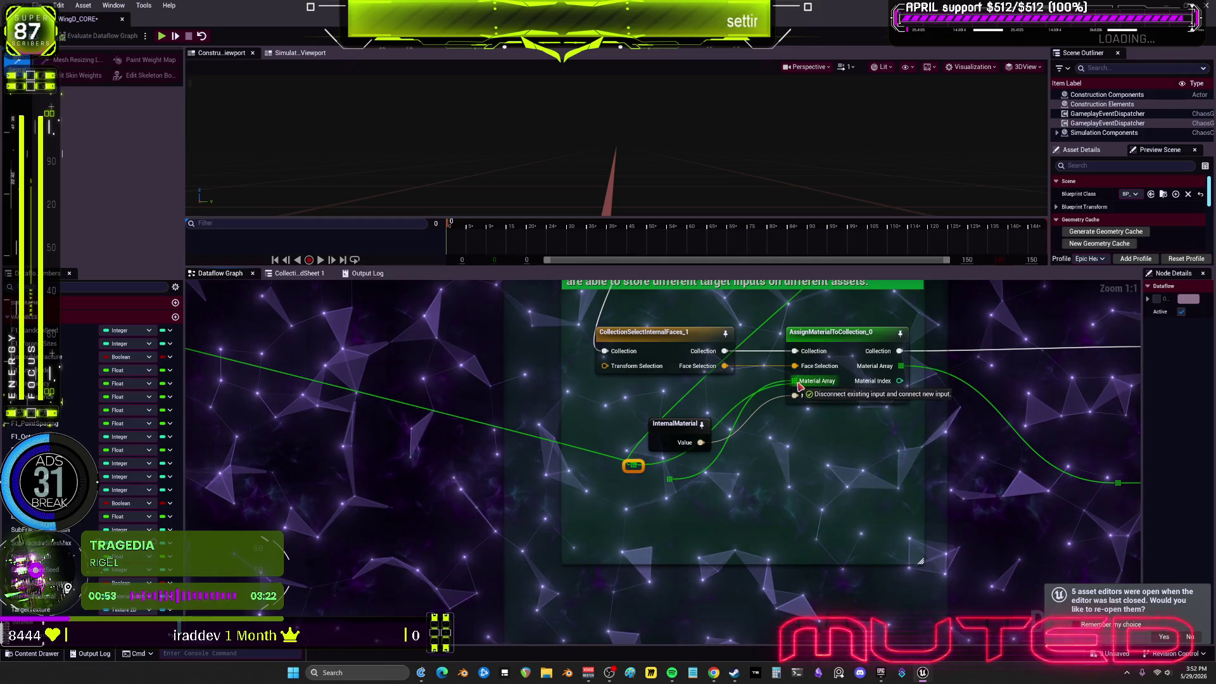
pyautogui.moveTo(799, 387); pyautogui.dragTo(799, 389)
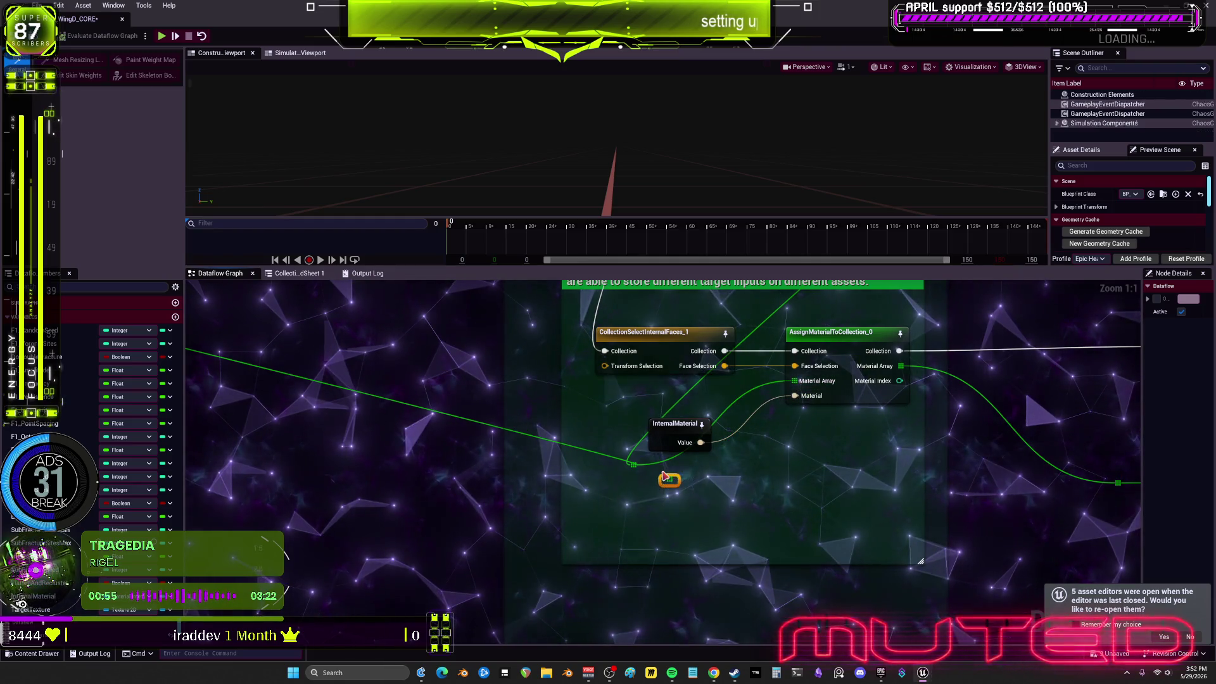
pyautogui.click(806, 426)
pyautogui.moveTo(883, 453)
pyautogui.mouseDown()
pyautogui.moveTo(834, 467)
pyautogui.moveTo(362, 481)
pyautogui.mouseUp()
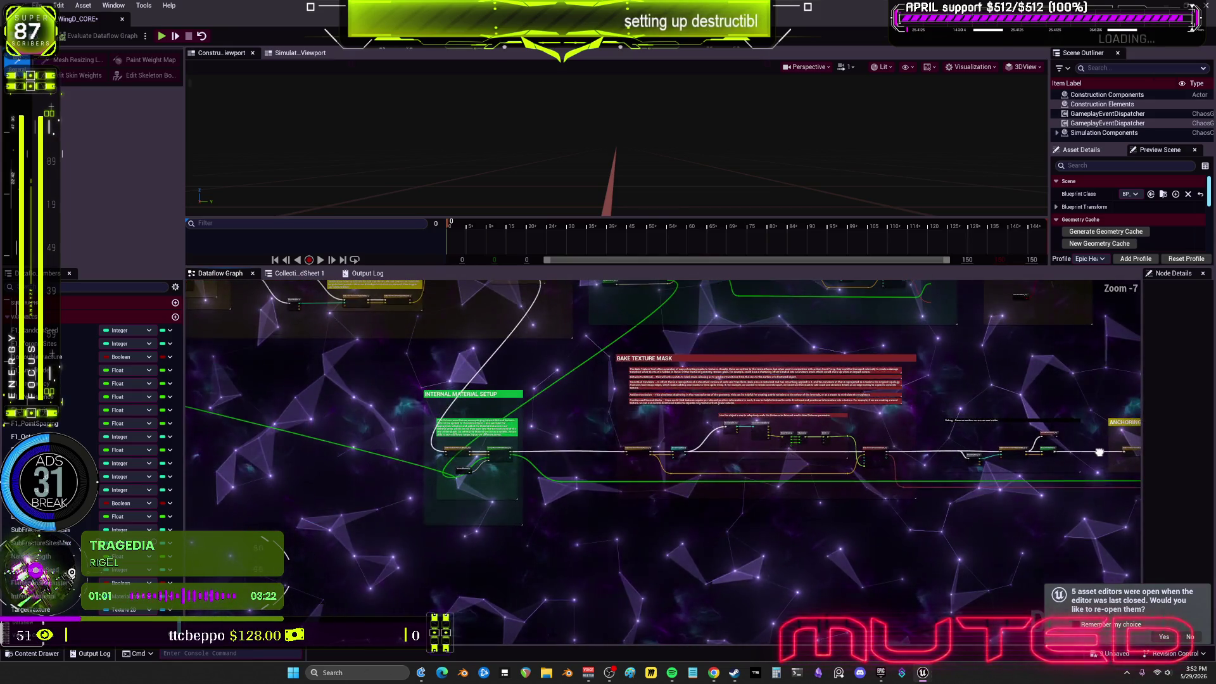
# Add the reroute node to the selection and inspect the internal faces and bake nodes
pyautogui.scroll(5, 740, 532)
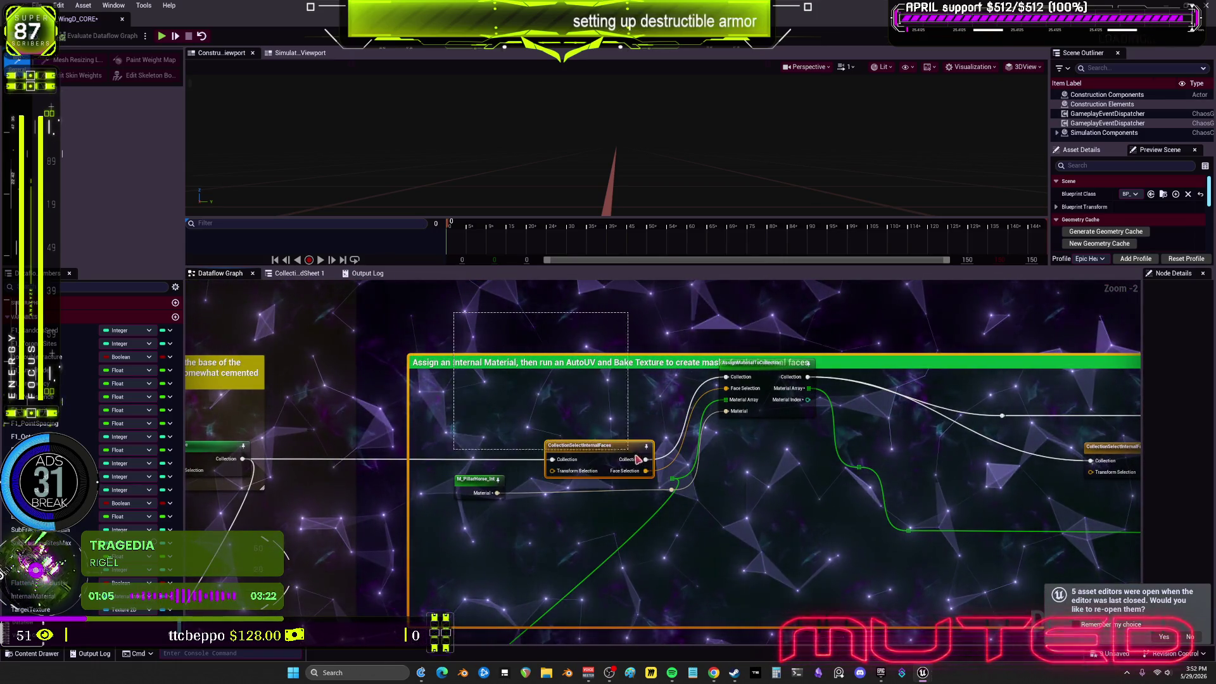
pyautogui.moveTo(844, 529); pyautogui.dragTo(917, 537)
pyautogui.moveTo(1114, 485); pyautogui.dragTo(1104, 370)
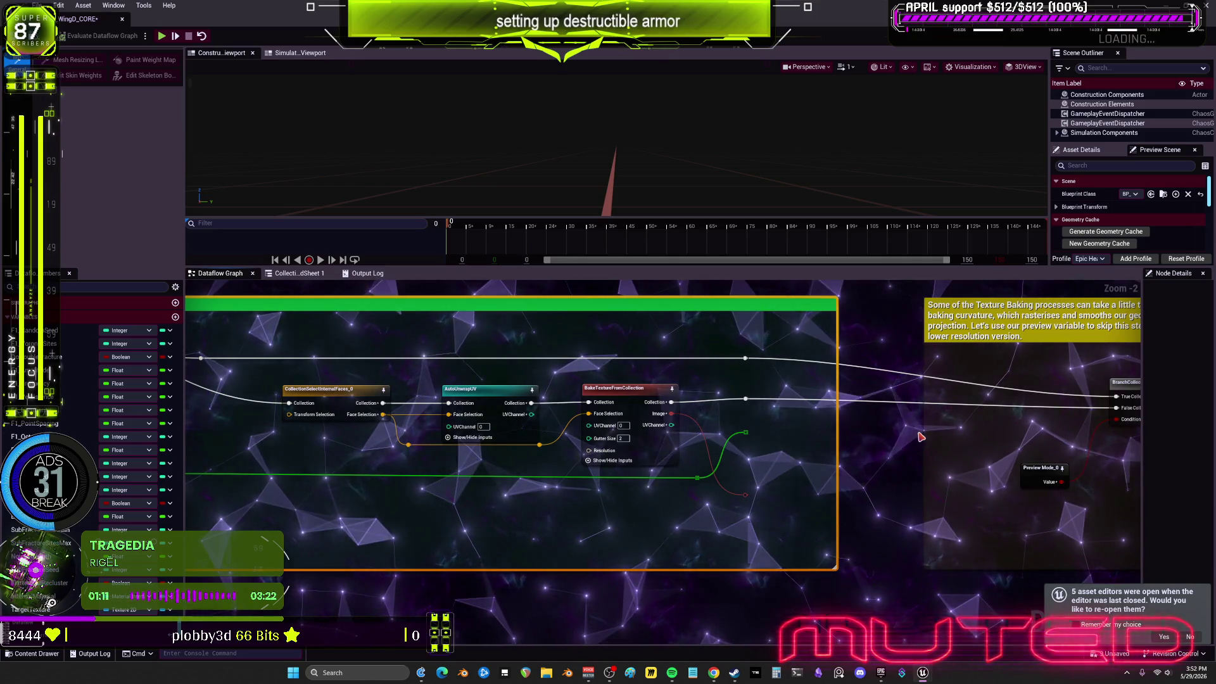
pyautogui.moveTo(591, 431)
pyautogui.mouseDown()
pyautogui.moveTo(619, 464)
pyautogui.moveTo(684, 492)
pyautogui.mouseUp()
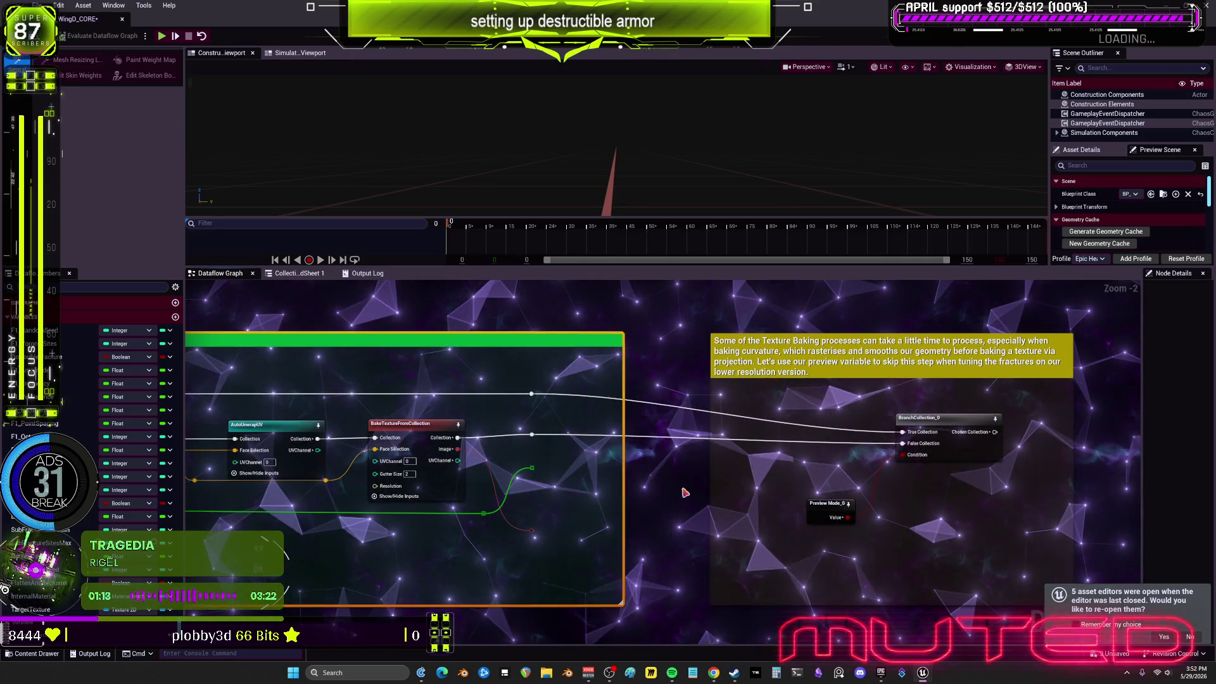
pyautogui.scroll(-3, 556, 410)
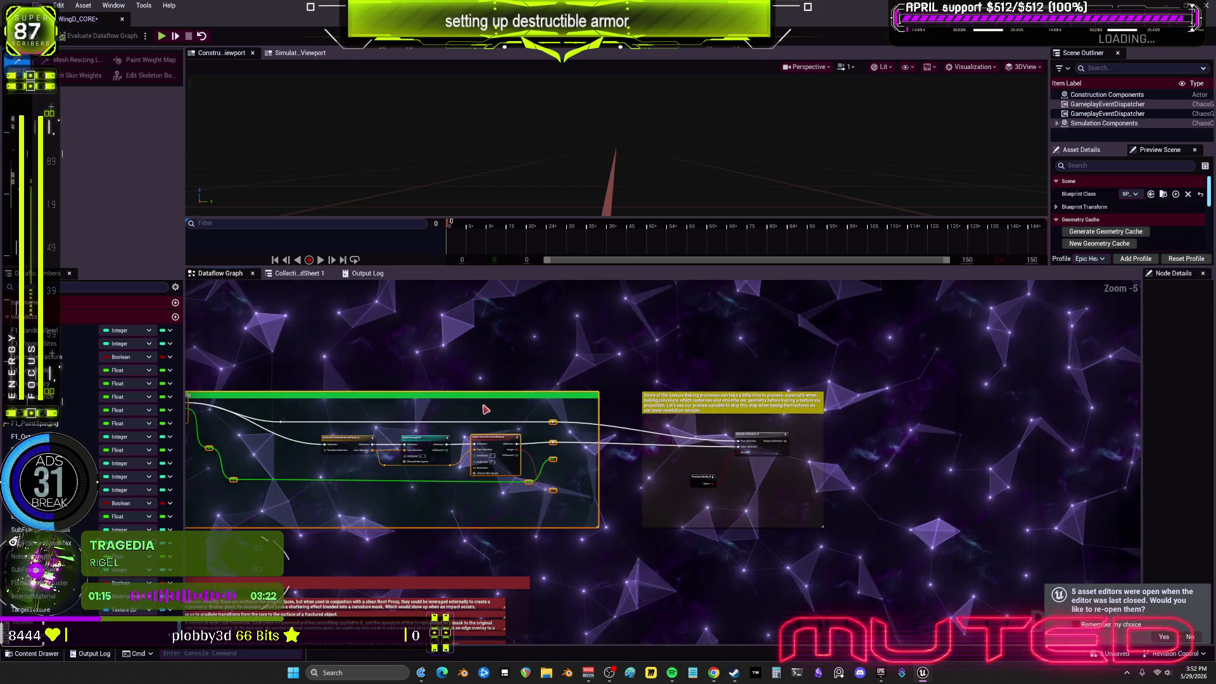
pyautogui.scroll(3, 610, 516)
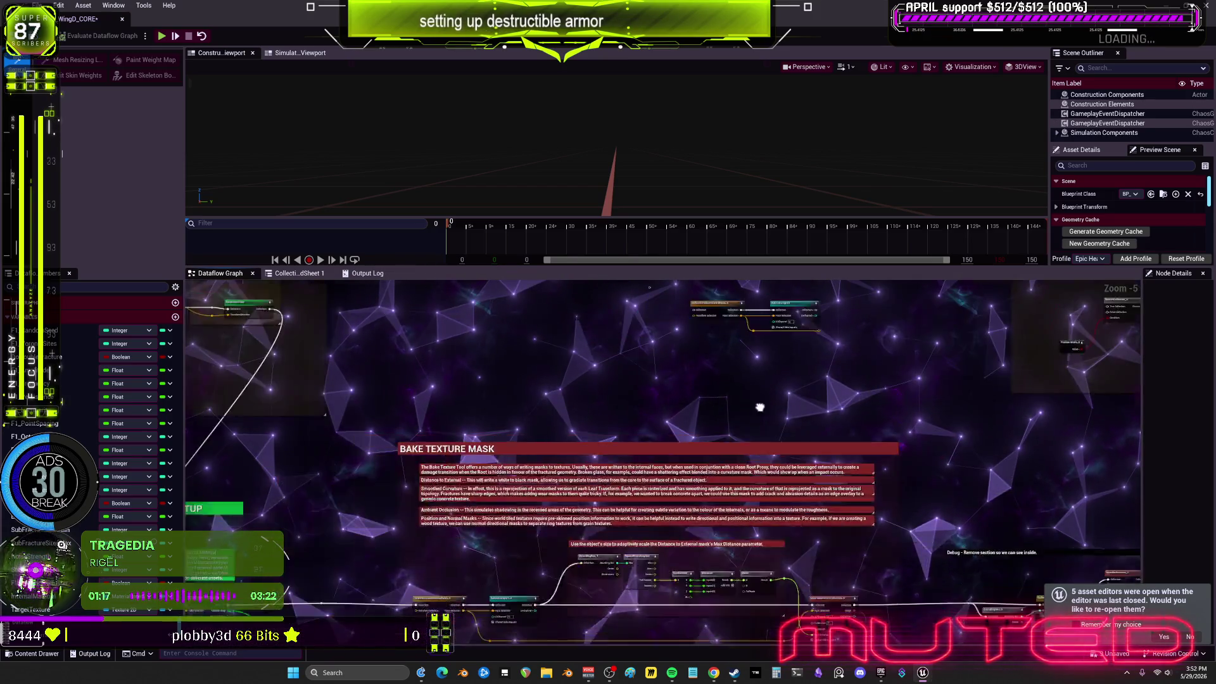
pyautogui.moveTo(863, 445); pyautogui.dragTo(884, 493)
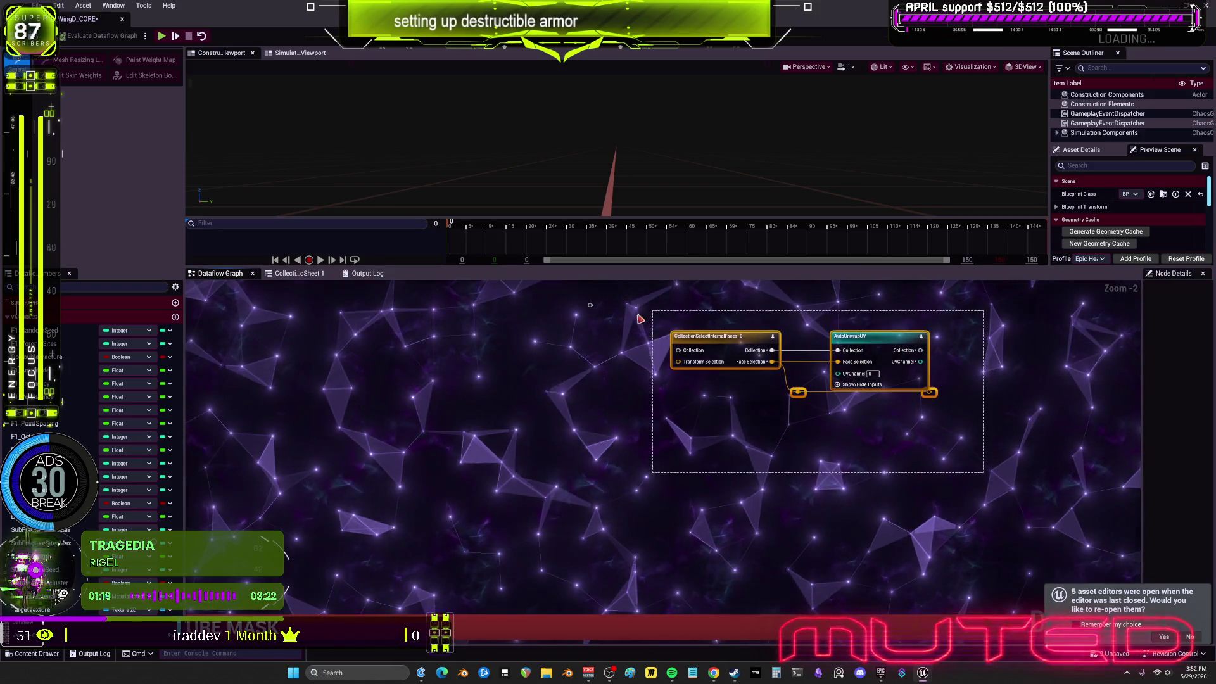
pyautogui.scroll(-4, 750, 460)
pyautogui.scroll(4, 886, 507)
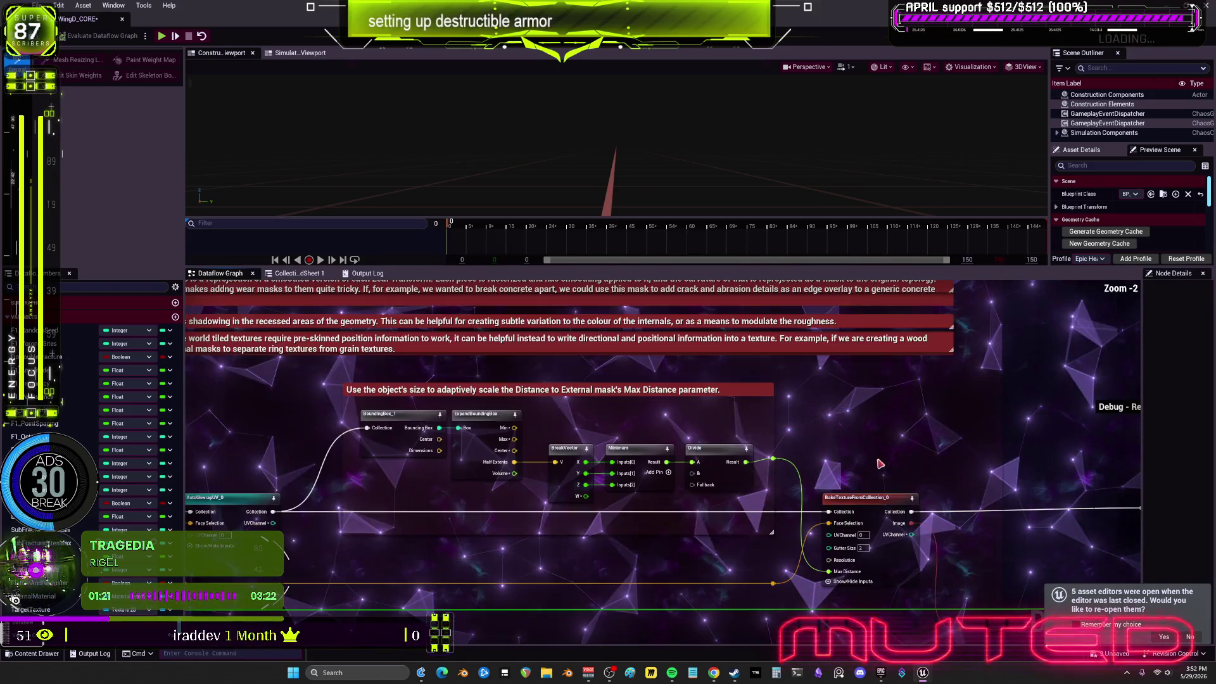
# Undo the deletion to restore the internal-material nodes and green comment group
pyautogui.moveTo(958, 422); pyautogui.dragTo(443, 381)
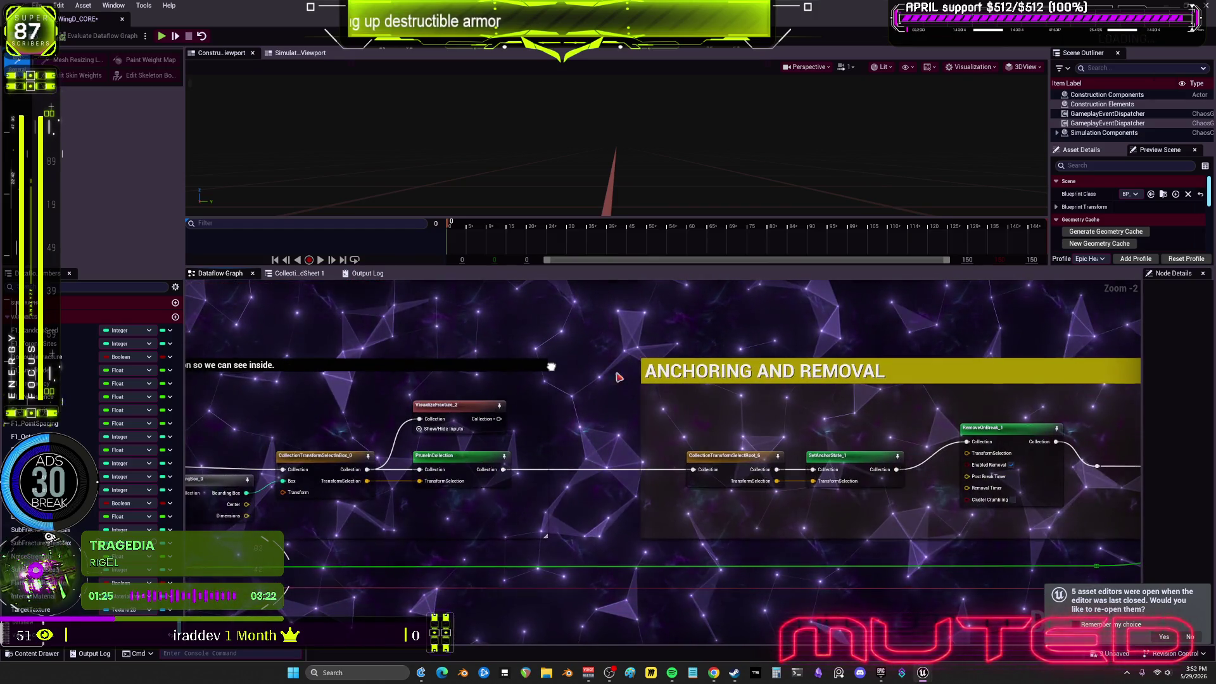
pyautogui.scroll(-3, 488, 397)
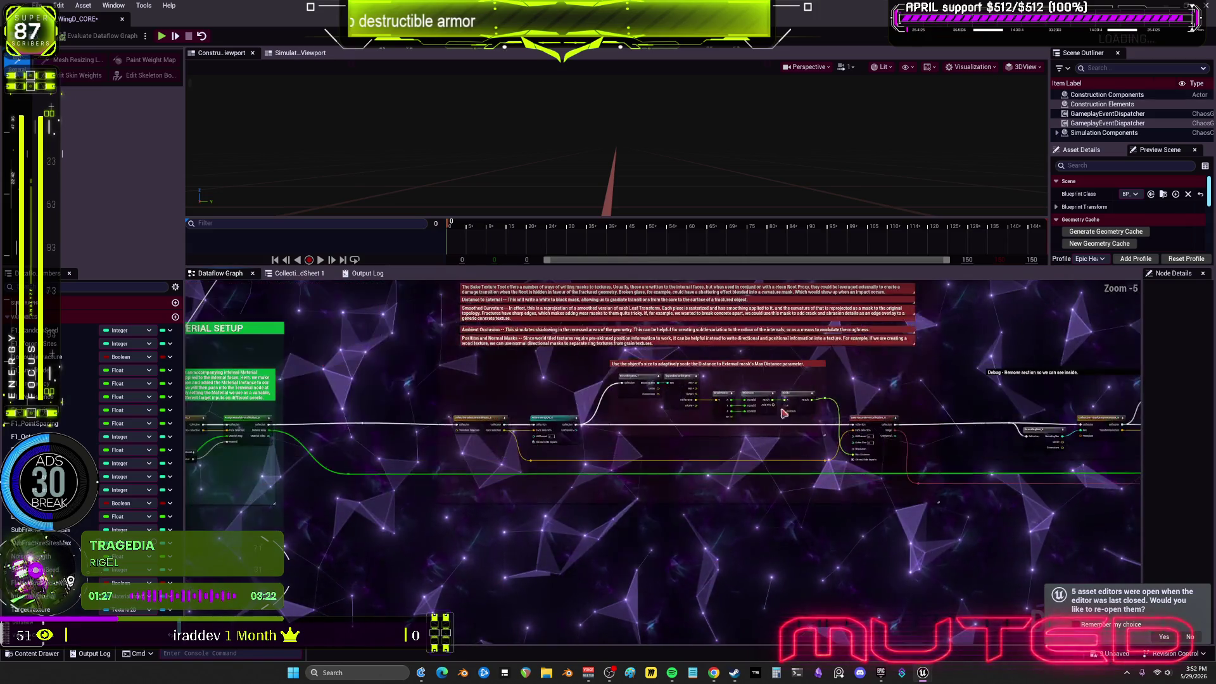
pyautogui.scroll(4, 784, 413)
pyautogui.moveTo(576, 412)
pyautogui.mouseDown()
pyautogui.moveTo(997, 412)
pyautogui.moveTo(637, 412)
pyautogui.mouseUp()
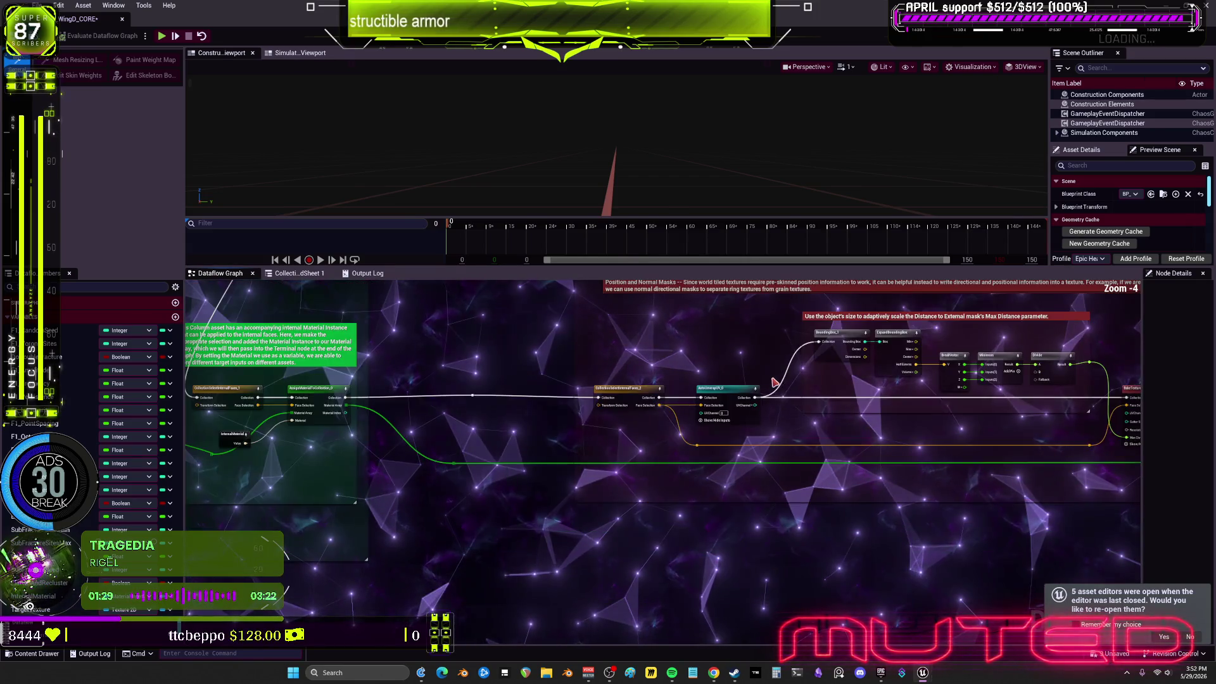
pyautogui.scroll(-1, 842, 377)
pyautogui.moveTo(842, 377)
pyautogui.mouseDown()
pyautogui.moveTo(886, 538)
pyautogui.moveTo(911, 537)
pyautogui.mouseUp()
pyautogui.scroll(4, 718, 310)
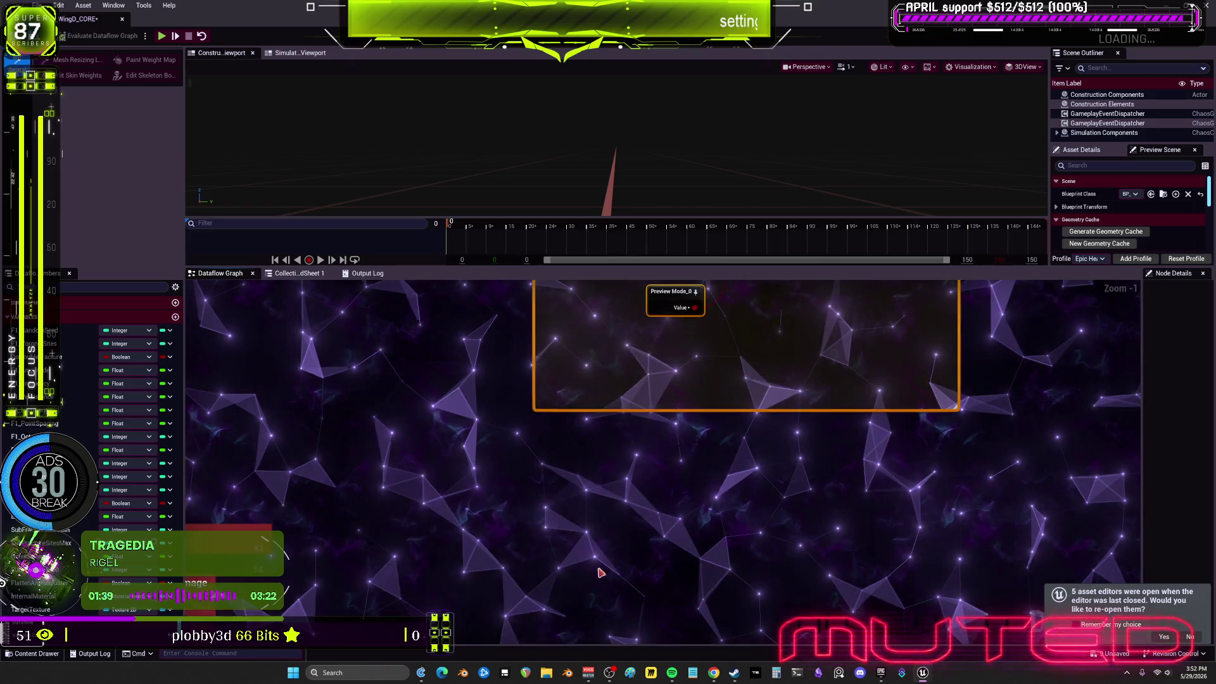
pyautogui.scroll(-3, 722, 475)
pyautogui.hotkey('ctrl', 'z')
pyautogui.hotkey('ctrl', 'z')
pyautogui.hotkey('ctrl', 'z')
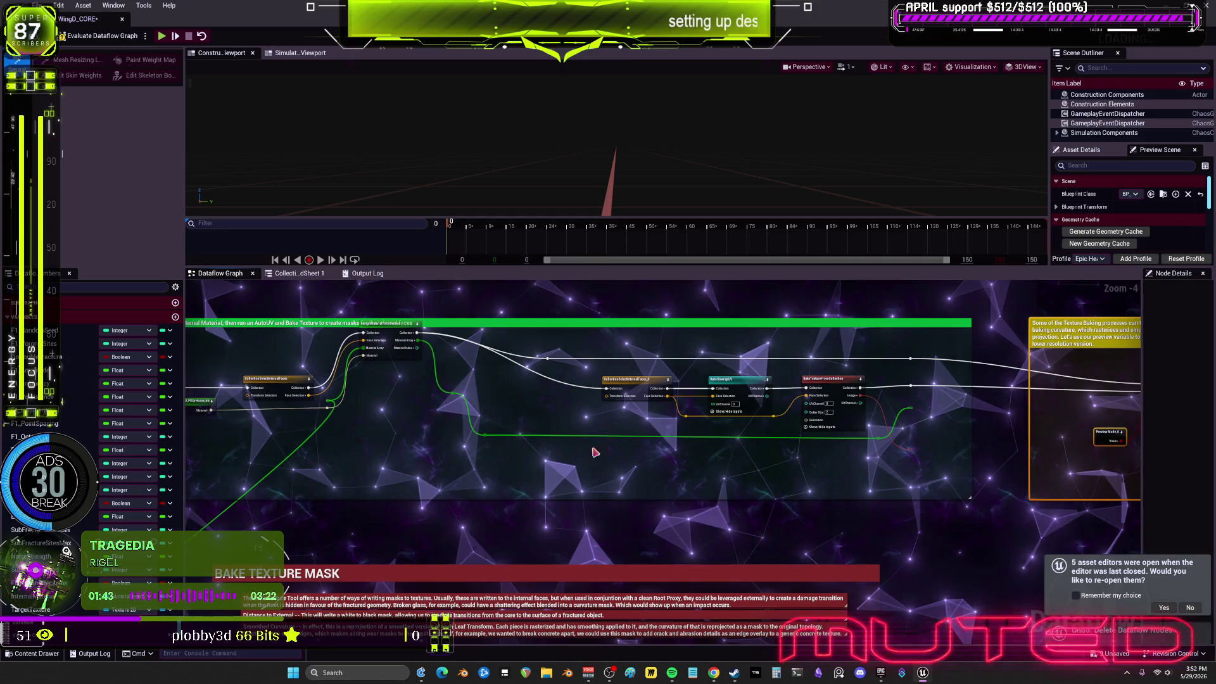
# Review the restored BAKE TEXTURE MASK and INTERNAL MATERIAL SETUP groups
pyautogui.moveTo(366, 408); pyautogui.dragTo(559, 421)
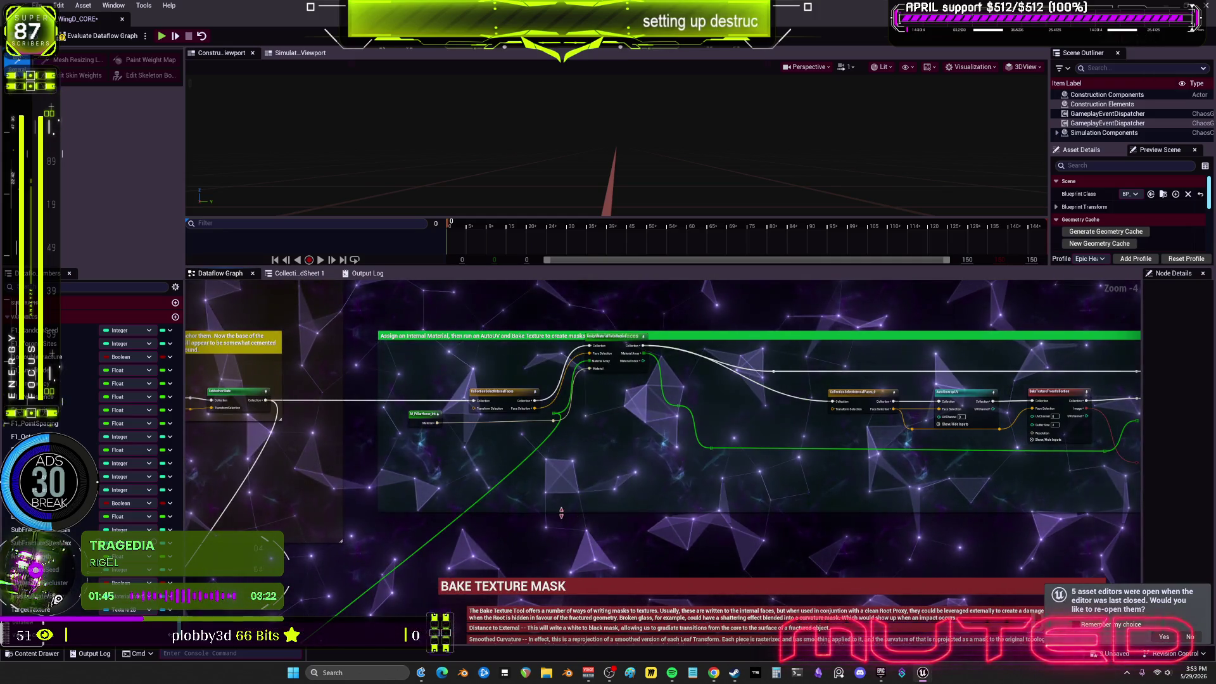
pyautogui.moveTo(723, 525); pyautogui.dragTo(734, 492)
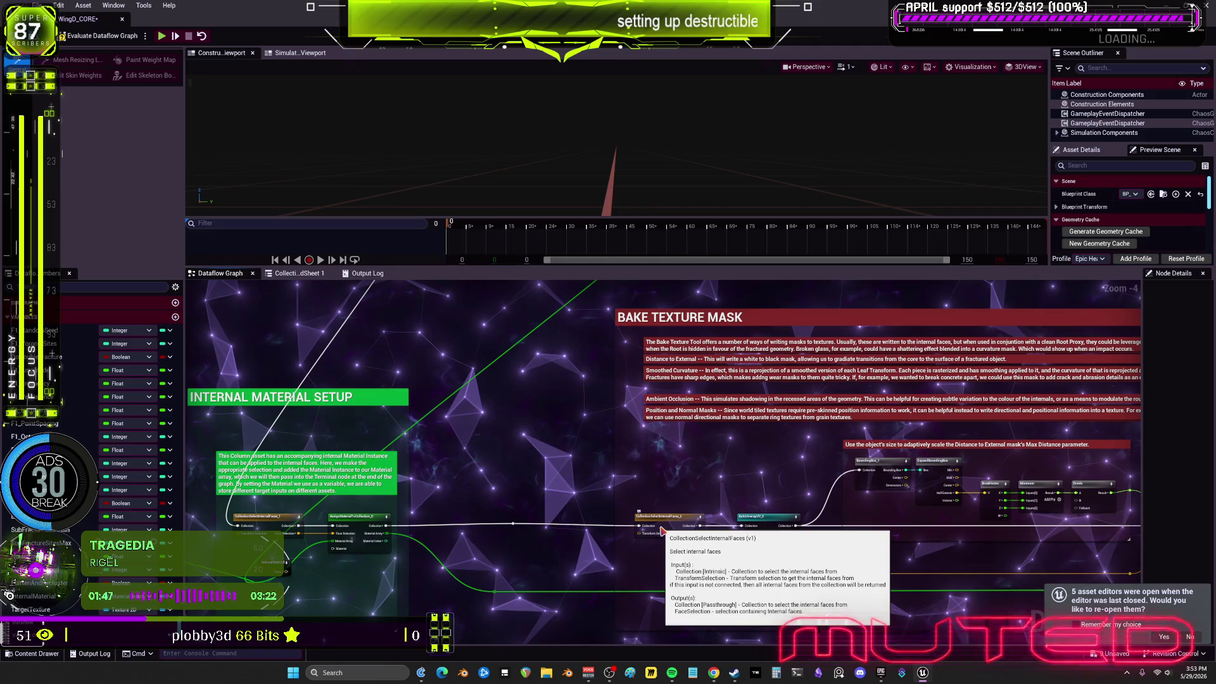
pyautogui.scroll(2, 754, 444)
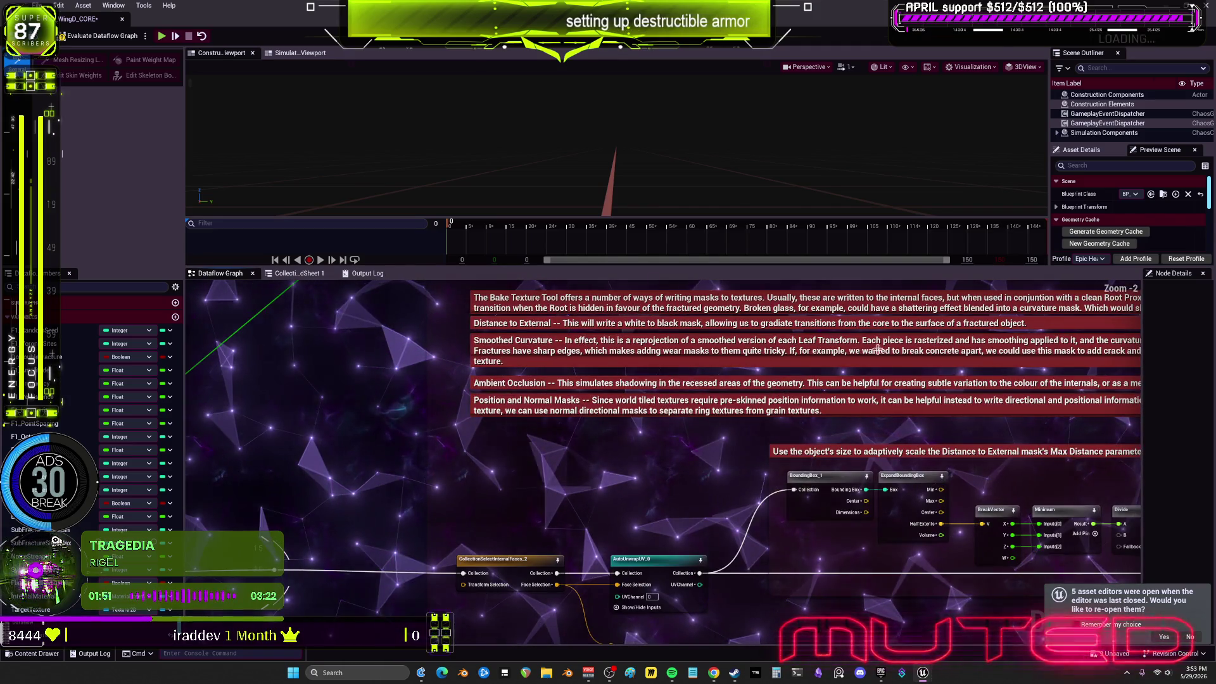
pyautogui.moveTo(878, 349); pyautogui.dragTo(777, 345)
pyautogui.scroll(-4, 747, 358)
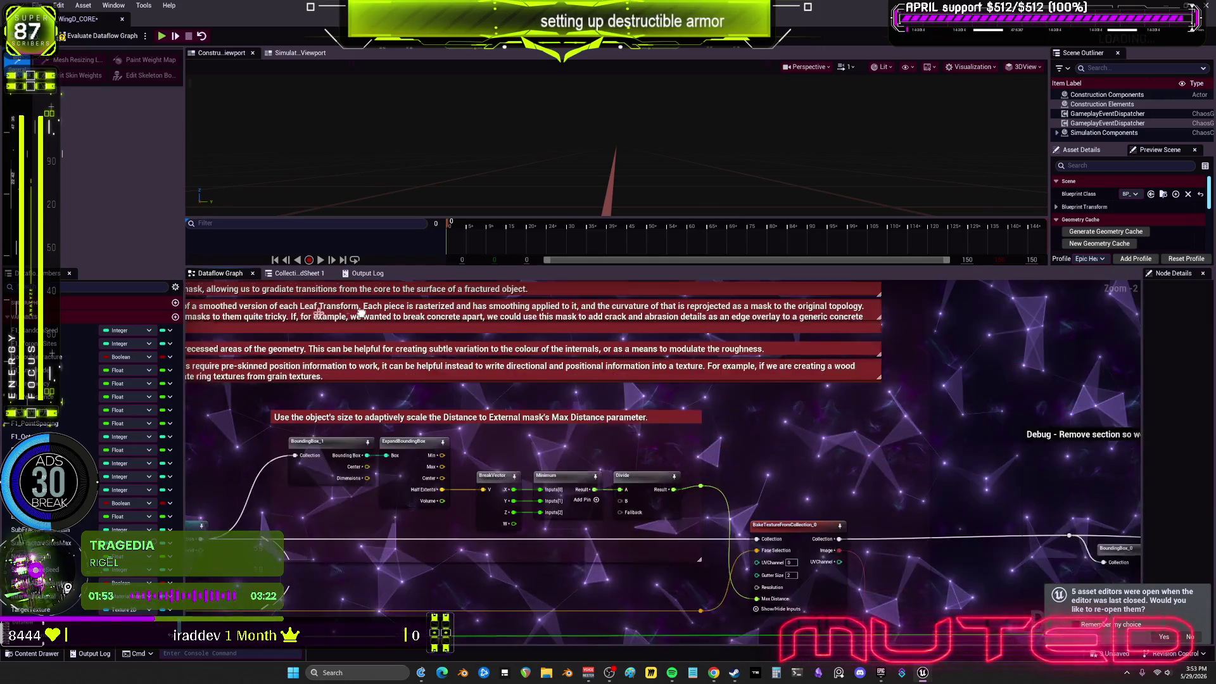
pyautogui.scroll(2, 570, 355)
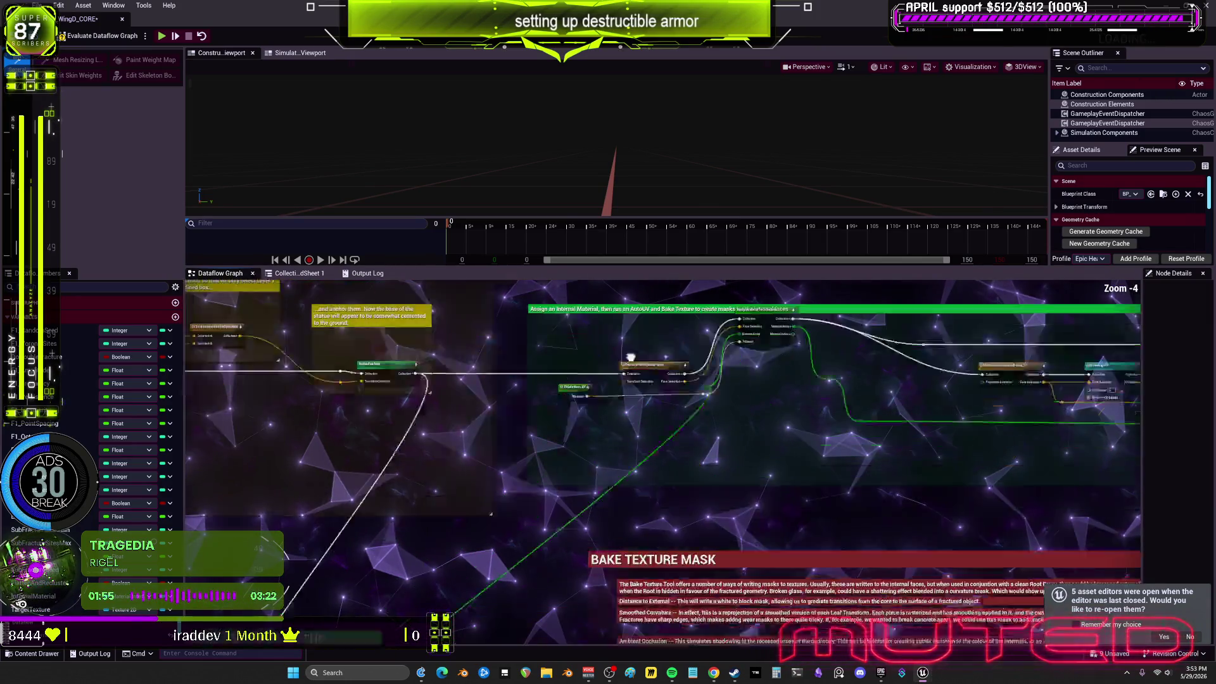
pyautogui.moveTo(998, 395)
pyautogui.mouseDown()
pyautogui.moveTo(887, 469)
pyautogui.moveTo(830, 484)
pyautogui.mouseUp()
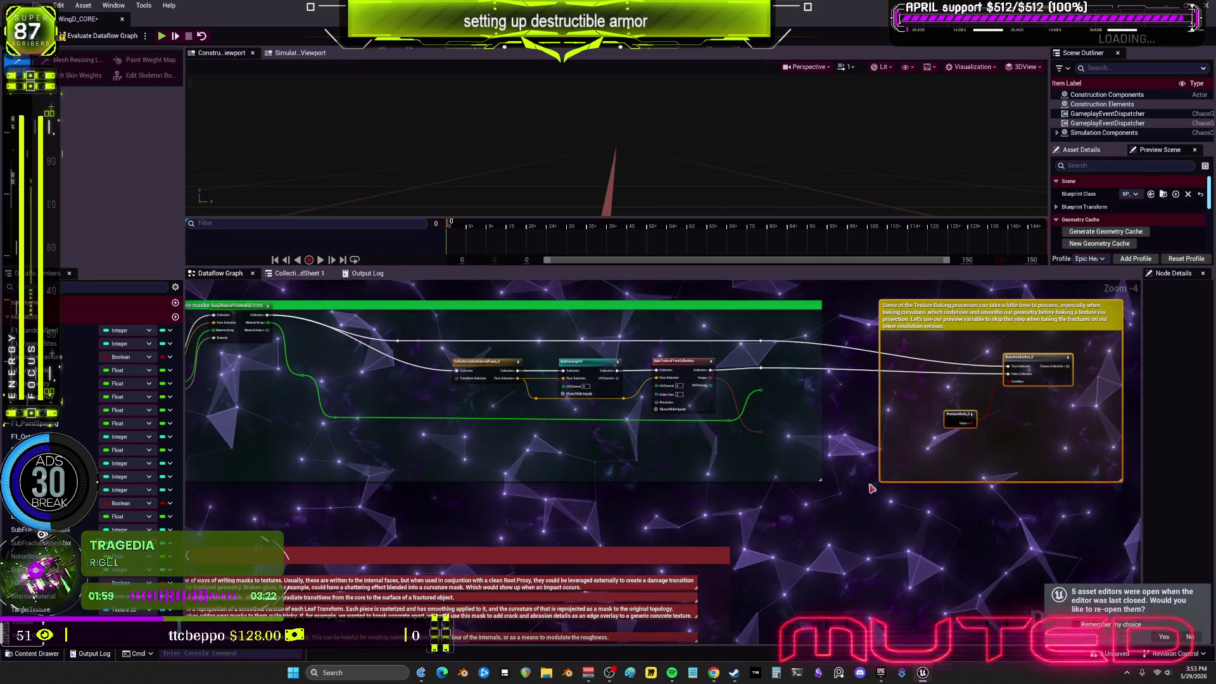
# Connect TargetTexture's Value to the TextureTerminal's Texture Asset input
pyautogui.moveTo(1013, 398)
pyautogui.mouseDown()
pyautogui.moveTo(825, 417)
pyautogui.moveTo(814, 562)
pyautogui.mouseUp()
pyautogui.scroll(-3, 928, 428)
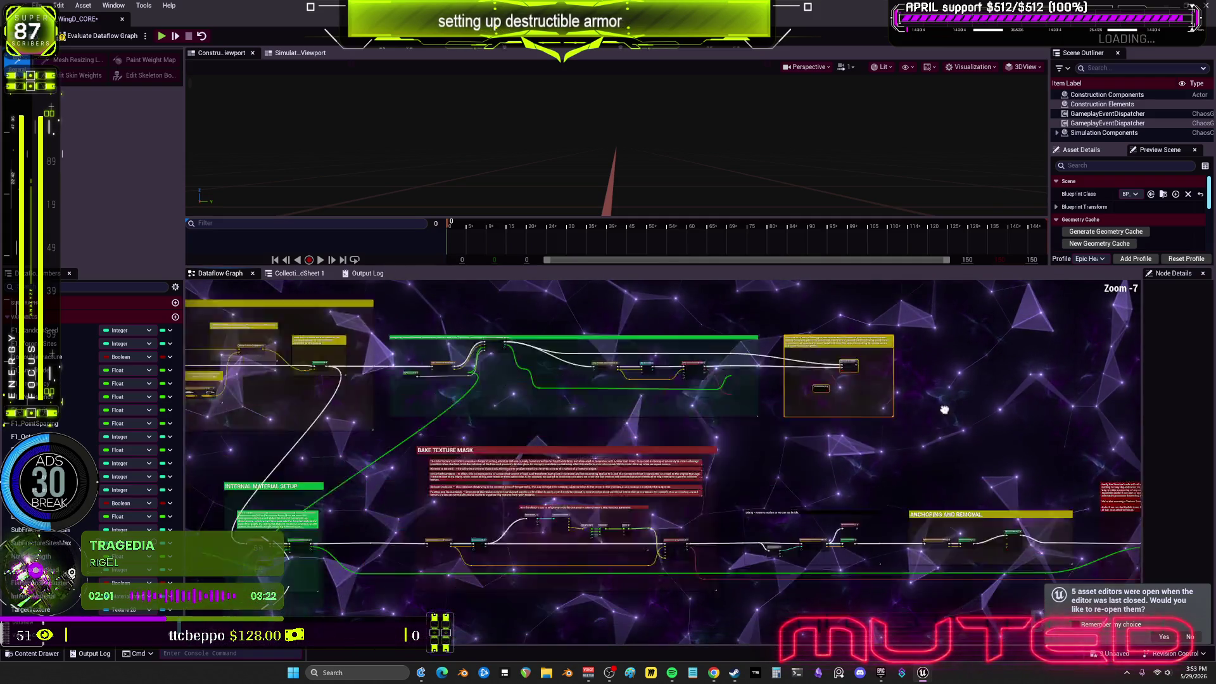
pyautogui.moveTo(927, 428); pyautogui.dragTo(950, 514)
pyautogui.moveTo(1011, 483); pyautogui.dragTo(699, 389)
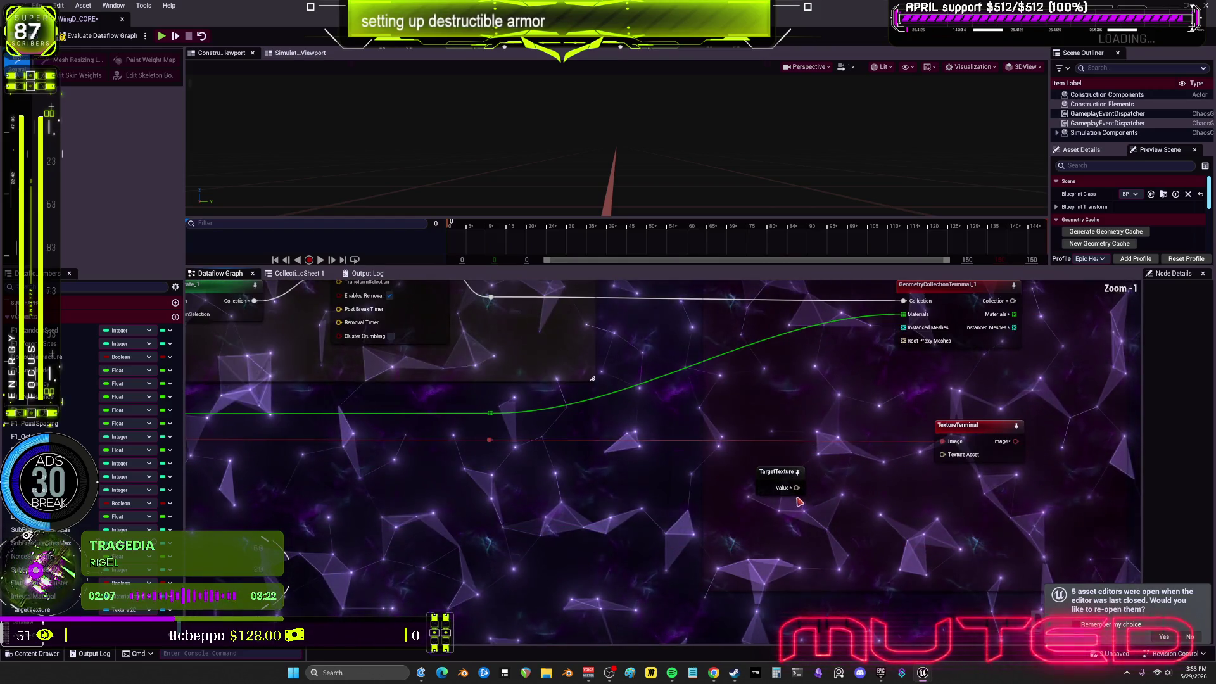
pyautogui.moveTo(796, 487); pyautogui.dragTo(941, 454)
pyautogui.scroll(1, 938, 488)
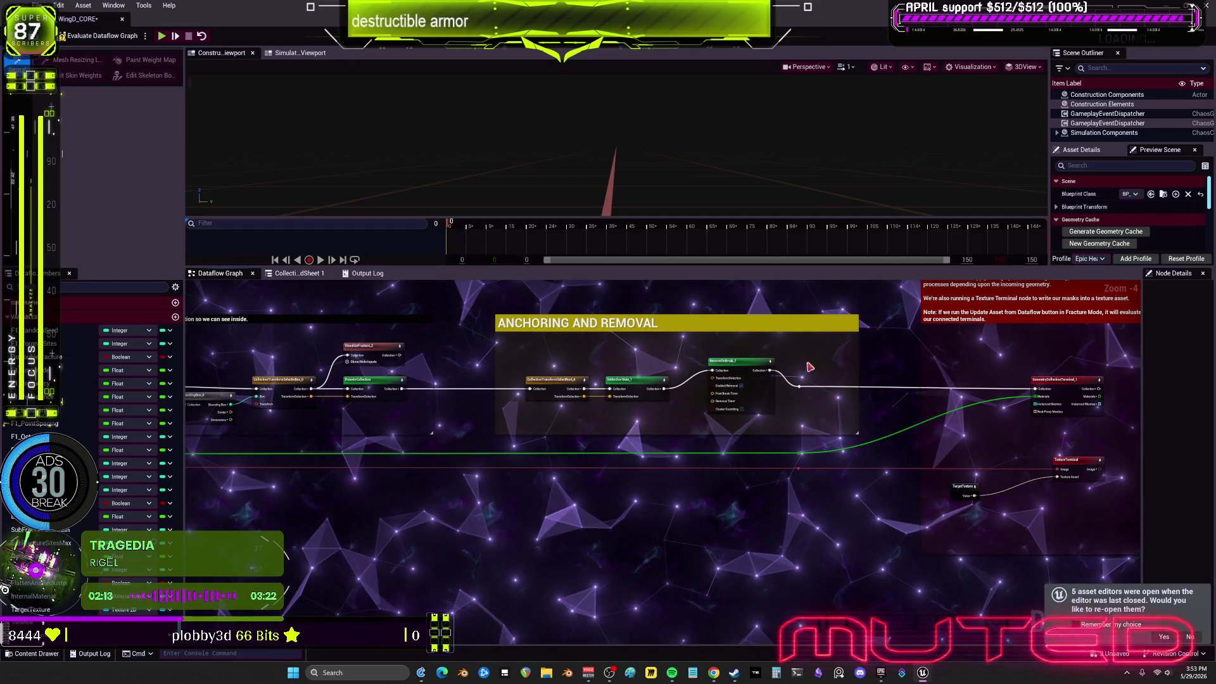
pyautogui.moveTo(547, 340); pyautogui.dragTo(608, 356)
pyautogui.scroll(-4, 585, 419)
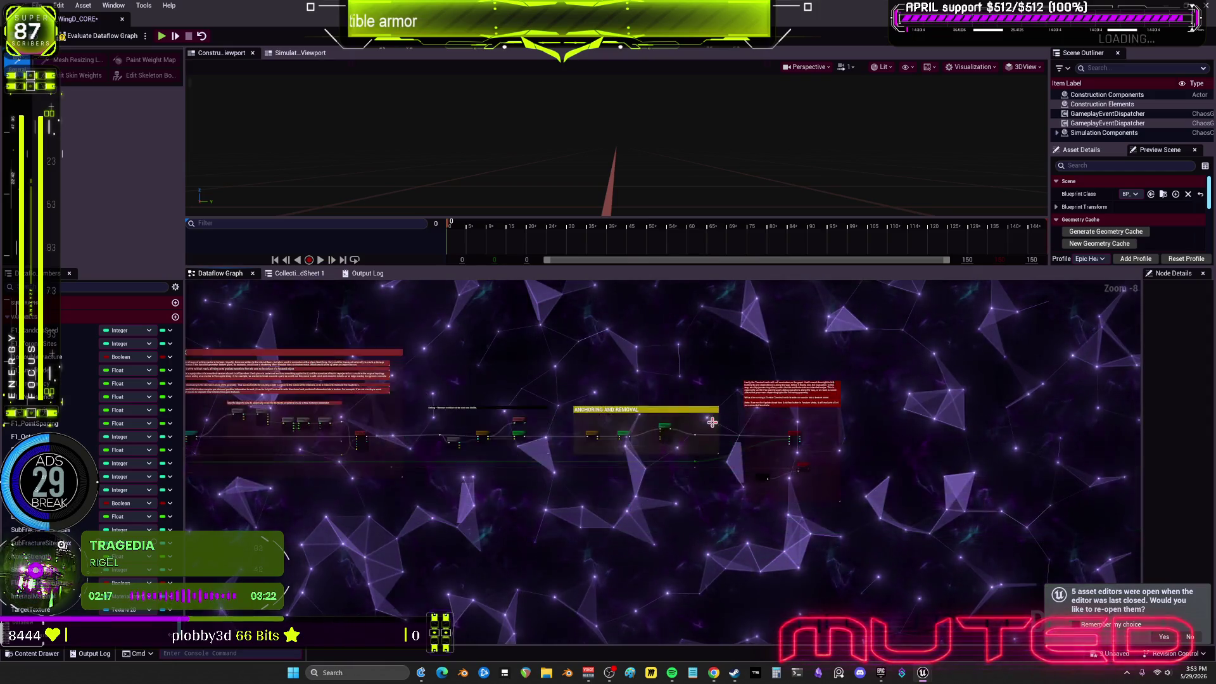
pyautogui.scroll(6, 712, 423)
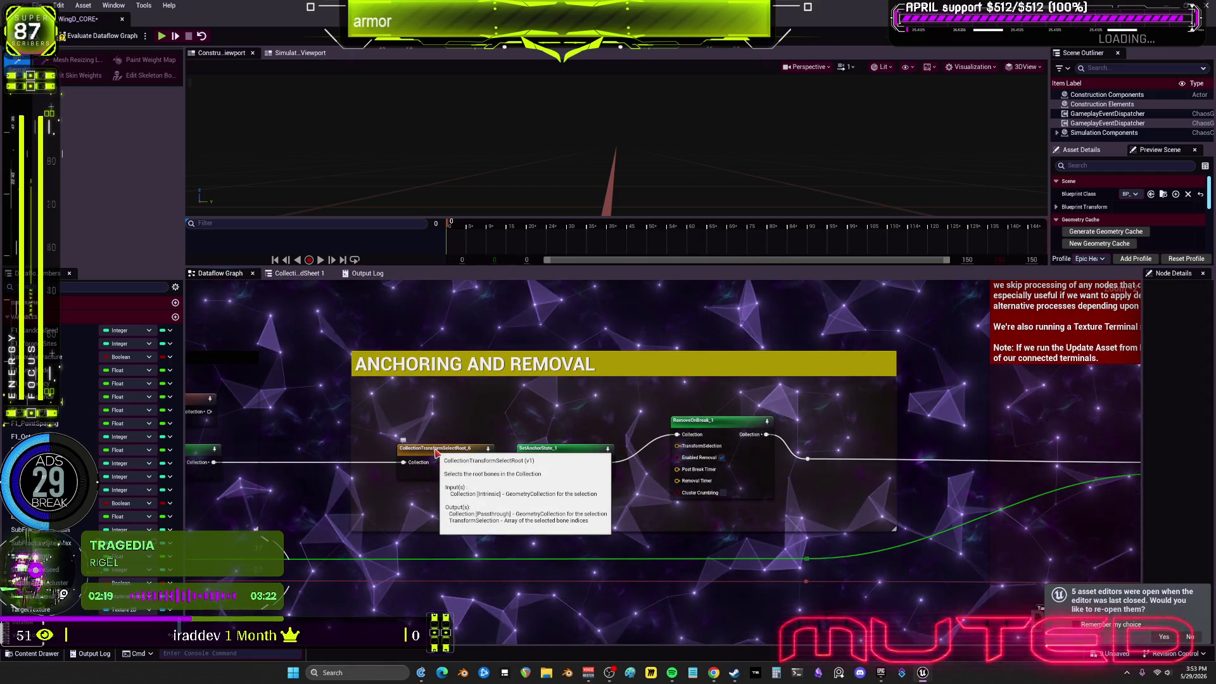
# Select the PruneInCollection node and review the Divide and BakeTexture nodes
pyautogui.moveTo(432, 449); pyautogui.dragTo(866, 421)
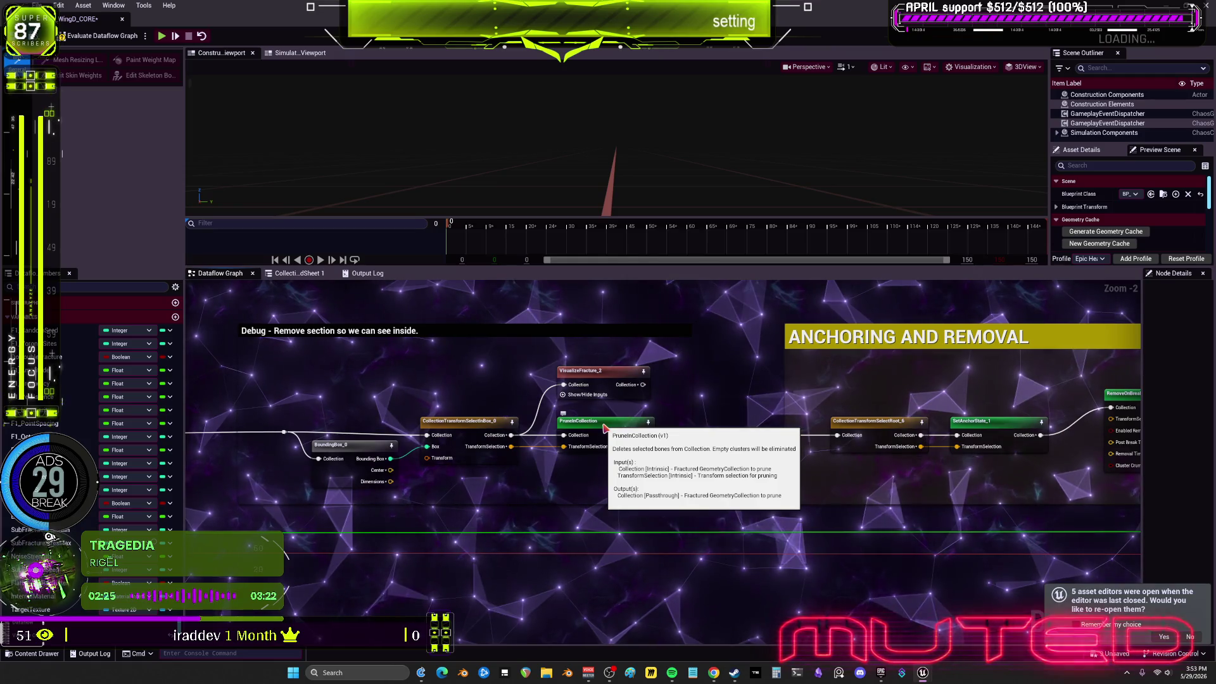
pyautogui.click(605, 428)
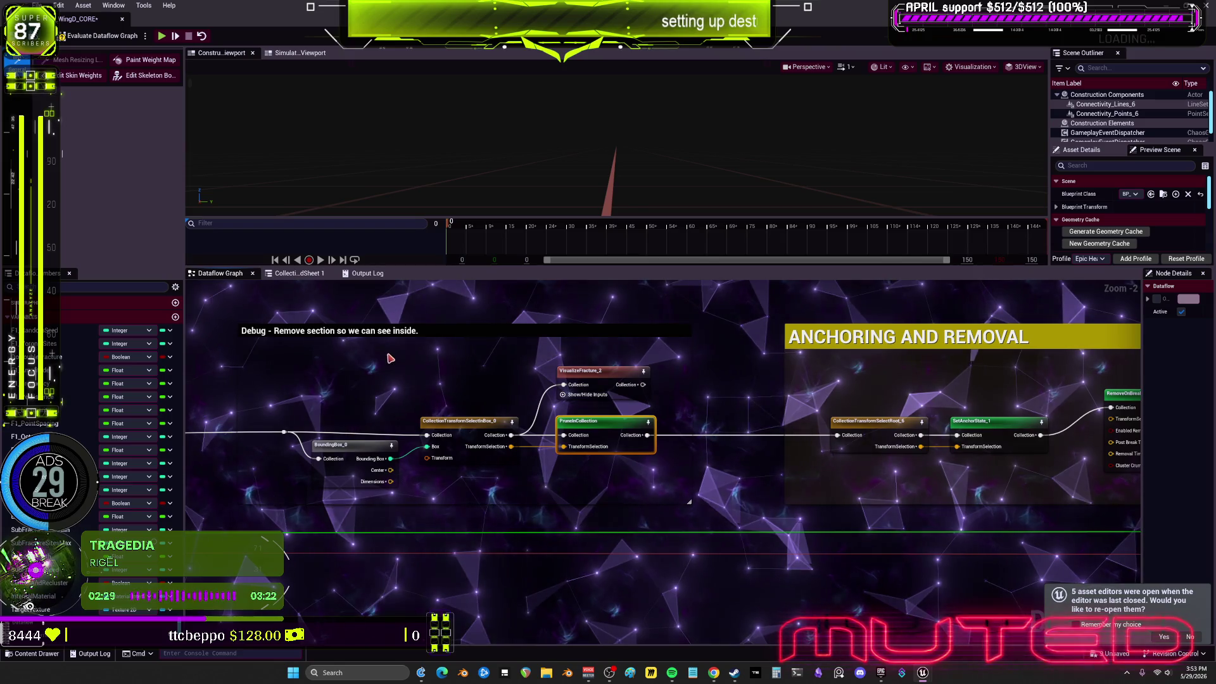
pyautogui.moveTo(389, 357); pyautogui.dragTo(710, 367)
pyautogui.scroll(-1, 710, 367)
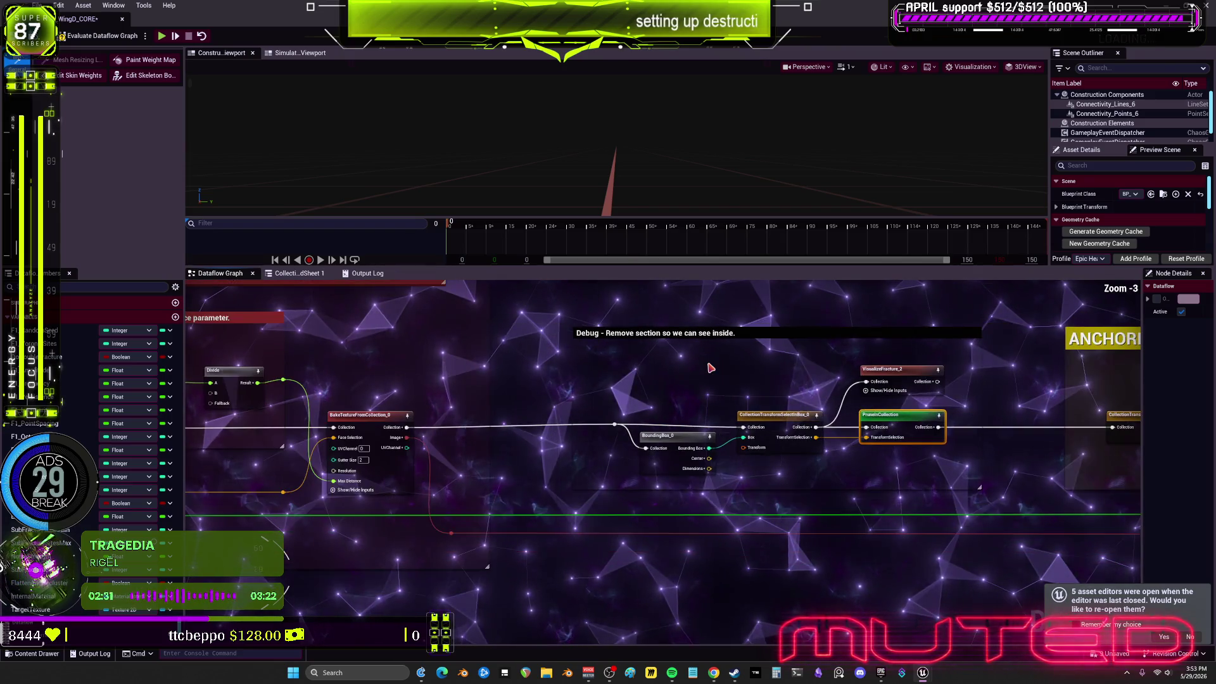
pyautogui.moveTo(959, 473)
pyautogui.mouseDown()
pyautogui.moveTo(802, 456)
pyautogui.moveTo(868, 432)
pyautogui.mouseUp()
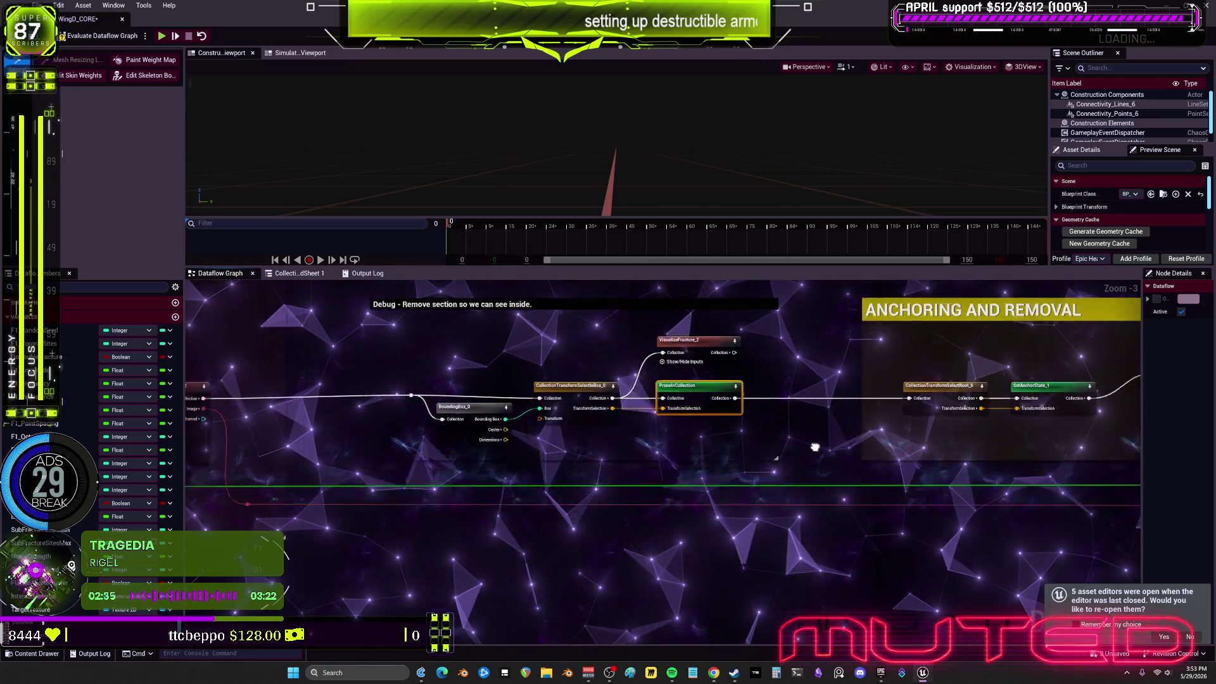
pyautogui.scroll(-1, 868, 433)
# Select the Debug comment group with its nodes and move it up slightly
pyautogui.moveTo(662, 433)
pyautogui.mouseDown()
pyautogui.moveTo(728, 465)
pyautogui.moveTo(659, 481)
pyautogui.mouseUp()
pyautogui.moveTo(535, 336)
pyautogui.mouseDown()
pyautogui.moveTo(568, 424)
pyautogui.moveTo(731, 468)
pyautogui.mouseUp()
pyautogui.moveTo(811, 469); pyautogui.dragTo(809, 468)
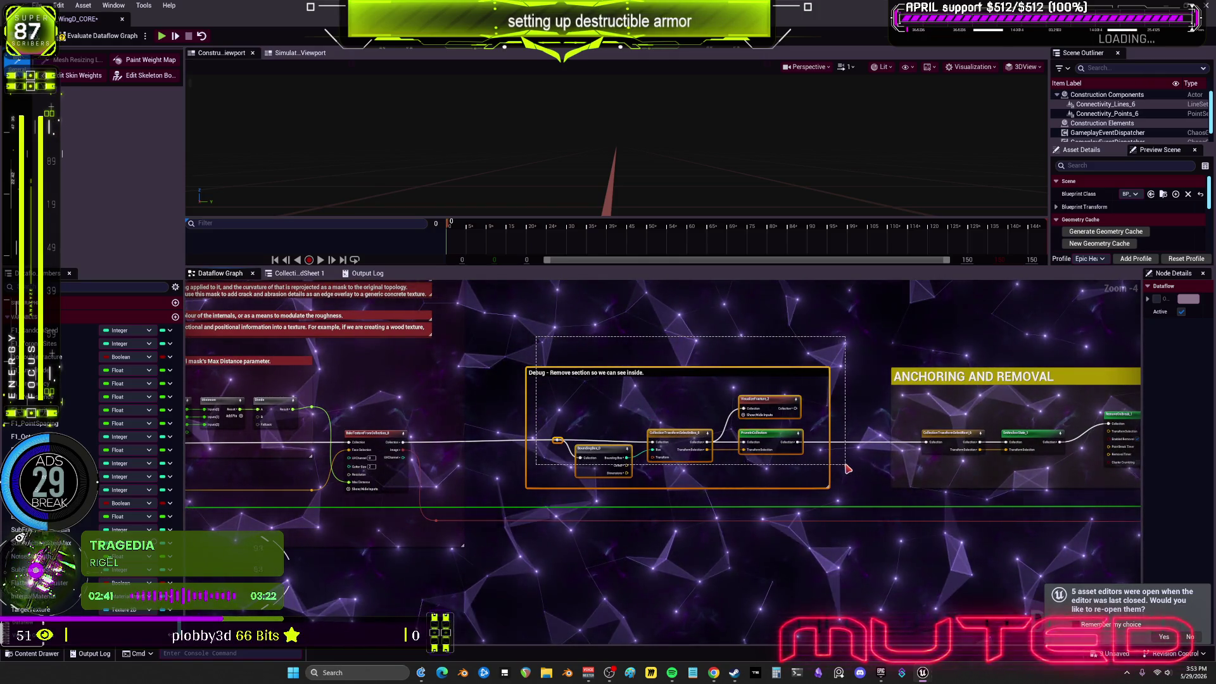
pyautogui.moveTo(776, 410); pyautogui.dragTo(737, 395)
pyautogui.moveTo(402, 442)
pyautogui.mouseDown()
pyautogui.moveTo(502, 461)
pyautogui.moveTo(930, 467)
pyautogui.moveTo(1134, 447)
pyautogui.moveTo(821, 446)
pyautogui.mouseUp()
# Delete the Anchoring and Removal group along with its nodes
pyautogui.moveTo(811, 329); pyautogui.dragTo(549, 464)
pyautogui.press('Delete')
pyautogui.scroll(-2, 744, 431)
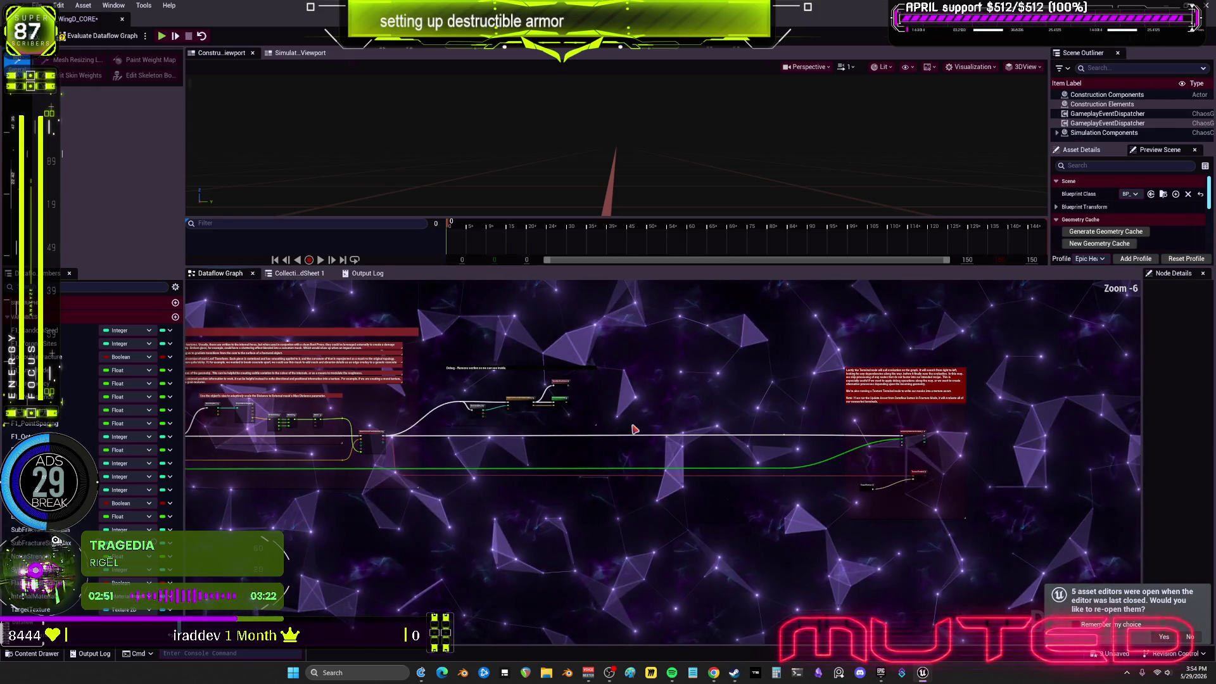
# Shift AutoUnwrapUV_0 slightly to the left
pyautogui.moveTo(877, 361); pyautogui.dragTo(668, 359)
pyautogui.scroll(6, 544, 479)
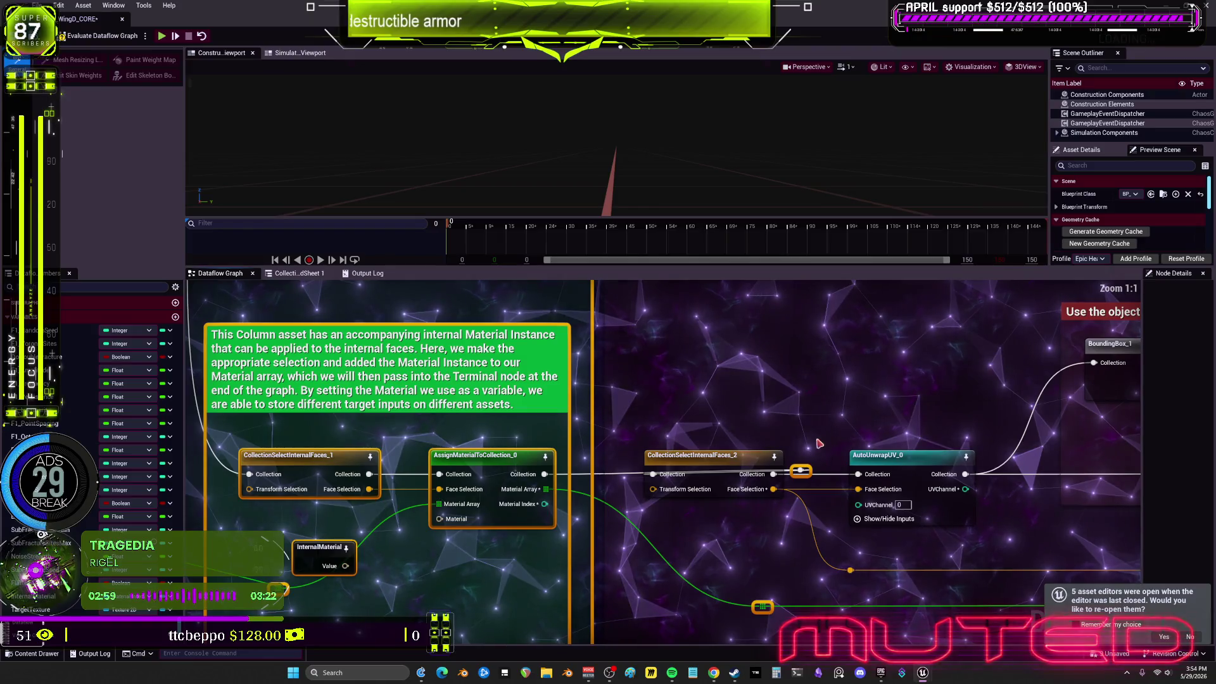
pyautogui.click(801, 470)
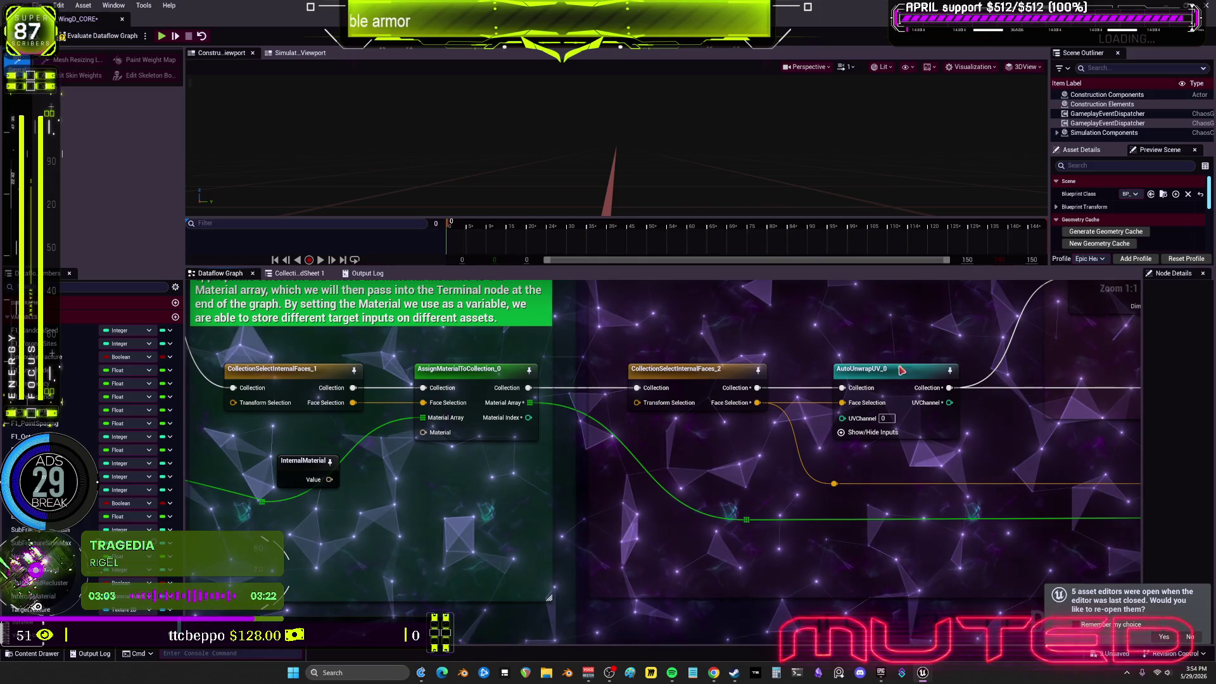
pyautogui.click(881, 431)
pyautogui.moveTo(882, 431); pyautogui.dragTo(859, 431)
# Move the InternalMaterial node up toward AssignMaterialToCollection_0
pyautogui.click(812, 485)
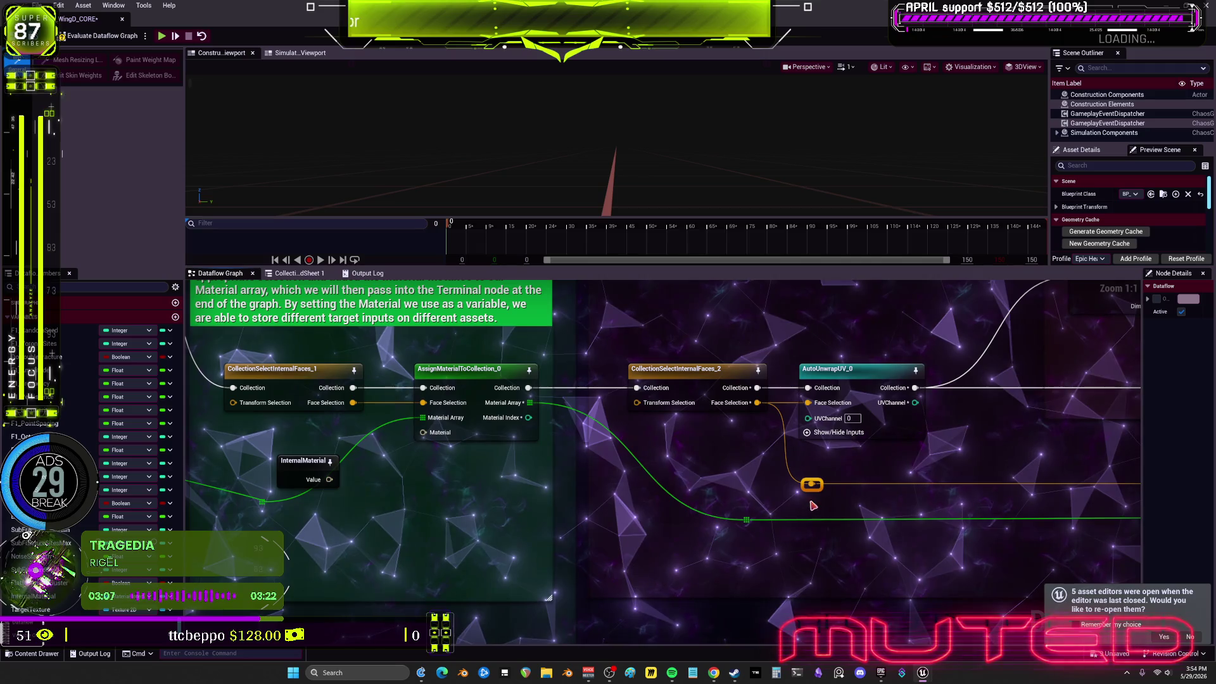
pyautogui.moveTo(484, 507); pyautogui.dragTo(711, 496)
pyautogui.moveTo(560, 473)
pyautogui.mouseDown()
pyautogui.moveTo(585, 442)
pyautogui.moveTo(650, 421)
pyautogui.mouseUp()
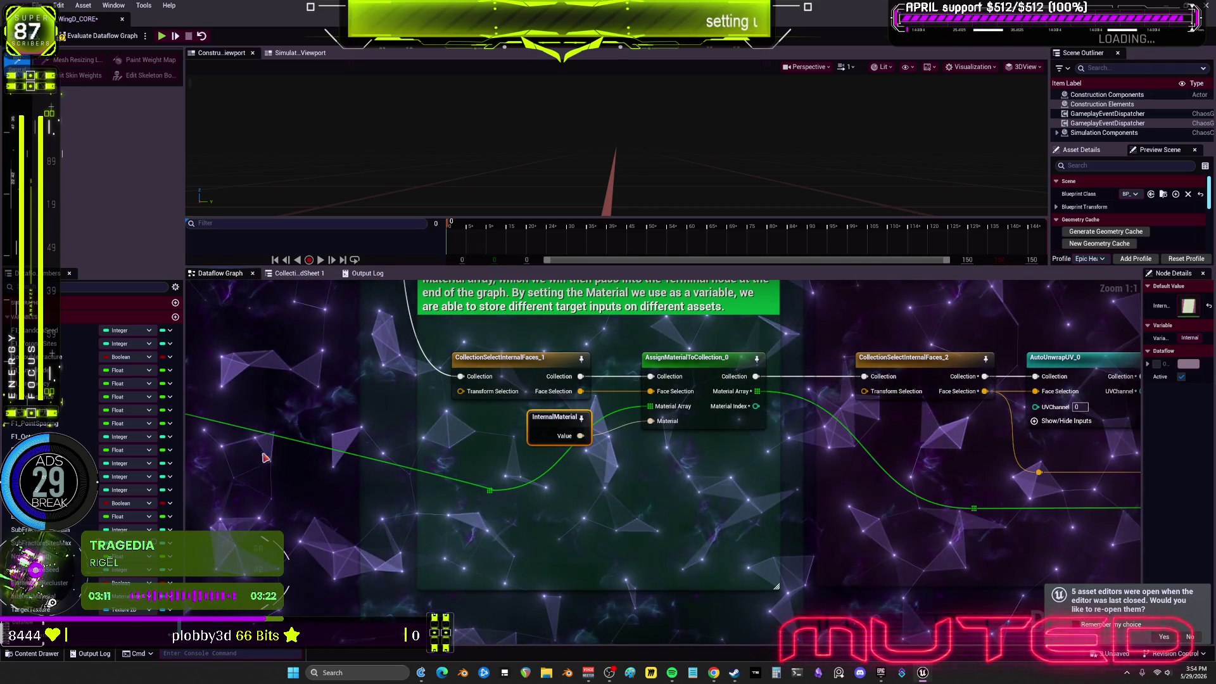
pyautogui.scroll(-8, 538, 494)
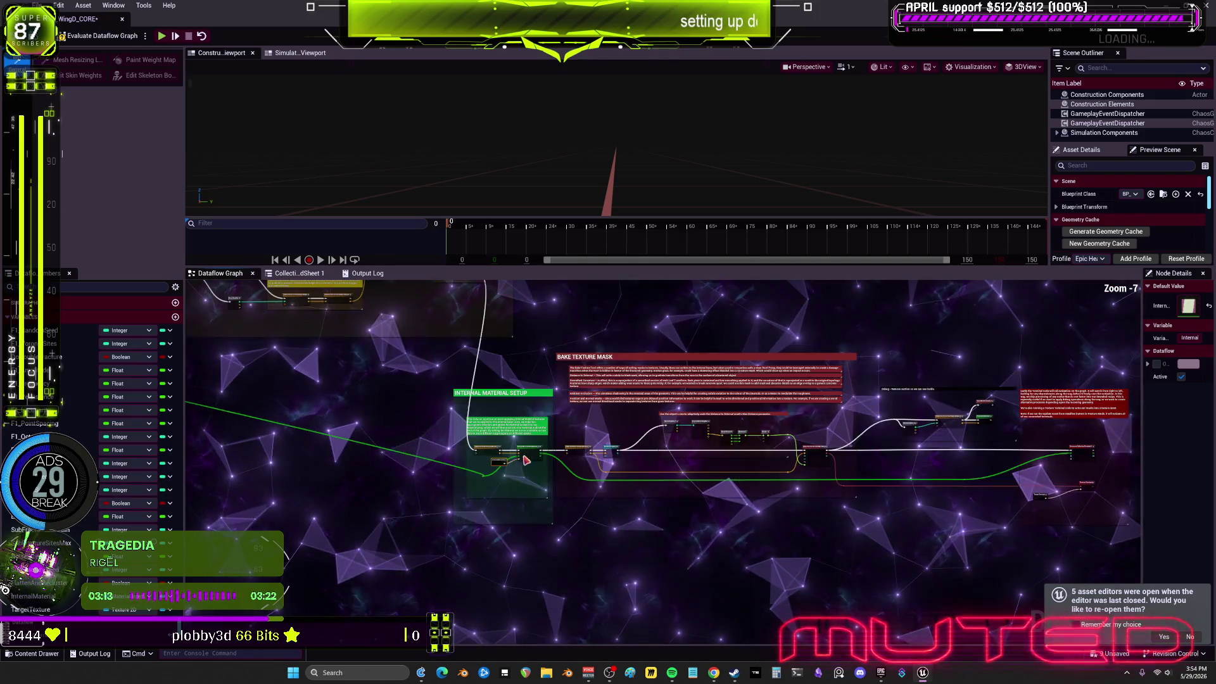
pyautogui.moveTo(724, 574); pyautogui.dragTo(726, 446)
pyautogui.moveTo(525, 473); pyautogui.dragTo(591, 419)
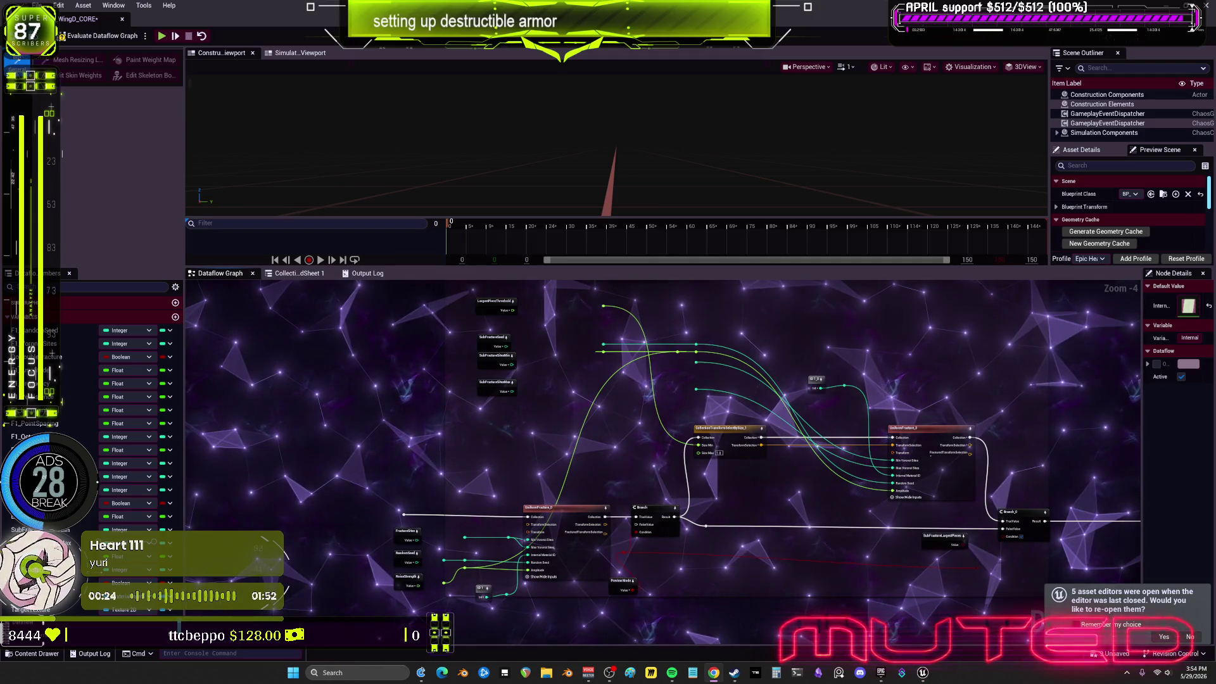
# Move FixTinyGeo_0 and CreateLeafConvexHulls_0 left and shrink the clean-up comment around them
pyautogui.scroll(1, 855, 476)
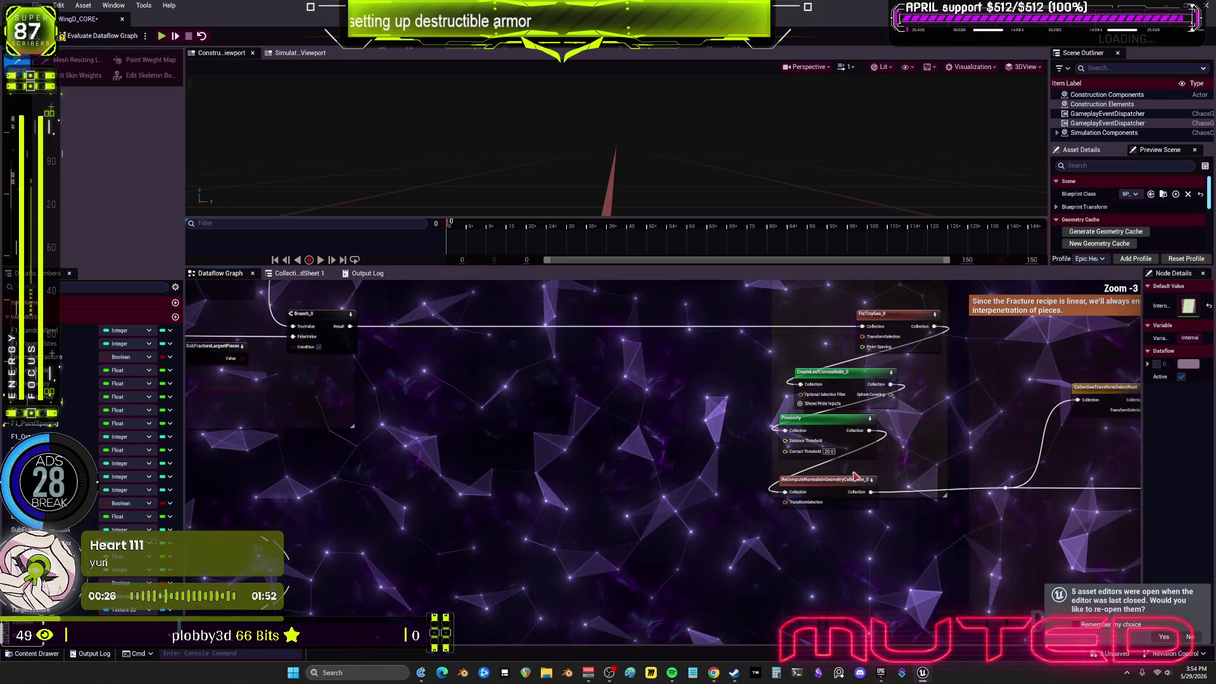
pyautogui.moveTo(912, 403); pyautogui.dragTo(866, 412)
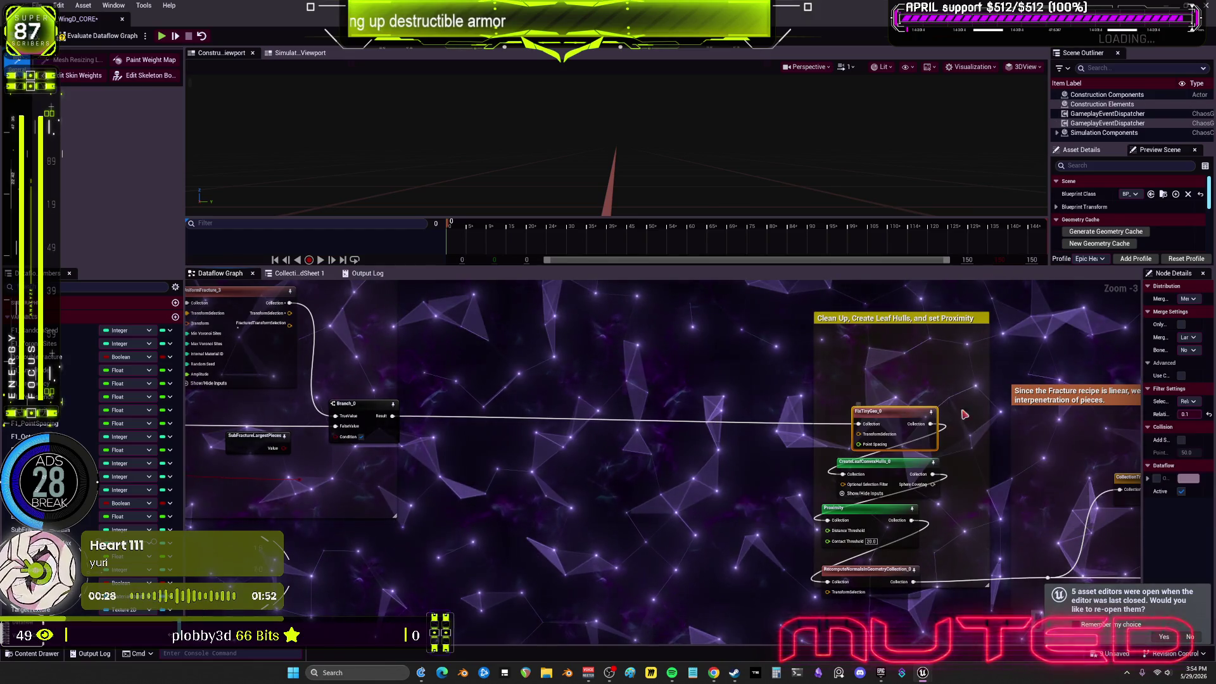
pyautogui.moveTo(895, 483); pyautogui.dragTo(879, 481)
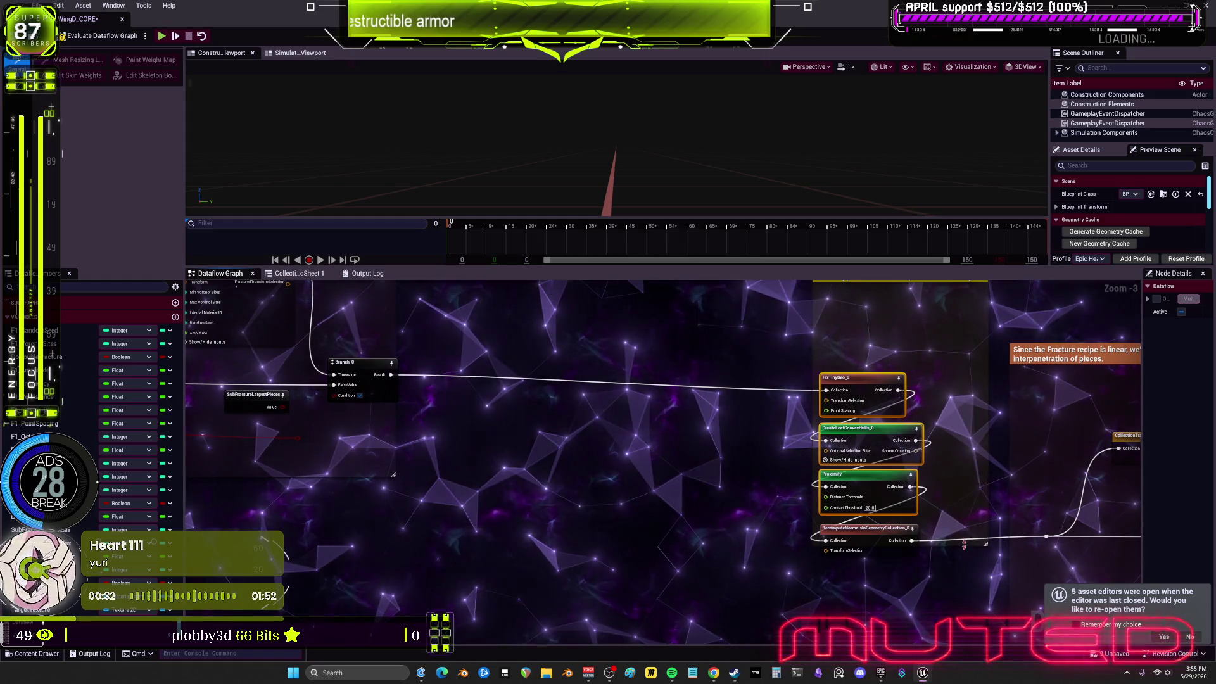
pyautogui.scroll(-2, 964, 569)
pyautogui.scroll(2, 838, 314)
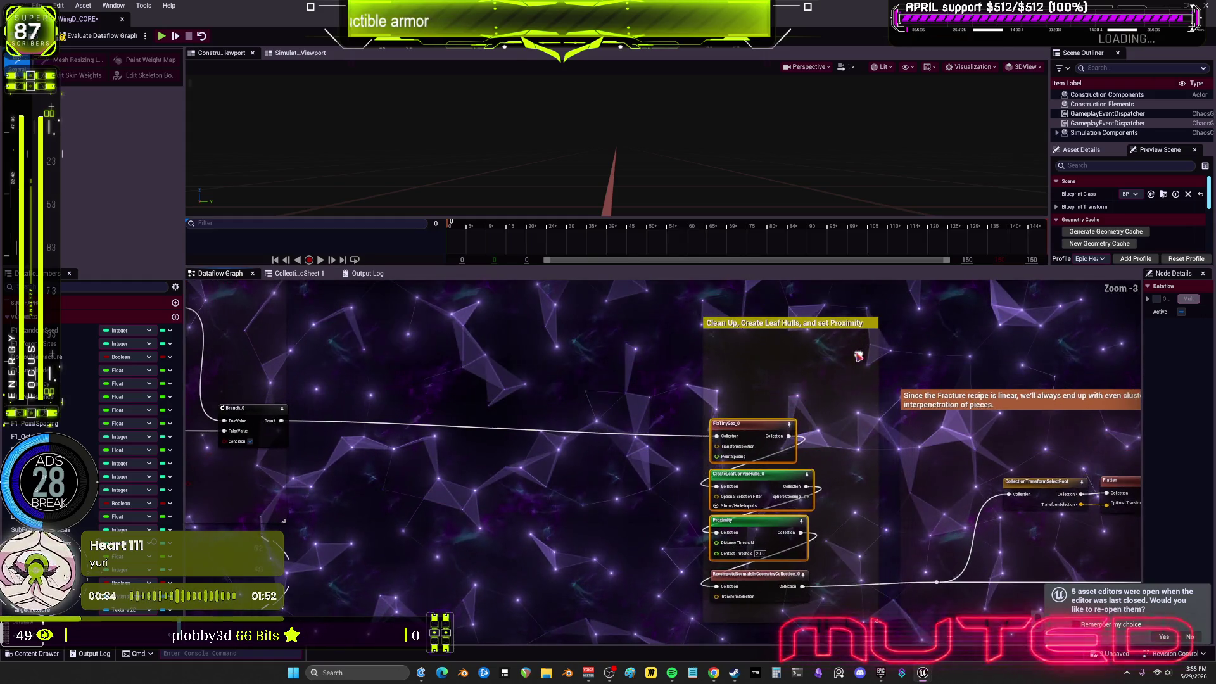
pyautogui.moveTo(837, 314); pyautogui.dragTo(829, 387)
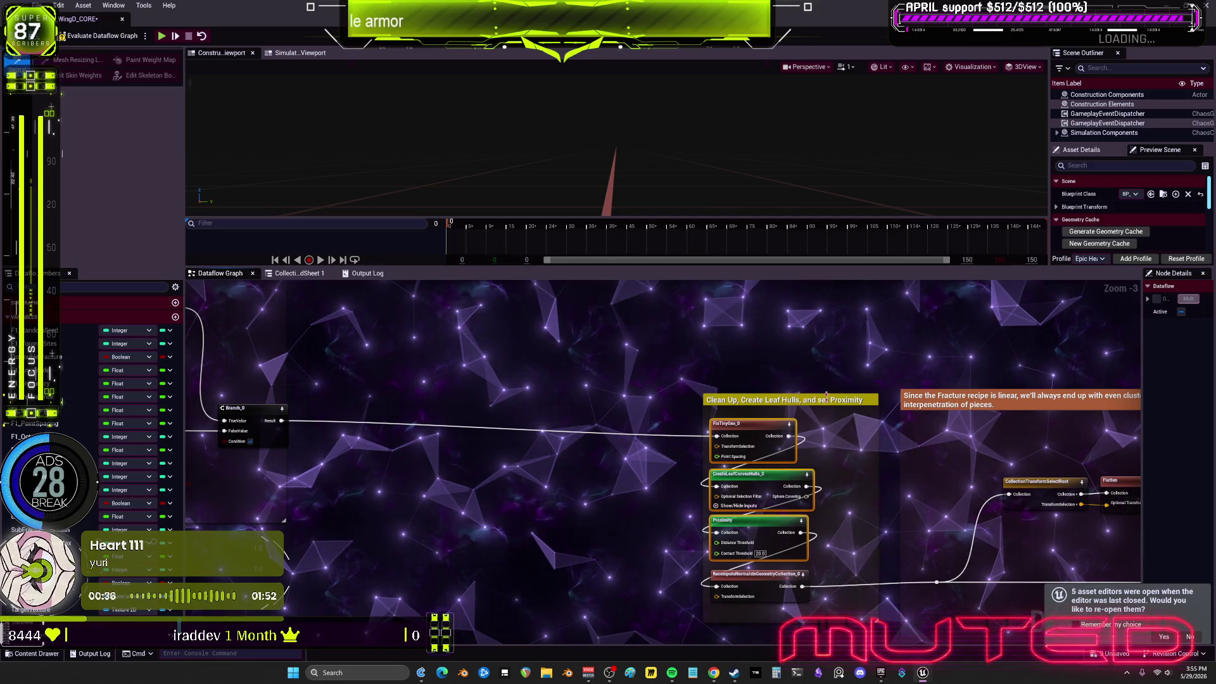
# Drag the CONVEXES group left, closer to the rest of the graph
pyautogui.scroll(-6, 538, 379)
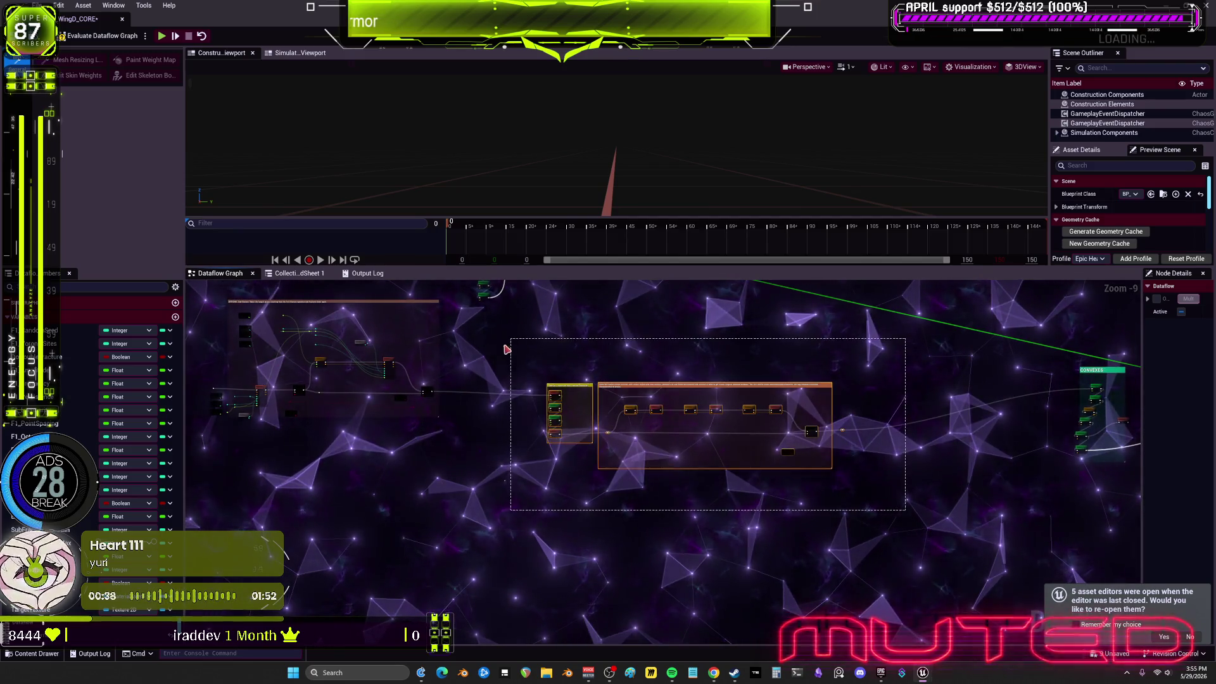
pyautogui.moveTo(552, 379); pyautogui.dragTo(714, 428)
pyautogui.scroll(4, 745, 434)
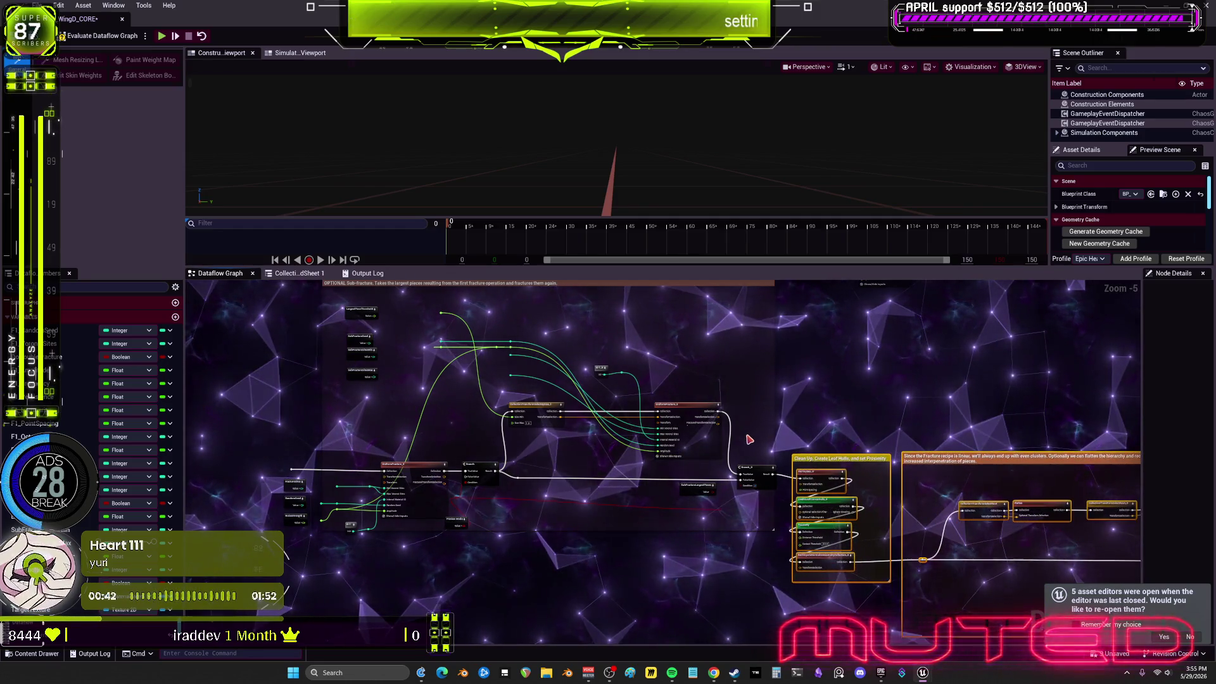
pyautogui.scroll(-2, 727, 416)
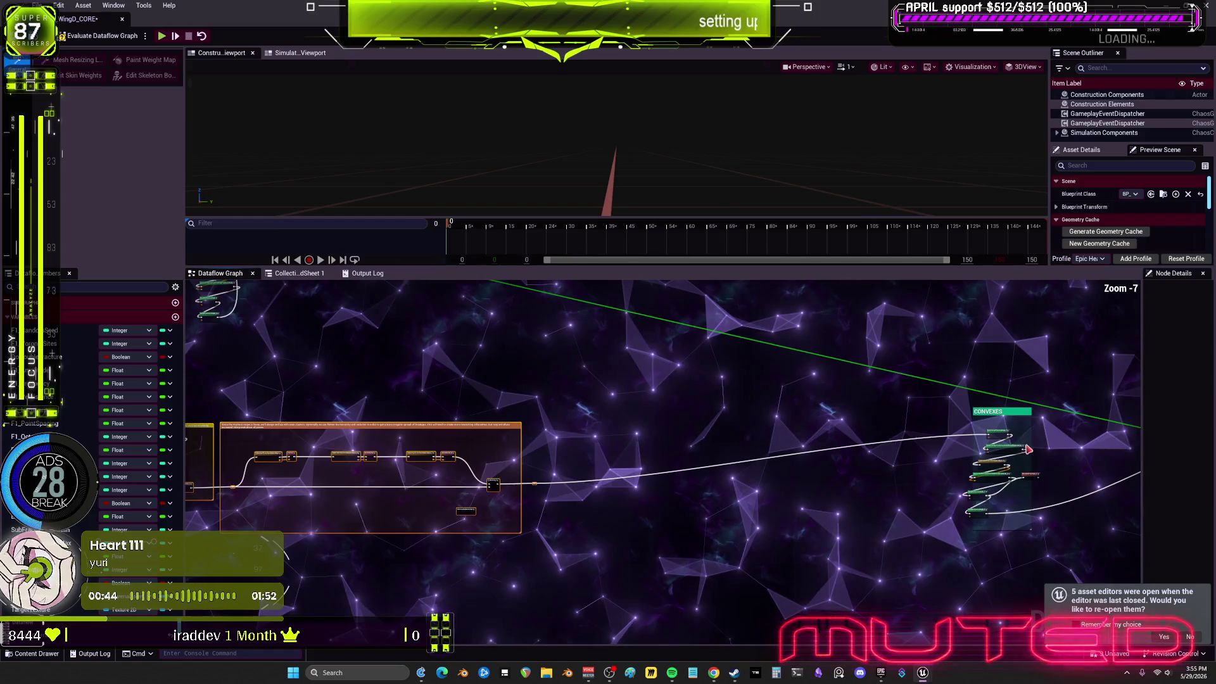
pyautogui.moveTo(907, 404); pyautogui.dragTo(863, 405)
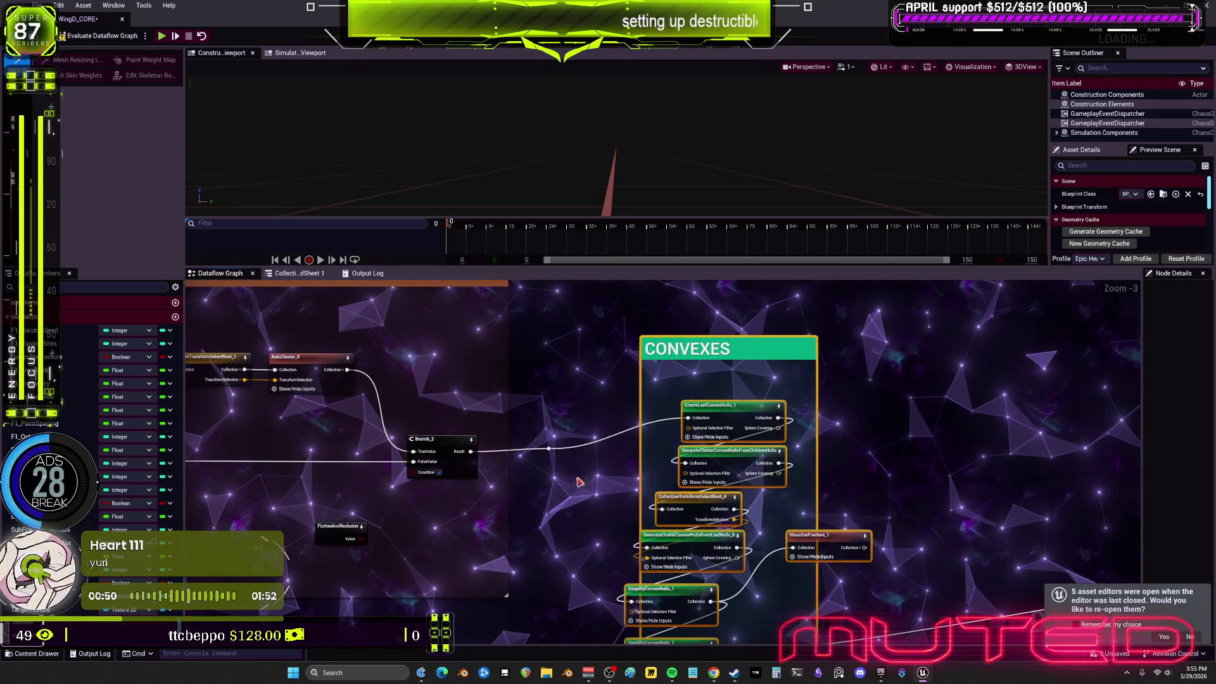
# Reconnect Branch_2 Result to CreateLeafConvexHulls_1 and tighten the CONVEXES box around its nodes
pyautogui.keyDown('alt'); pyautogui.click(470, 451); pyautogui.keyUp('alt')
pyautogui.moveTo(671, 430); pyautogui.dragTo(688, 418)
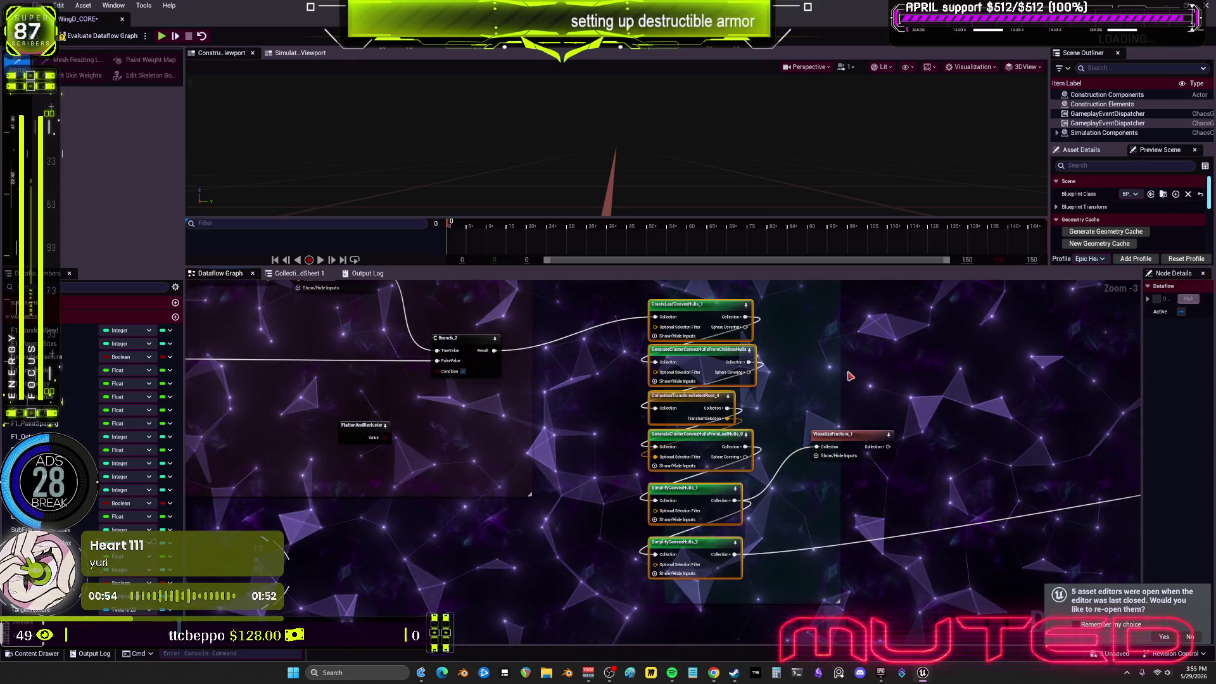
pyautogui.moveTo(705, 322); pyautogui.dragTo(698, 314)
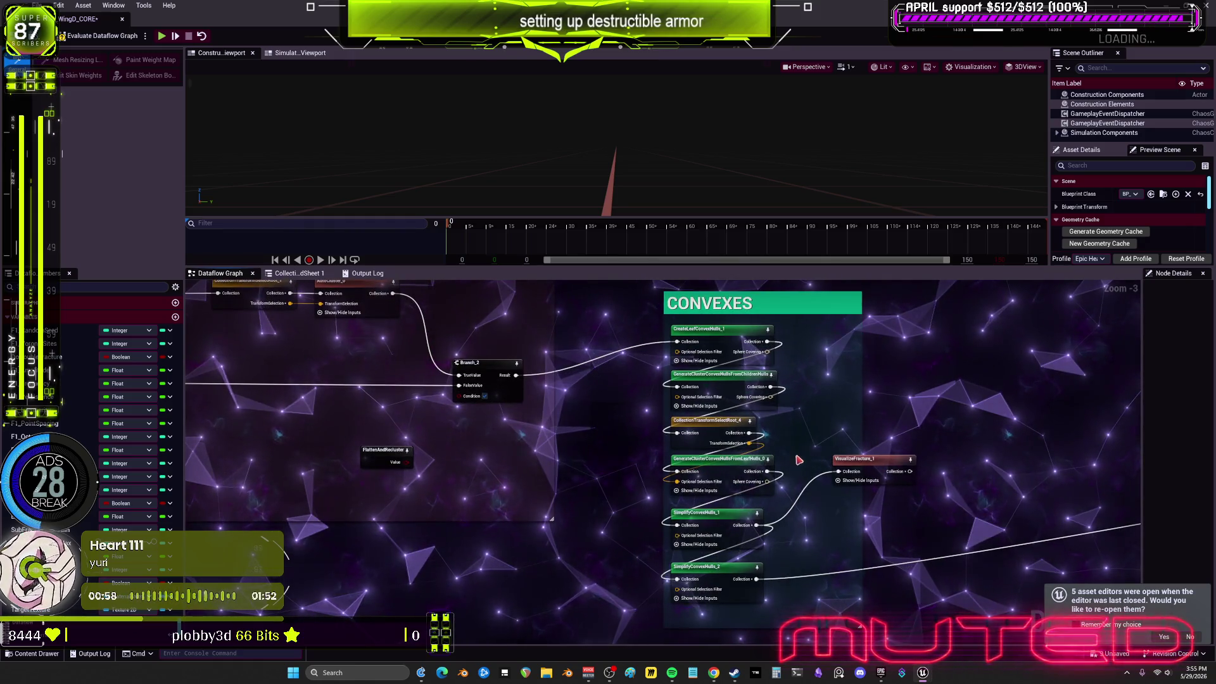
pyautogui.moveTo(709, 566); pyautogui.dragTo(706, 551)
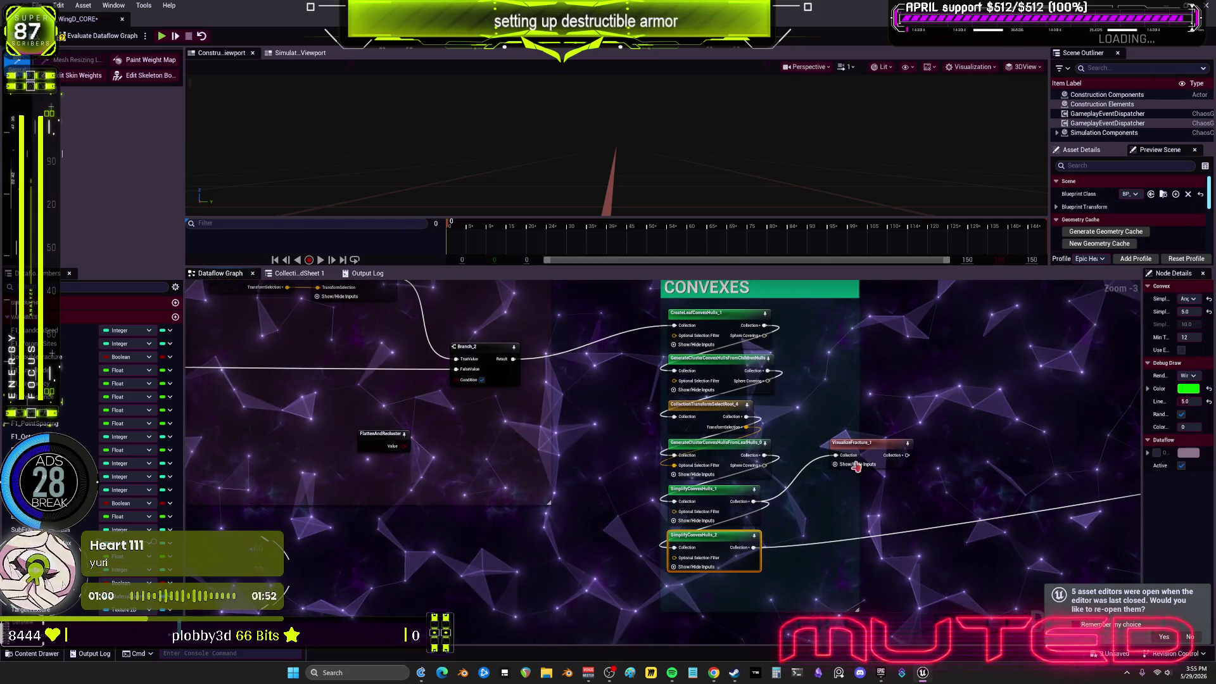
# Place VisualizeFracture_1 beside SimplifyConvexHulls_1 and wrap it in a comment titled DEBUG
pyautogui.moveTo(861, 454); pyautogui.dragTo(818, 496)
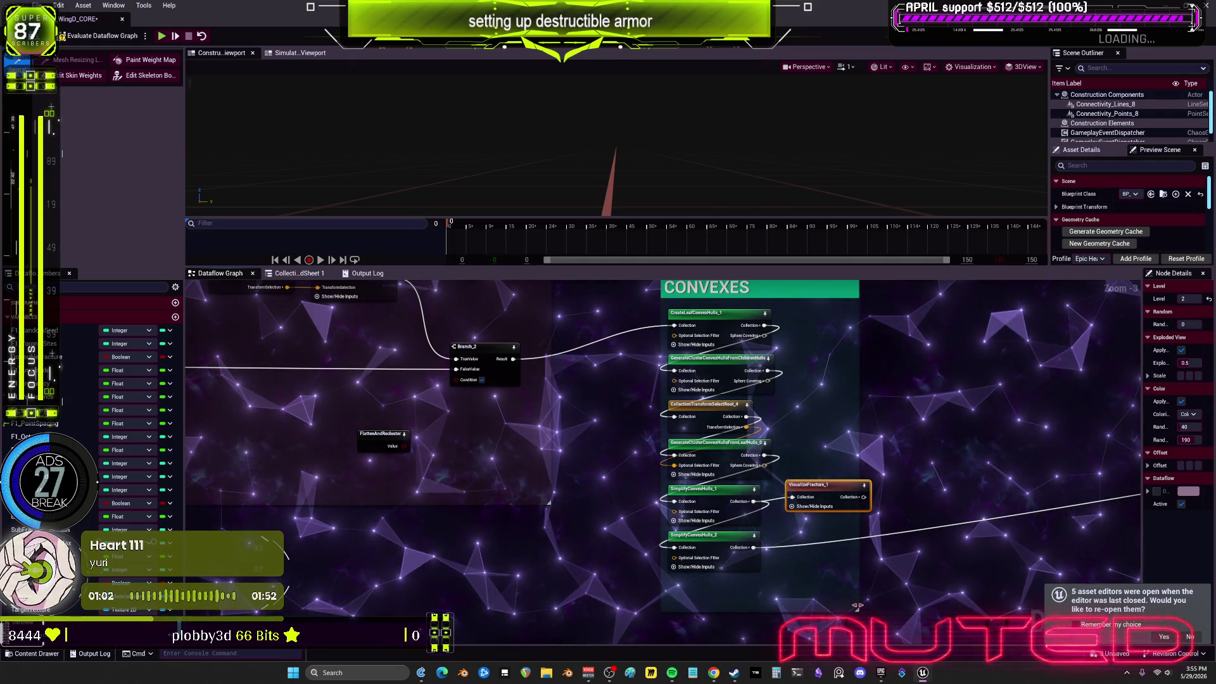
pyautogui.moveTo(823, 484); pyautogui.dragTo(848, 484)
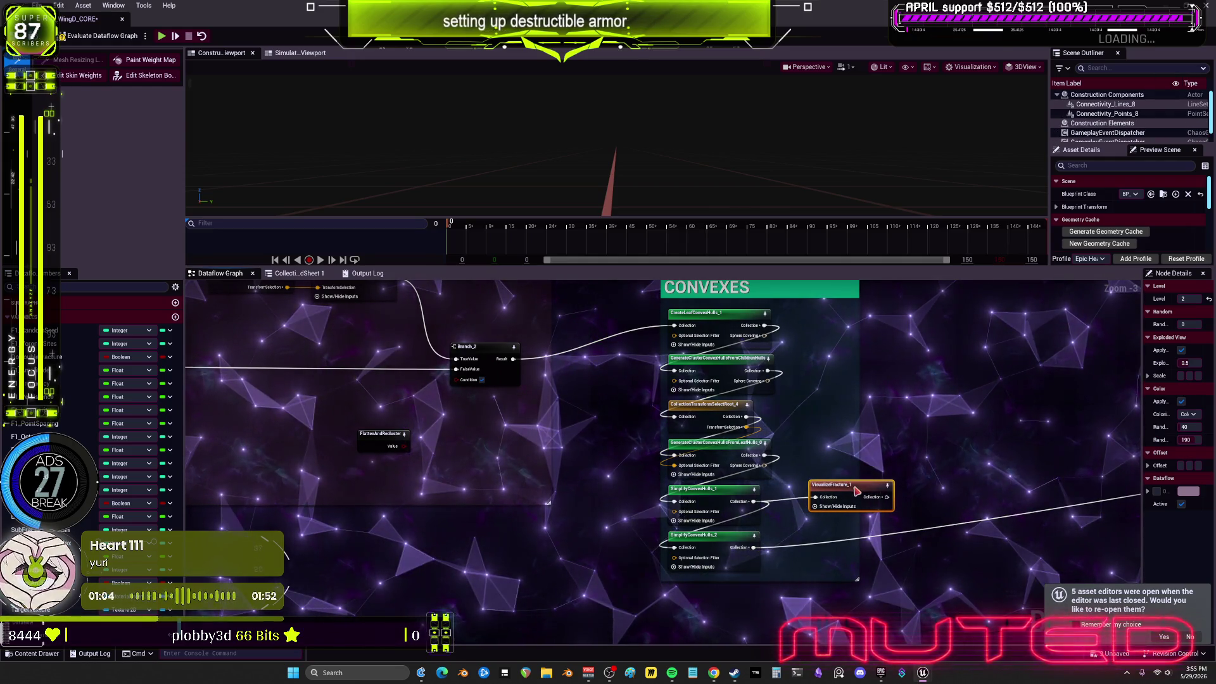
pyautogui.click(915, 458)
pyautogui.click(863, 506)
pyautogui.write('cDEBUG')
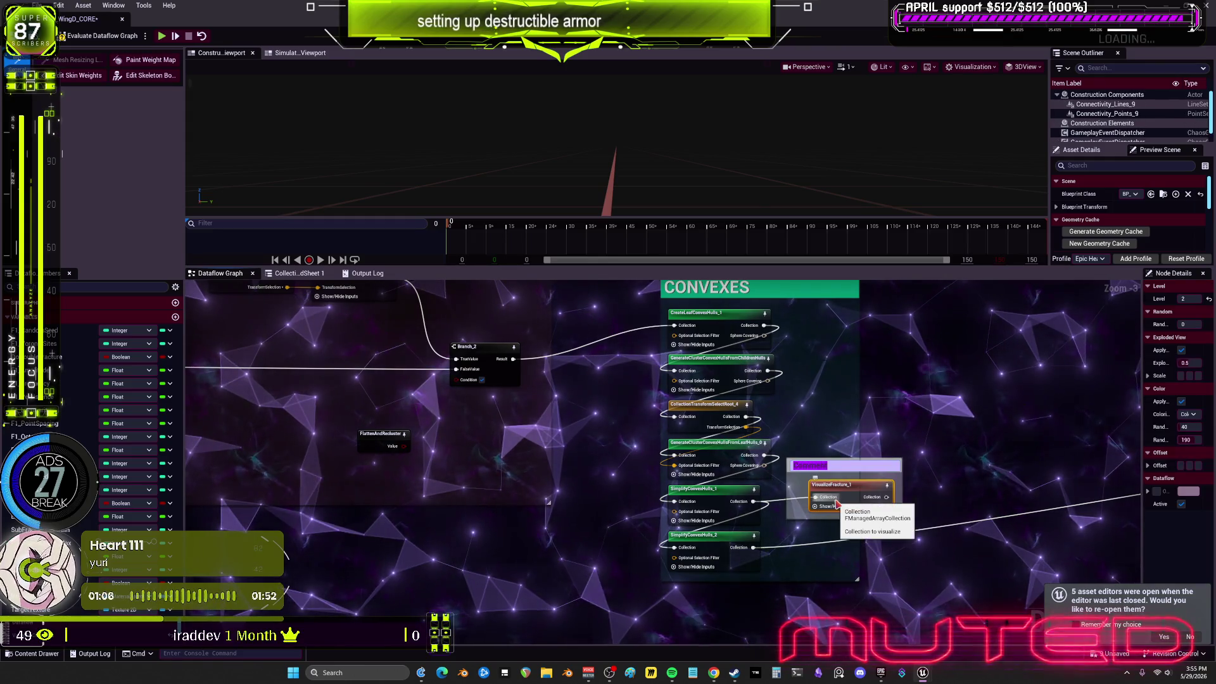
pyautogui.press('Return')
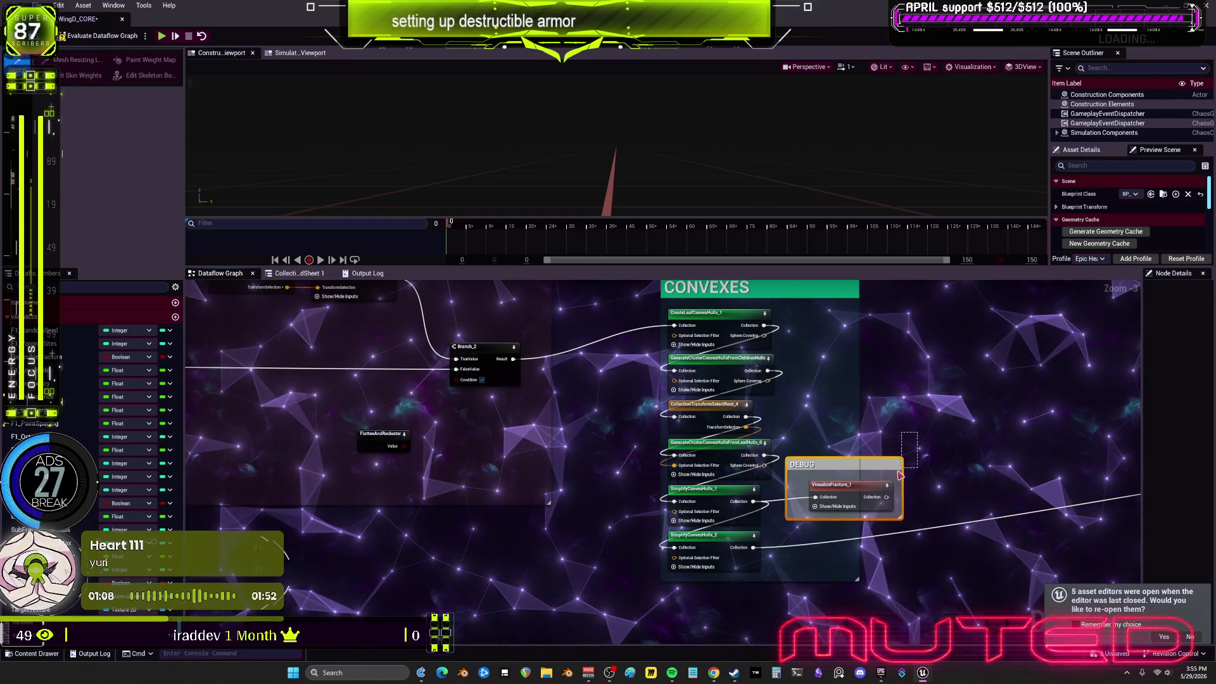
# Set the DEBUG comment colour to red
pyautogui.click(1194, 300)
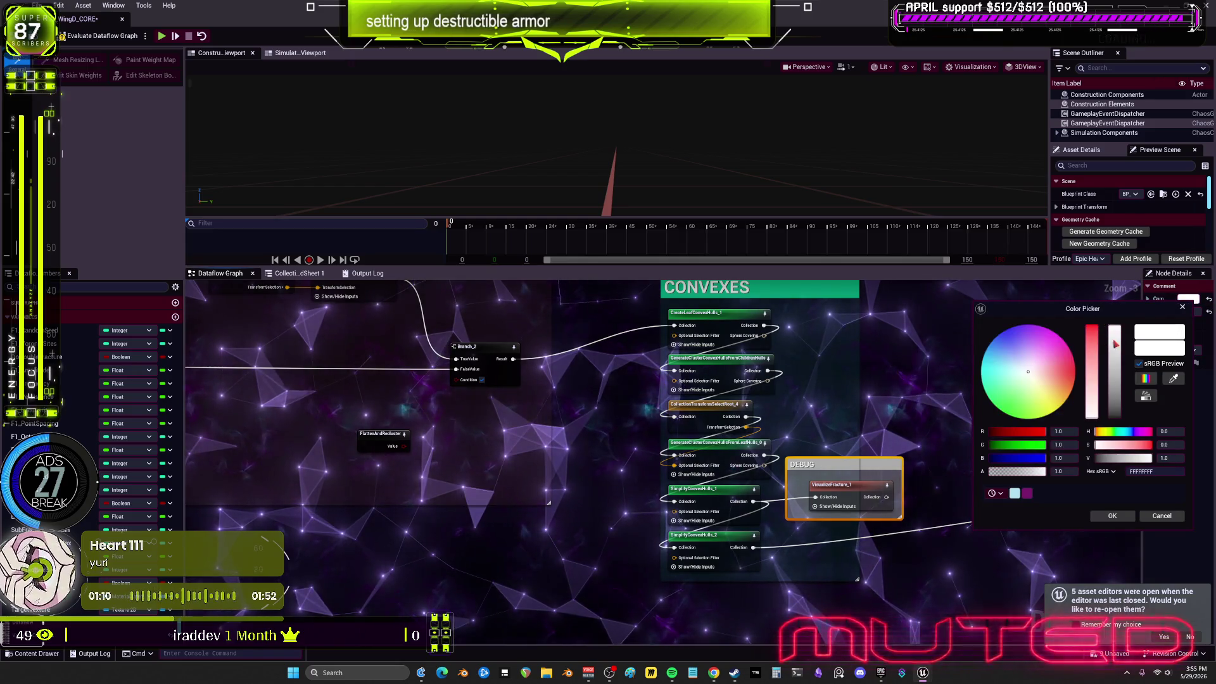
pyautogui.click(1074, 372)
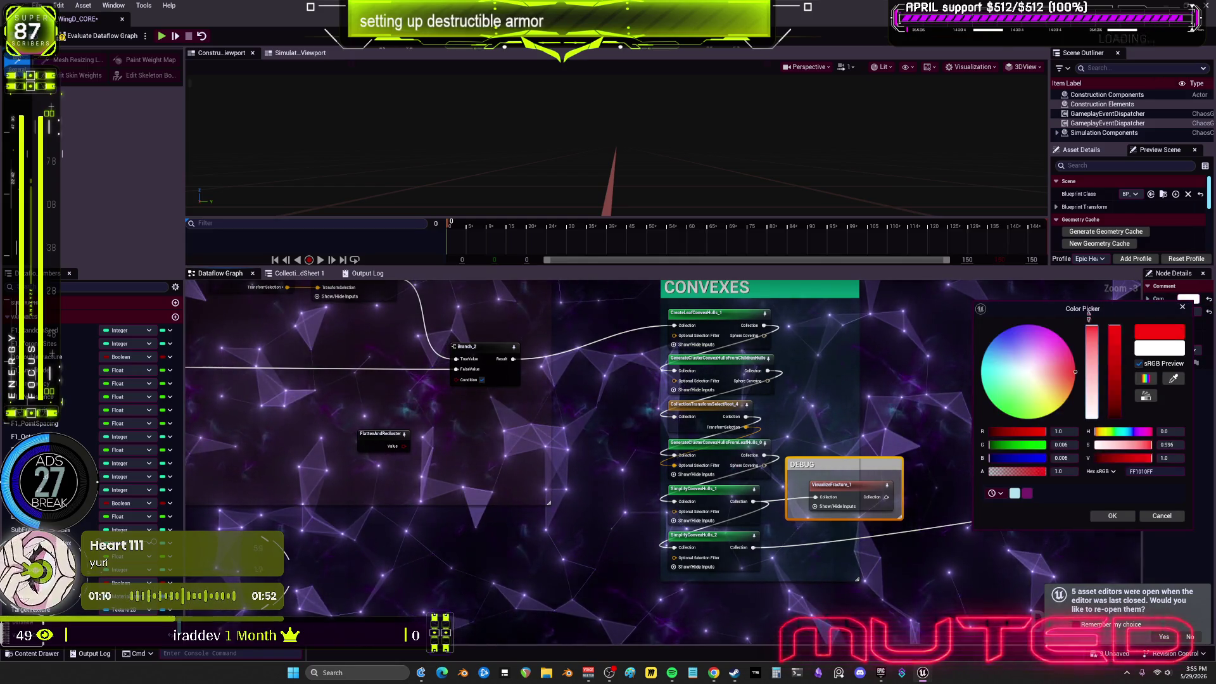
pyautogui.click(1126, 518)
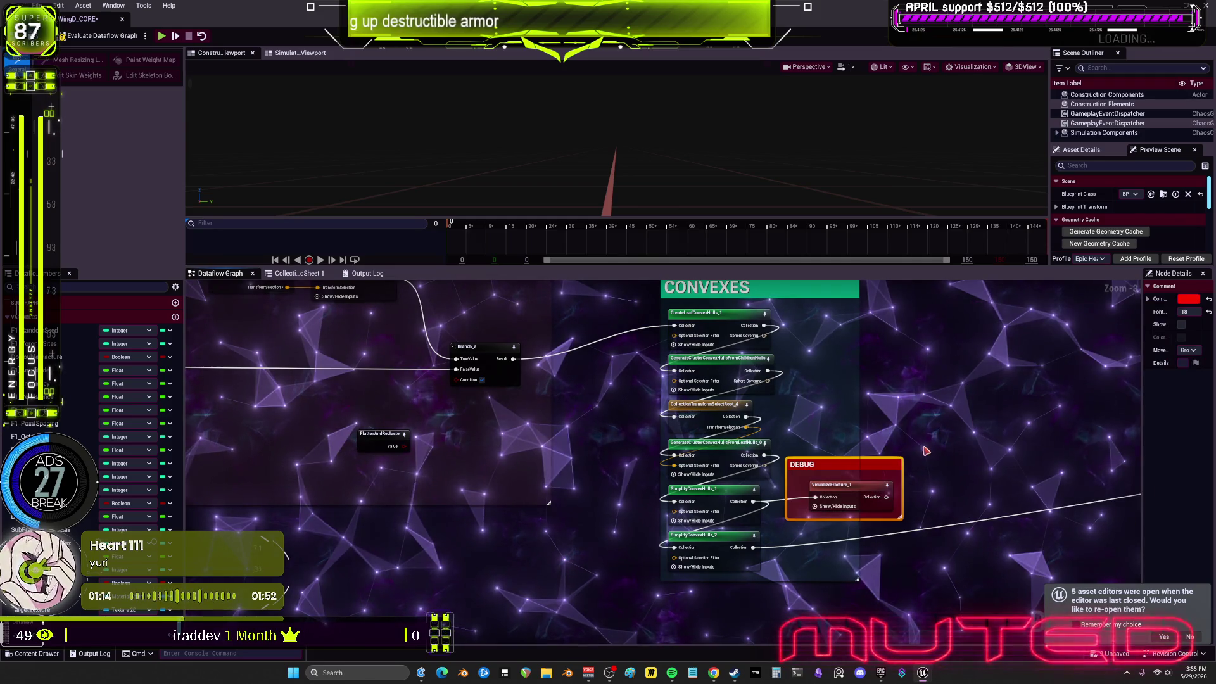
pyautogui.scroll(-3, 925, 450)
pyautogui.moveTo(828, 470)
pyautogui.mouseDown()
pyautogui.moveTo(576, 439)
pyautogui.moveTo(619, 507)
pyautogui.moveTo(822, 483)
pyautogui.moveTo(593, 460)
pyautogui.mouseUp()
pyautogui.scroll(-1, 700, 491)
pyautogui.moveTo(699, 491); pyautogui.dragTo(217, 407)
pyautogui.moveTo(911, 510); pyautogui.dragTo(715, 496)
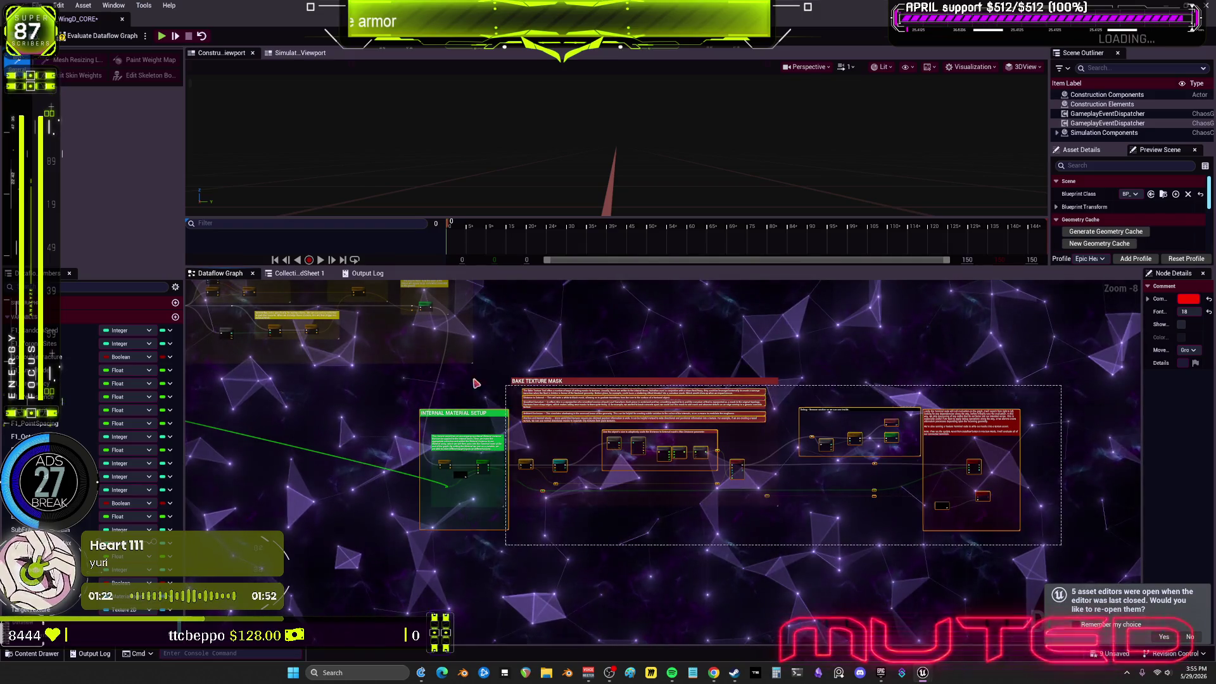
# Move SetAnchorState_0 beside the root selection and shrink the anchoring explanation comment to fit
pyautogui.moveTo(206, 364); pyautogui.dragTo(1032, 518)
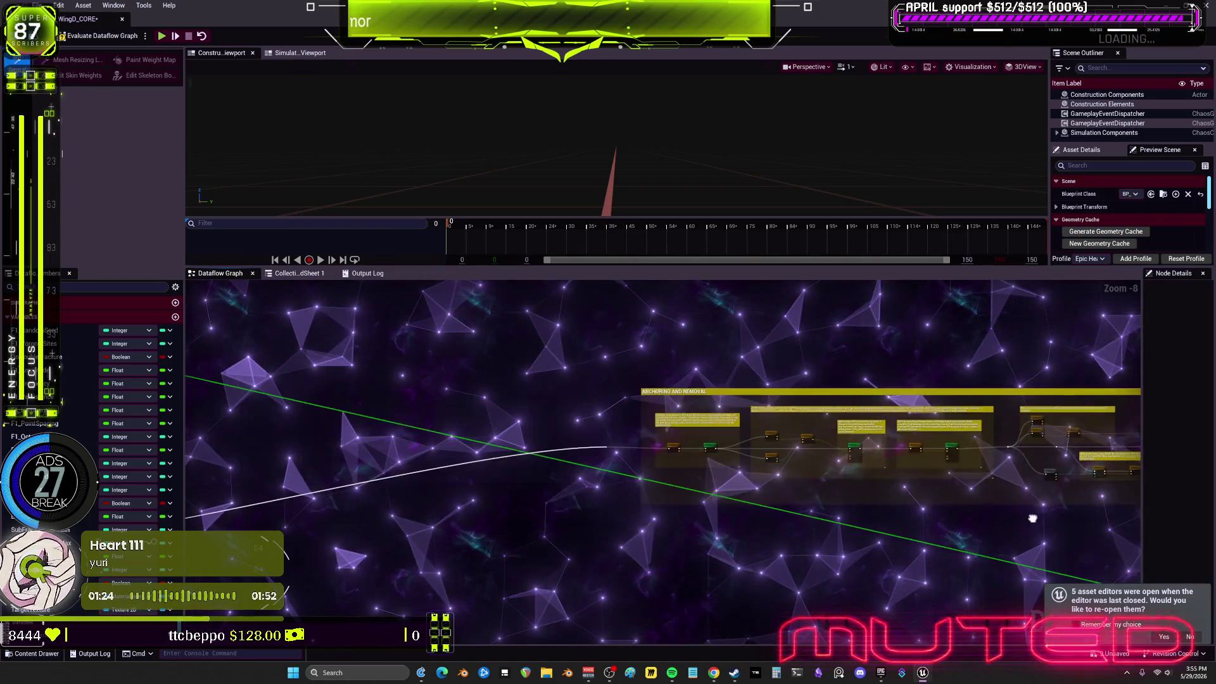
pyautogui.scroll(6, 699, 443)
pyautogui.click(694, 454)
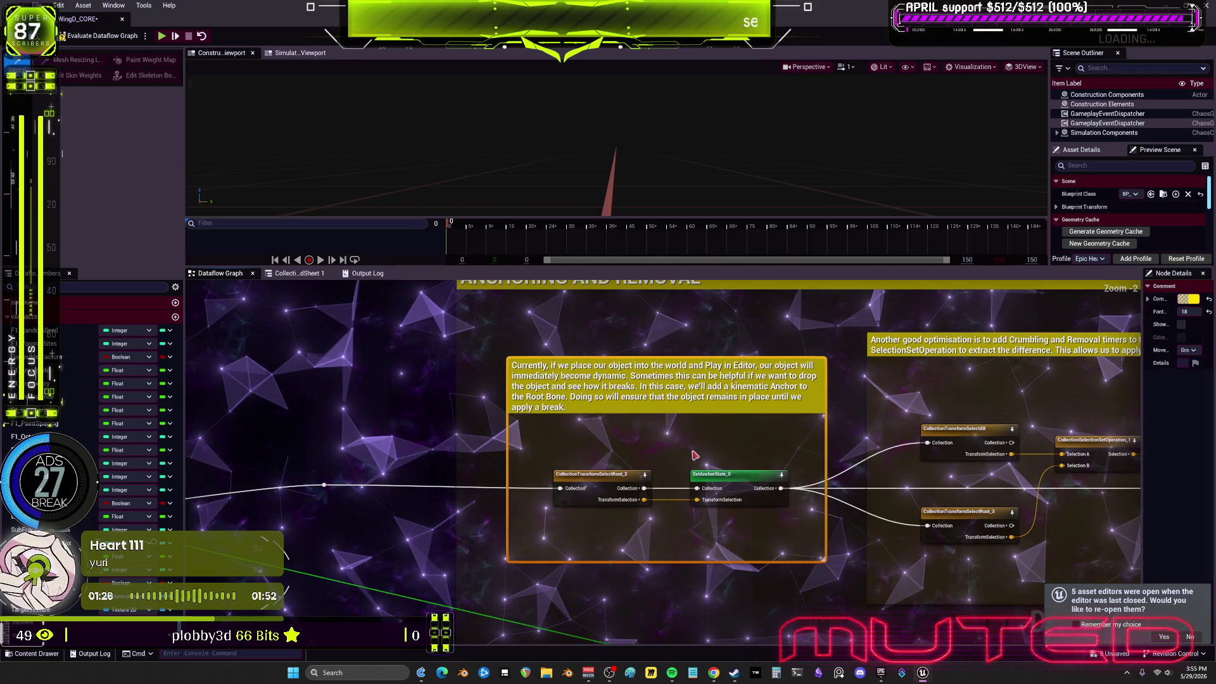
pyautogui.moveTo(595, 475); pyautogui.dragTo(553, 426)
pyautogui.moveTo(726, 481); pyautogui.dragTo(659, 441)
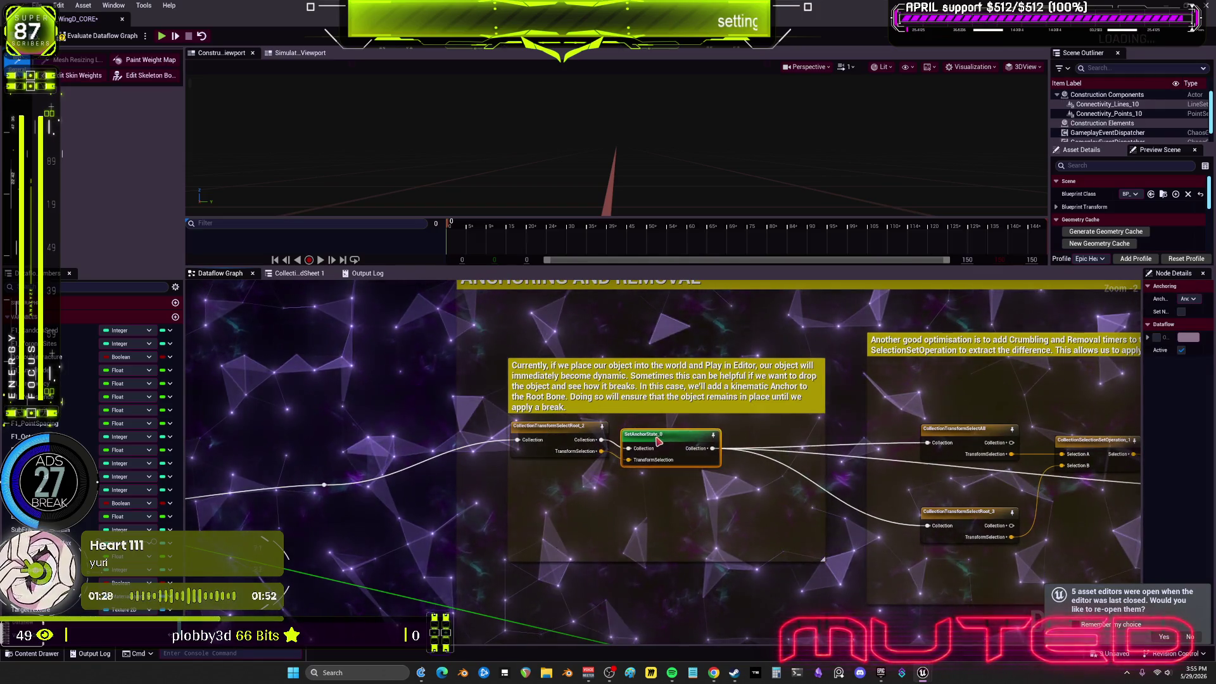
pyautogui.press('q')
pyautogui.moveTo(825, 407); pyautogui.dragTo(788, 407)
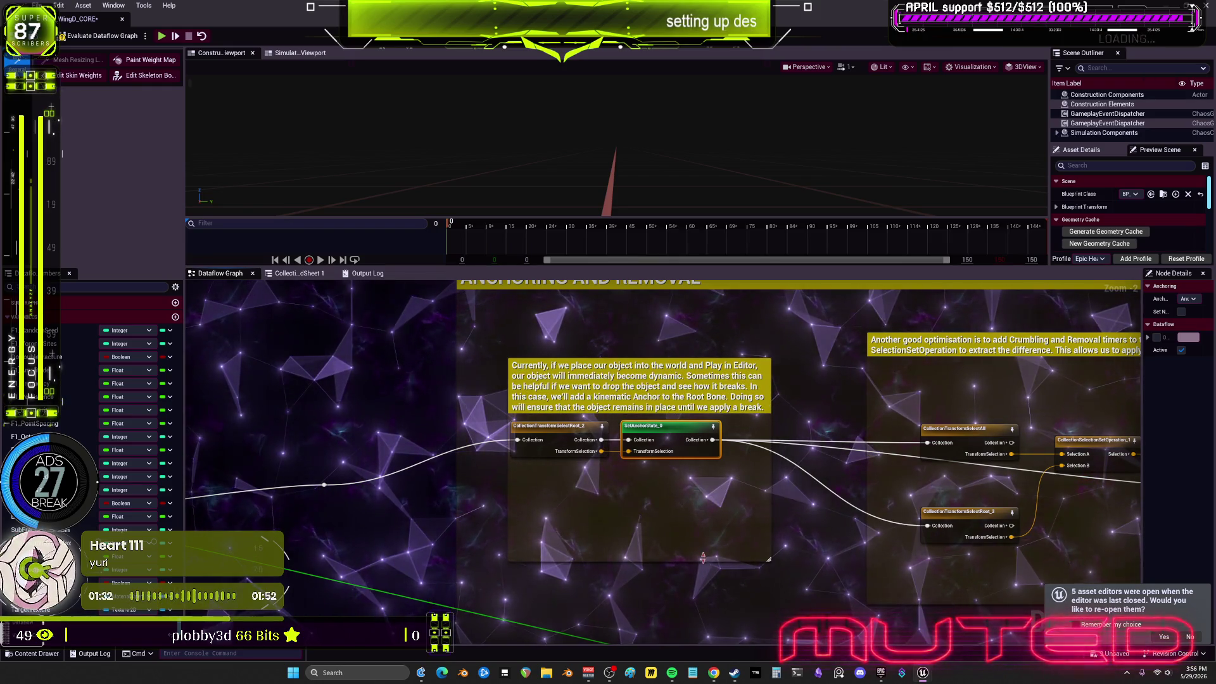
pyautogui.moveTo(702, 557); pyautogui.dragTo(708, 476)
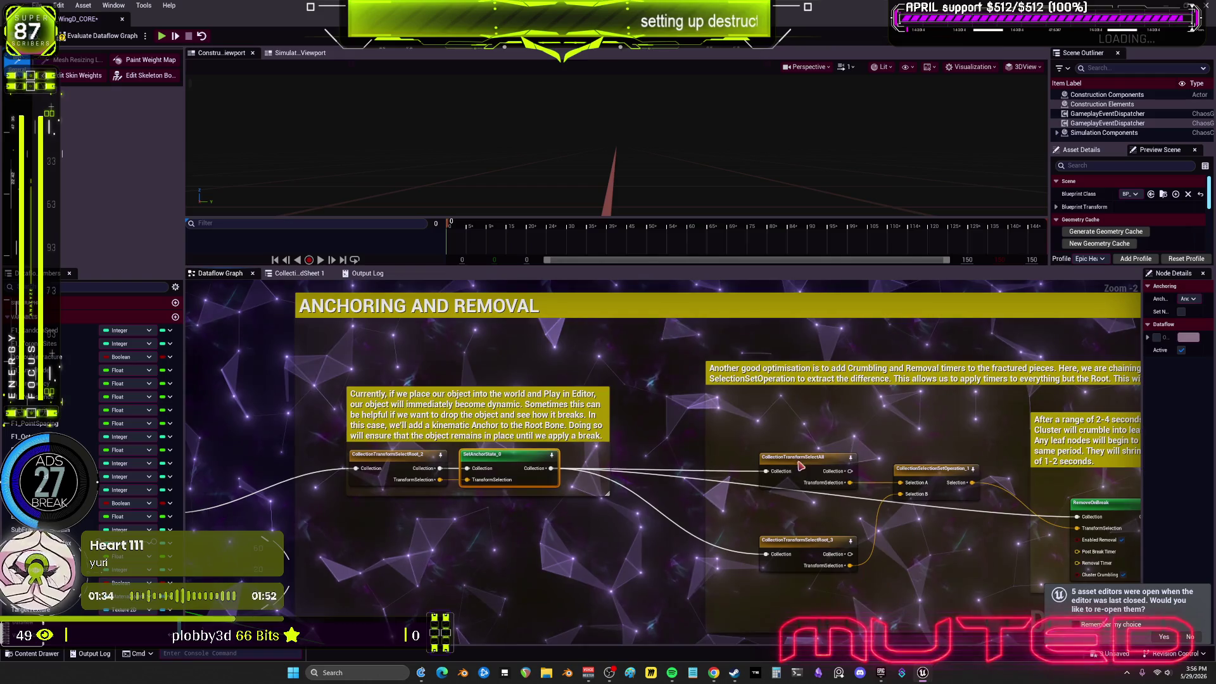
# Tighten SelectAll, Root_3 and SetOperation_1 into a row and lower them together
pyautogui.moveTo(801, 457); pyautogui.dragTo(766, 411)
pyautogui.moveTo(930, 468); pyautogui.dragTo(856, 419)
pyautogui.moveTo(807, 537); pyautogui.dragTo(755, 435)
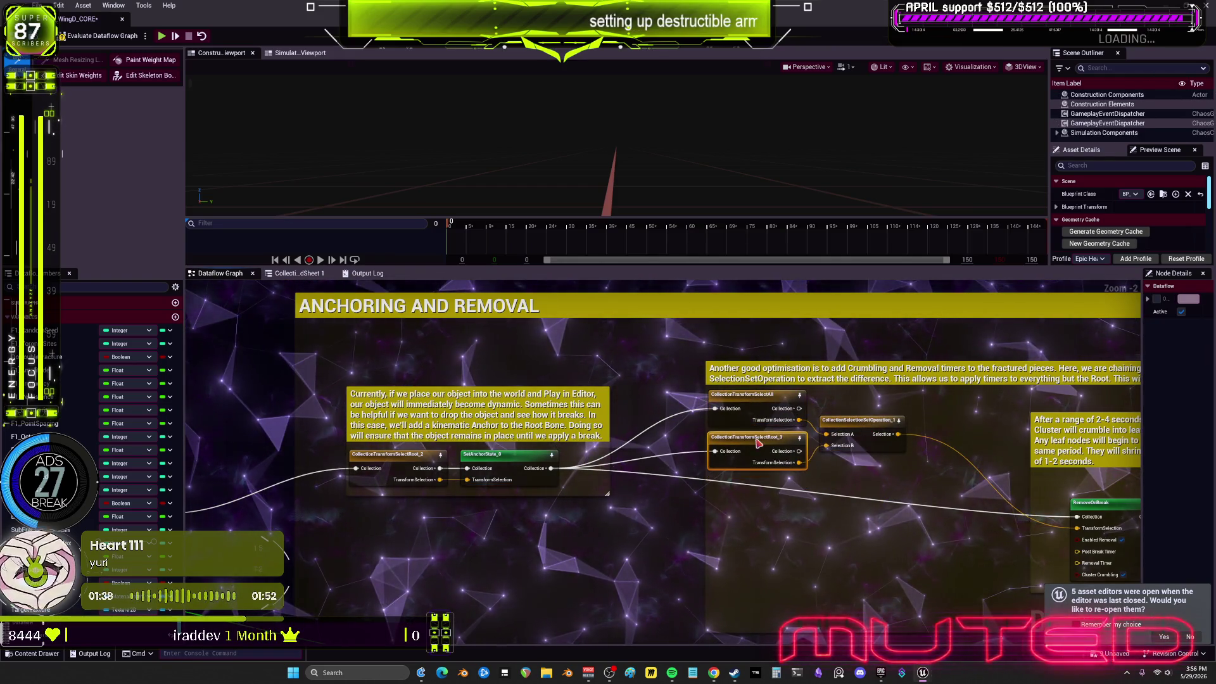
pyautogui.moveTo(944, 482); pyautogui.dragTo(834, 438)
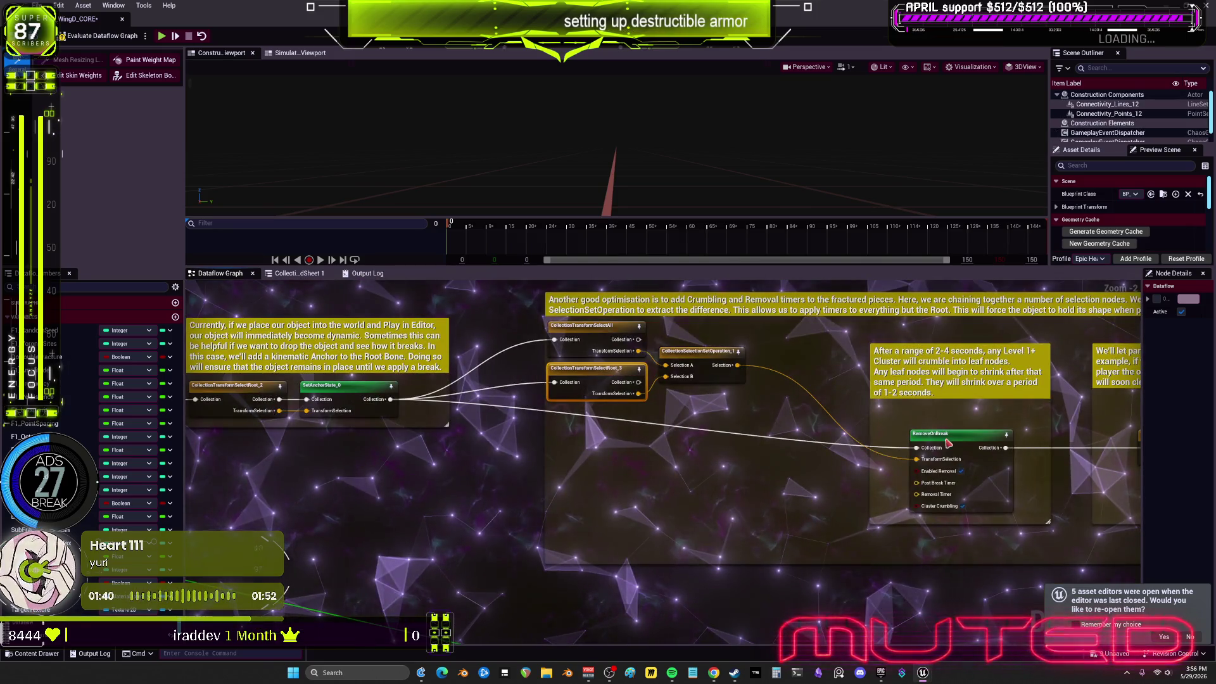
pyautogui.moveTo(957, 400); pyautogui.dragTo(822, 424)
pyautogui.scroll(-1, 821, 424)
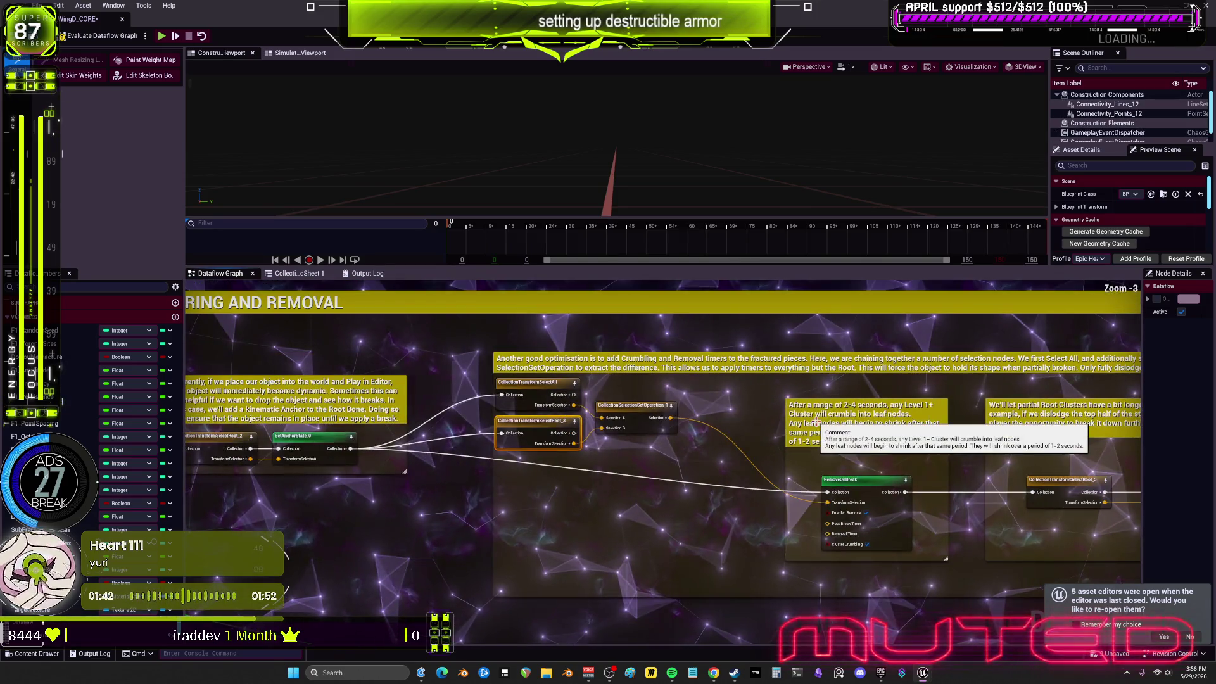
pyautogui.keyDown('ctrl'); pyautogui.click(633, 413); pyautogui.keyUp('ctrl')
pyautogui.keyDown('ctrl'); pyautogui.click(537, 412); pyautogui.keyUp('ctrl')
pyautogui.moveTo(537, 411); pyautogui.dragTo(542, 475)
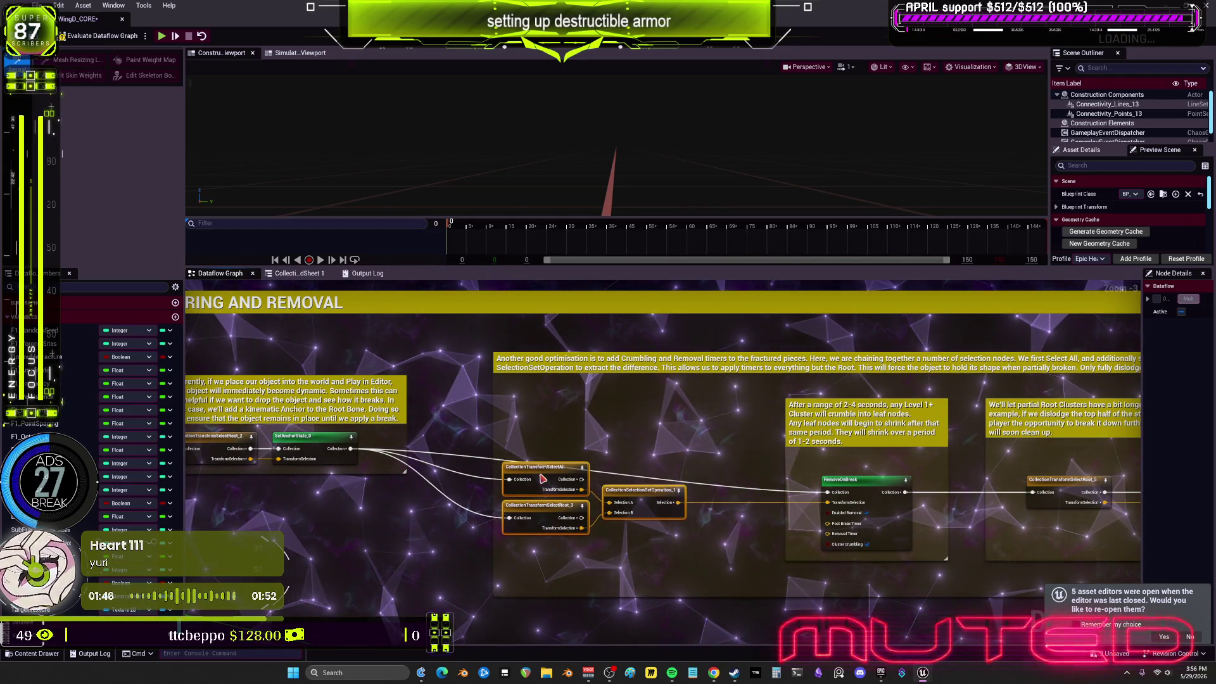
# Narrow the 'After a range of 2-4 seconds' comment and shift RemoveOnBreak_0 and the Root Clusters group left
pyautogui.scroll(2, 705, 420)
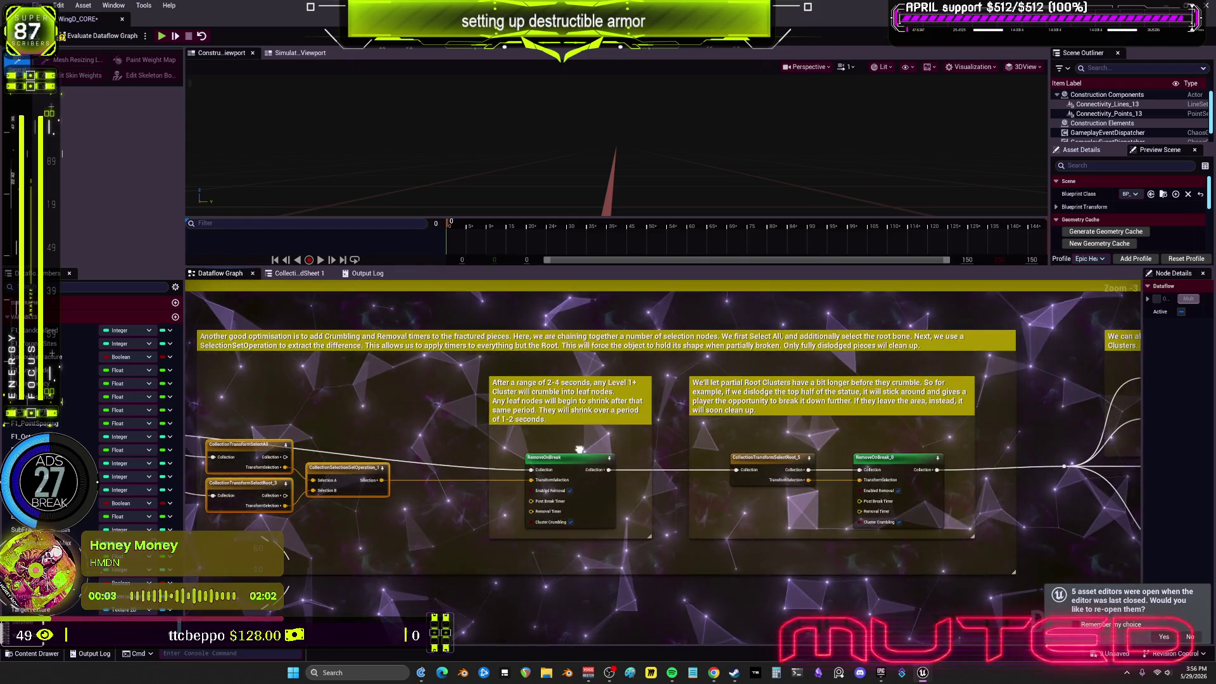
pyautogui.moveTo(705, 419); pyautogui.dragTo(572, 396)
pyautogui.click(674, 424)
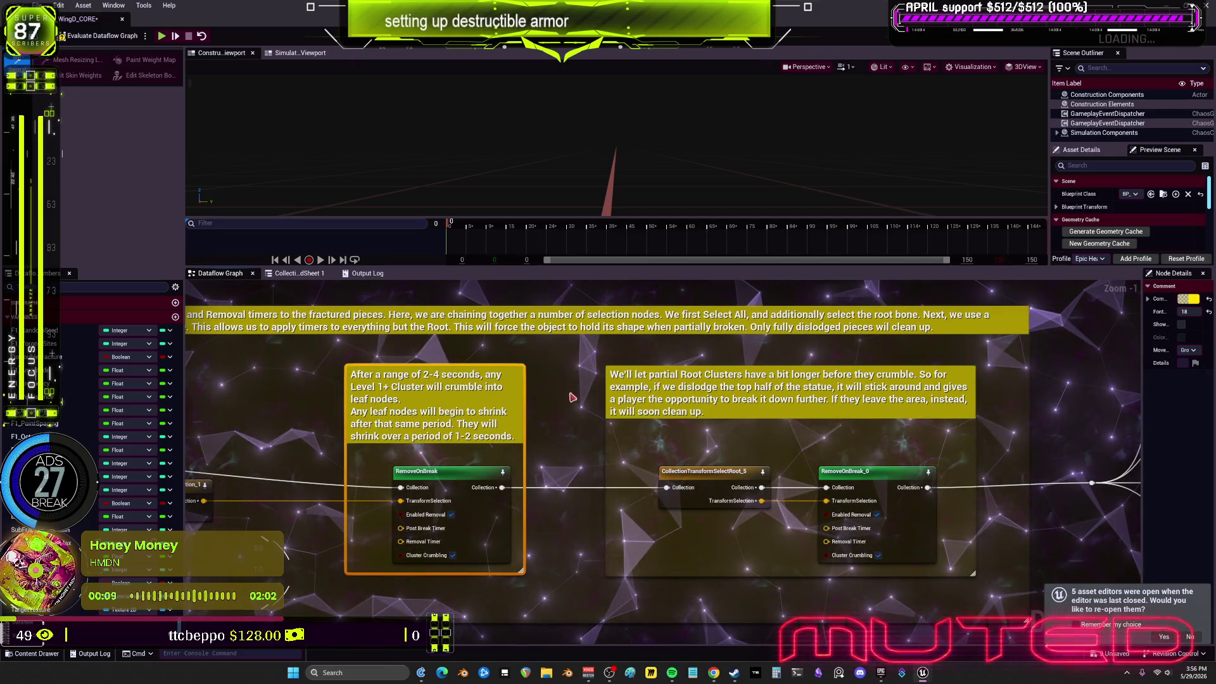
pyautogui.moveTo(658, 410); pyautogui.dragTo(651, 409)
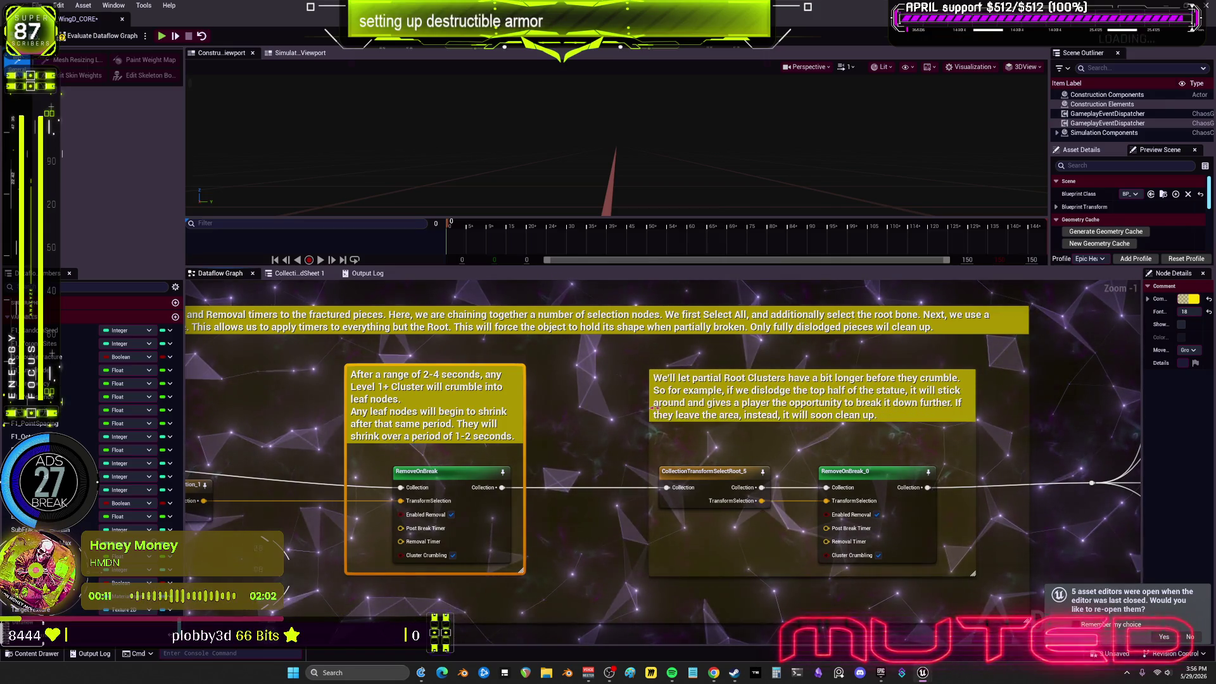
pyautogui.moveTo(842, 471); pyautogui.dragTo(832, 471)
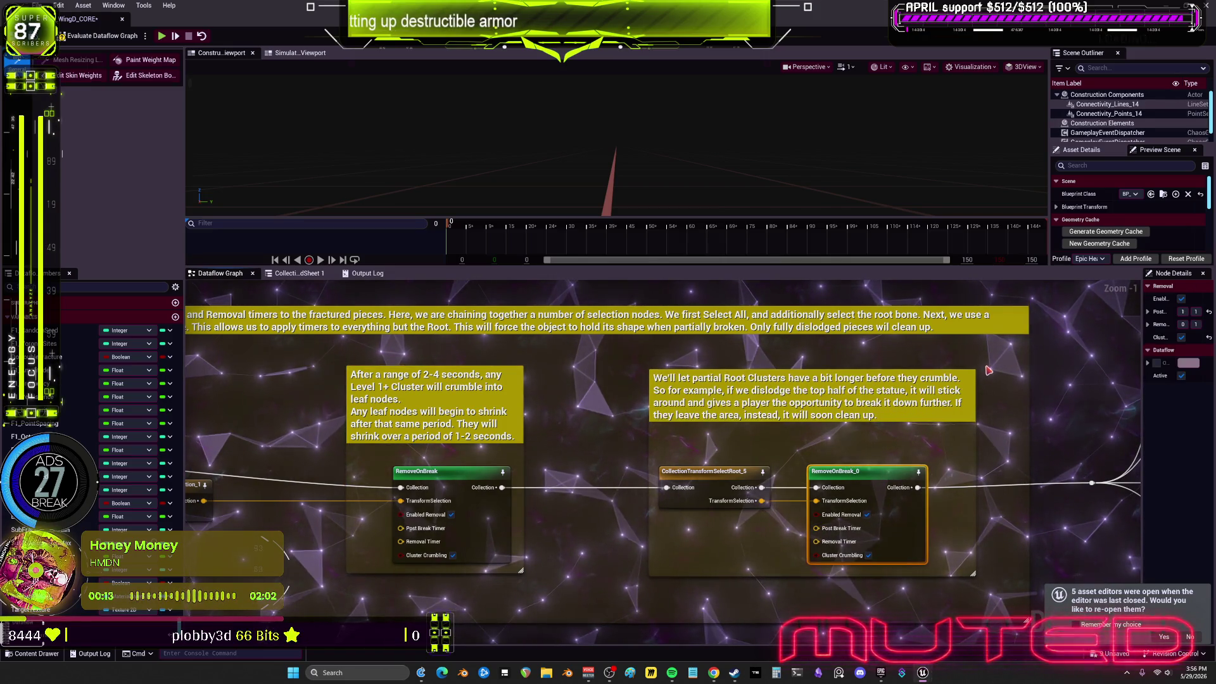
pyautogui.moveTo(739, 470)
pyautogui.mouseDown()
pyautogui.moveTo(688, 471)
pyautogui.moveTo(770, 458)
pyautogui.mouseUp()
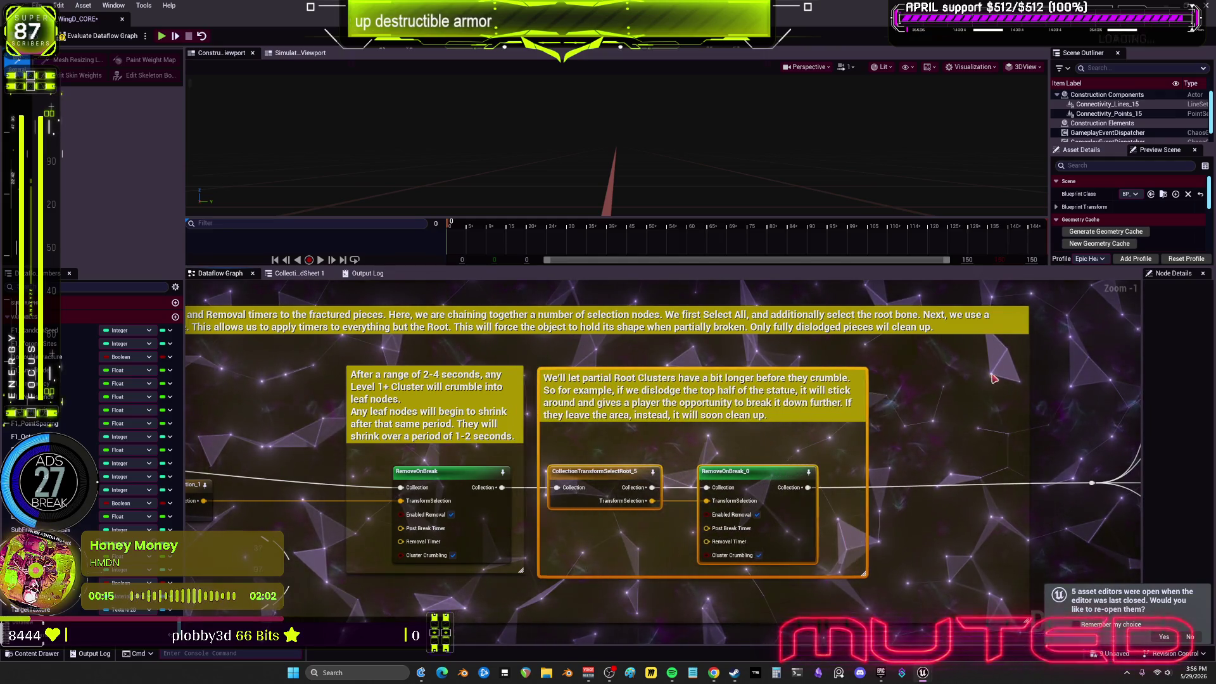
pyautogui.moveTo(1028, 363); pyautogui.dragTo(870, 362)
# Move both removal-timer comment groups left and shrink the large comment box around its contents
pyautogui.scroll(-2, 870, 362)
pyautogui.moveTo(834, 543); pyautogui.dragTo(999, 545)
pyautogui.moveTo(693, 378)
pyautogui.mouseDown()
pyautogui.moveTo(557, 379)
pyautogui.moveTo(608, 379)
pyautogui.mouseUp()
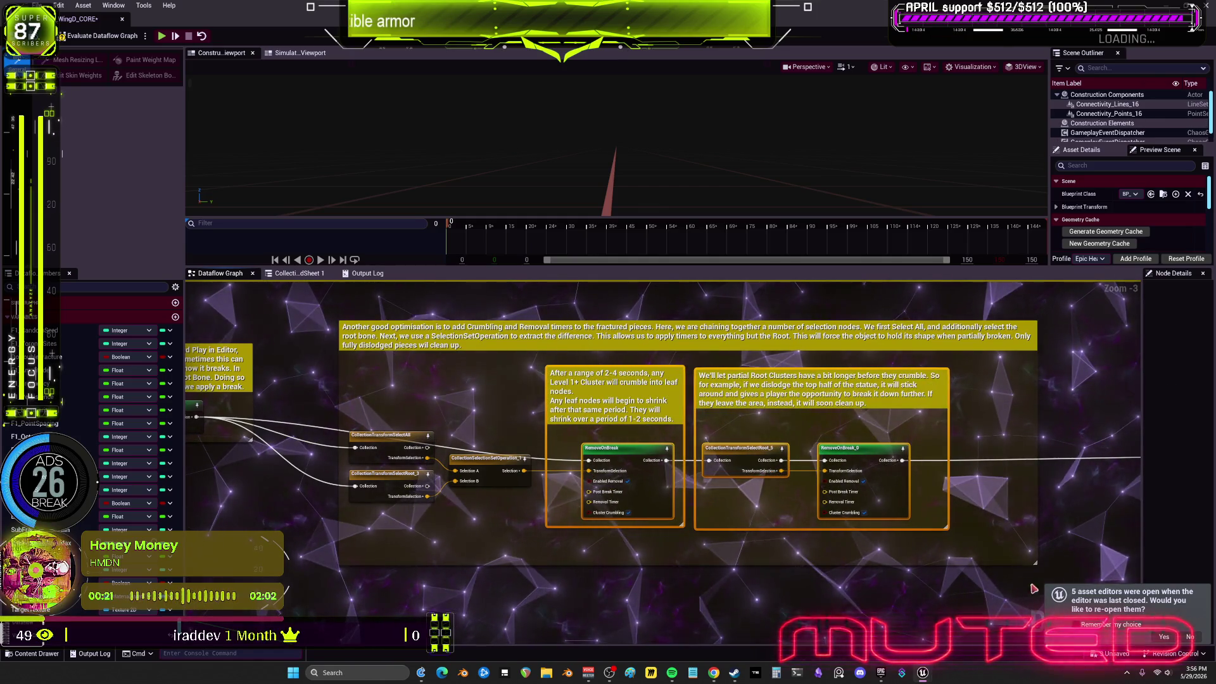
pyautogui.moveTo(1036, 563)
pyautogui.mouseDown()
pyautogui.moveTo(963, 540)
pyautogui.moveTo(743, 410)
pyautogui.mouseUp()
pyautogui.scroll(-1, 972, 534)
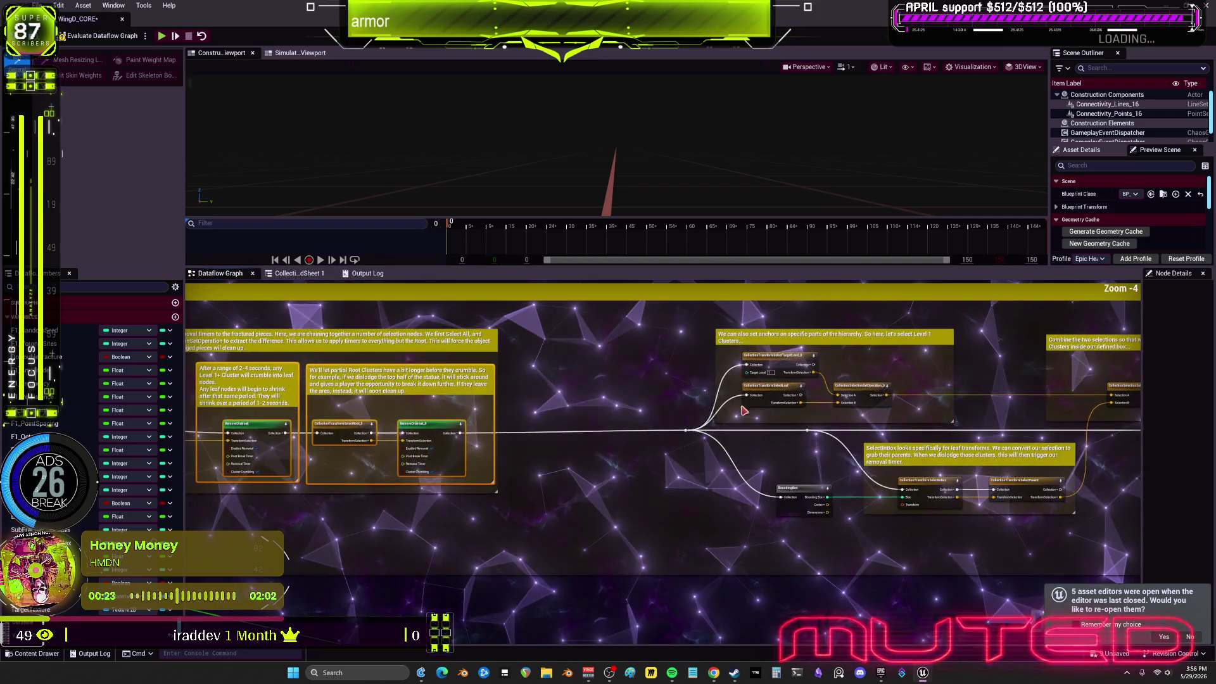
# Marquee-select the Level 1 anchoring groups and shift them and the 'Combine the two selections' group left
pyautogui.scroll(2, 694, 391)
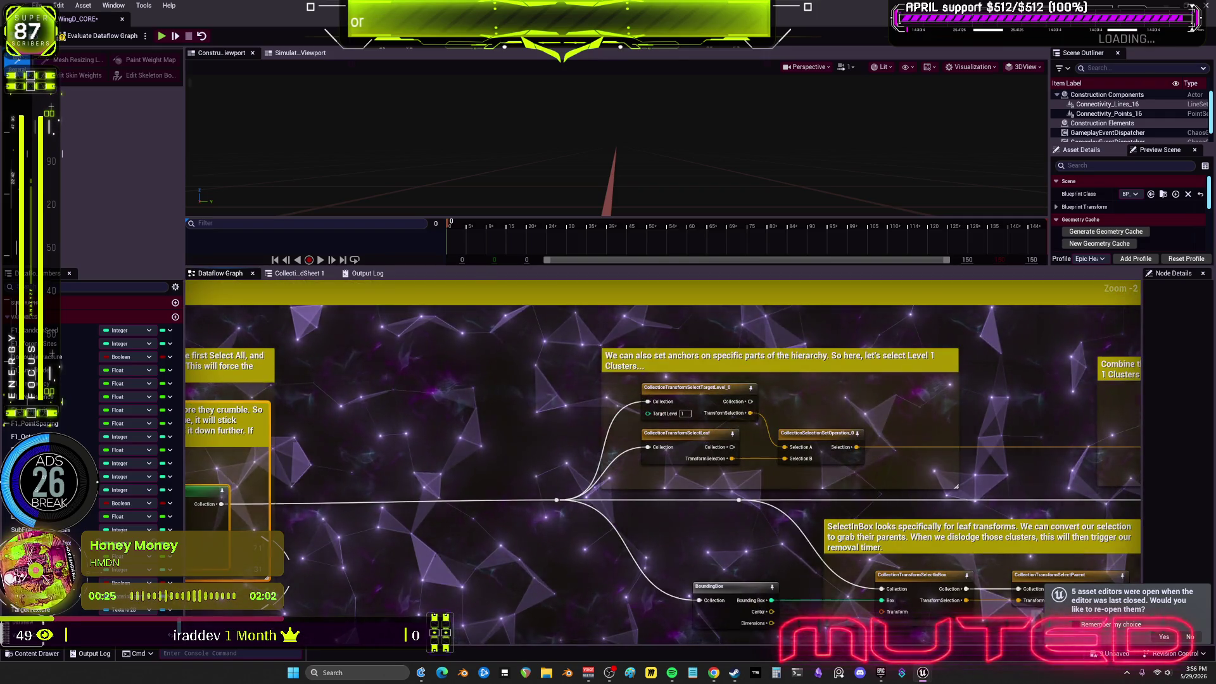
pyautogui.scroll(-2, 630, 359)
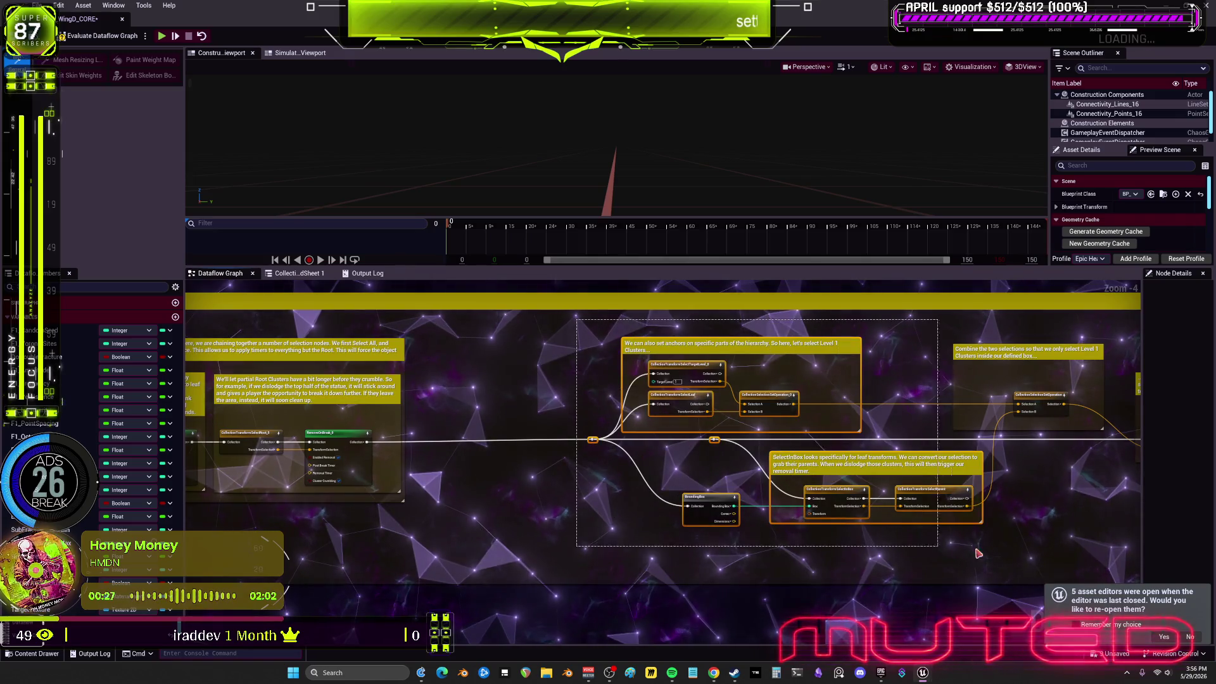
pyautogui.moveTo(1104, 565); pyautogui.dragTo(1080, 553)
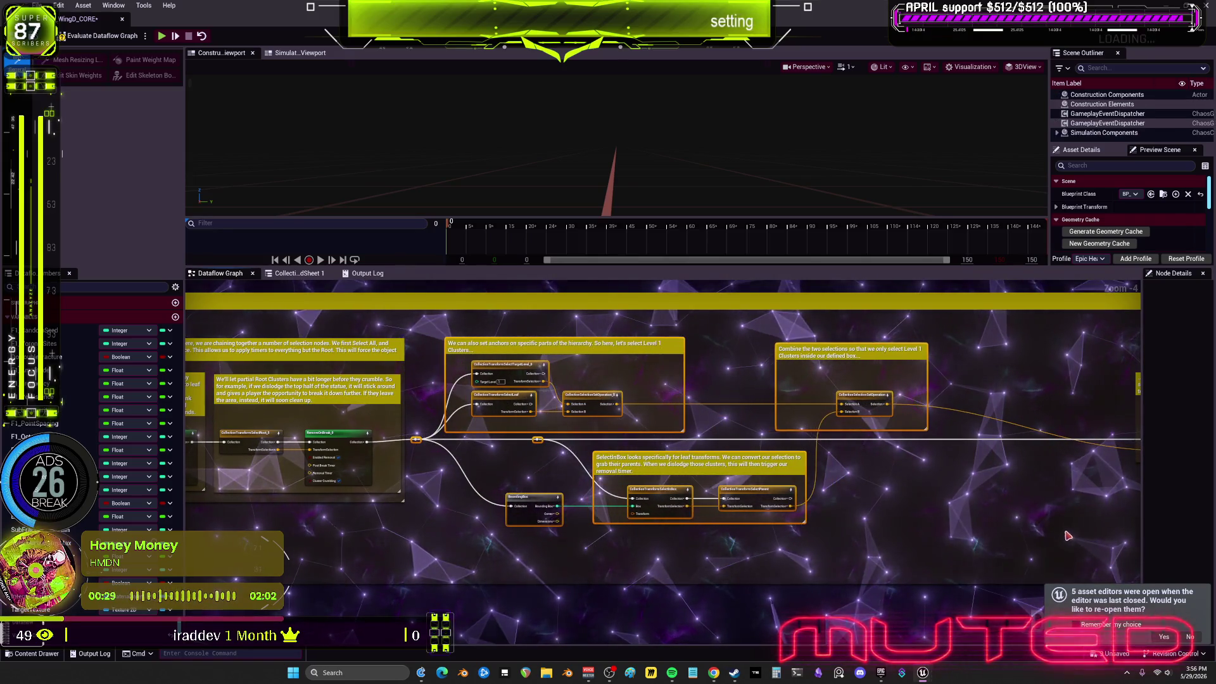
pyautogui.moveTo(849, 406)
pyautogui.mouseDown()
pyautogui.moveTo(798, 405)
pyautogui.moveTo(809, 347)
pyautogui.mouseUp()
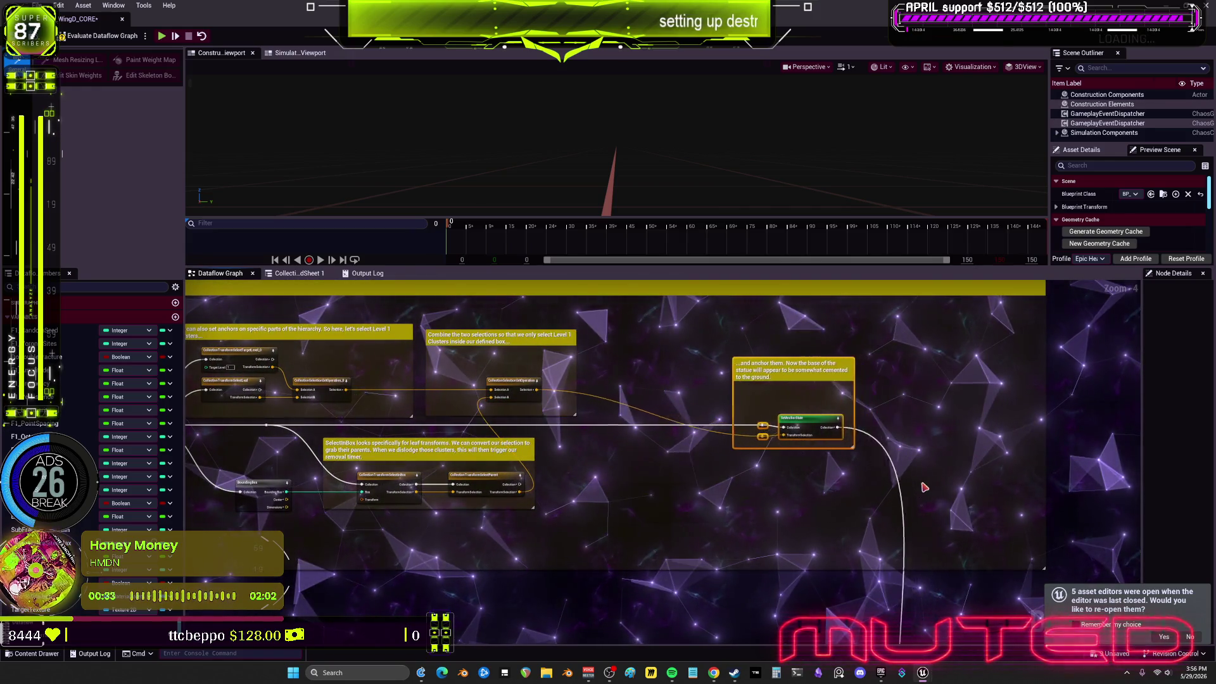
pyautogui.moveTo(852, 453)
pyautogui.mouseDown()
pyautogui.moveTo(791, 373)
pyautogui.moveTo(904, 567)
pyautogui.mouseUp()
pyautogui.scroll(-1, 904, 567)
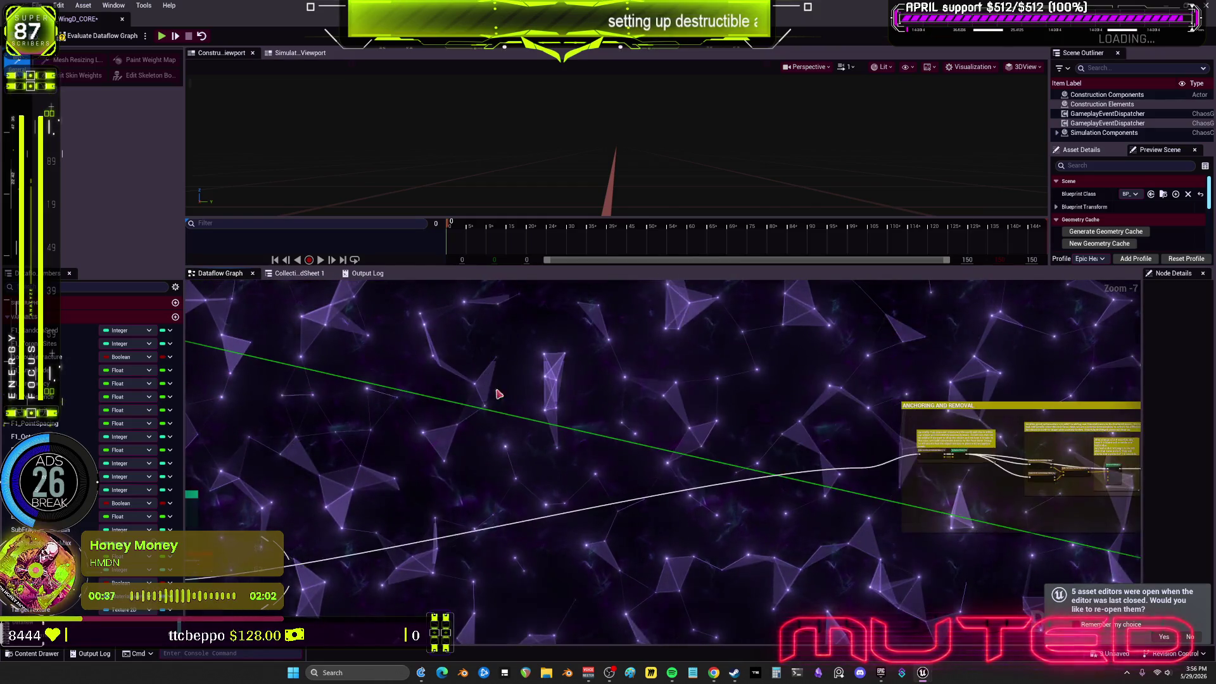
# Delete the redundant Branch, reroute and Preview Mode nodes beside the fracture nodes
pyautogui.scroll(-3, 500, 418)
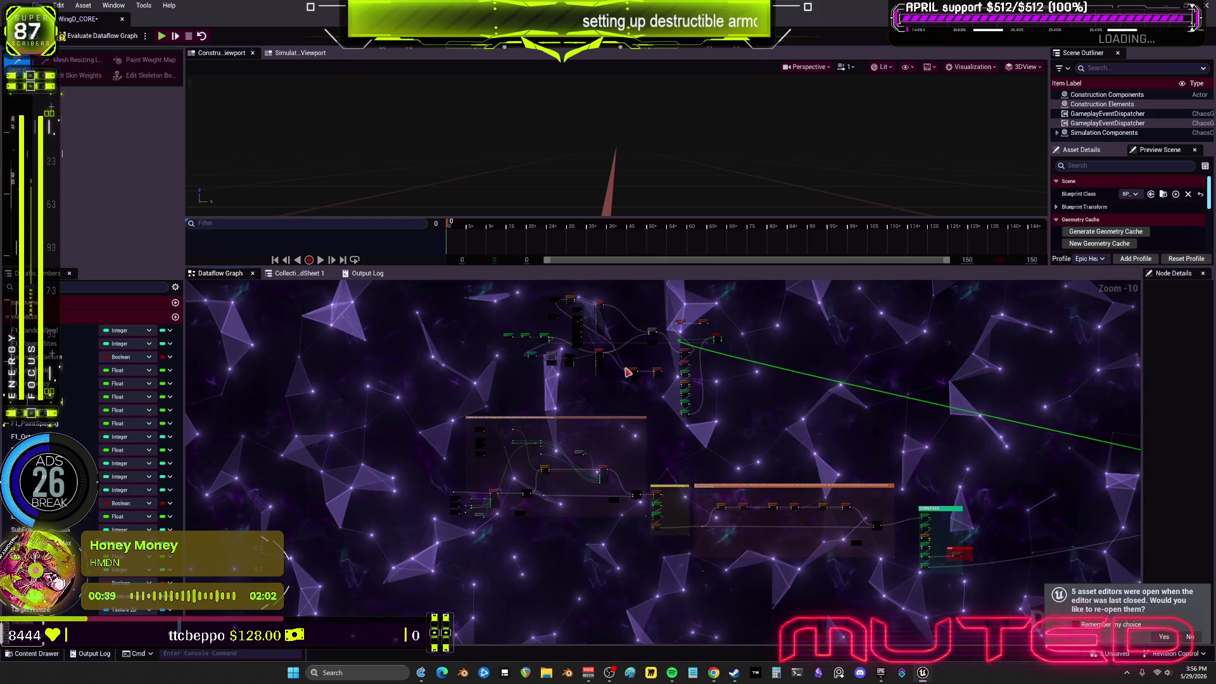
pyautogui.scroll(2, 576, 359)
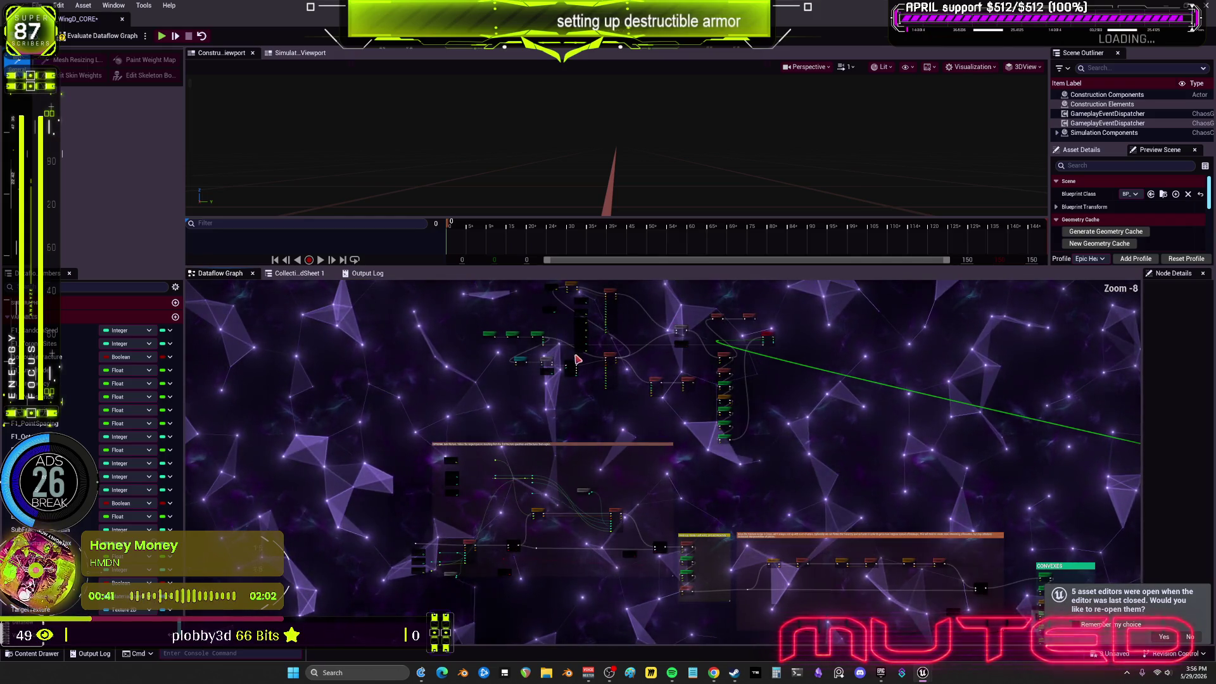
pyautogui.scroll(3, 583, 356)
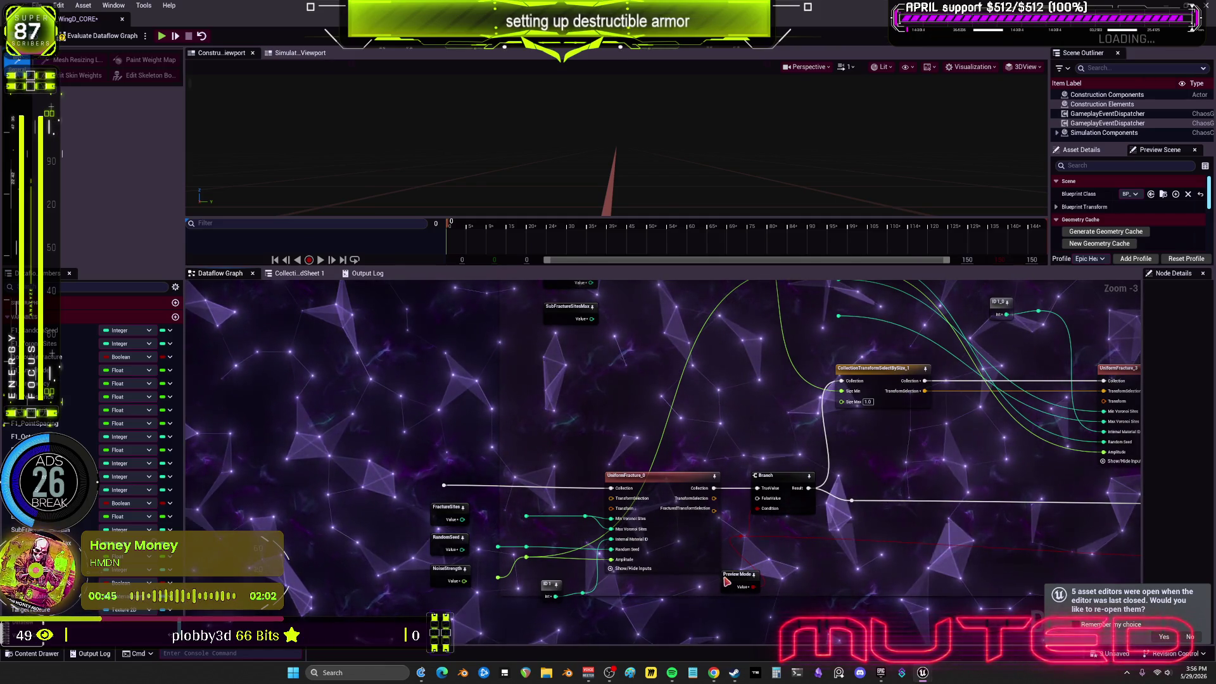
pyautogui.moveTo(947, 517); pyautogui.dragTo(754, 508)
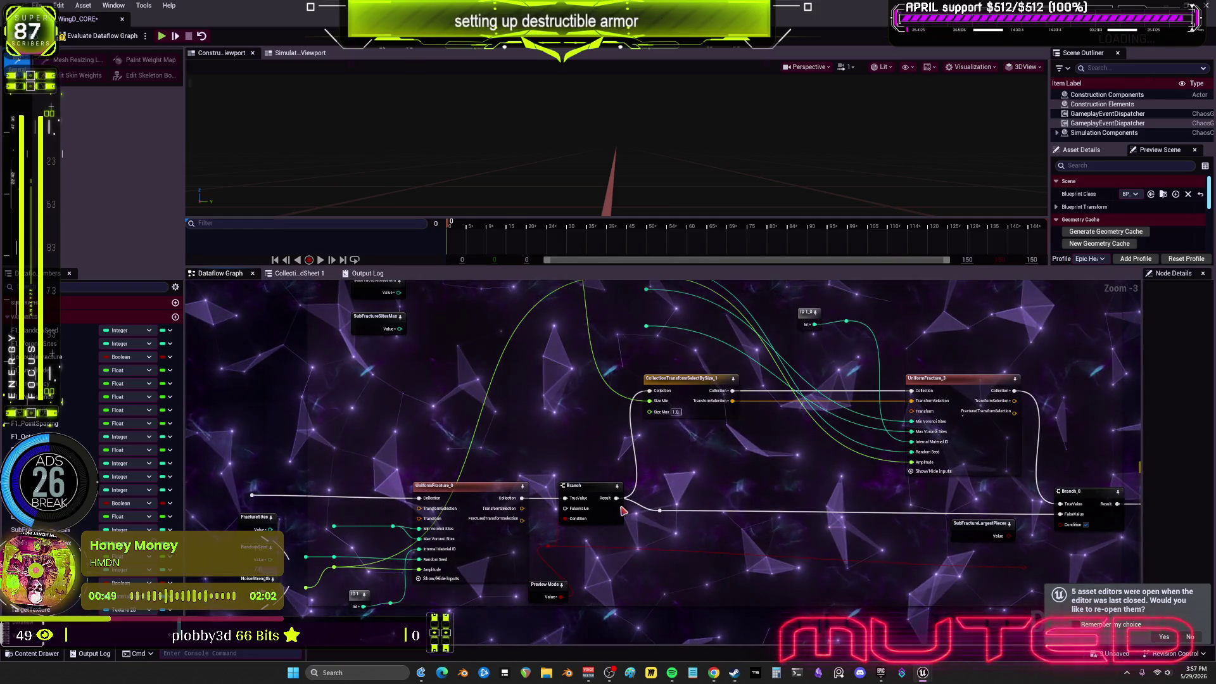
pyautogui.moveTo(586, 457); pyautogui.dragTo(552, 587)
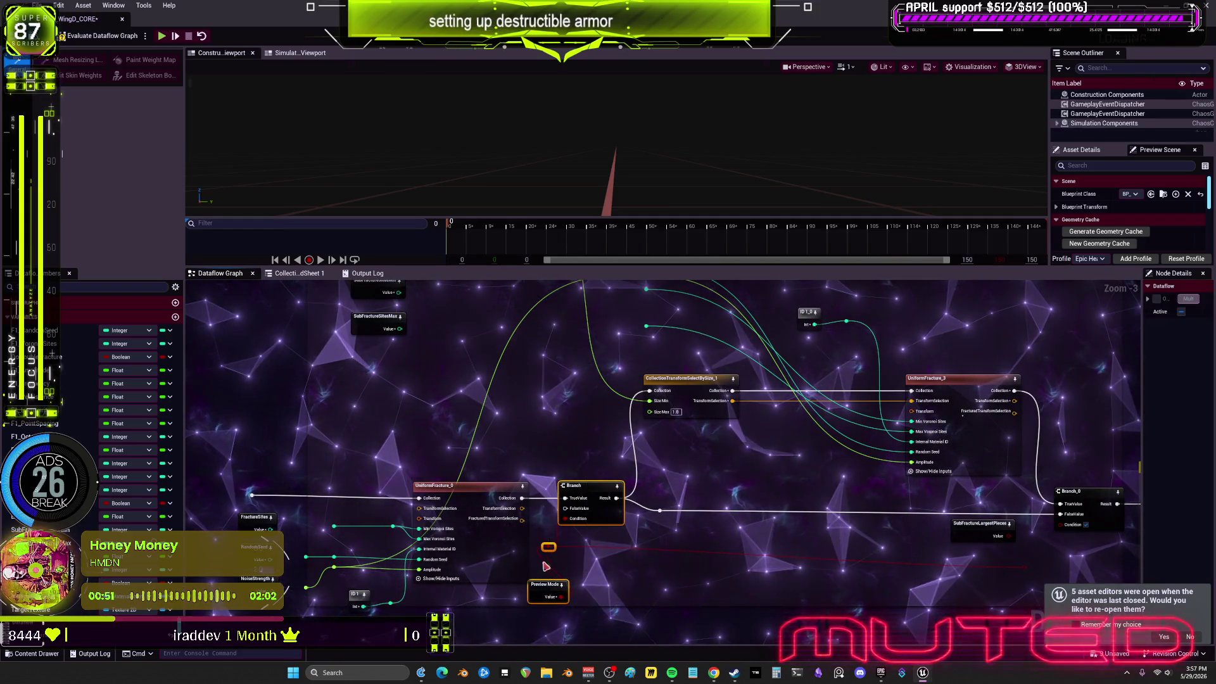
pyautogui.press('Delete')
# Wire UniformFracture_0 into Branch_0's FalseValue and SubFractureLargestPieces into its Condition
pyautogui.moveTo(522, 498)
pyautogui.mouseDown()
pyautogui.moveTo(658, 399)
pyautogui.moveTo(660, 511)
pyautogui.moveTo(539, 500)
pyautogui.mouseUp()
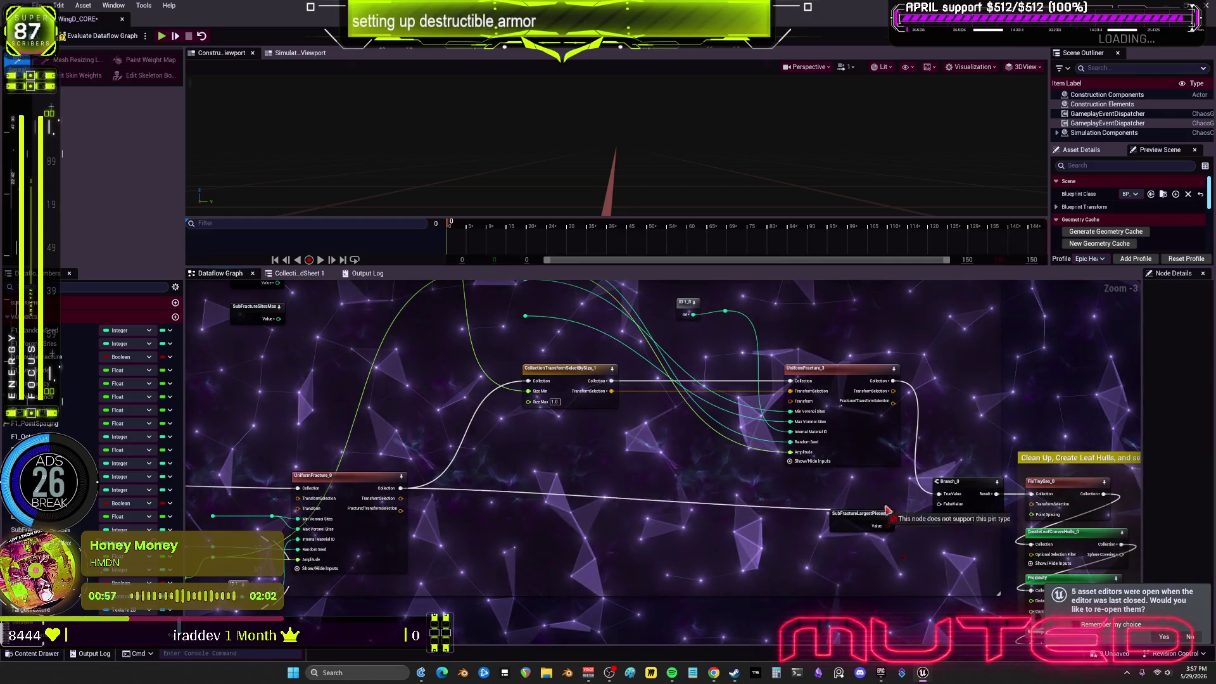
pyautogui.moveTo(888, 510); pyautogui.dragTo(938, 506)
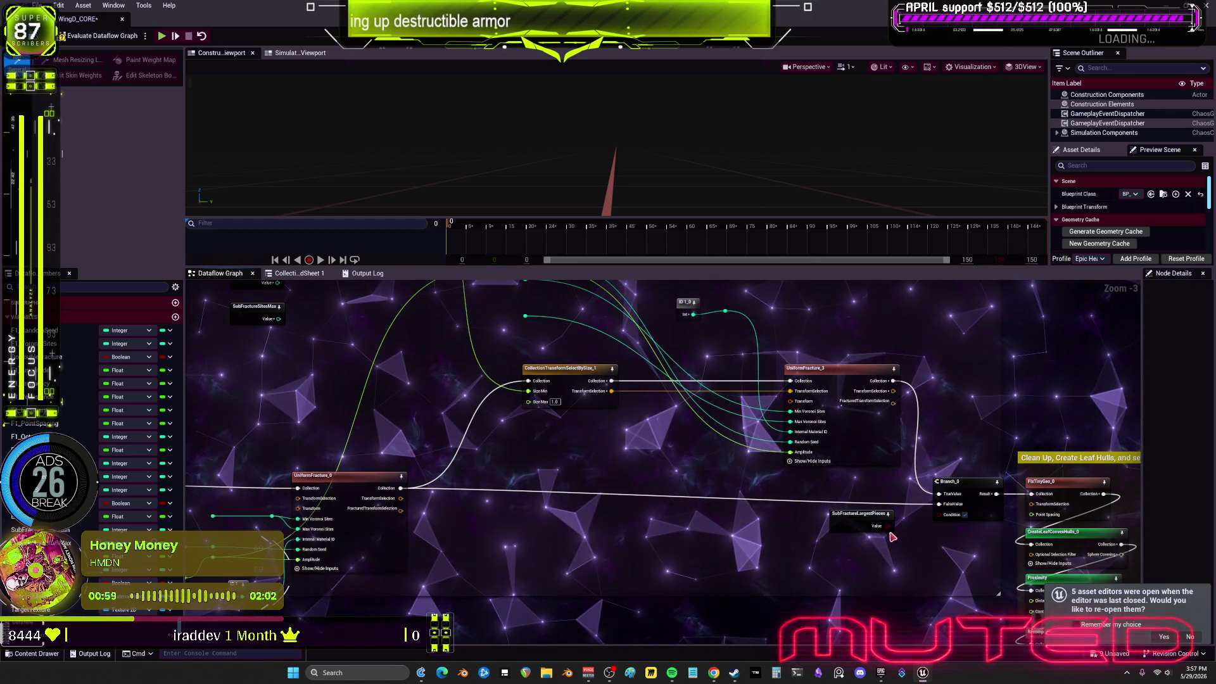
pyautogui.moveTo(939, 514); pyautogui.dragTo(887, 526)
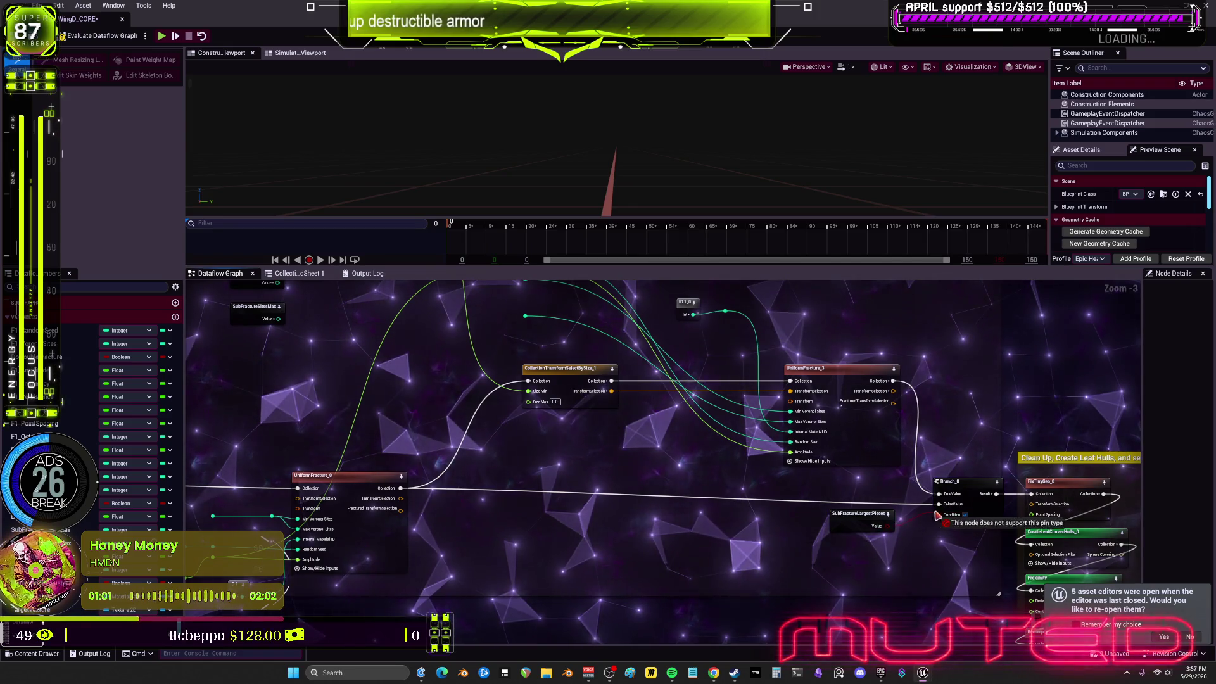
pyautogui.moveTo(714, 472); pyautogui.dragTo(360, 450)
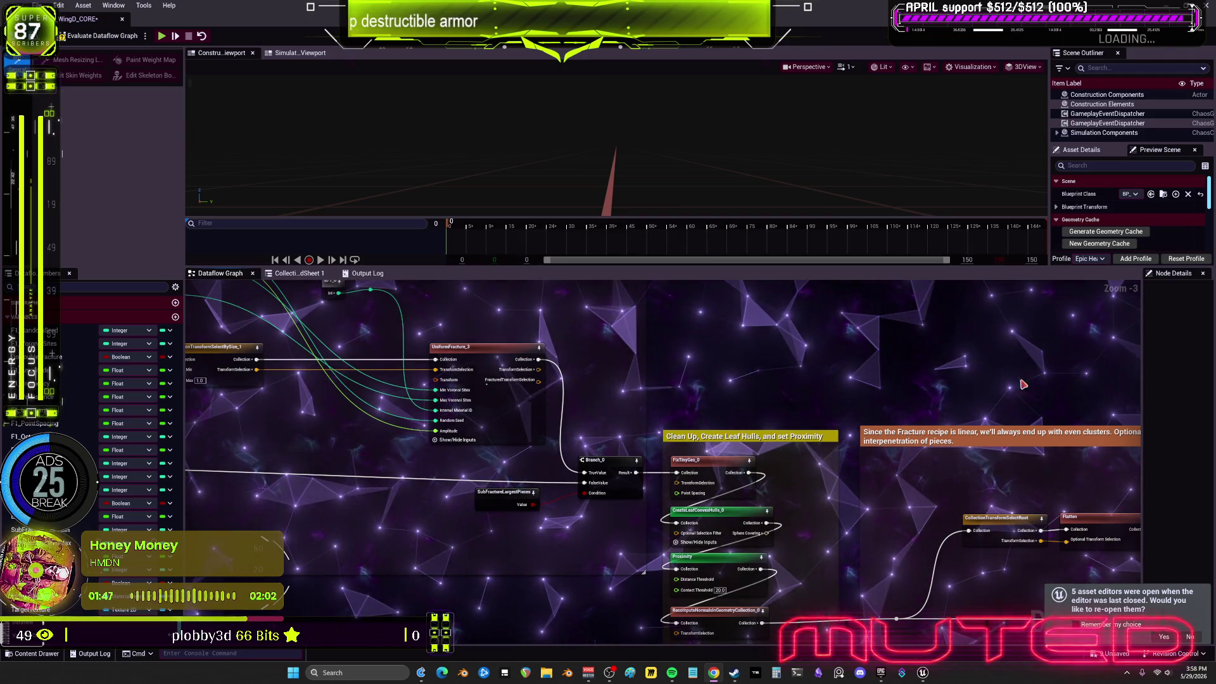
# Stack CollectionTransformSelectRoot, Flatten, AutoCluster, CollectionTransformSelectRoot_1 and AutoCluster_0 in the left column
pyautogui.scroll(-6, 728, 489)
pyautogui.scroll(5, 641, 462)
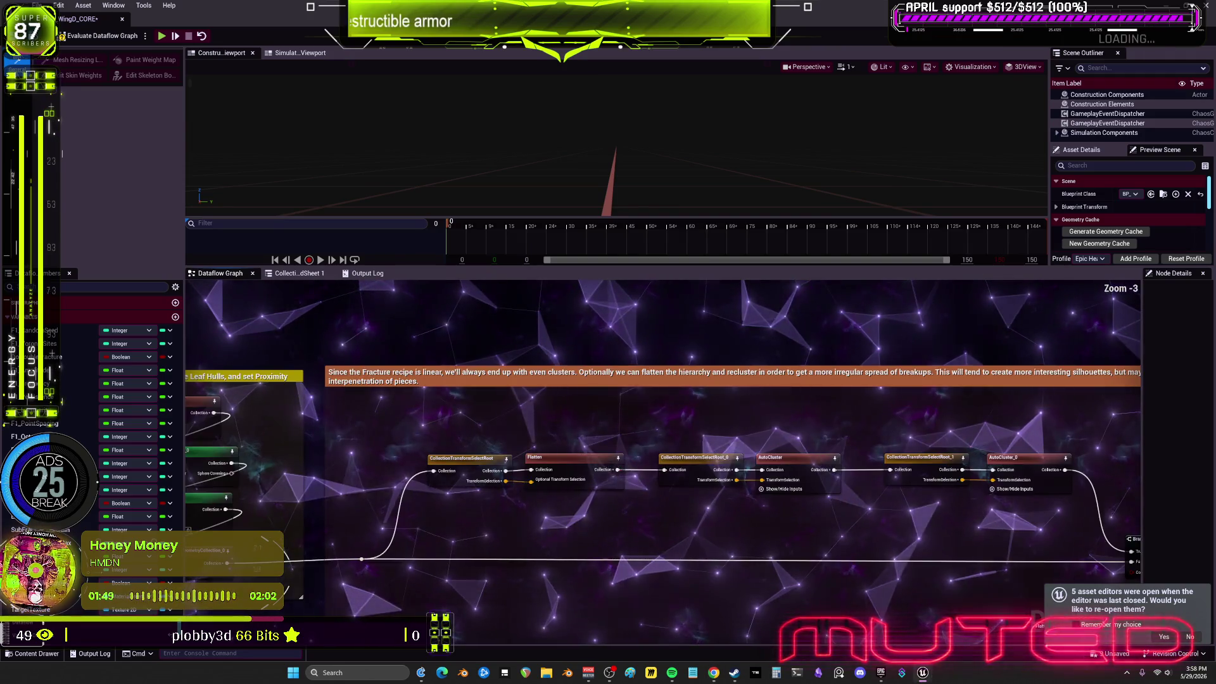
pyautogui.moveTo(536, 371)
pyautogui.mouseDown()
pyautogui.moveTo(599, 366)
pyautogui.moveTo(514, 394)
pyautogui.mouseUp()
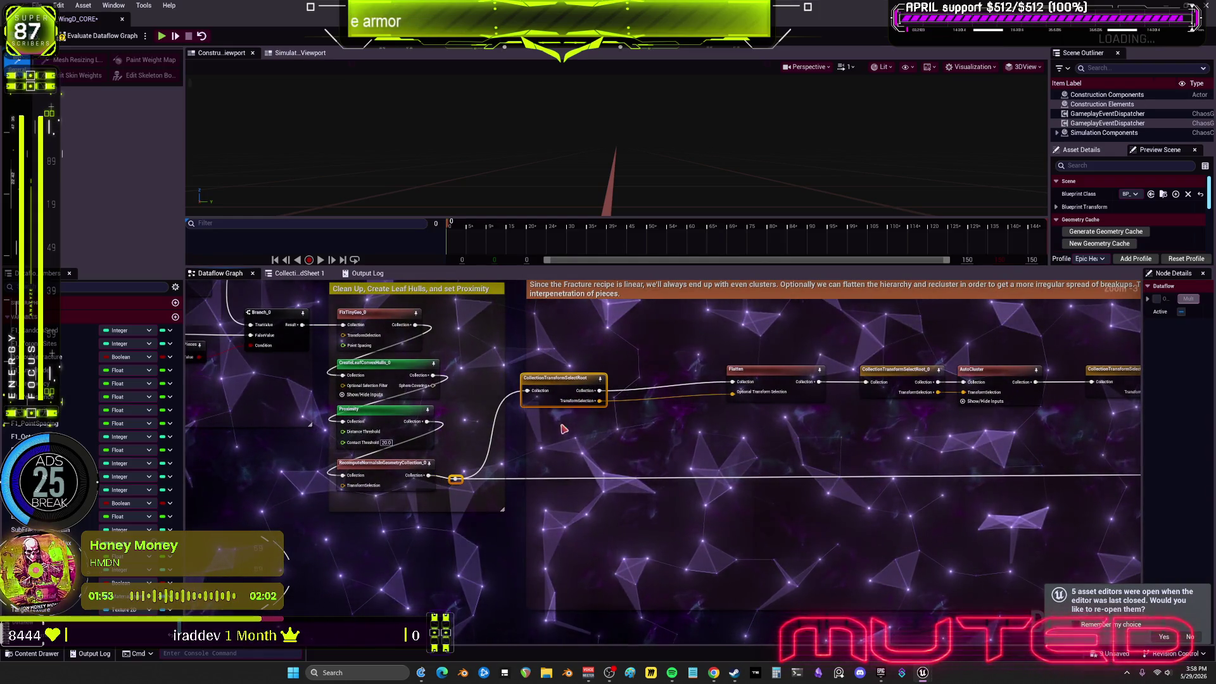
pyautogui.moveTo(564, 430); pyautogui.dragTo(573, 466)
pyautogui.moveTo(765, 403)
pyautogui.mouseDown()
pyautogui.moveTo(585, 458)
pyautogui.moveTo(577, 356)
pyautogui.mouseUp()
pyautogui.moveTo(895, 408)
pyautogui.mouseDown()
pyautogui.moveTo(848, 381)
pyautogui.moveTo(557, 421)
pyautogui.moveTo(505, 415)
pyautogui.mouseUp()
pyautogui.moveTo(945, 385)
pyautogui.mouseDown()
pyautogui.moveTo(658, 386)
pyautogui.moveTo(525, 481)
pyautogui.mouseUp()
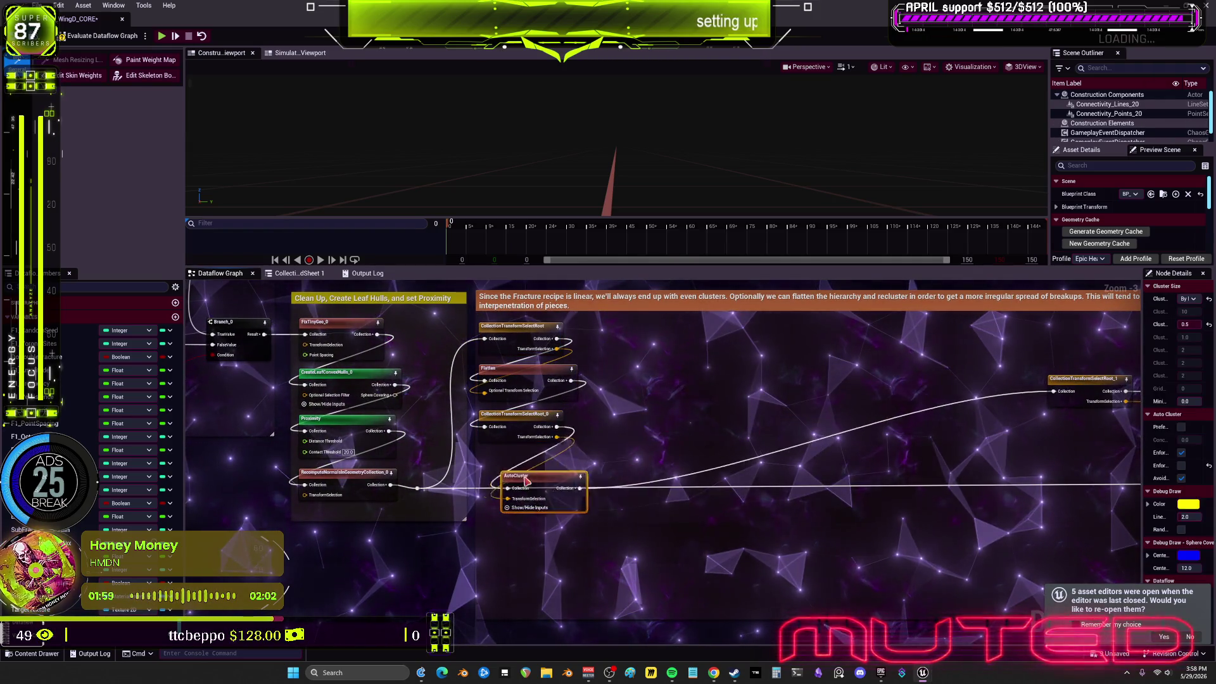
pyautogui.moveTo(1065, 387)
pyautogui.mouseDown()
pyautogui.moveTo(925, 371)
pyautogui.moveTo(464, 491)
pyautogui.mouseUp()
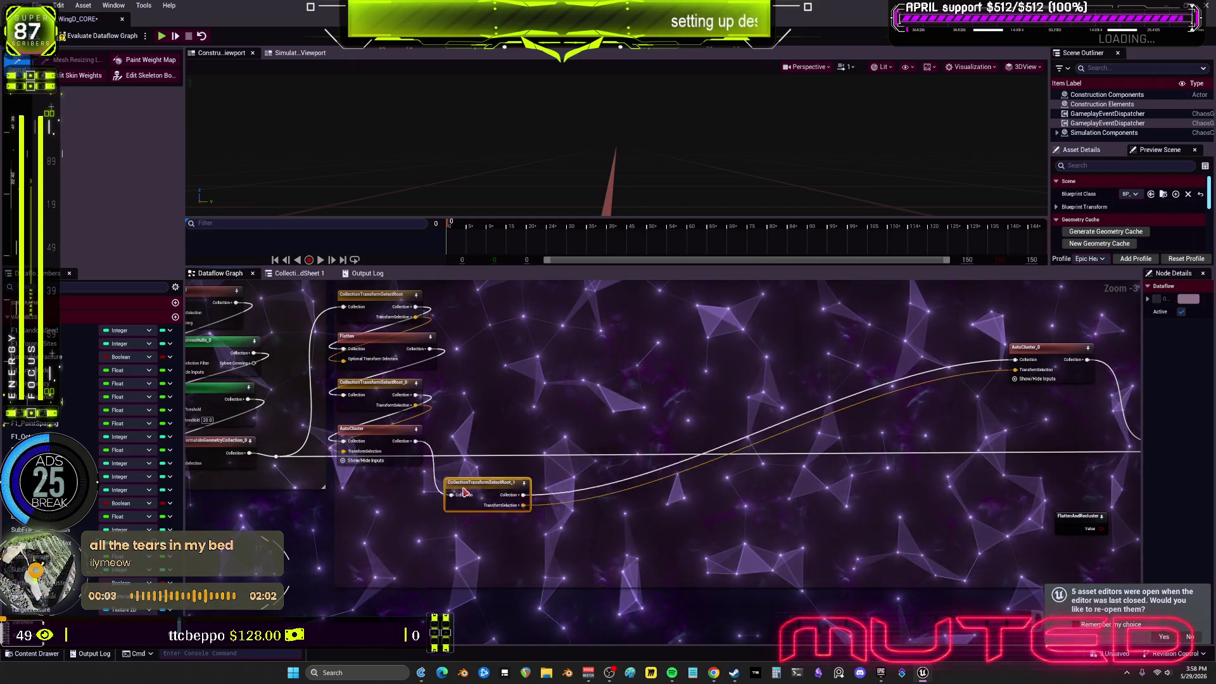
pyautogui.moveTo(1039, 358)
pyautogui.mouseDown()
pyautogui.moveTo(390, 538)
pyautogui.moveTo(366, 524)
pyautogui.mouseUp()
# Place Branch_2 and FlattenAndRecluster next to the AutoCluster column
pyautogui.moveTo(1133, 473); pyautogui.dragTo(817, 454)
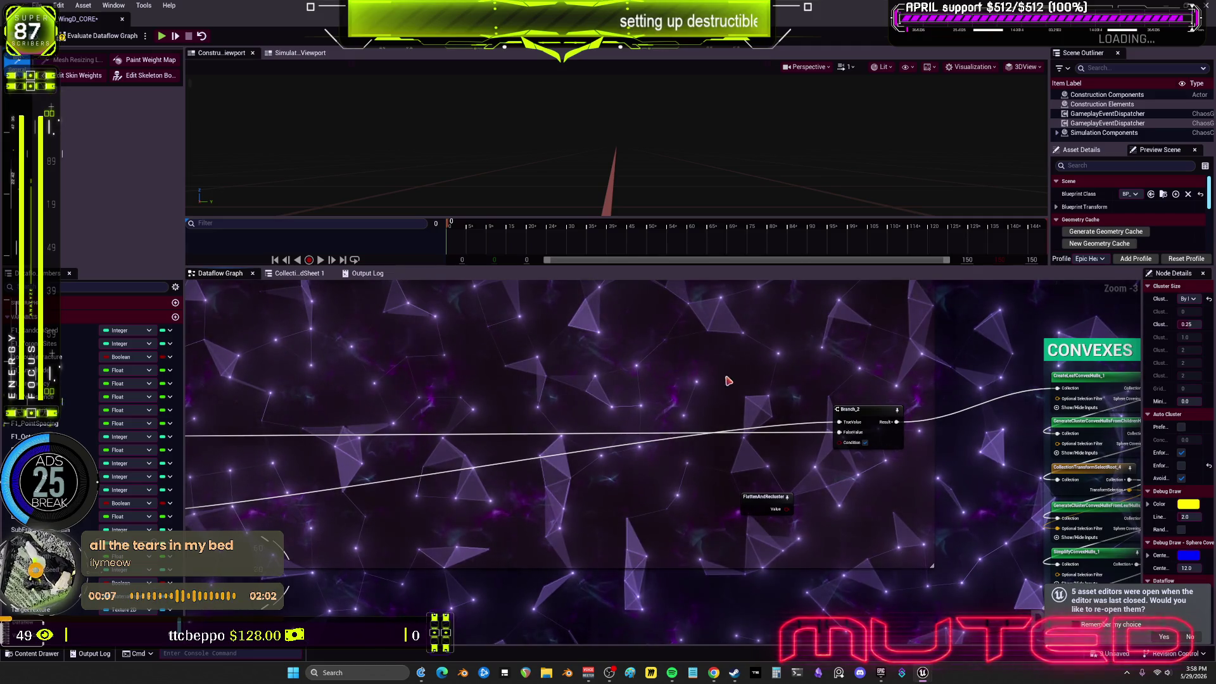
pyautogui.moveTo(908, 397)
pyautogui.mouseDown()
pyautogui.moveTo(734, 520)
pyautogui.moveTo(744, 497)
pyautogui.moveTo(679, 497)
pyautogui.mouseUp()
pyautogui.moveTo(535, 485)
pyautogui.mouseDown()
pyautogui.moveTo(188, 484)
pyautogui.moveTo(525, 459)
pyautogui.moveTo(397, 468)
pyautogui.mouseUp()
pyautogui.moveTo(911, 438); pyautogui.dragTo(913, 439)
pyautogui.click(521, 487)
pyautogui.moveTo(521, 487)
pyautogui.mouseDown()
pyautogui.moveTo(589, 483)
pyautogui.moveTo(614, 457)
pyautogui.moveTo(605, 356)
pyautogui.moveTo(562, 394)
pyautogui.mouseUp()
pyautogui.press('q')
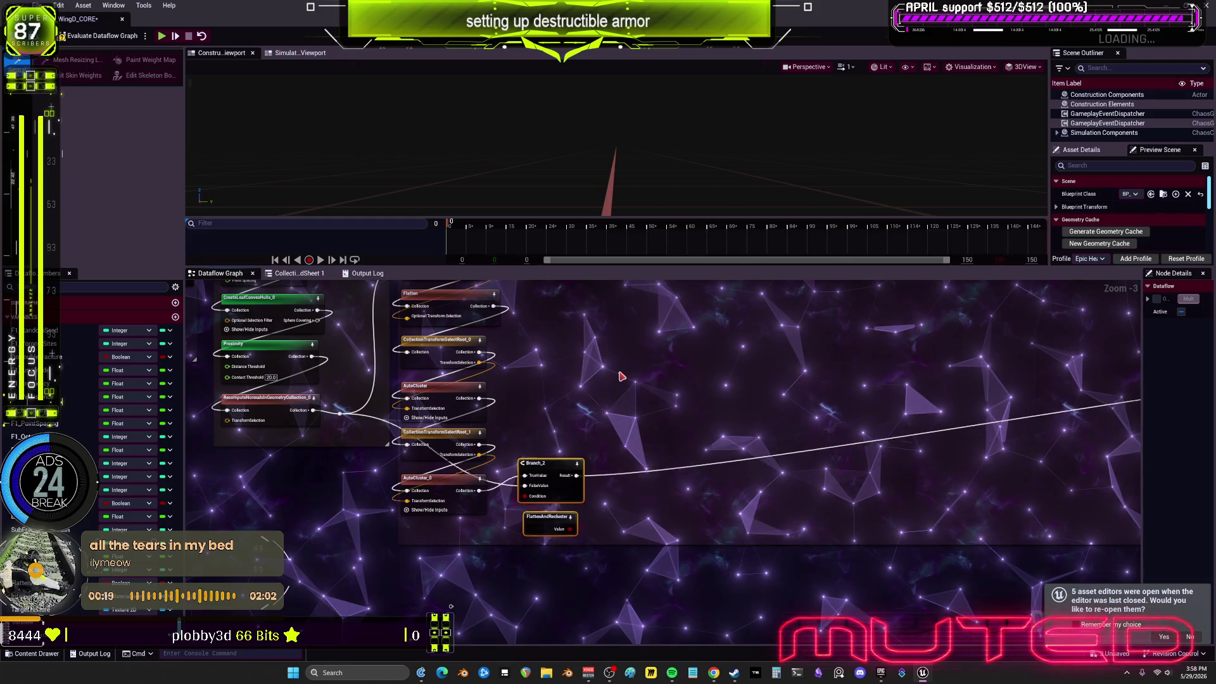
pyautogui.press('q')
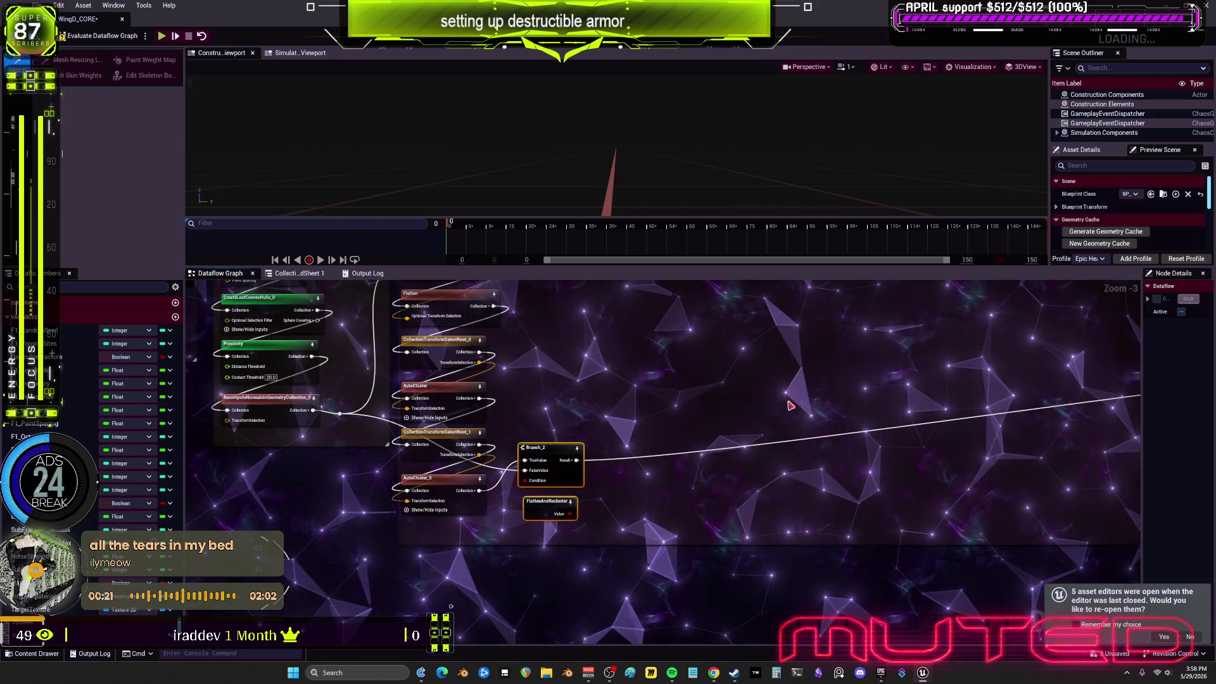
pyautogui.scroll(-2, 790, 405)
pyautogui.scroll(3, 541, 429)
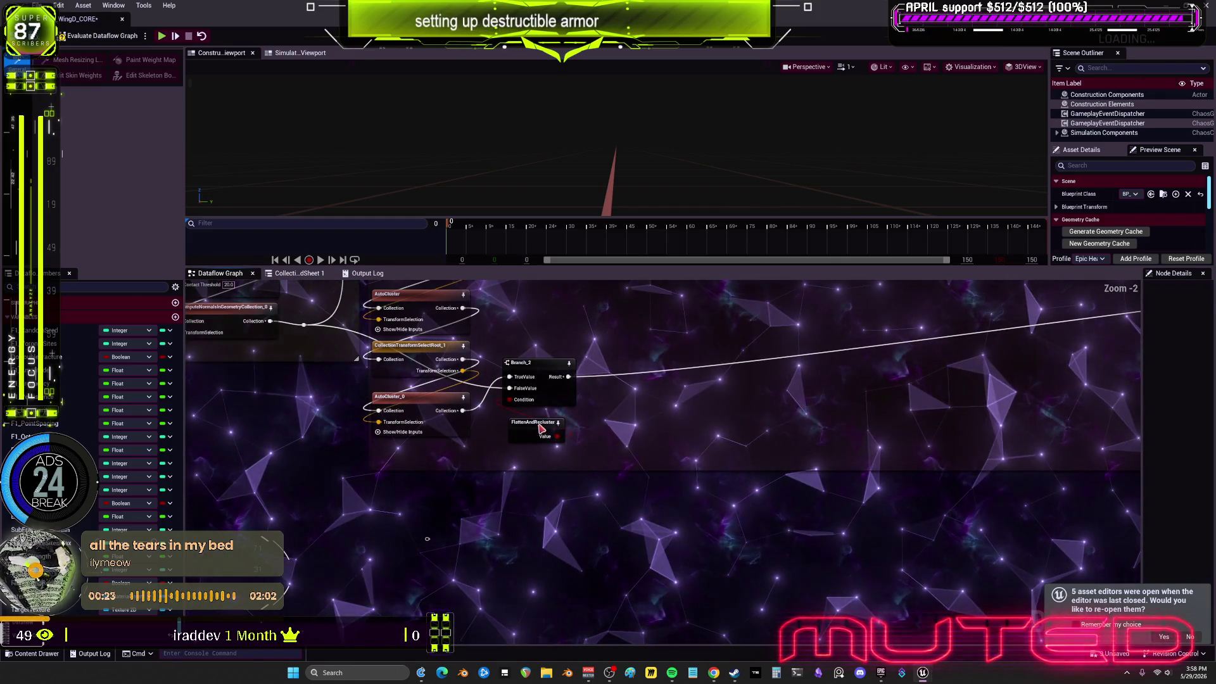
# Wrap FlattenAndRecluster, below Branch_2, in a new comment titled TOGGLE SETTING
pyautogui.moveTo(541, 429); pyautogui.dragTo(541, 463)
pyautogui.press('c')
pyautogui.write('TOGGLE SERT')
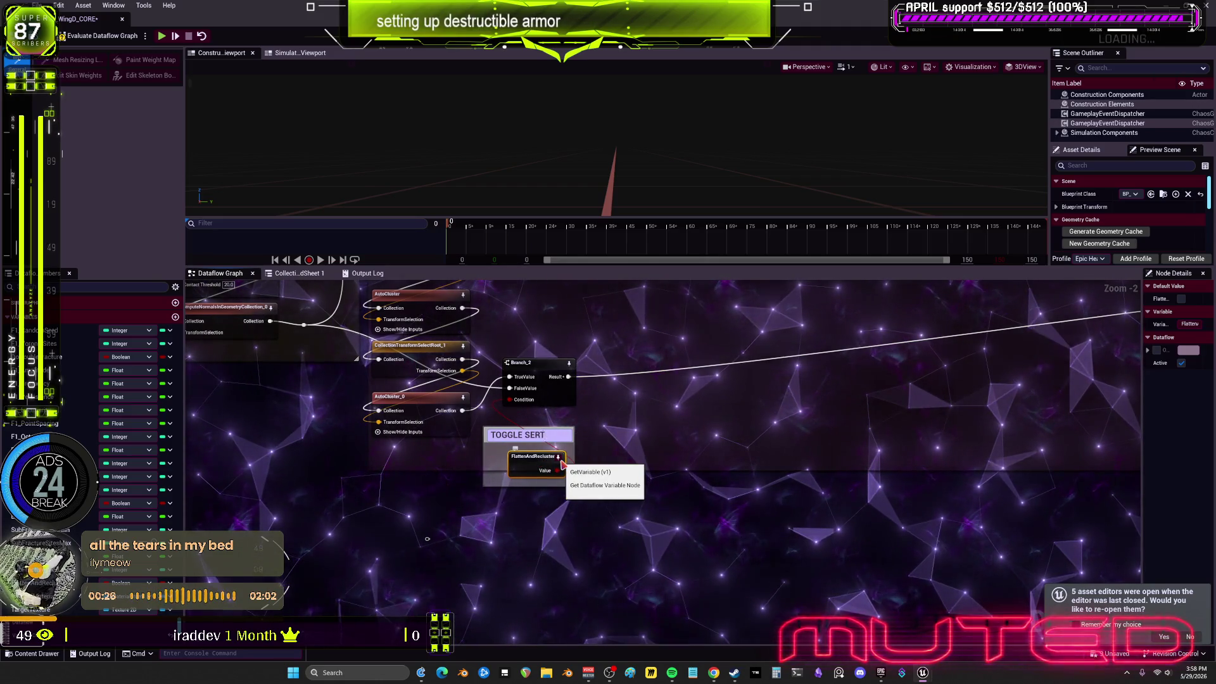
pyautogui.press('BackSpace')
pyautogui.press('BackSpace')
pyautogui.write('TTING')
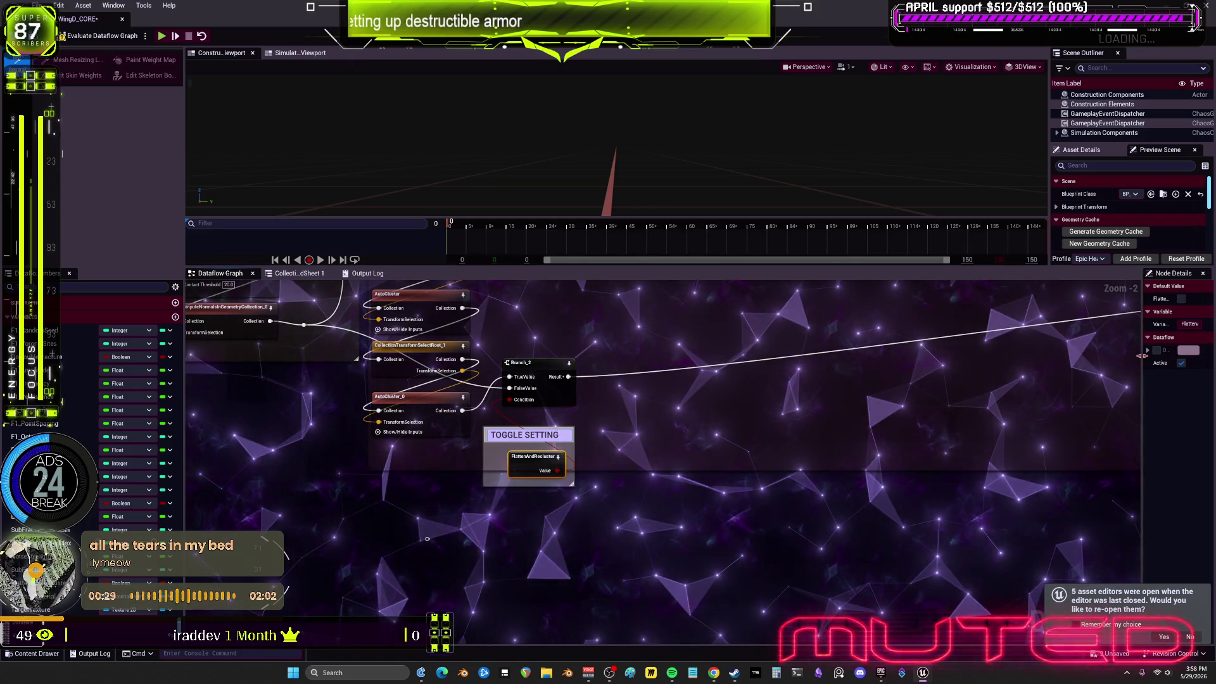
pyautogui.moveTo(1142, 405); pyautogui.dragTo(935, 405)
pyautogui.click(585, 455)
# Give the TOGGLE SETTING comment font size 93 and a bright magenta colour
pyautogui.click(529, 434)
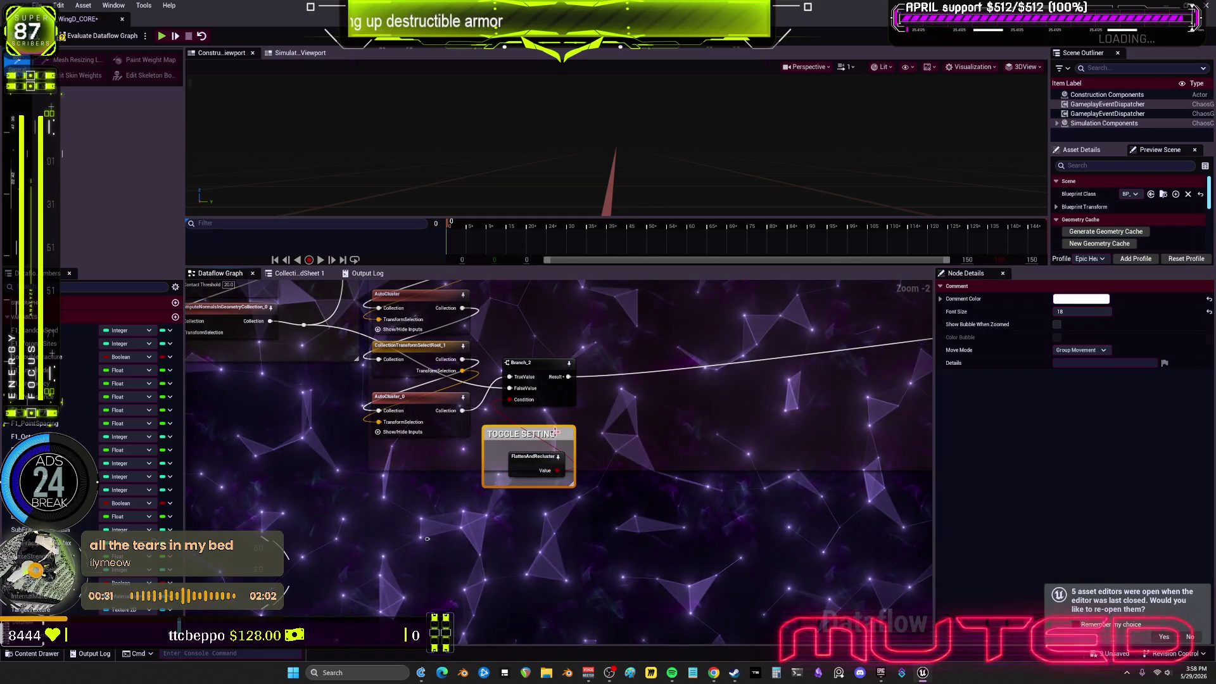
pyautogui.doubleClick(1080, 311)
pyautogui.write('93')
pyautogui.press('Return')
pyautogui.click(1080, 299)
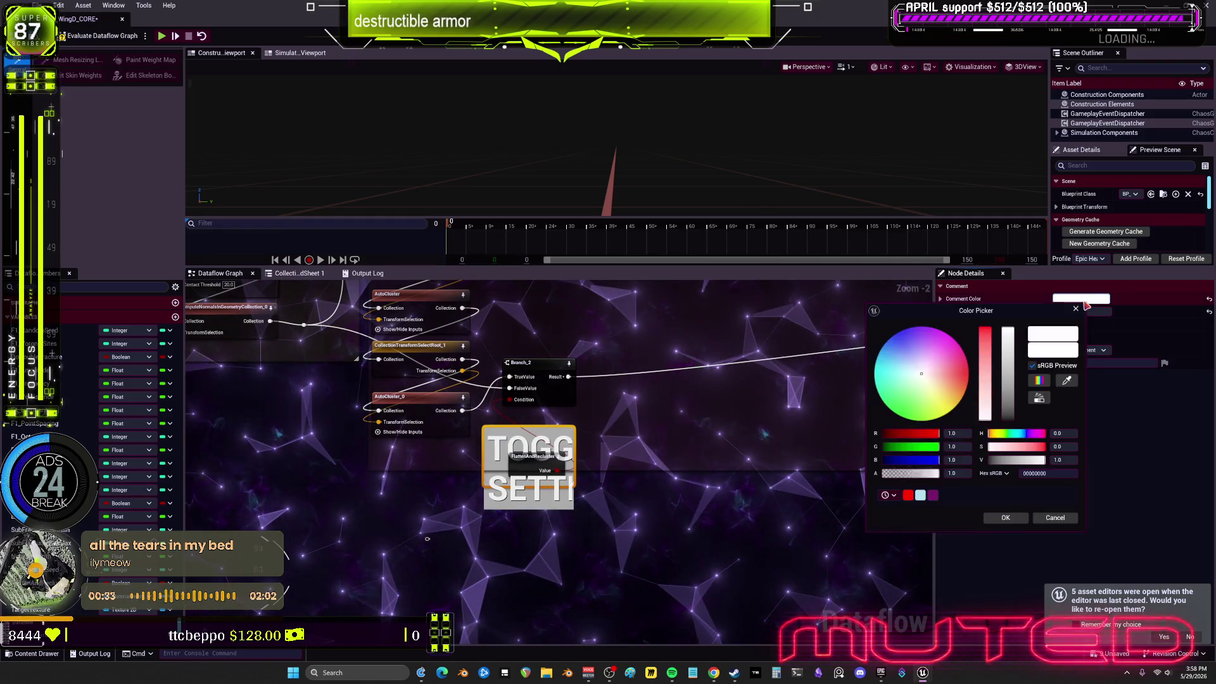
pyautogui.click(911, 405)
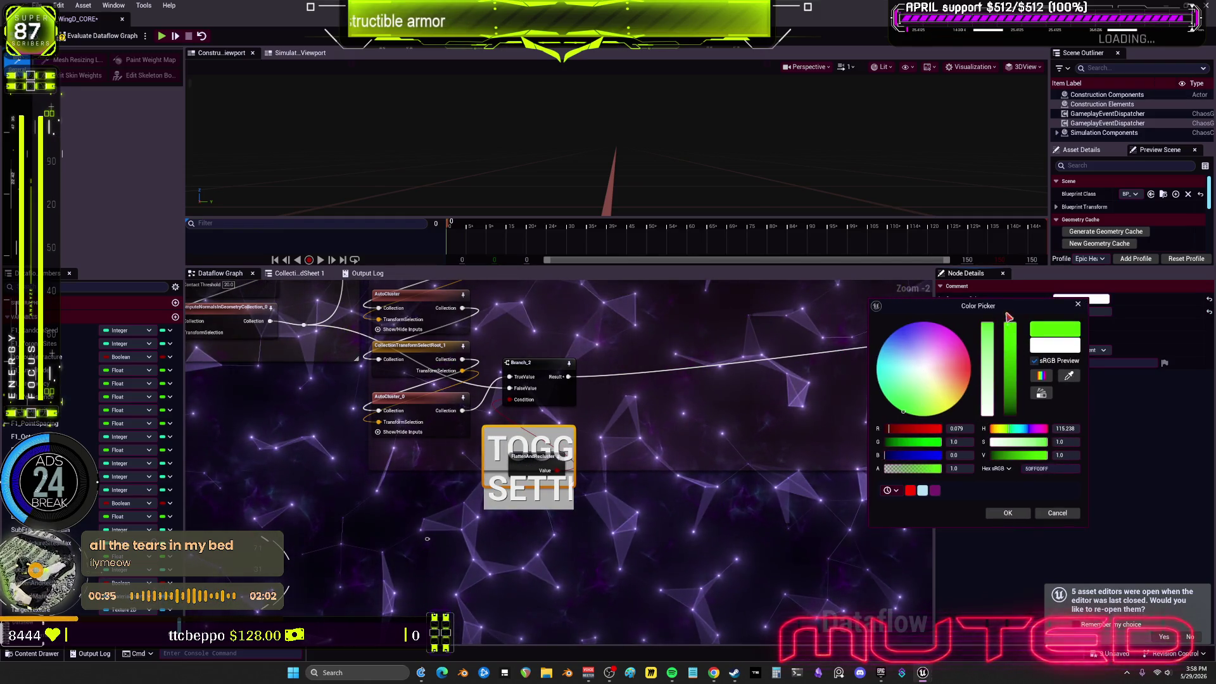
pyautogui.click(955, 333)
pyautogui.click(1007, 513)
pyautogui.click(578, 437)
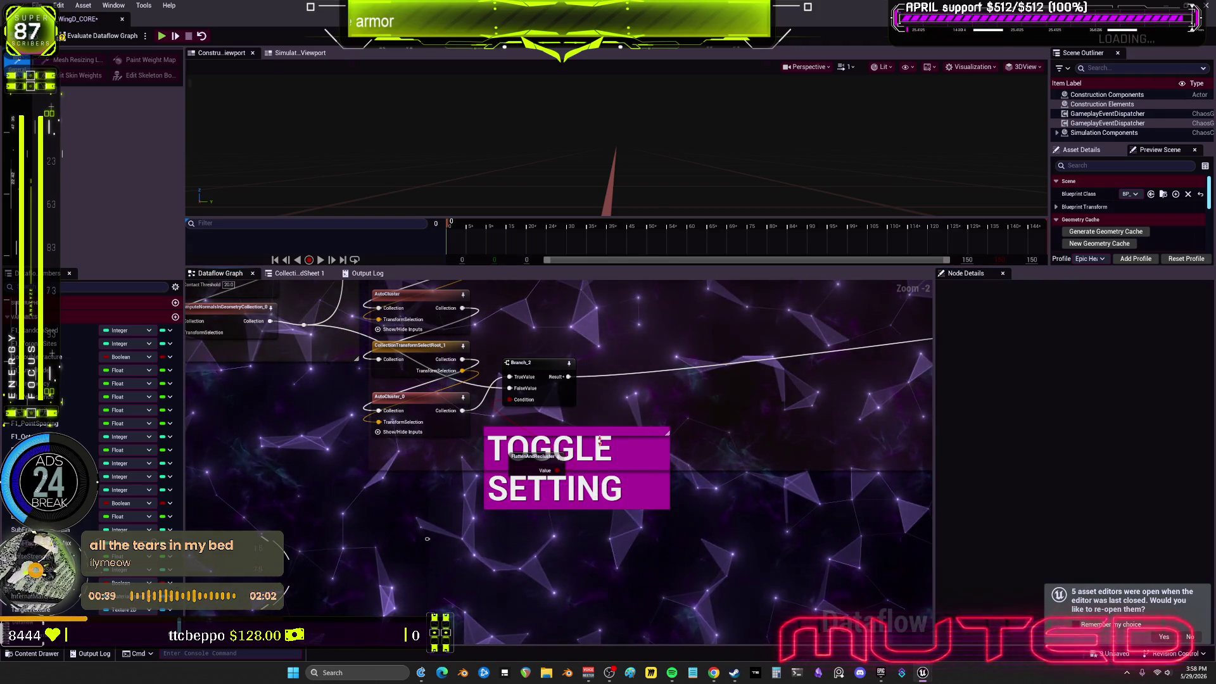
# Reduce the title font size to 55 and fit the comment tightly around FlattenAndRecluster
pyautogui.moveTo(599, 442); pyautogui.dragTo(621, 423)
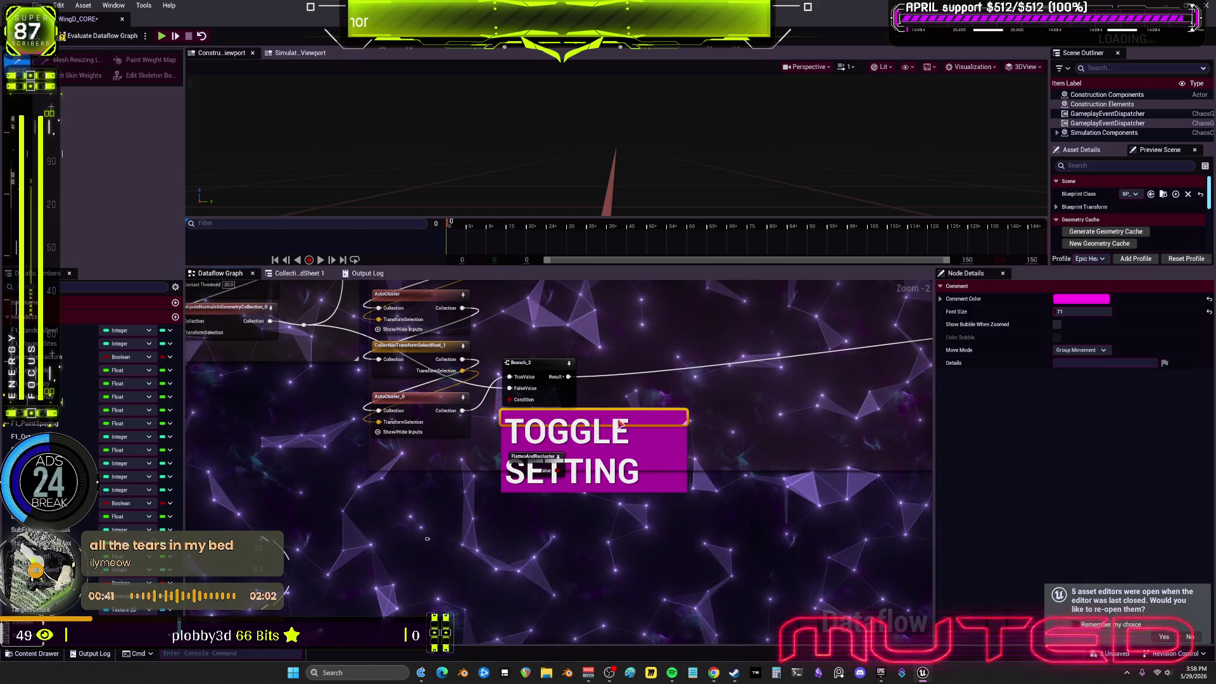
pyautogui.click(1077, 310)
pyautogui.write('55')
pyautogui.press('Return')
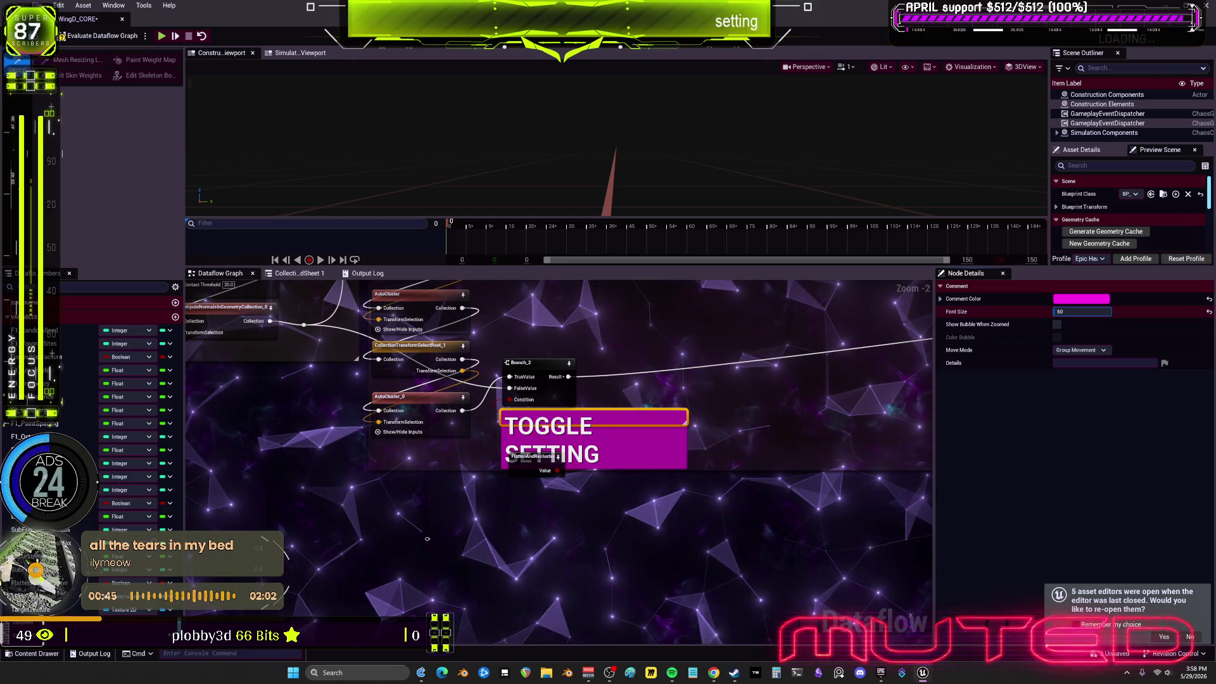
pyautogui.moveTo(535, 474); pyautogui.dragTo(526, 458)
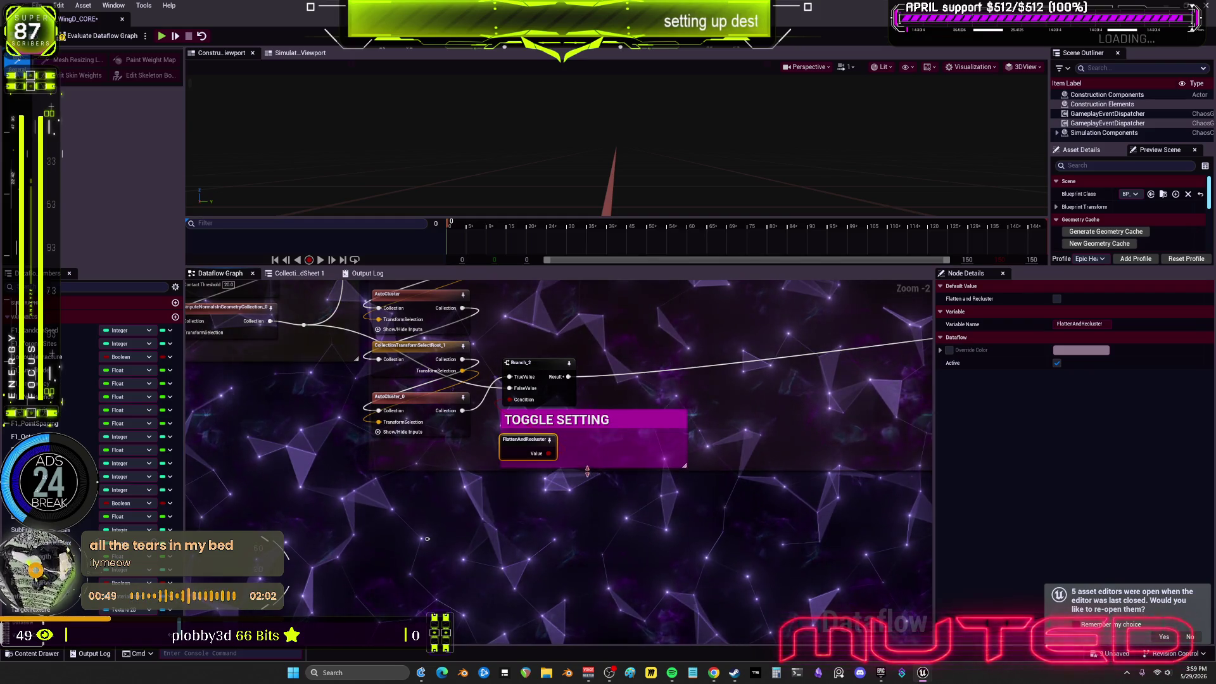
pyautogui.moveTo(684, 442); pyautogui.dragTo(643, 441)
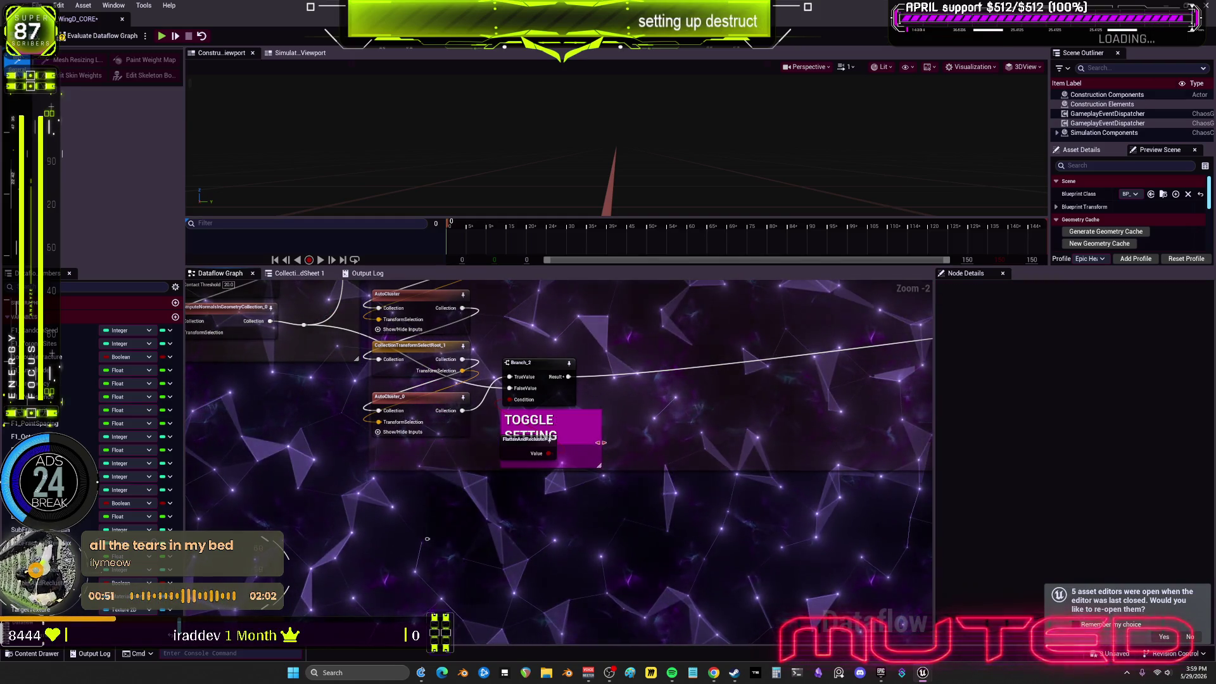
pyautogui.scroll(-2, 711, 396)
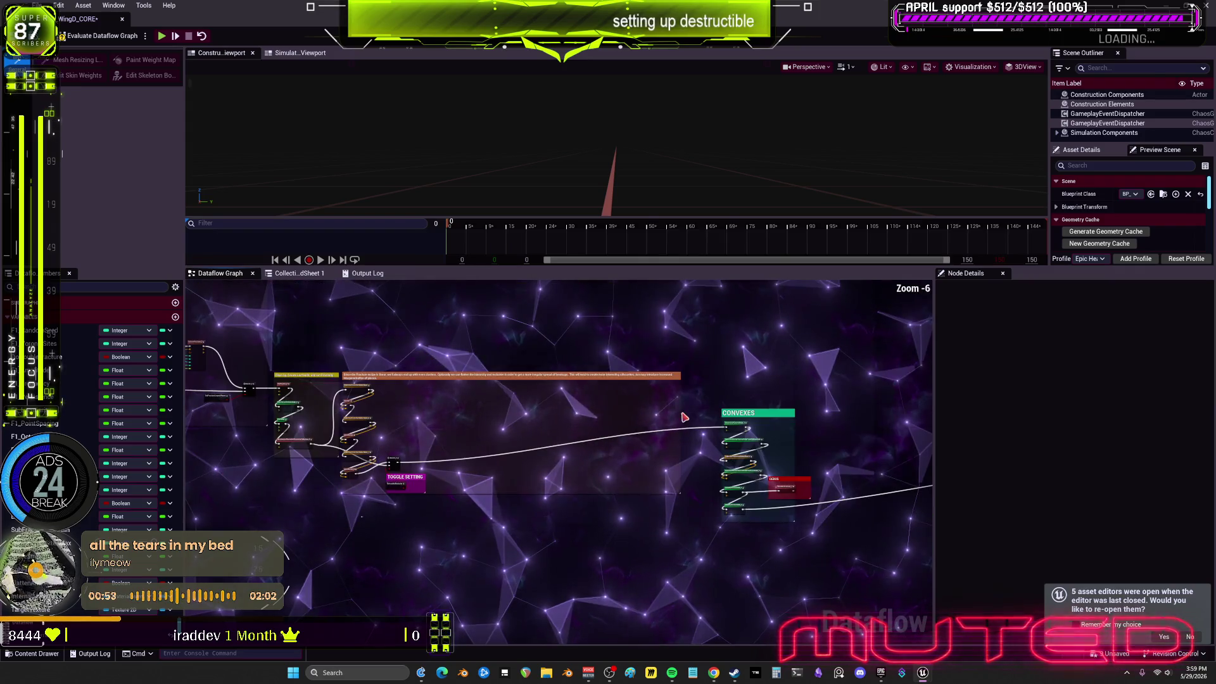
# Narrow the orange note comment and move the CONVEXES group with its DEBUG box left and up
pyautogui.moveTo(602, 412); pyautogui.dragTo(427, 412)
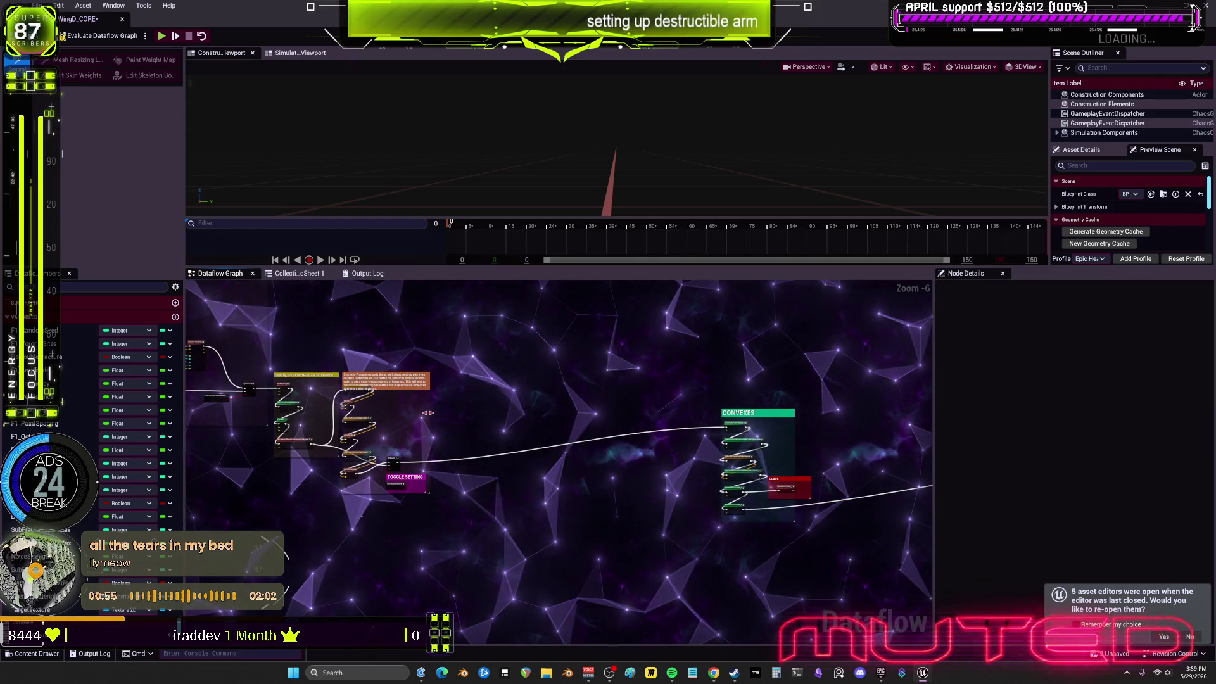
pyautogui.moveTo(799, 531); pyautogui.dragTo(685, 531)
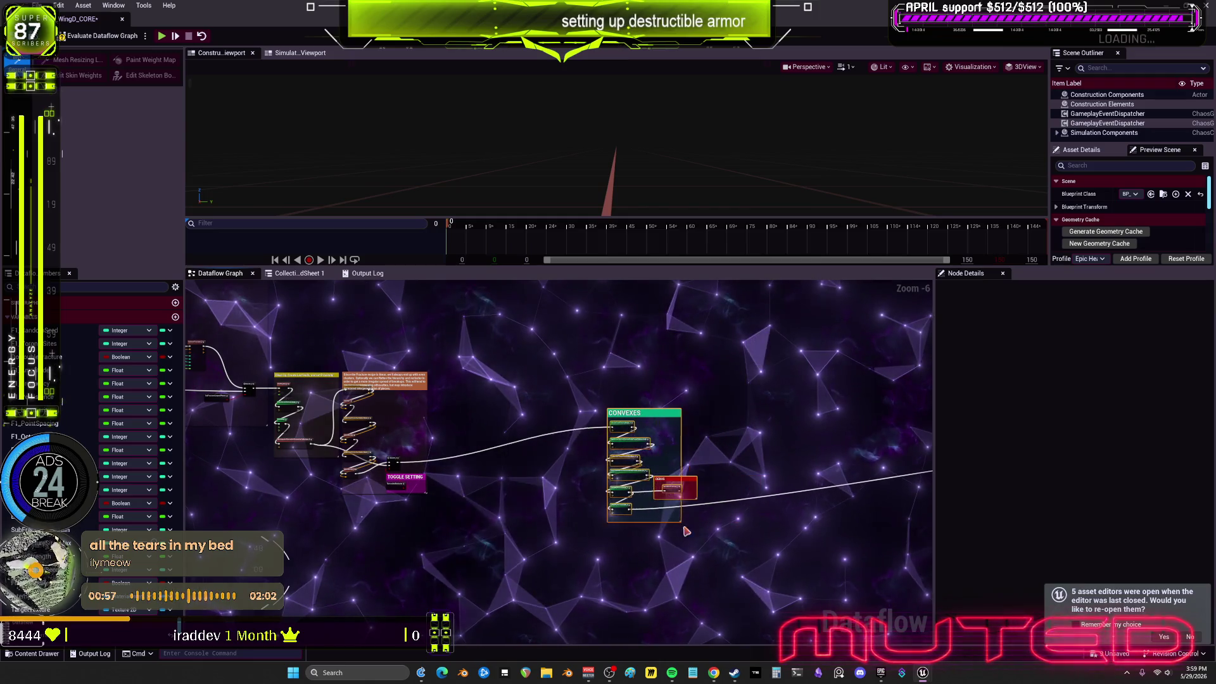
pyautogui.scroll(4, 525, 477)
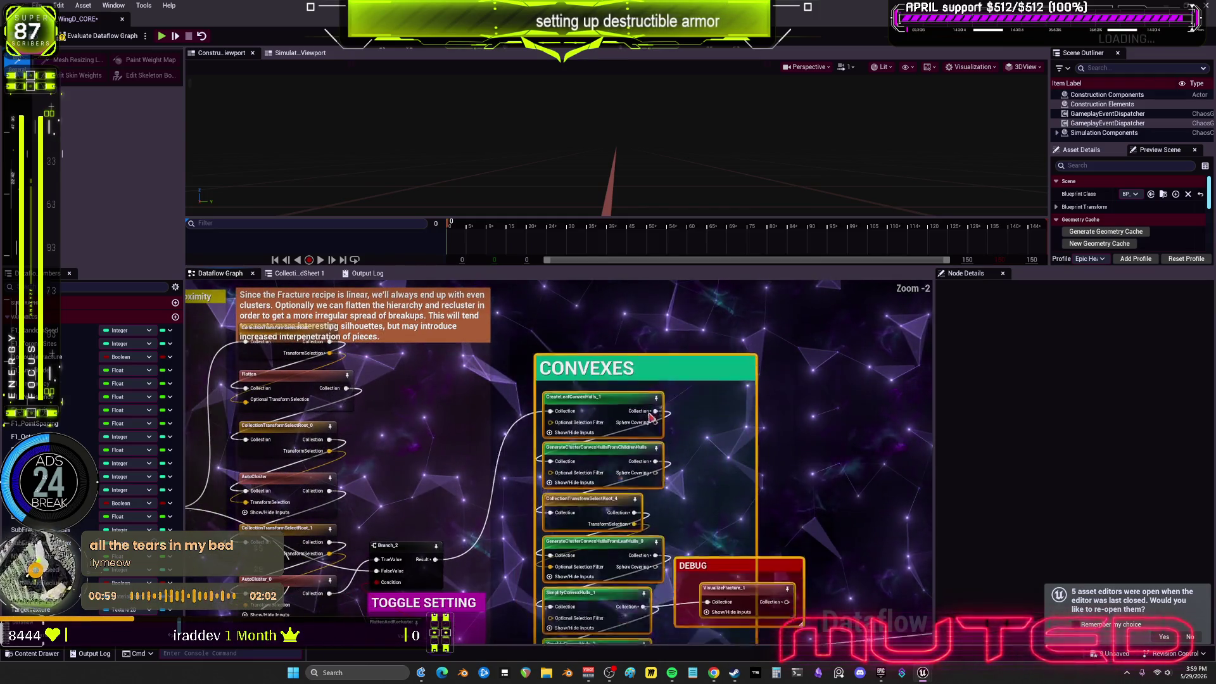
pyautogui.moveTo(671, 414); pyautogui.dragTo(671, 405)
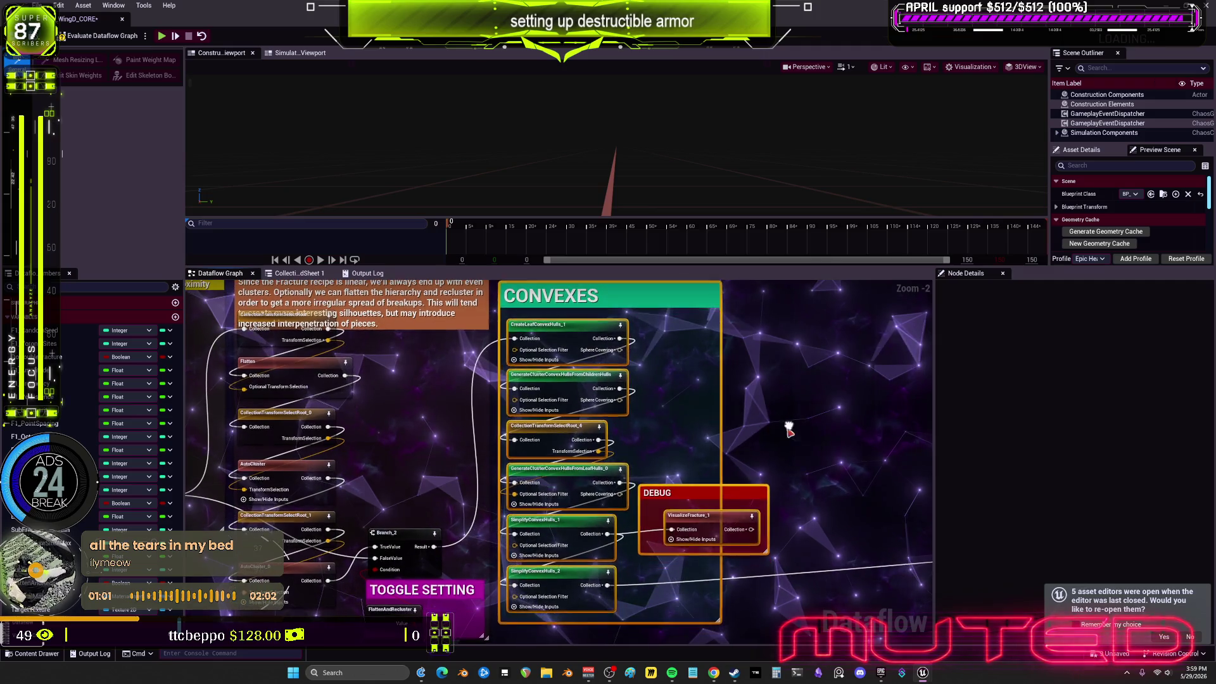
pyautogui.click(763, 497)
pyautogui.scroll(-2, 783, 489)
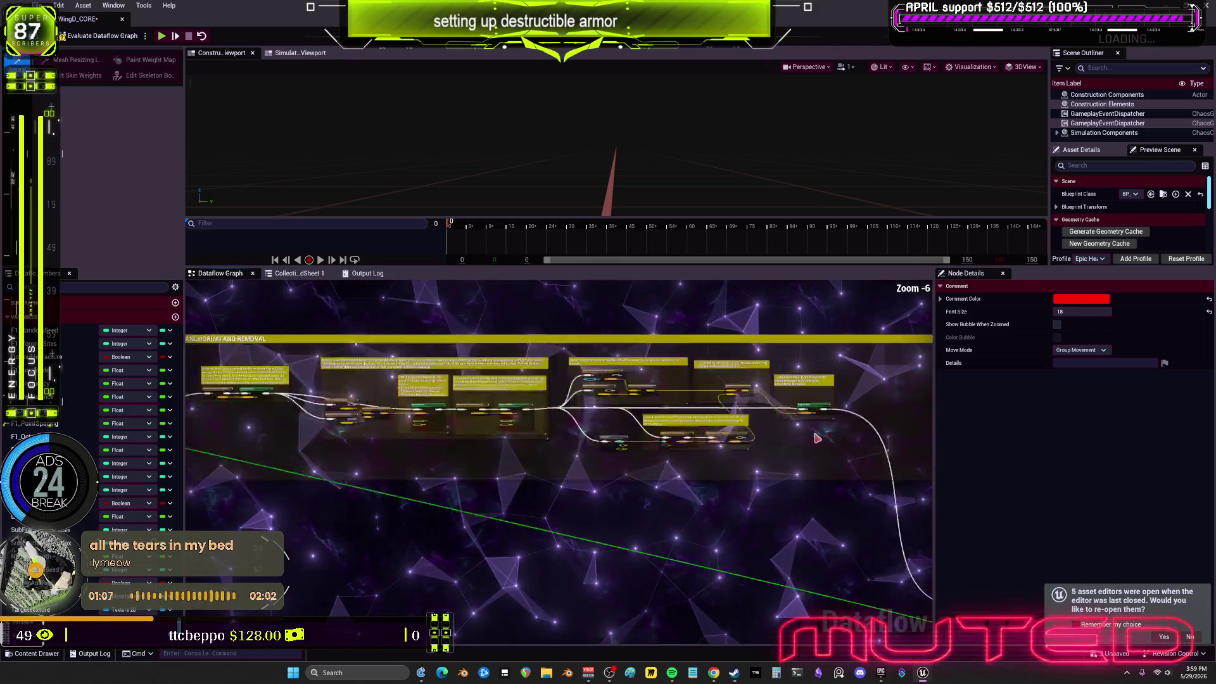
pyautogui.moveTo(421, 419); pyautogui.dragTo(606, 439)
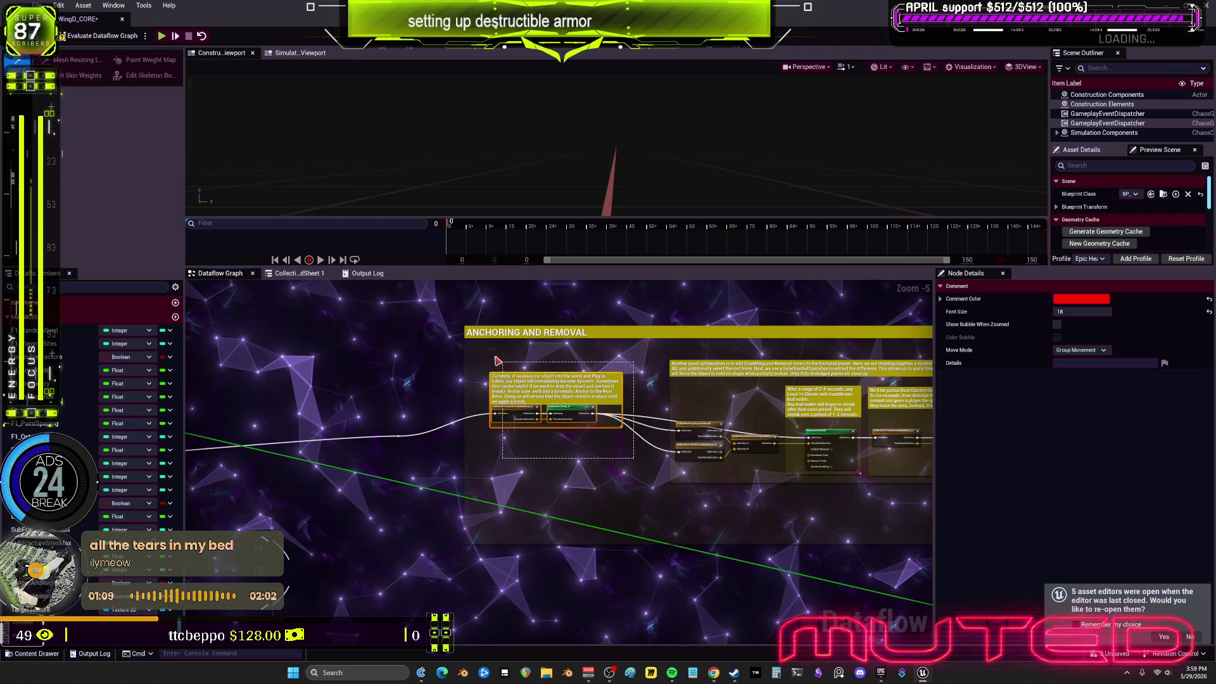
# Shift the inner anchoring comment and SelectInBox groups left and add a reroute point on the wire
pyautogui.click(497, 361)
pyautogui.moveTo(694, 395); pyautogui.dragTo(626, 379)
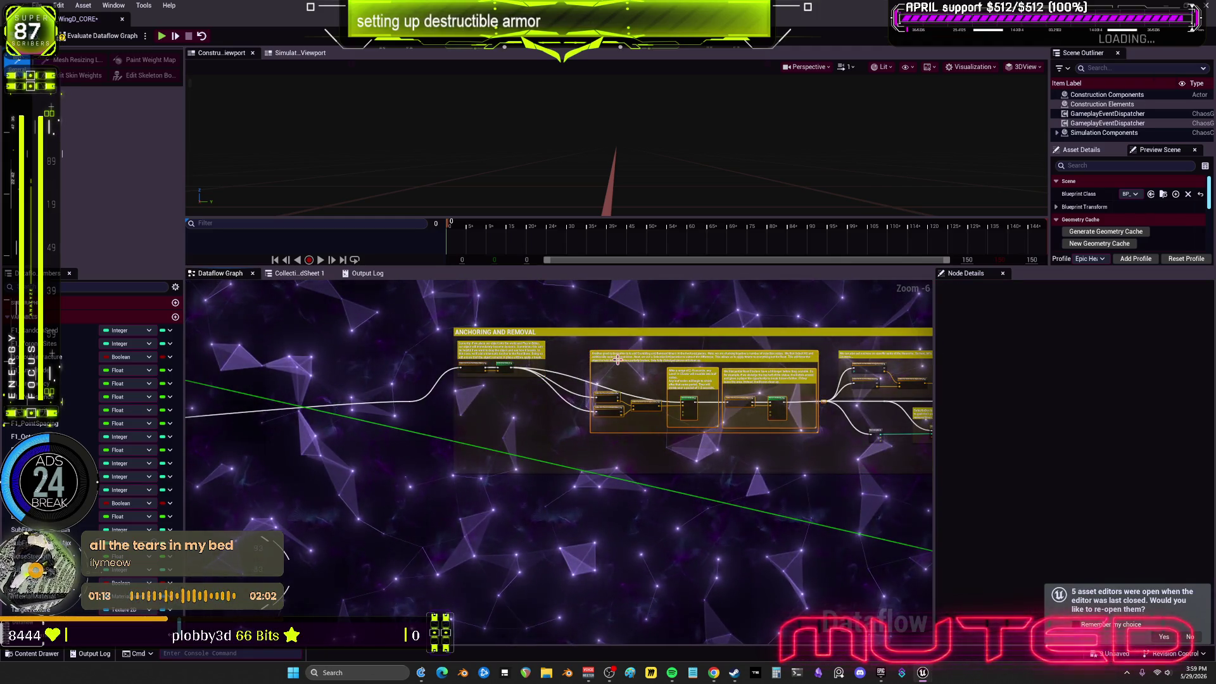
pyautogui.moveTo(500, 396); pyautogui.dragTo(487, 397)
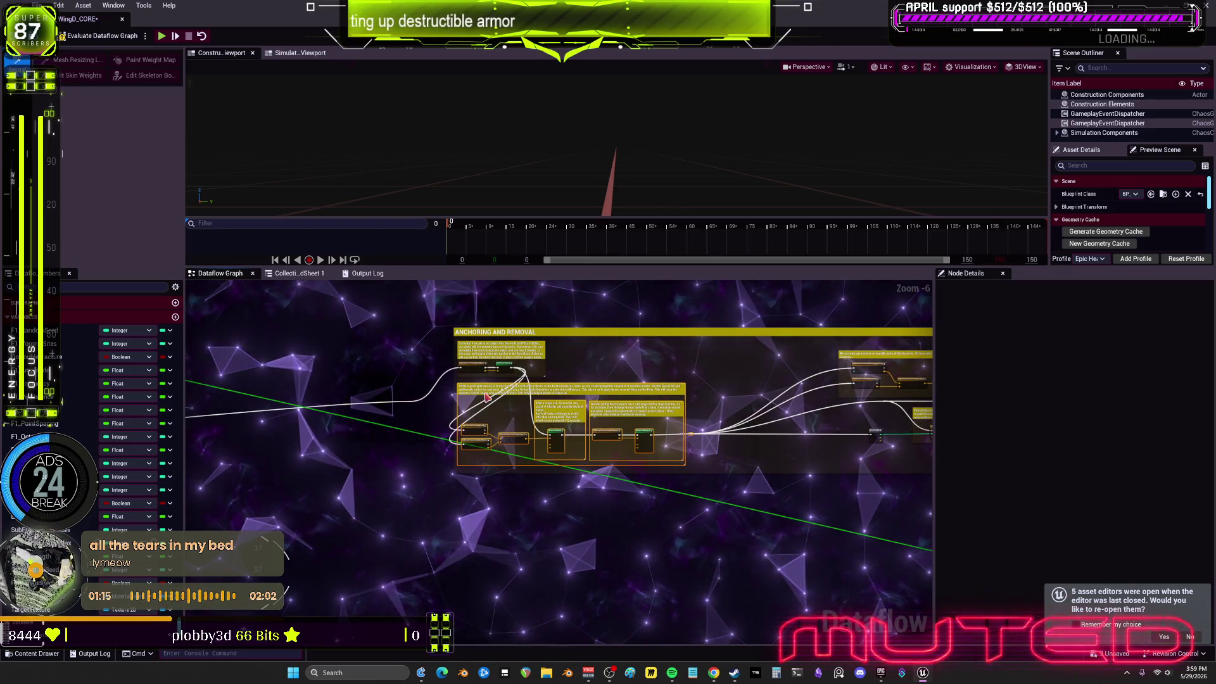
pyautogui.scroll(2, 627, 376)
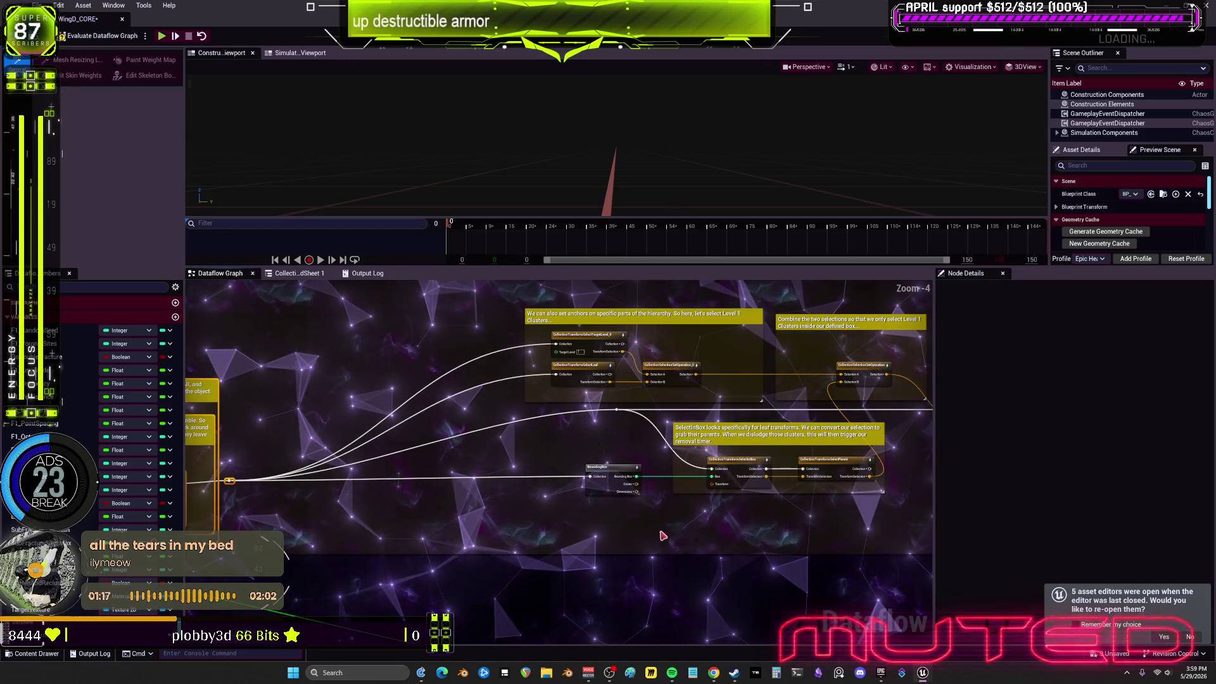
pyautogui.scroll(-1, 646, 430)
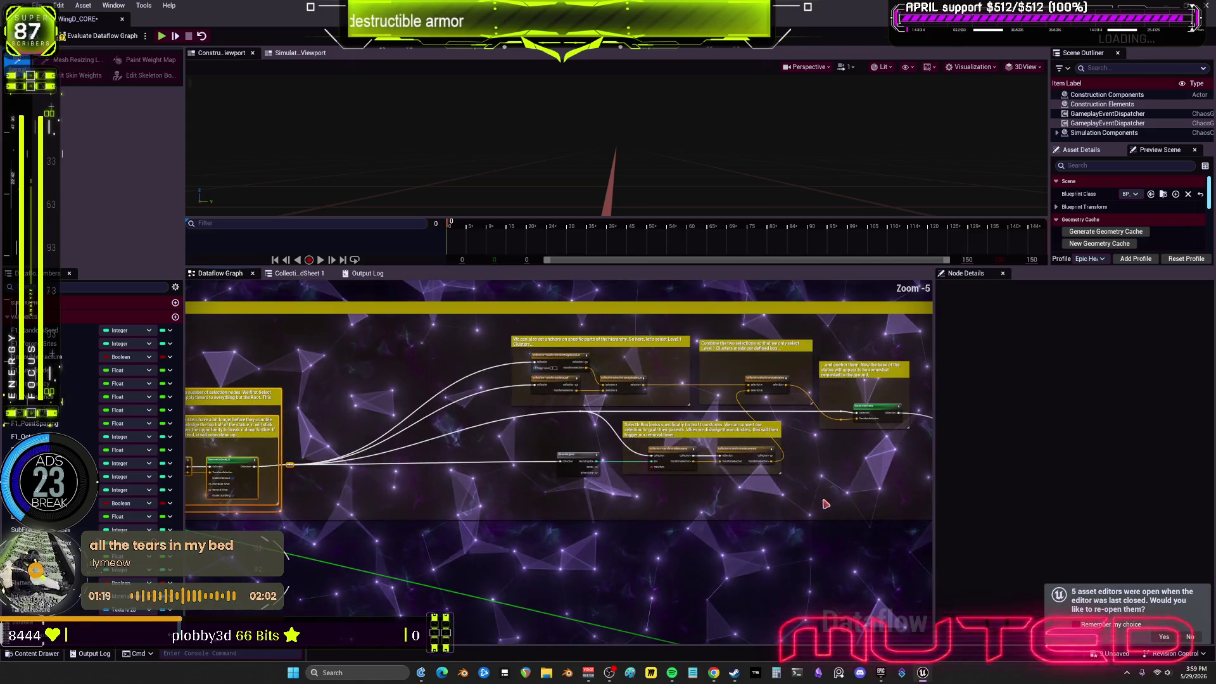
pyautogui.moveTo(646, 430); pyautogui.dragTo(543, 445)
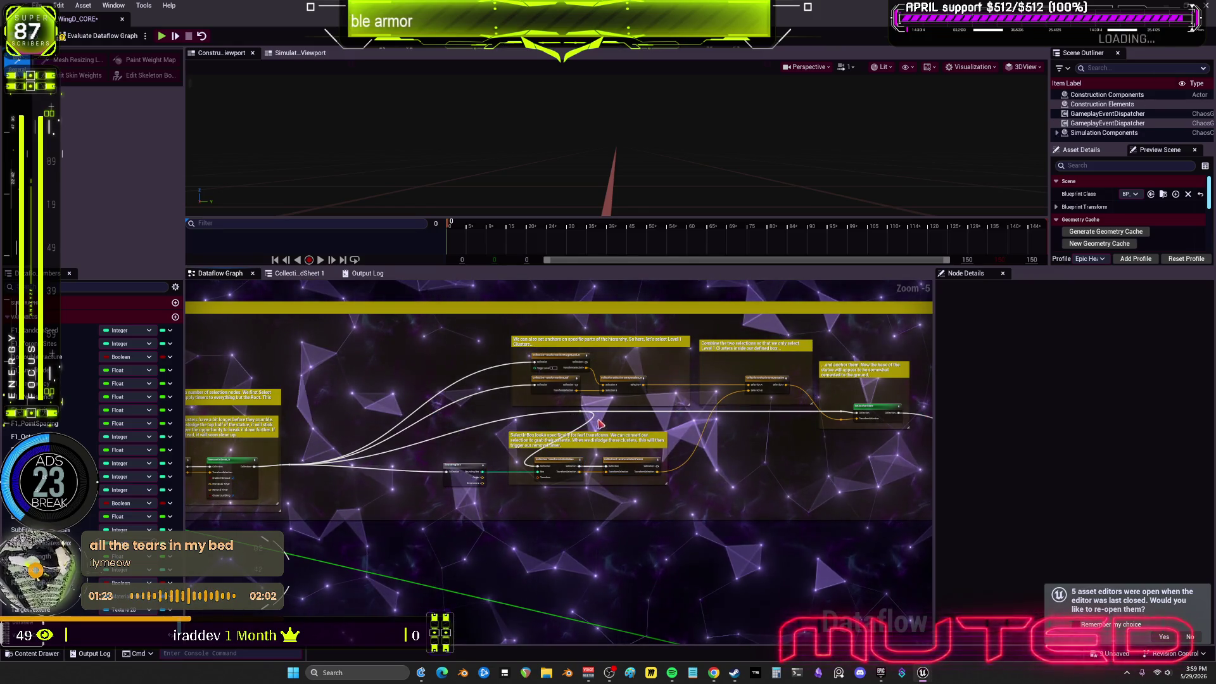
pyautogui.doubleClick(572, 415)
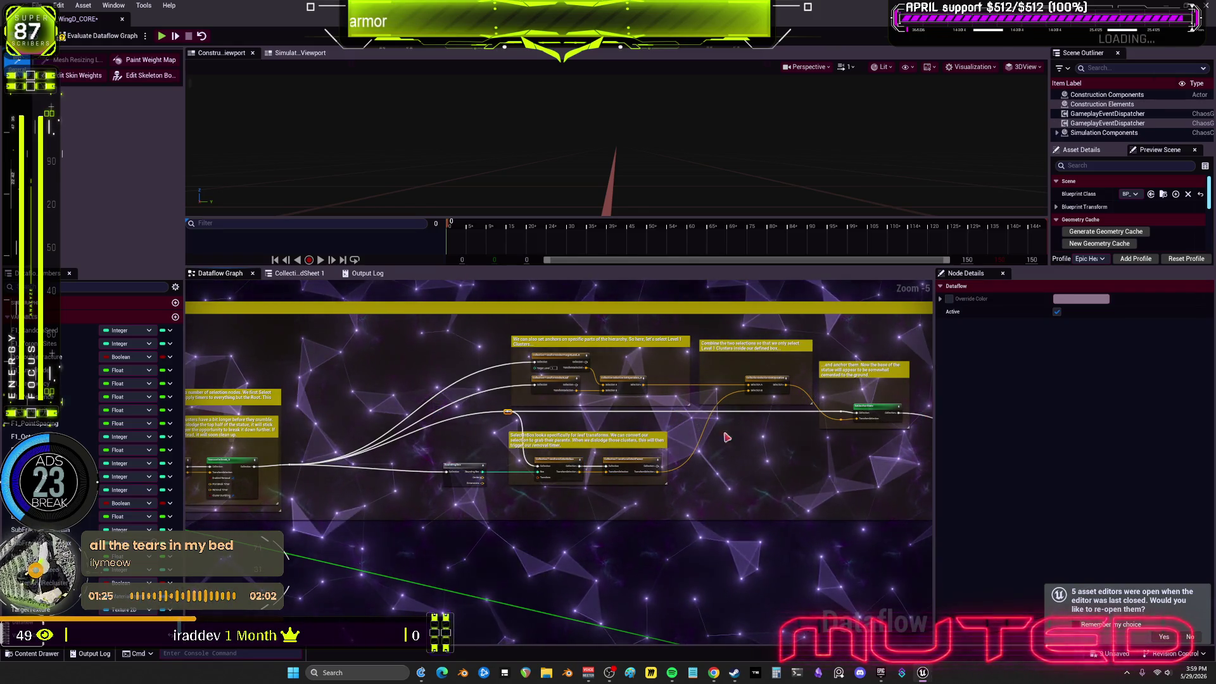
pyautogui.moveTo(579, 429); pyautogui.dragTo(461, 404)
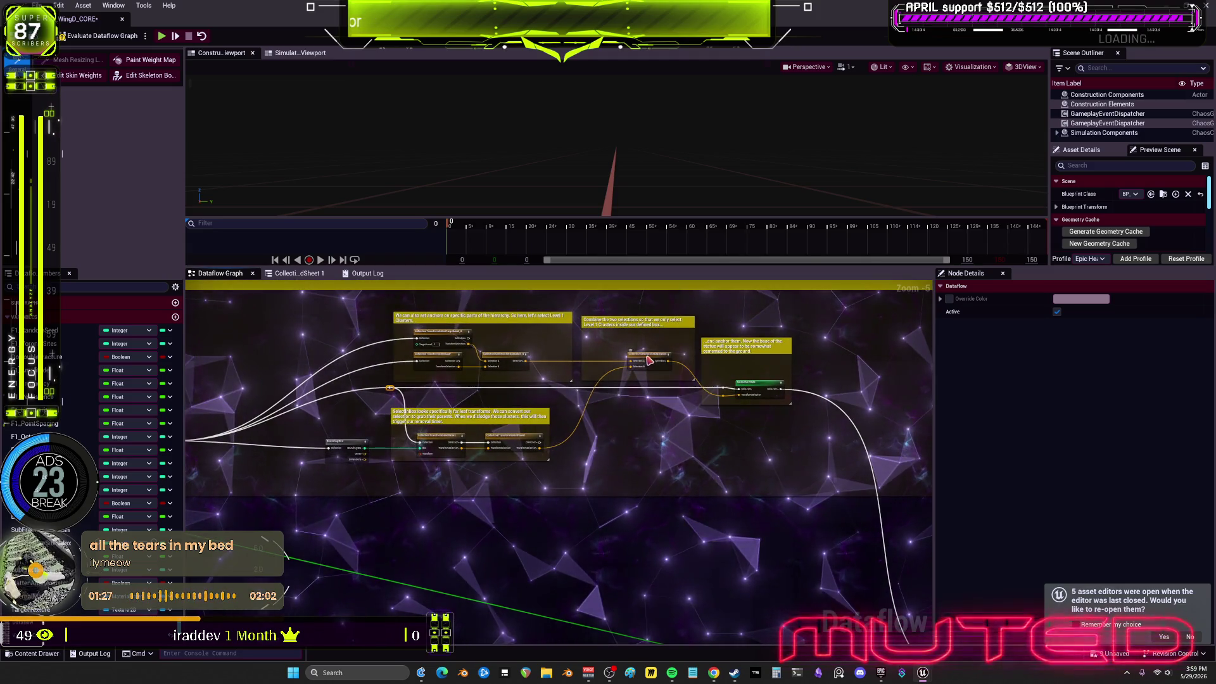
# Move the set-operation node out of the Combine comment, then reposition and shrink that comment
pyautogui.moveTo(642, 371); pyautogui.dragTo(523, 396)
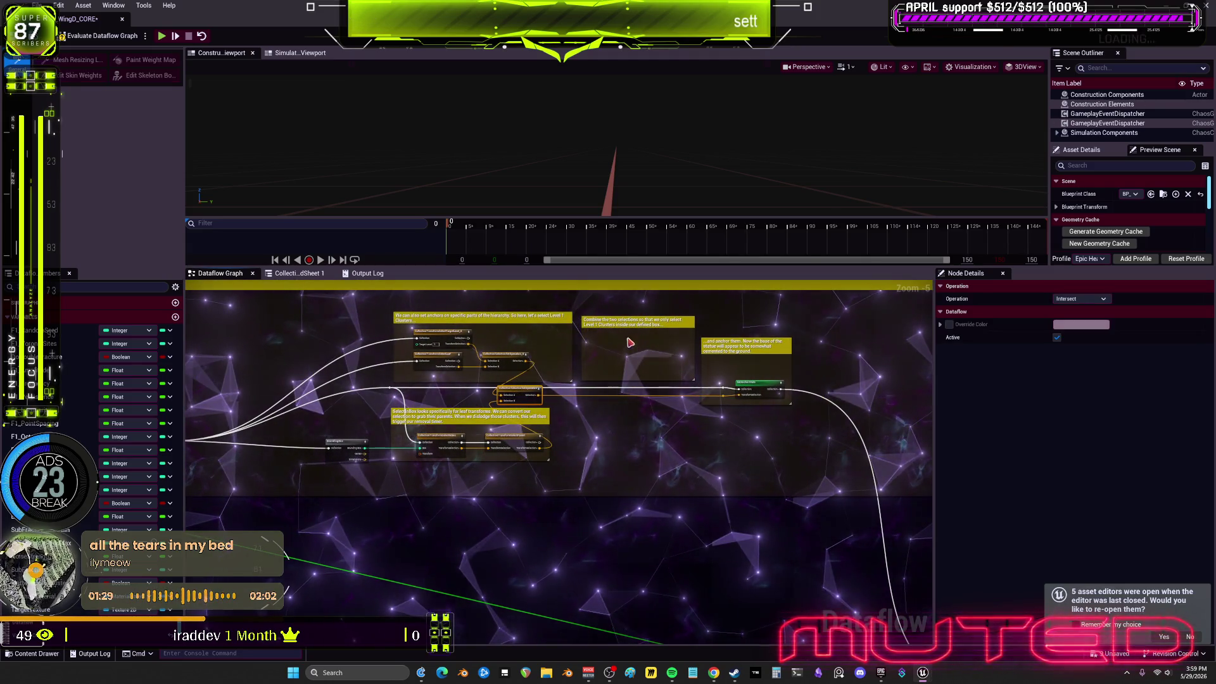
pyautogui.click(663, 329)
pyautogui.scroll(2, 664, 329)
pyautogui.moveTo(664, 330)
pyautogui.mouseDown()
pyautogui.moveTo(583, 400)
pyautogui.moveTo(628, 416)
pyautogui.moveTo(625, 451)
pyautogui.moveTo(607, 451)
pyautogui.mouseUp()
pyautogui.moveTo(665, 551); pyautogui.dragTo(640, 539)
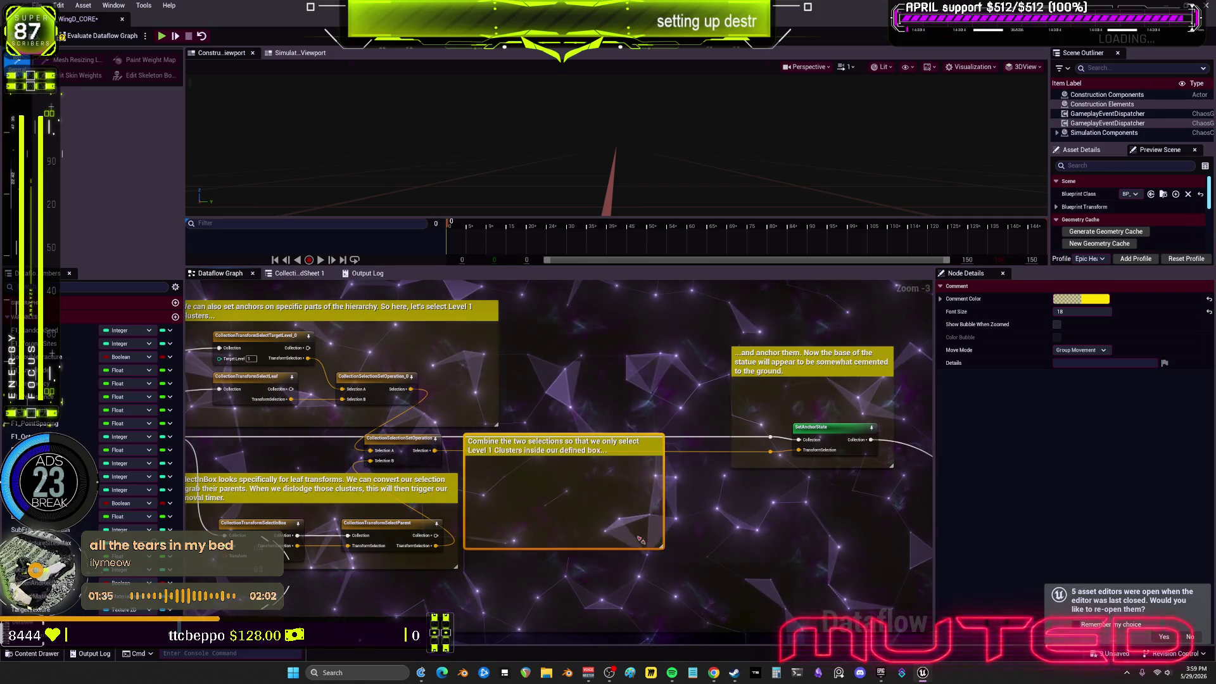
# Narrow the Combine comment, reposition it with its node, and shift the Level 1 and Difference nodes left
pyautogui.moveTo(606, 498); pyautogui.dragTo(581, 500)
pyautogui.moveTo(507, 442); pyautogui.dragTo(484, 366)
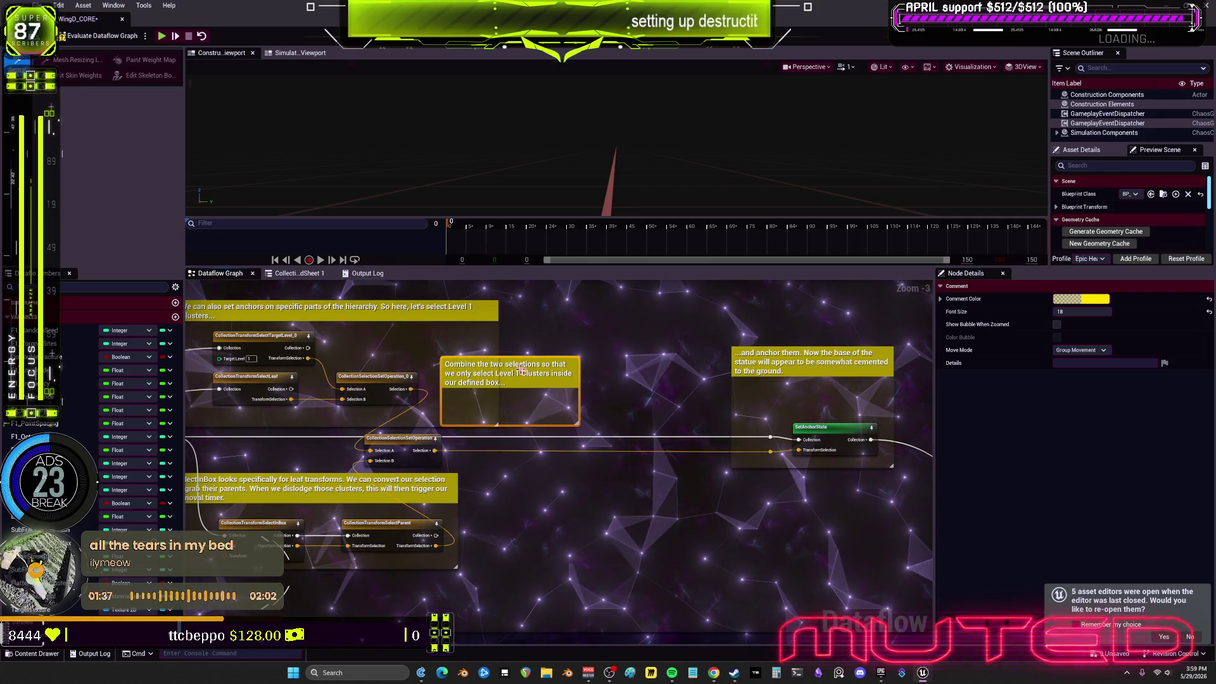
pyautogui.click(424, 443)
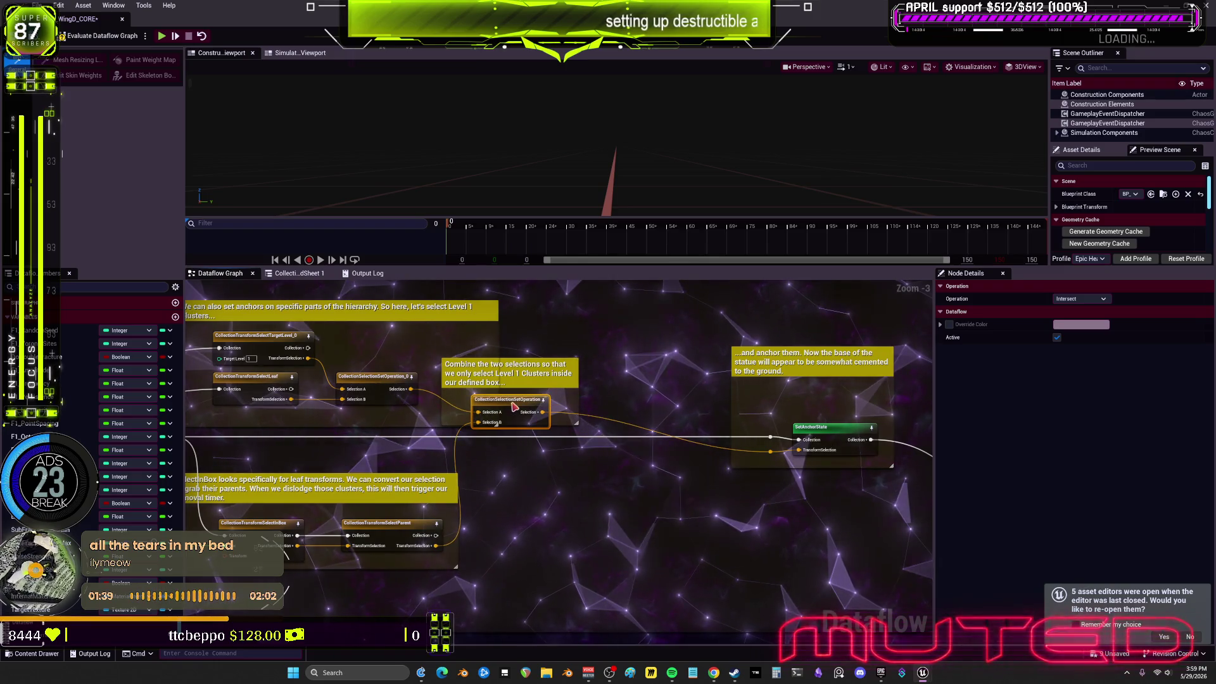
pyautogui.click(529, 401)
pyautogui.moveTo(533, 436); pyautogui.dragTo(550, 447)
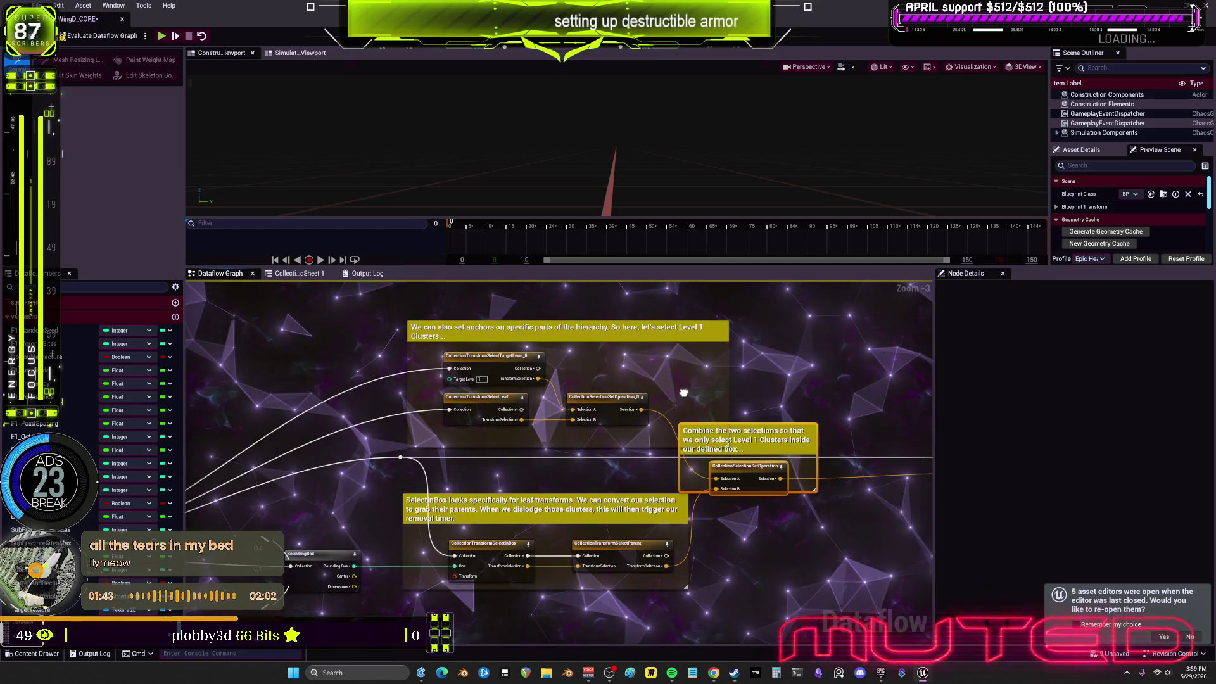
pyautogui.moveTo(500, 412); pyautogui.dragTo(469, 413)
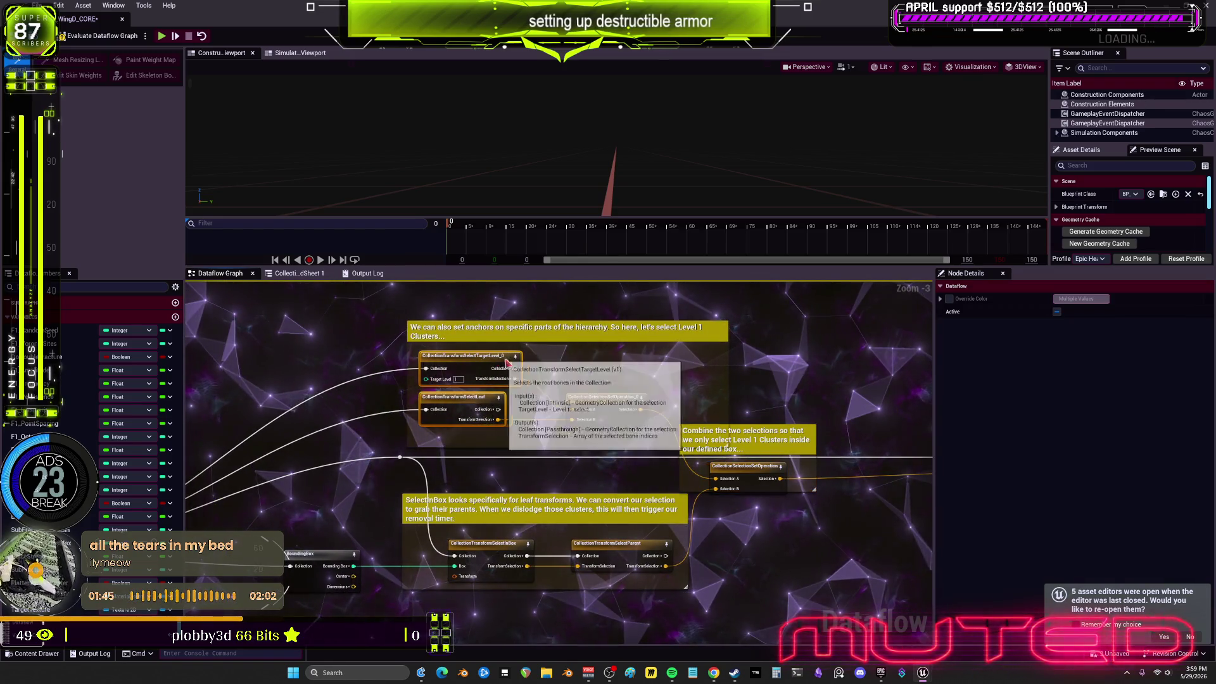
pyautogui.moveTo(641, 405); pyautogui.dragTo(594, 408)
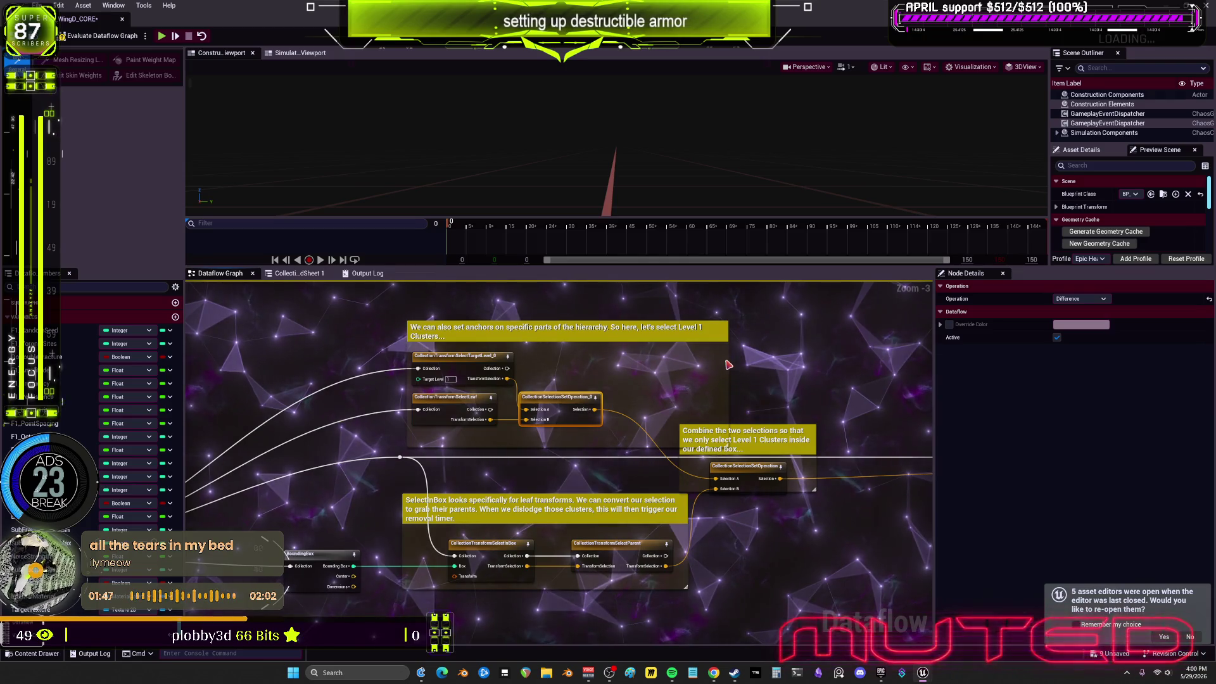
# Narrow the anchors comment, set SelectParent beside SelectInBox, and pull the '...and anchor them' group left
pyautogui.moveTo(728, 358); pyautogui.dragTo(644, 357)
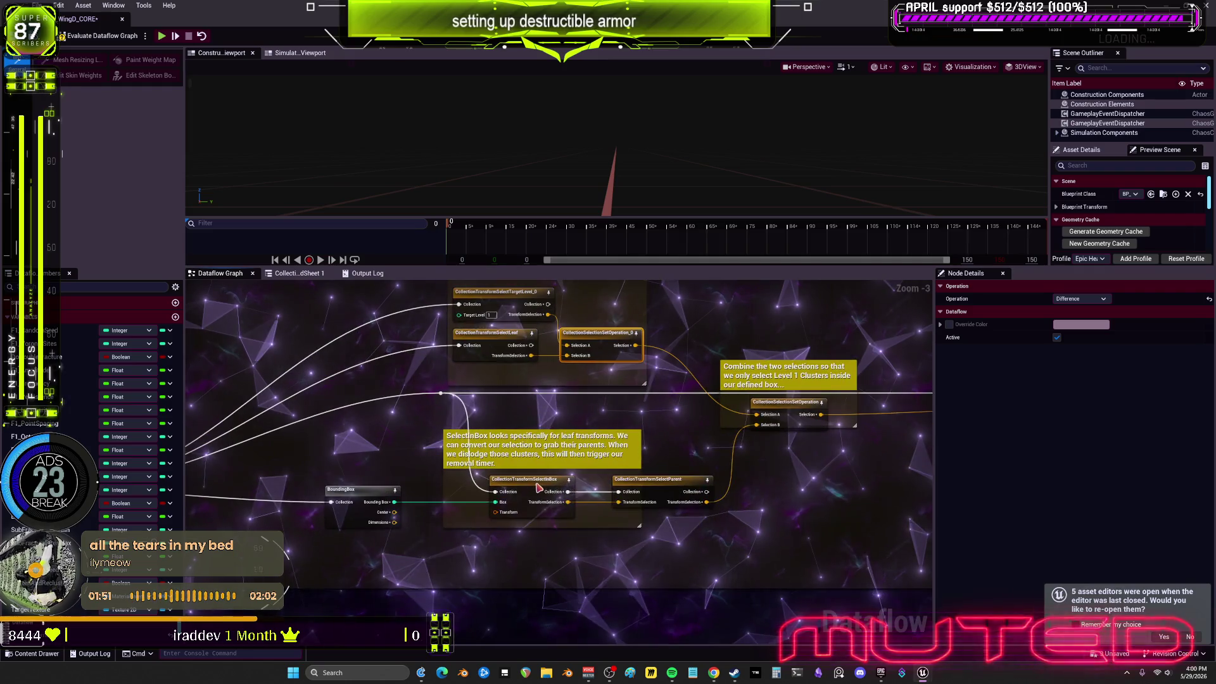
pyautogui.moveTo(539, 488); pyautogui.dragTo(500, 488)
pyautogui.moveTo(441, 393); pyautogui.dragTo(395, 393)
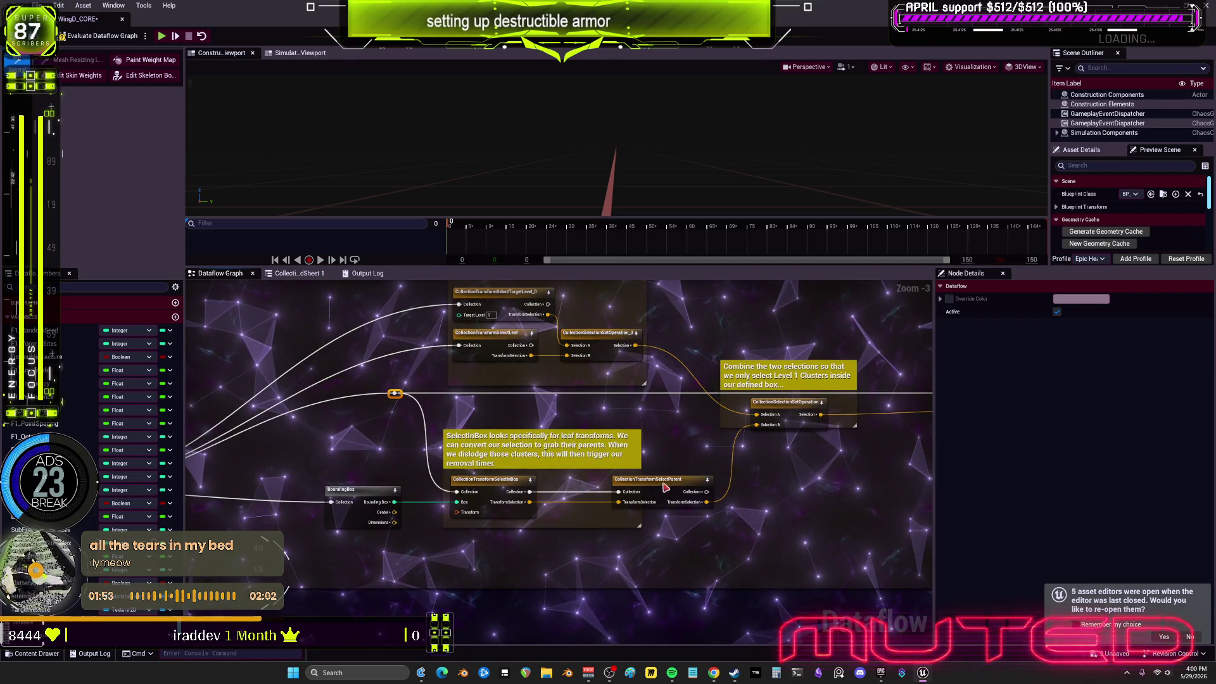
pyautogui.moveTo(664, 486); pyautogui.dragTo(595, 486)
pyautogui.moveTo(788, 373); pyautogui.dragTo(517, 369)
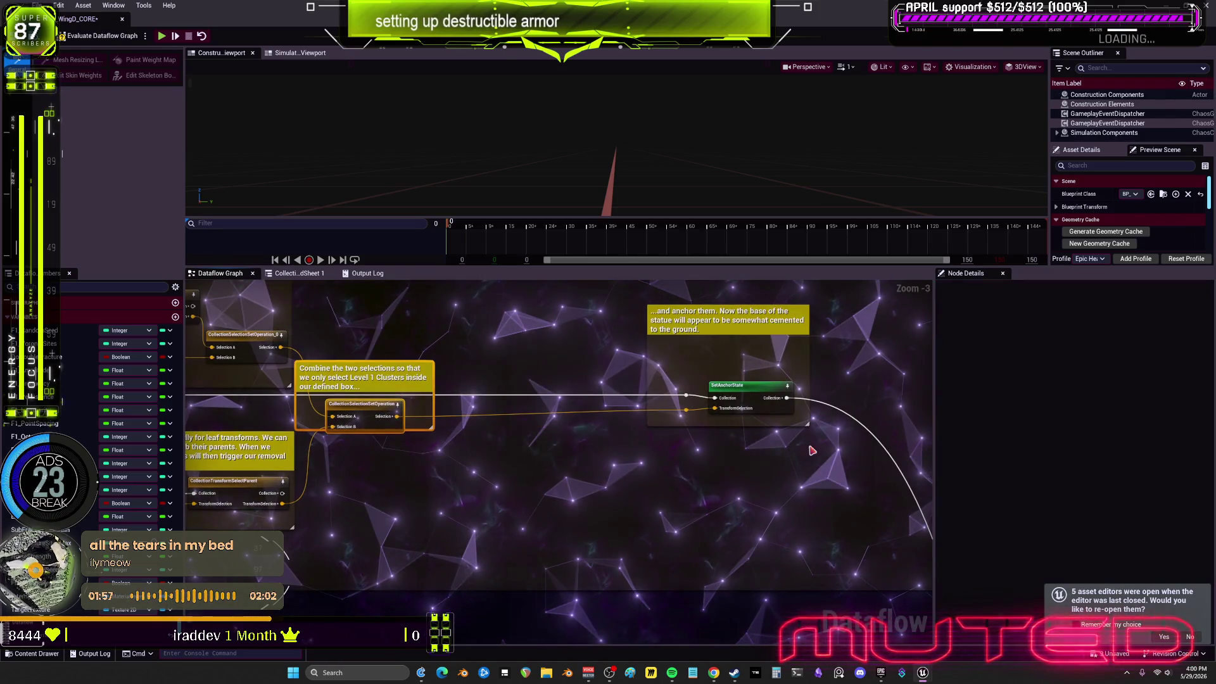
pyautogui.moveTo(665, 315); pyautogui.dragTo(437, 314)
pyautogui.moveTo(545, 316)
pyautogui.mouseDown()
pyautogui.moveTo(585, 317)
pyautogui.moveTo(613, 356)
pyautogui.mouseUp()
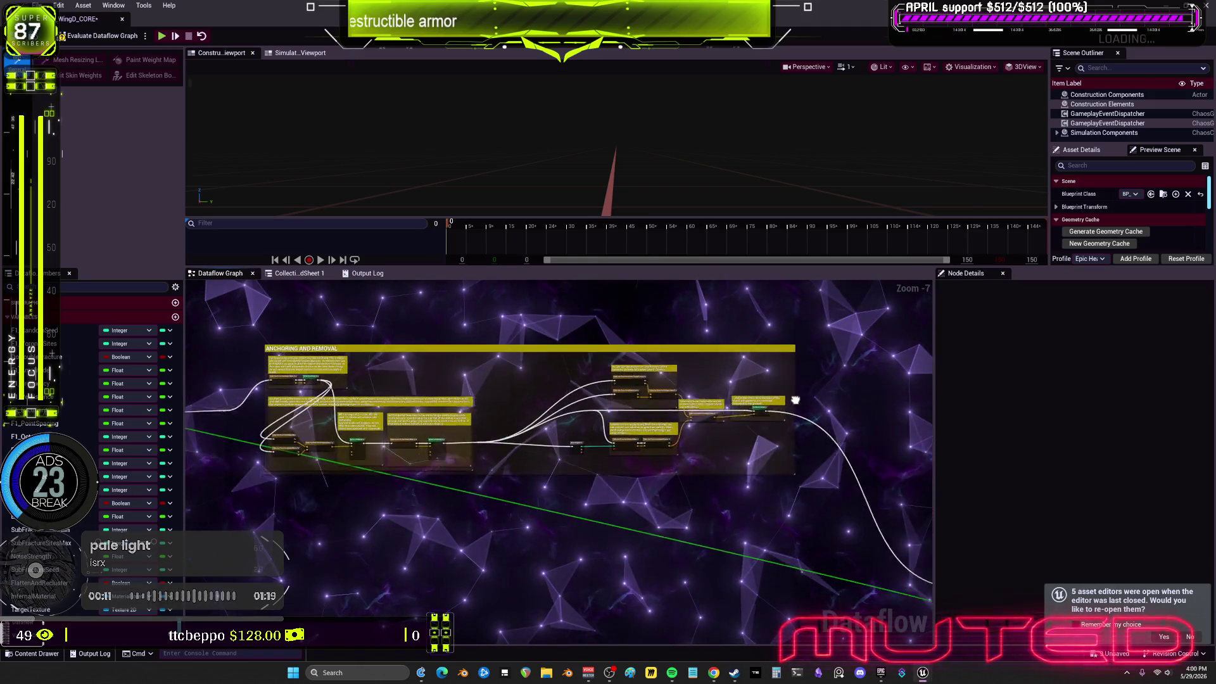
# Move the right-hand anchoring node group left, then undo the change
pyautogui.moveTo(609, 382); pyautogui.dragTo(570, 353)
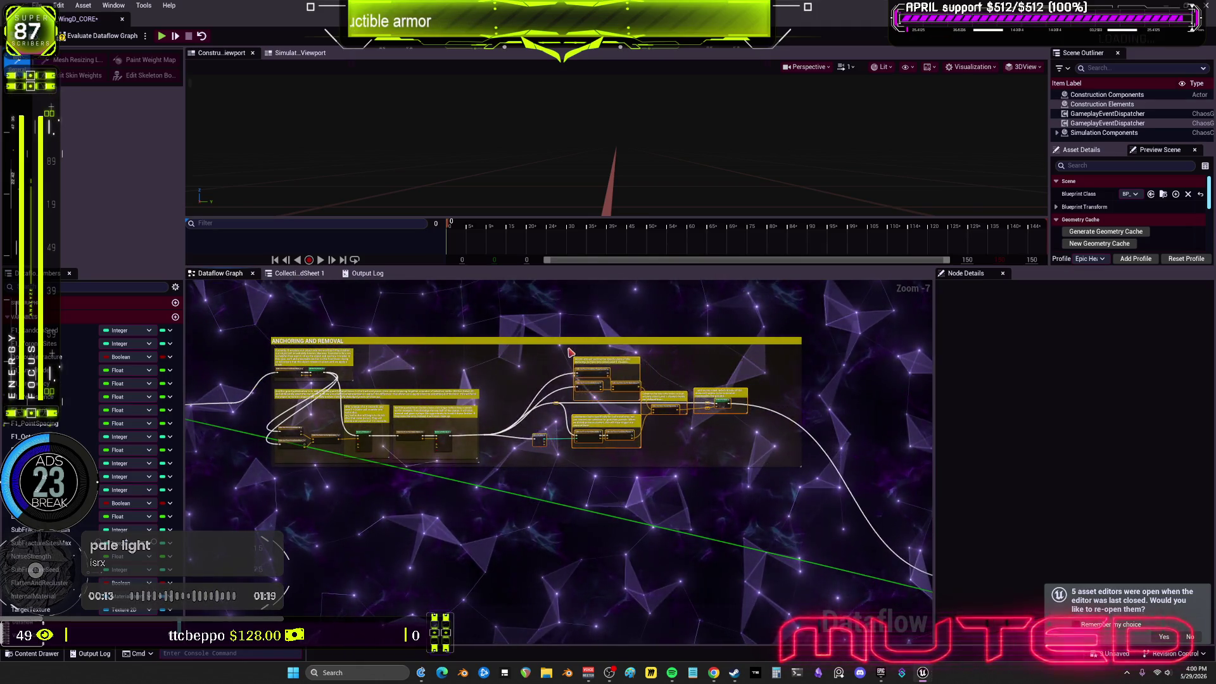
pyautogui.scroll(4, 546, 420)
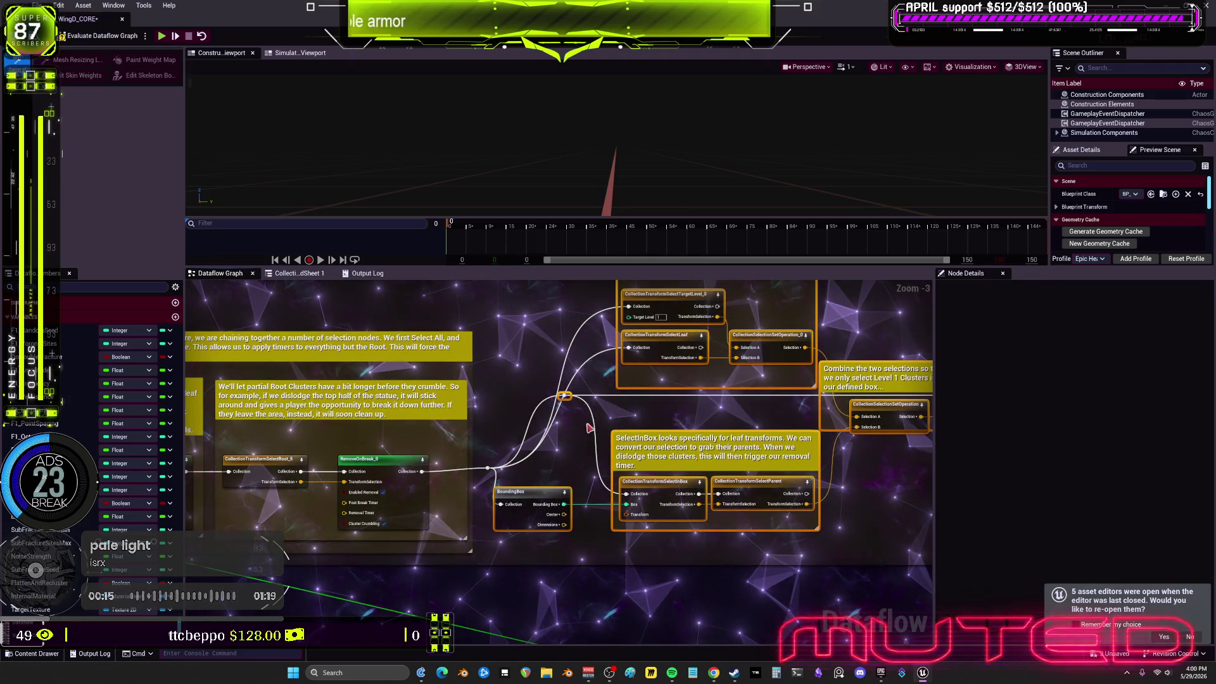
pyautogui.hotkey('ctrl', 'z')
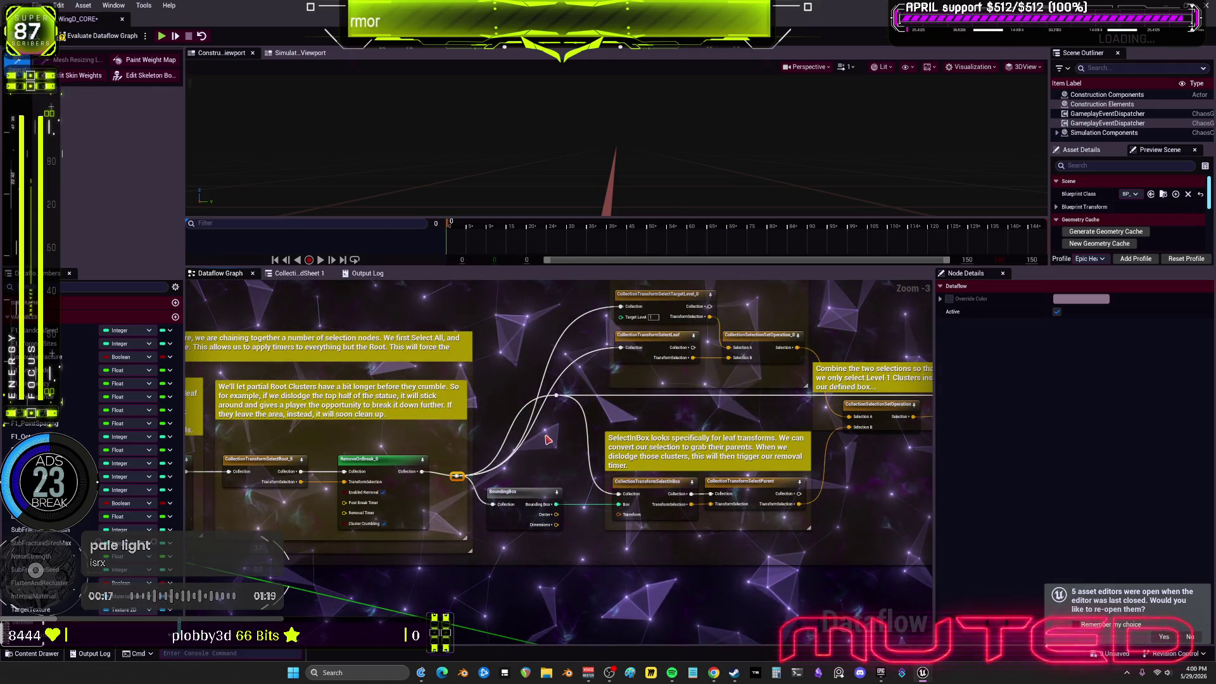
# Navigate across the graph to the Debug 'Remove section so we can see inside' group
pyautogui.scroll(-4, 706, 410)
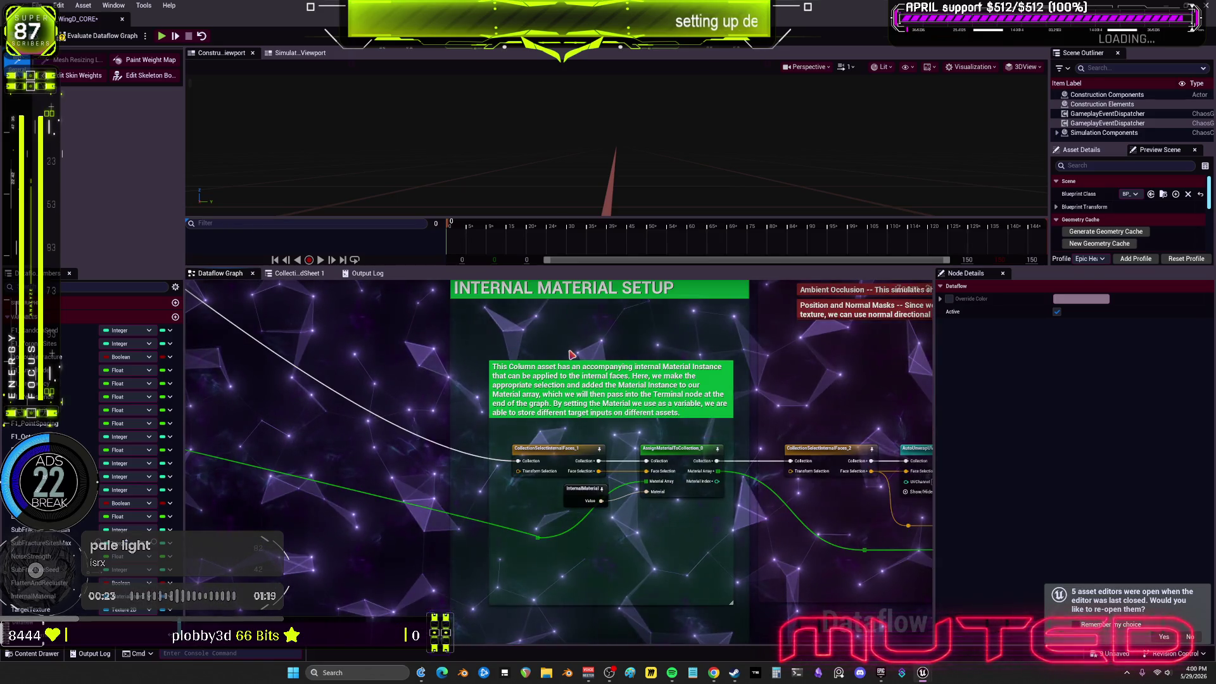
pyautogui.scroll(-4, 557, 545)
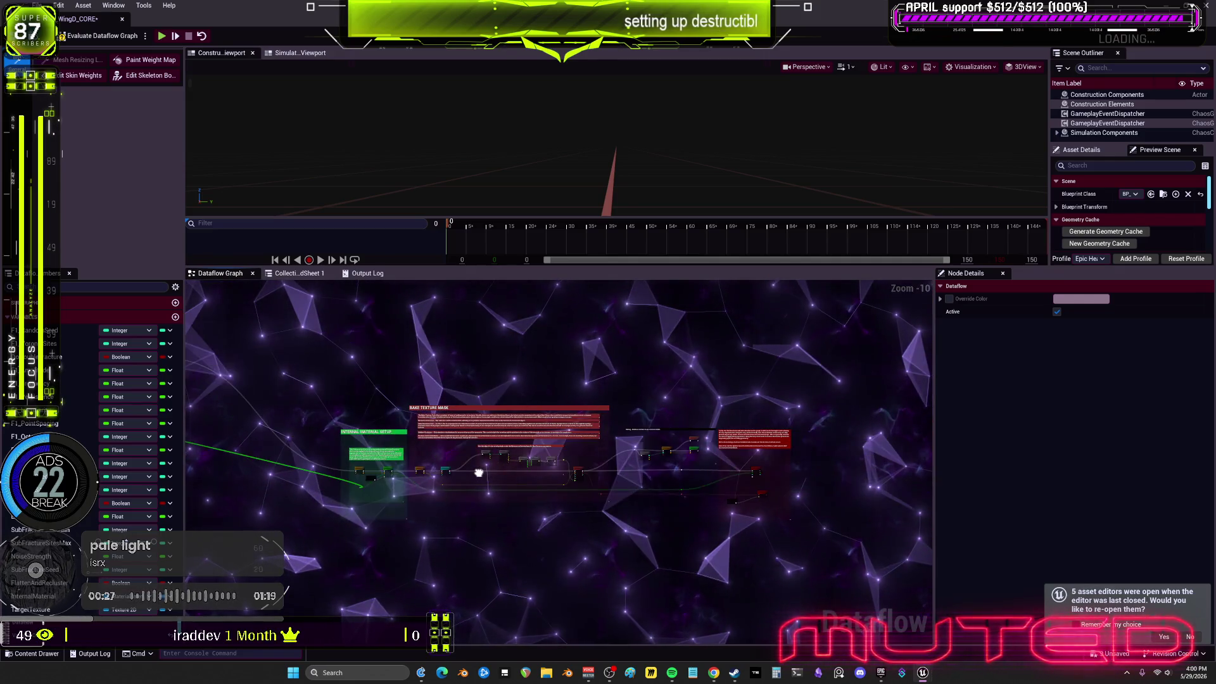
pyautogui.scroll(1, 661, 441)
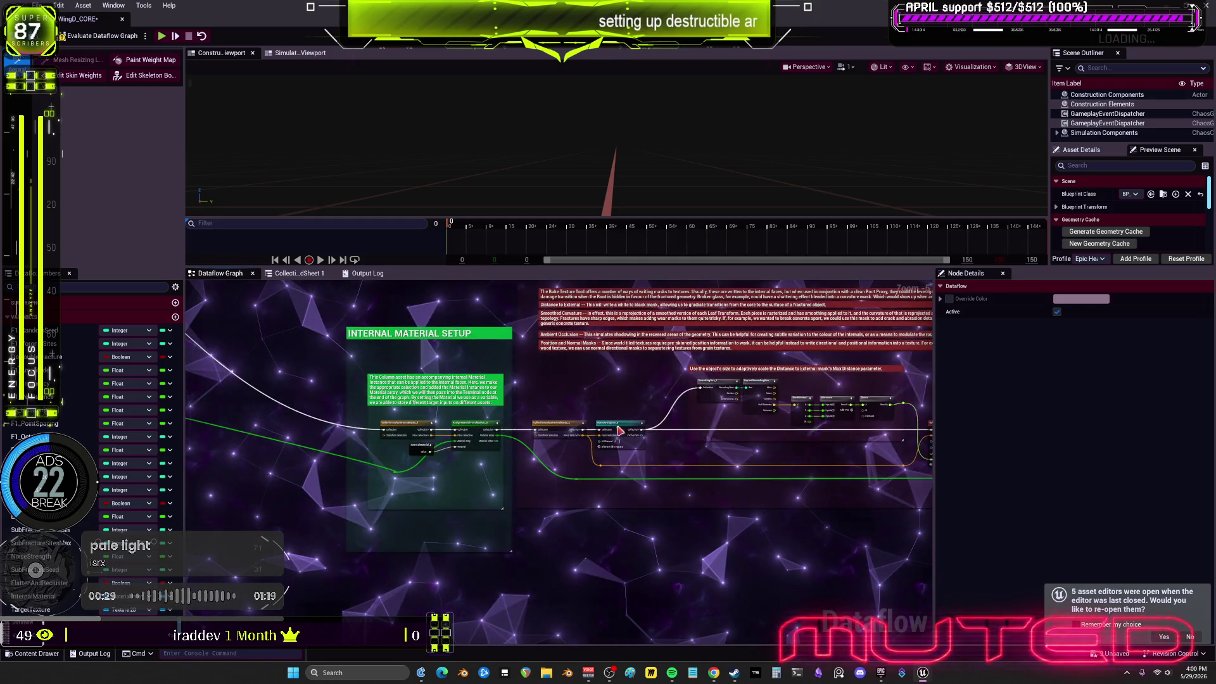
pyautogui.moveTo(823, 435); pyautogui.dragTo(659, 432)
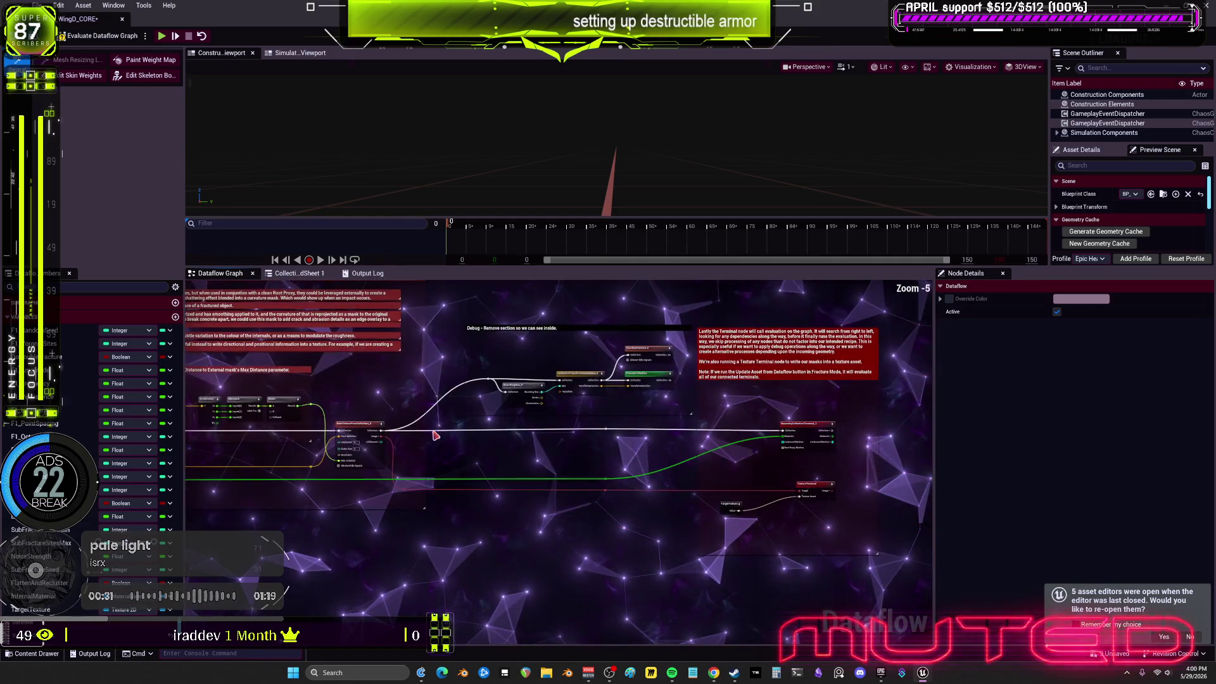
pyautogui.scroll(1, 653, 431)
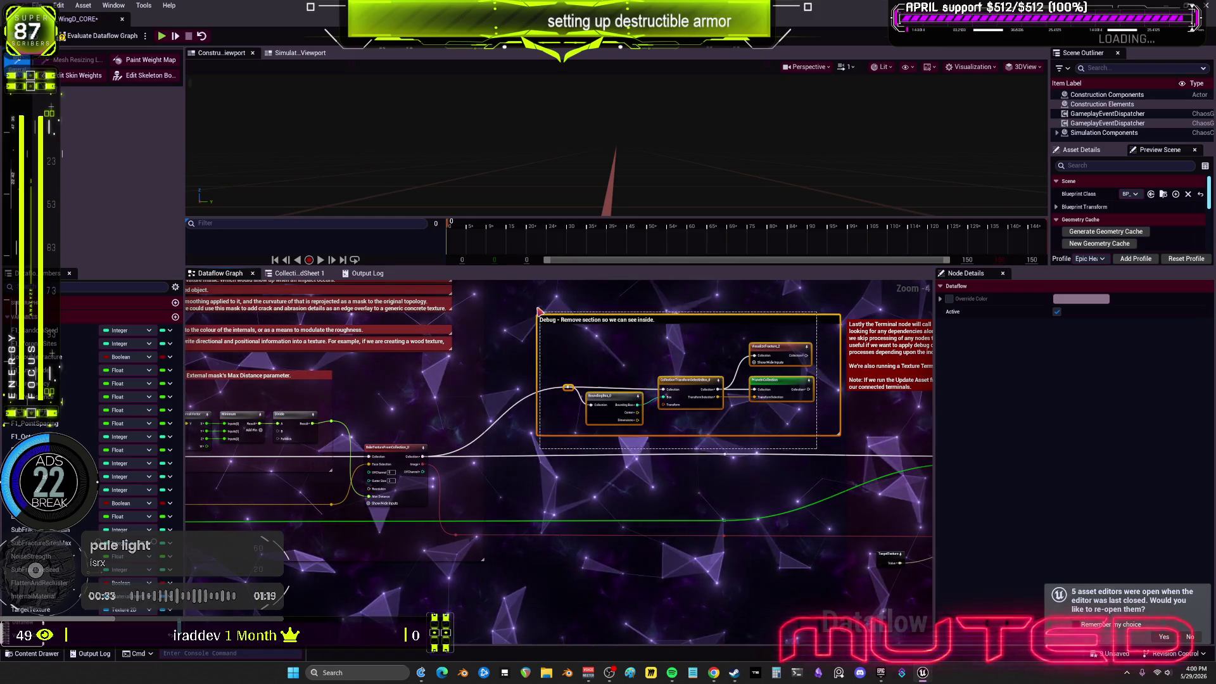
# Set the Debug comment's colour to red
pyautogui.moveTo(539, 311); pyautogui.dragTo(539, 312)
pyautogui.click(558, 319)
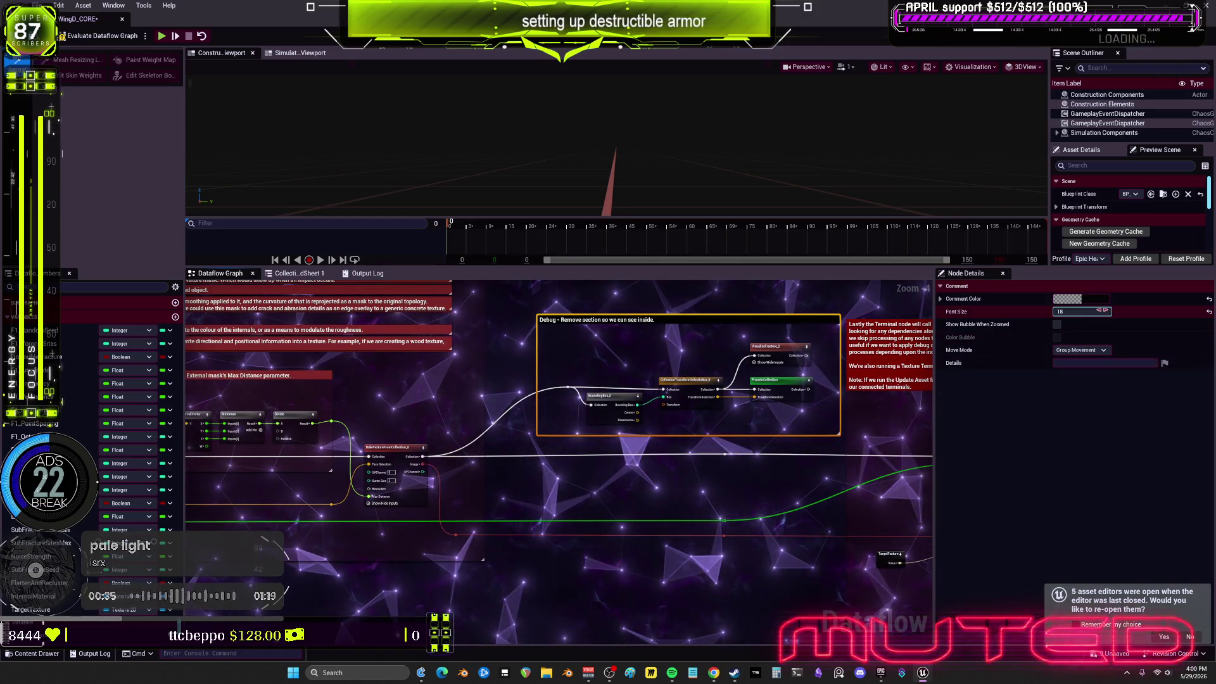
pyautogui.click(1067, 298)
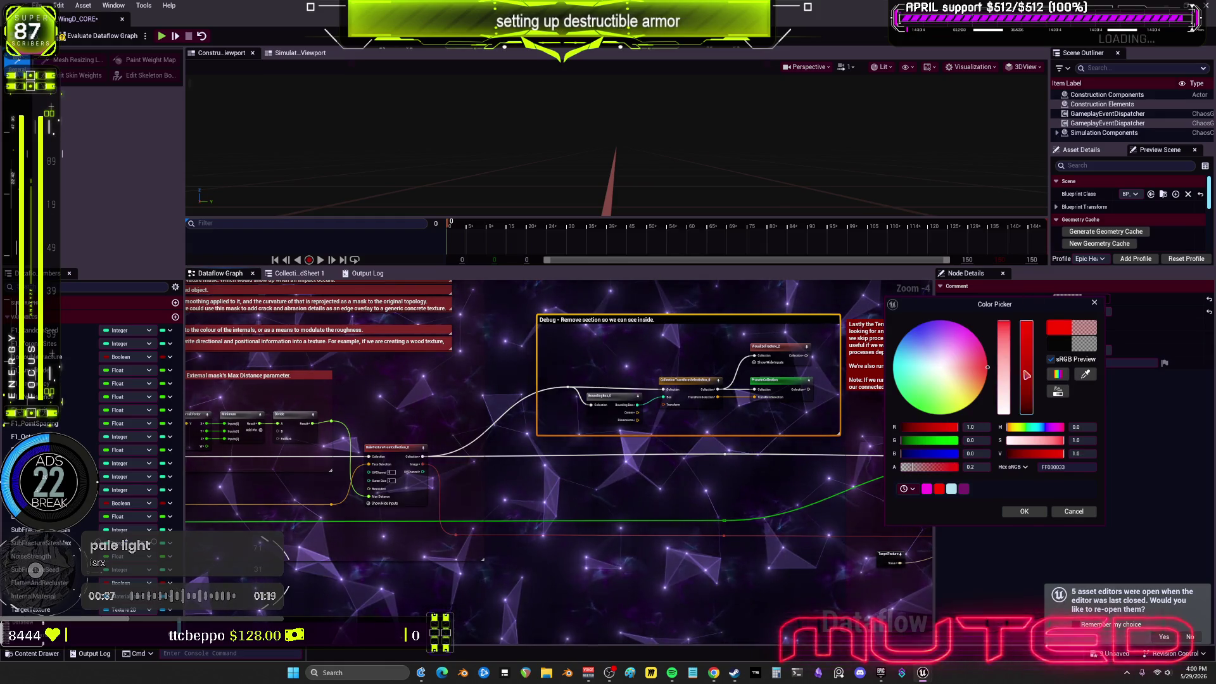
pyautogui.click(1023, 511)
pyautogui.click(734, 477)
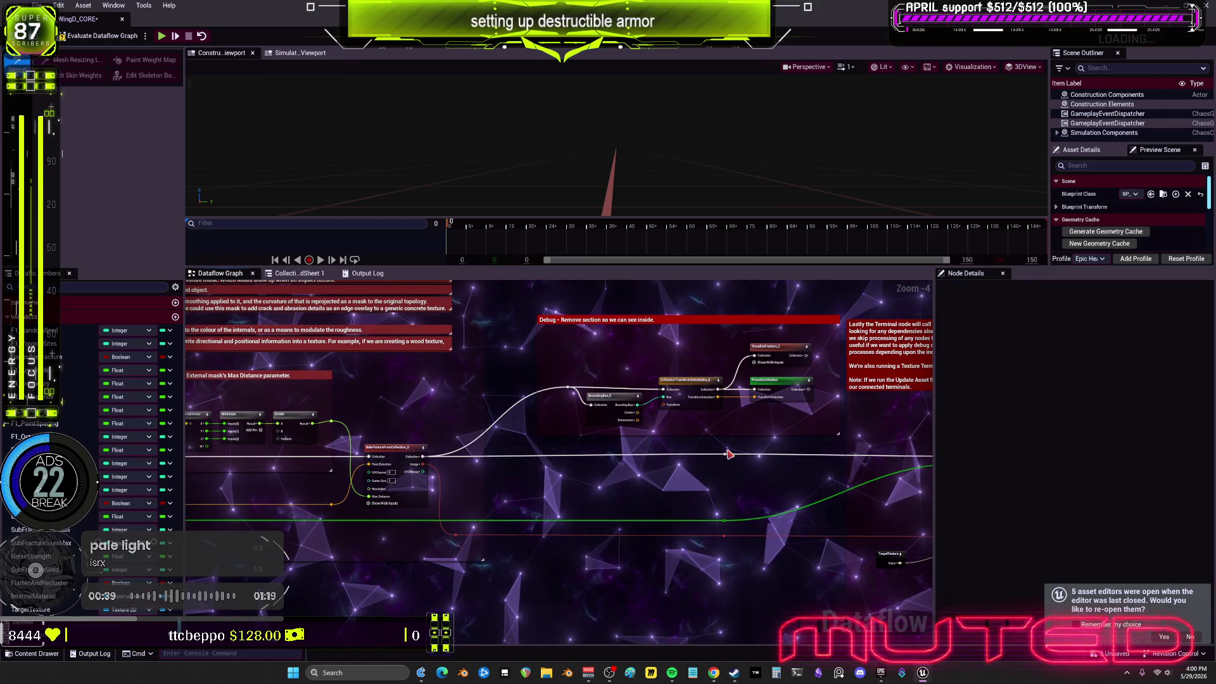
# Retitle the Debug comment to 'Debug - see inside MATERIAL'
pyautogui.click(634, 320)
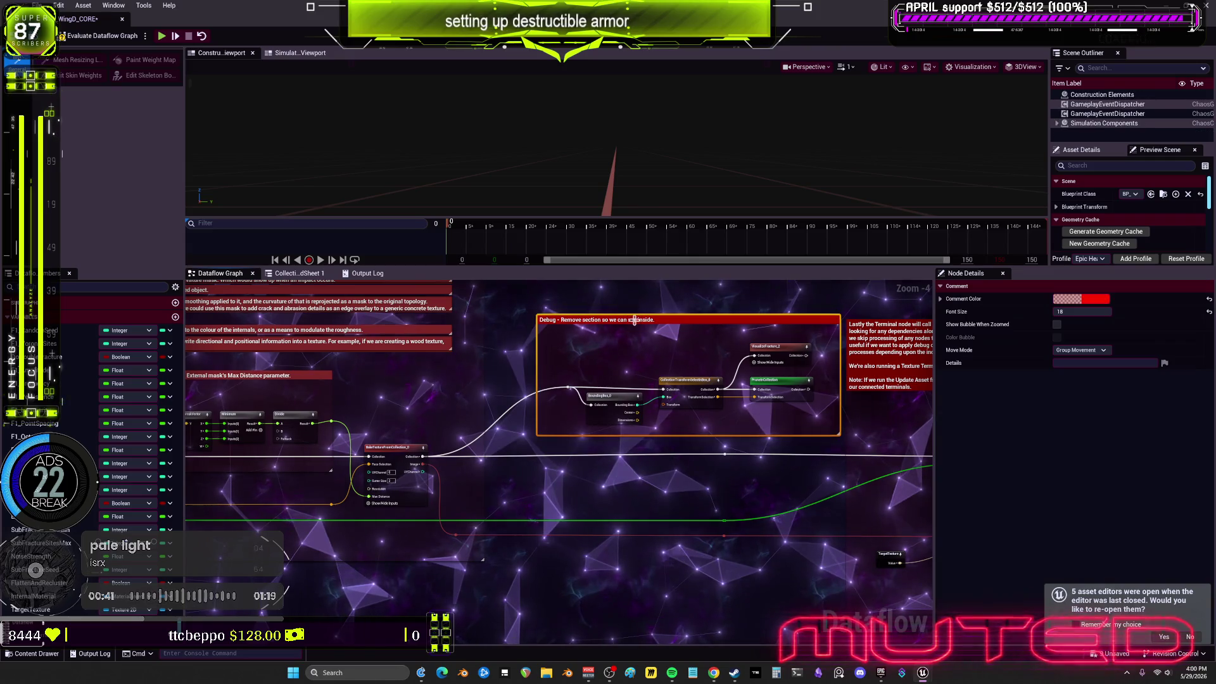
pyautogui.doubleClick(634, 320)
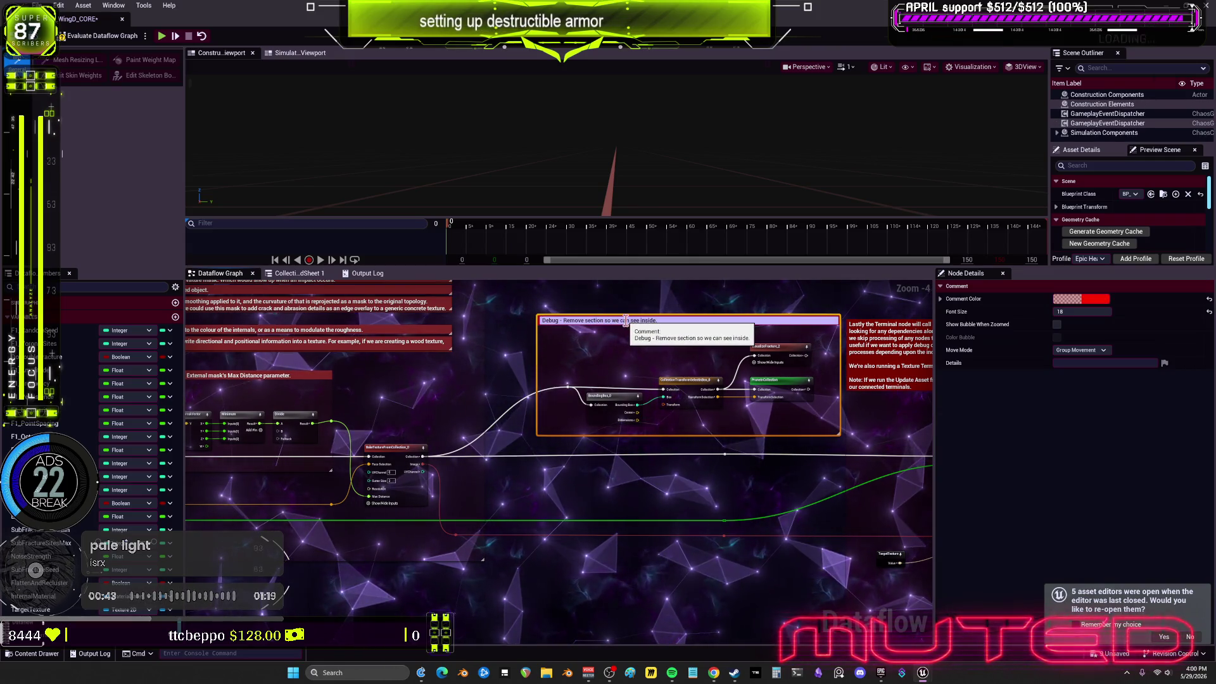
pyautogui.click(626, 320)
pyautogui.press('BackSpace')
pyautogui.press('BackSpace')
pyautogui.press('BackSpace')
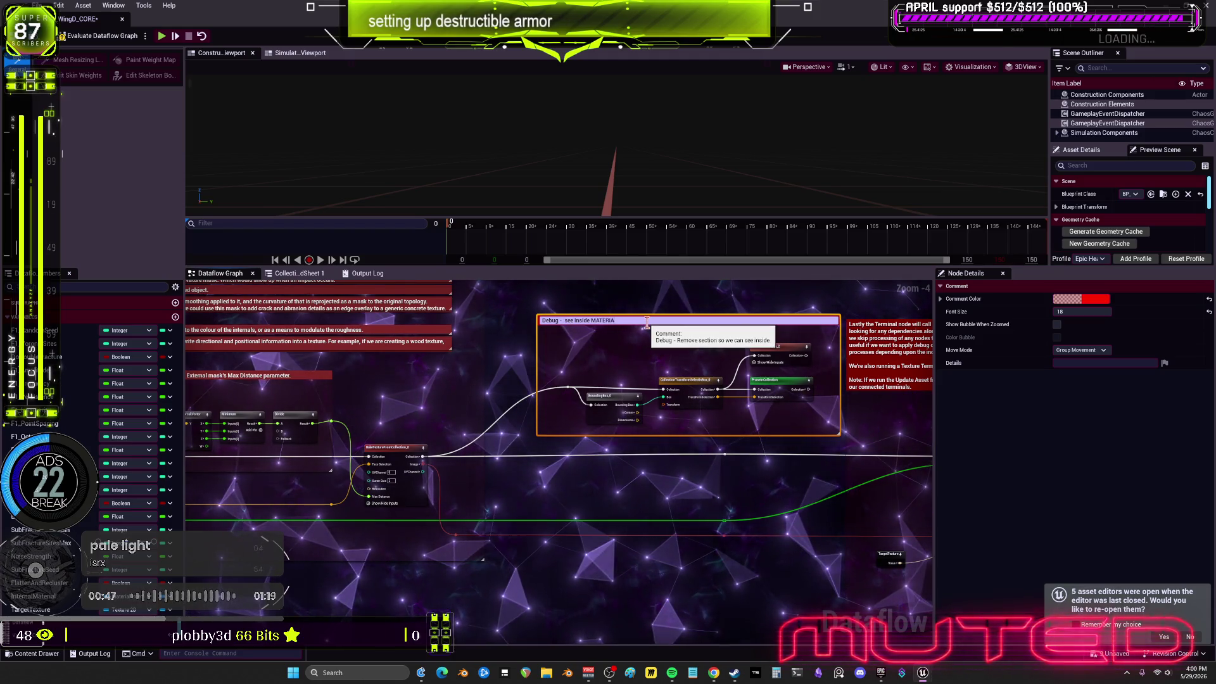
pyautogui.hotkey('ctrl', 'a')
# Set the Debug comment's font size to 40 in Node Details
pyautogui.click(1068, 311)
pyautogui.write('4')
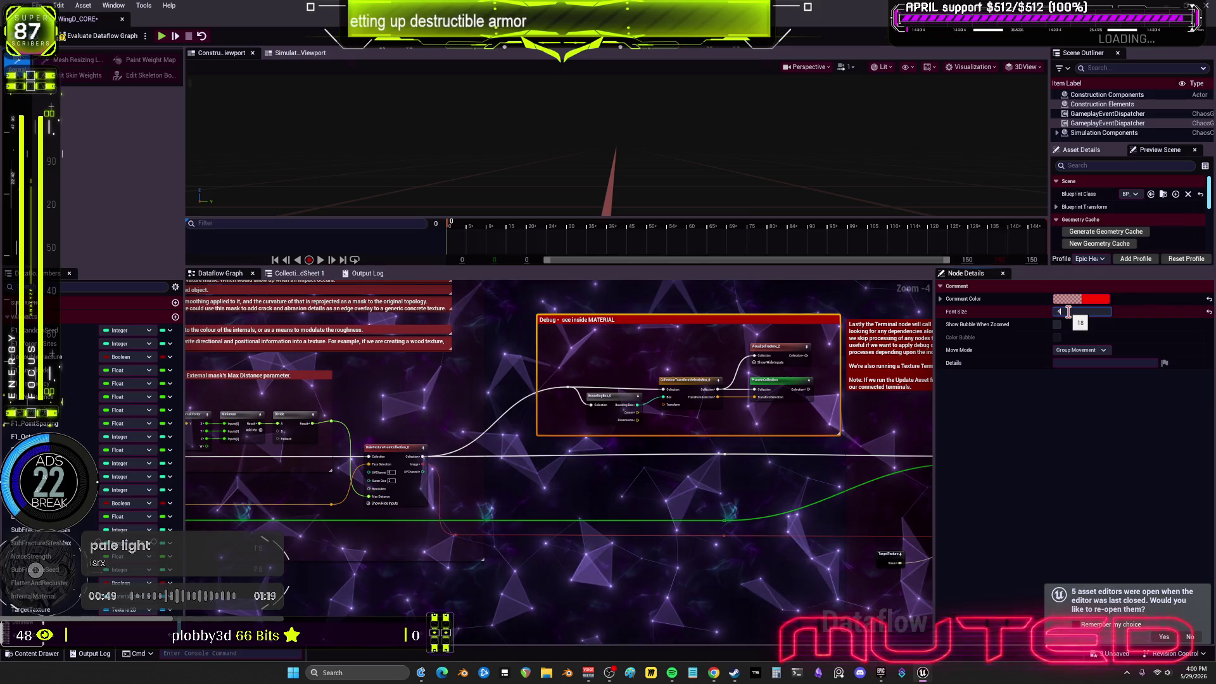
pyautogui.click(659, 479)
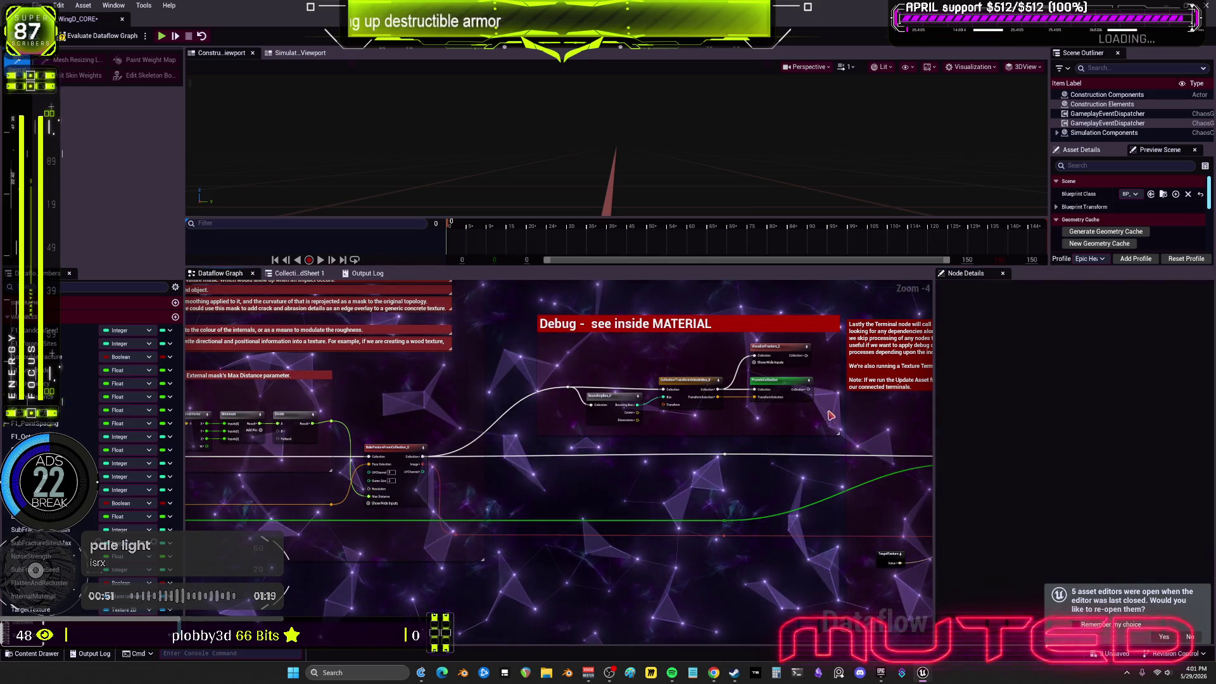
pyautogui.moveTo(842, 427); pyautogui.dragTo(674, 380)
pyautogui.scroll(-2, 674, 380)
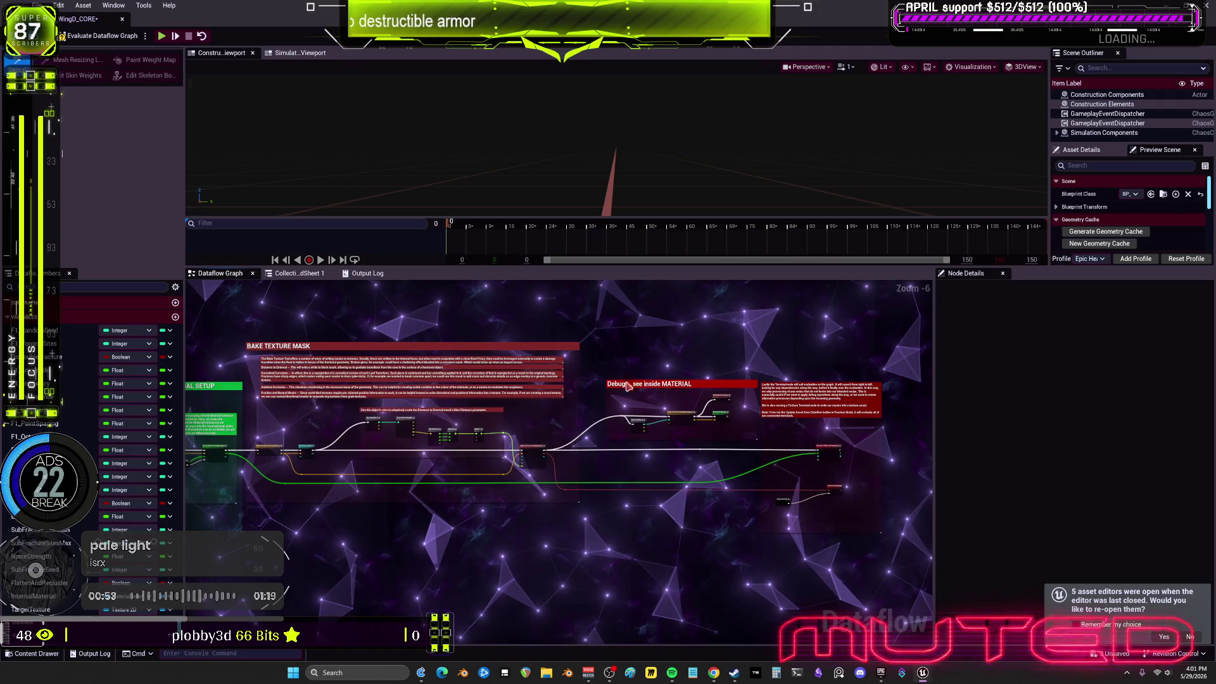
# Move the Debug group down-left, then shift the Terminal comment and its two terminal nodes left
pyautogui.moveTo(734, 387)
pyautogui.mouseDown()
pyautogui.moveTo(692, 429)
pyautogui.moveTo(525, 521)
pyautogui.moveTo(528, 511)
pyautogui.mouseUp()
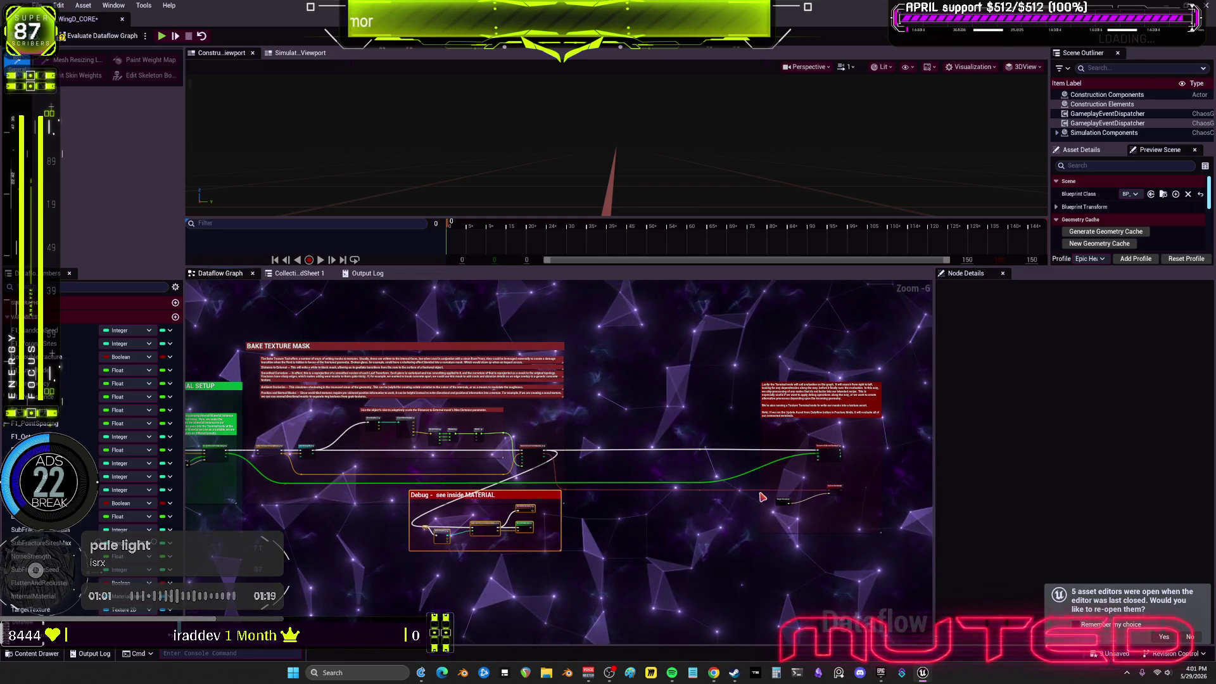
pyautogui.moveTo(882, 562); pyautogui.dragTo(701, 347)
pyautogui.moveTo(773, 476); pyautogui.dragTo(682, 476)
pyautogui.scroll(3, 682, 476)
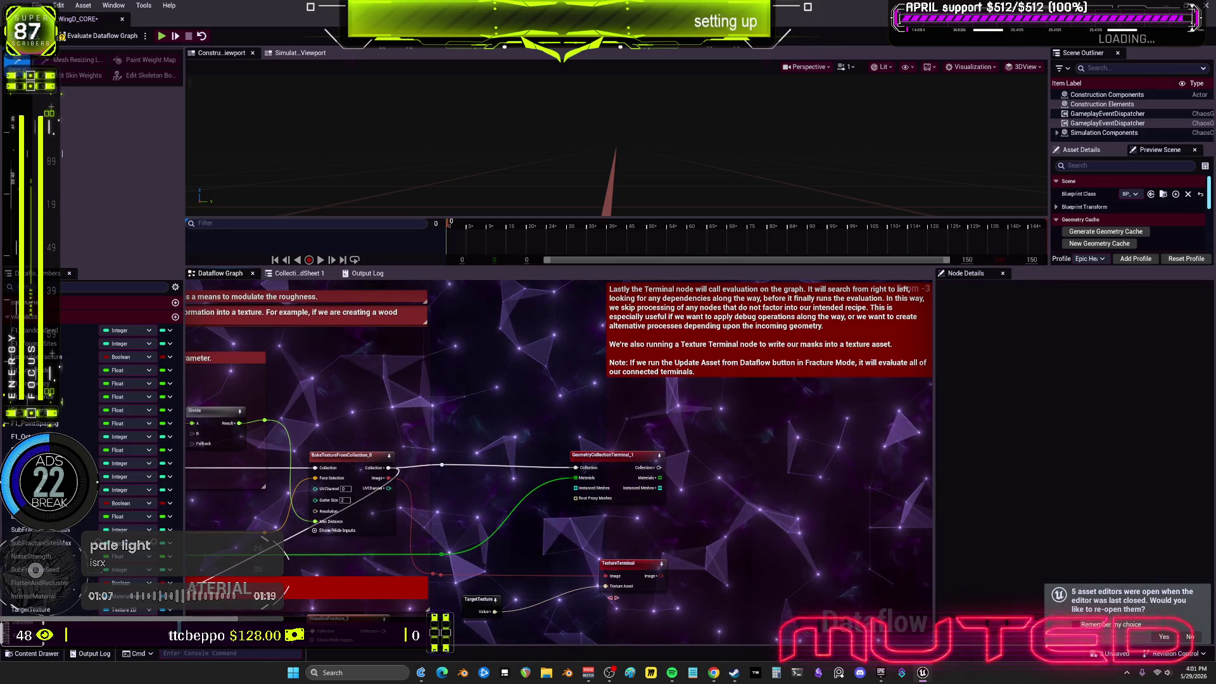
pyautogui.moveTo(552, 415); pyautogui.dragTo(578, 441)
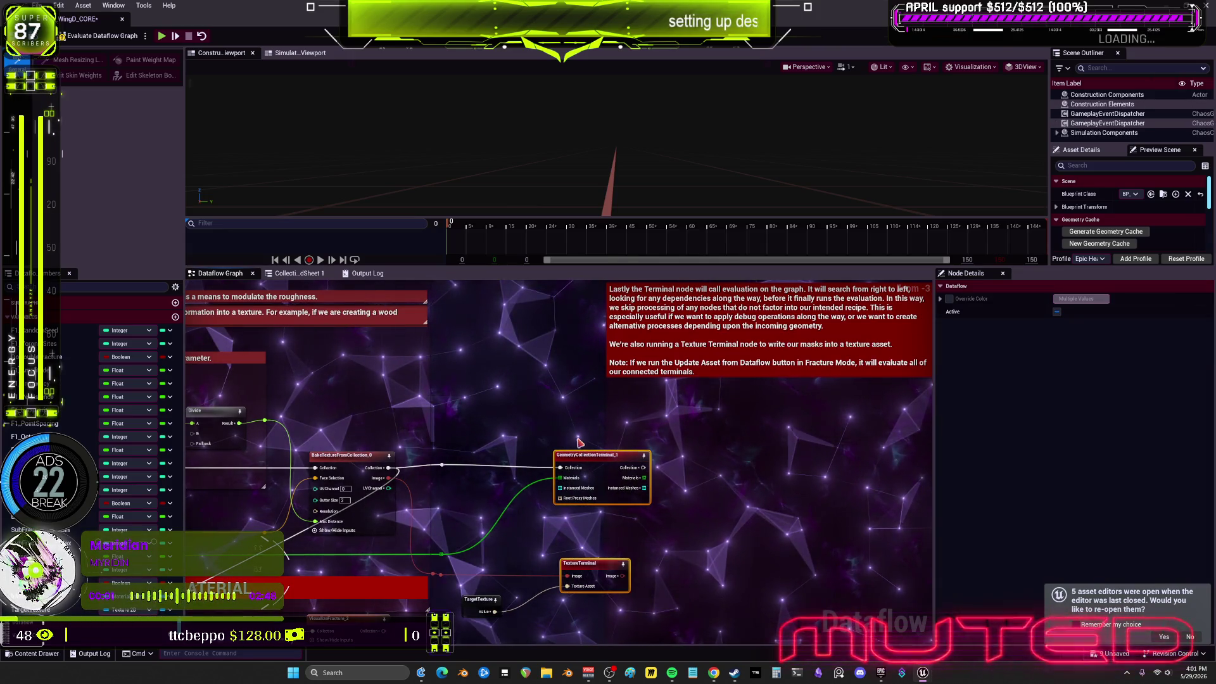
pyautogui.click(802, 433)
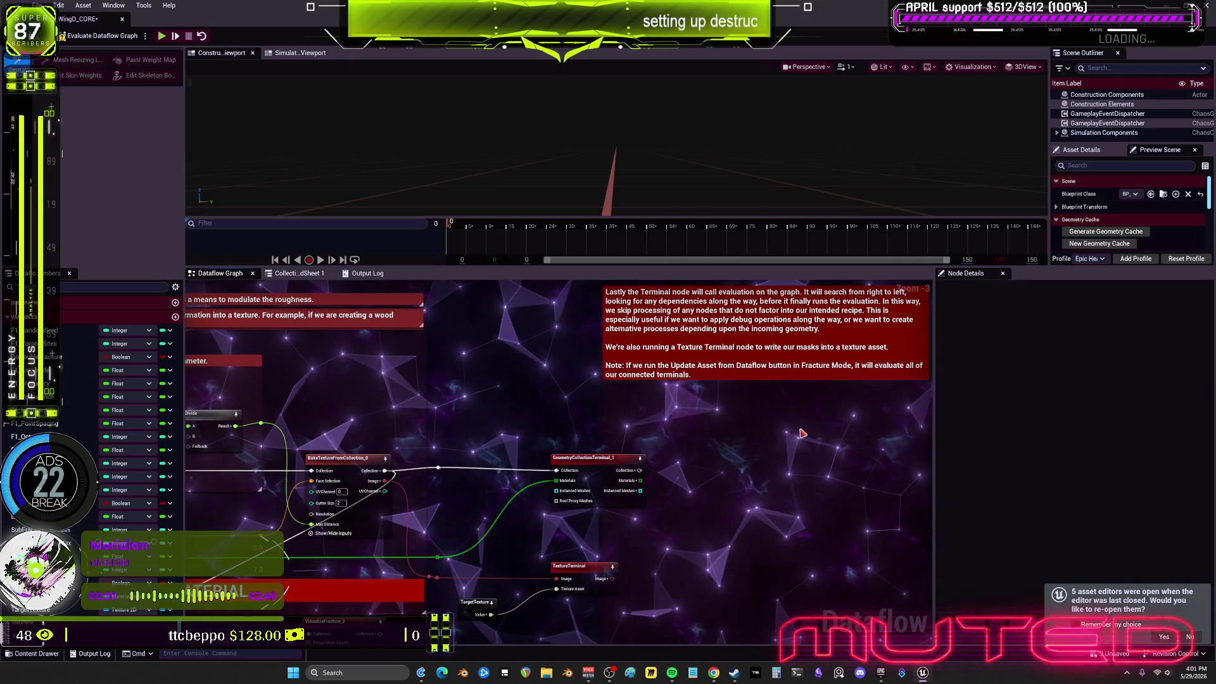
pyautogui.moveTo(784, 416); pyautogui.dragTo(756, 414)
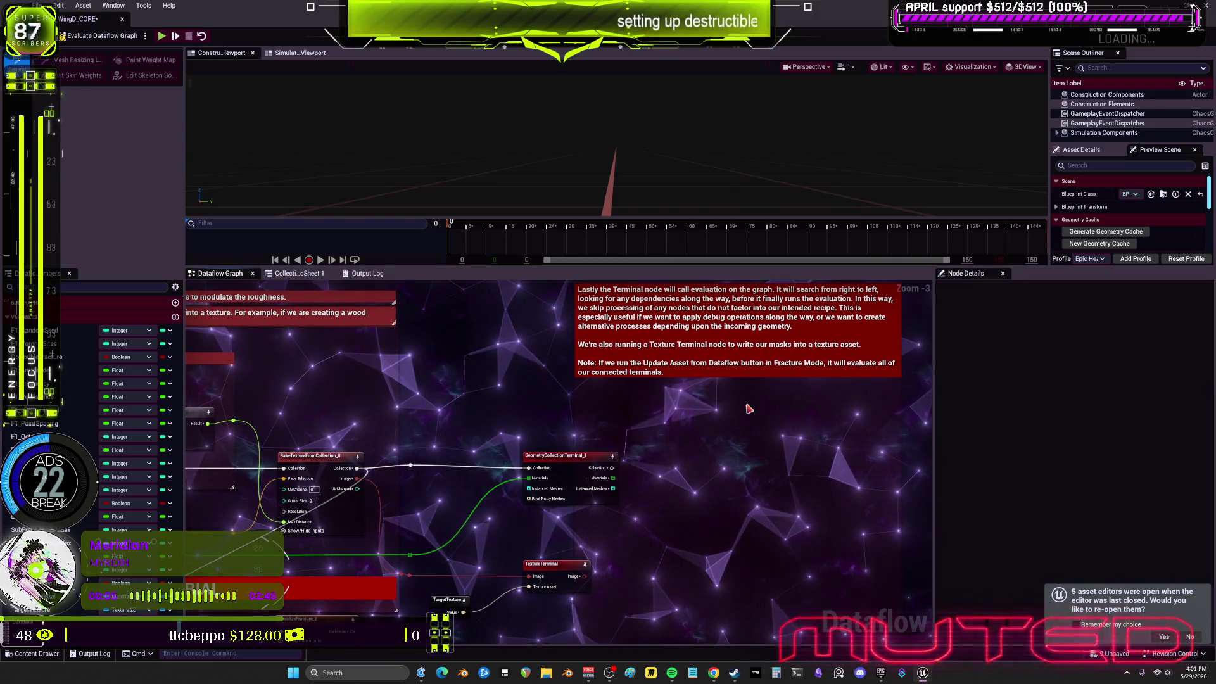
pyautogui.click(595, 389)
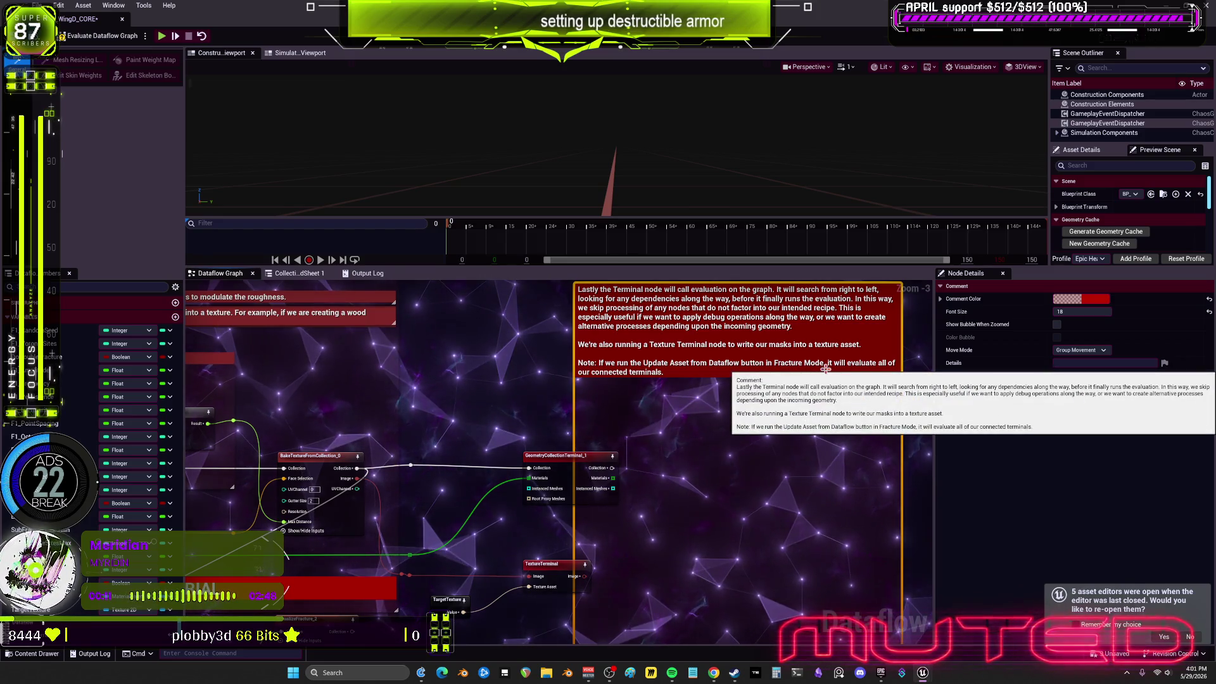
pyautogui.scroll(-2, 825, 369)
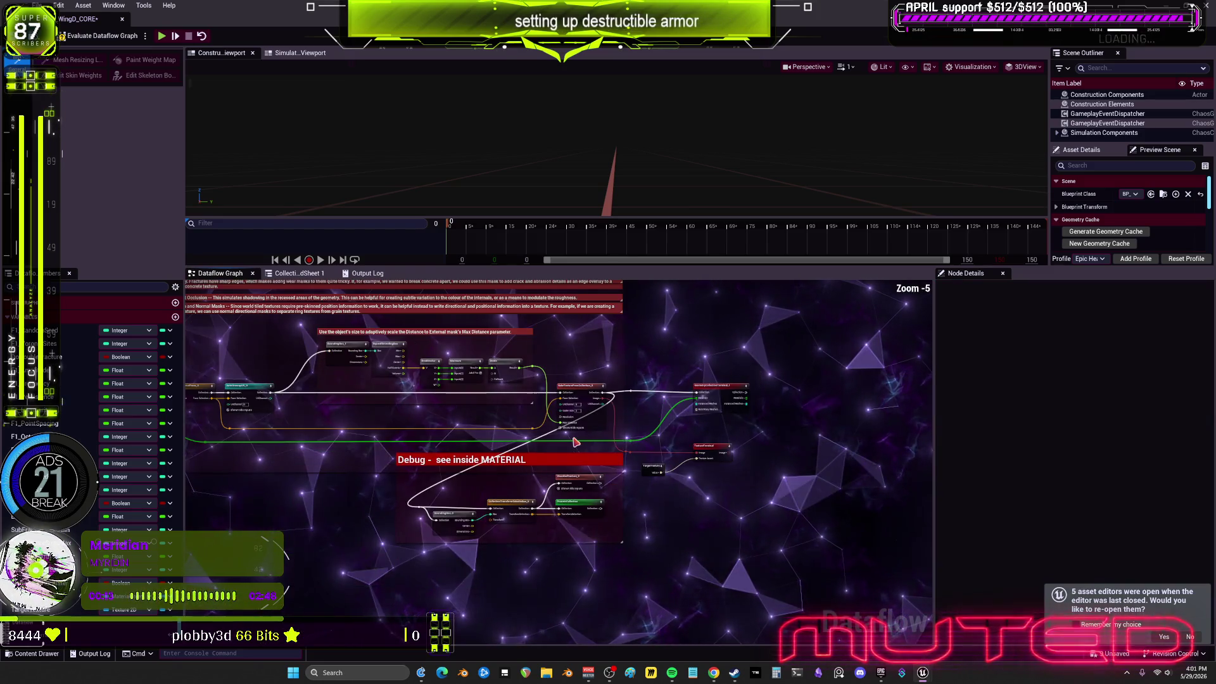
# Drag the Internal Material Setup comment's bottom edge up to fit its nodes tightly
pyautogui.moveTo(575, 442); pyautogui.dragTo(834, 476)
pyautogui.moveTo(460, 489); pyautogui.dragTo(456, 551)
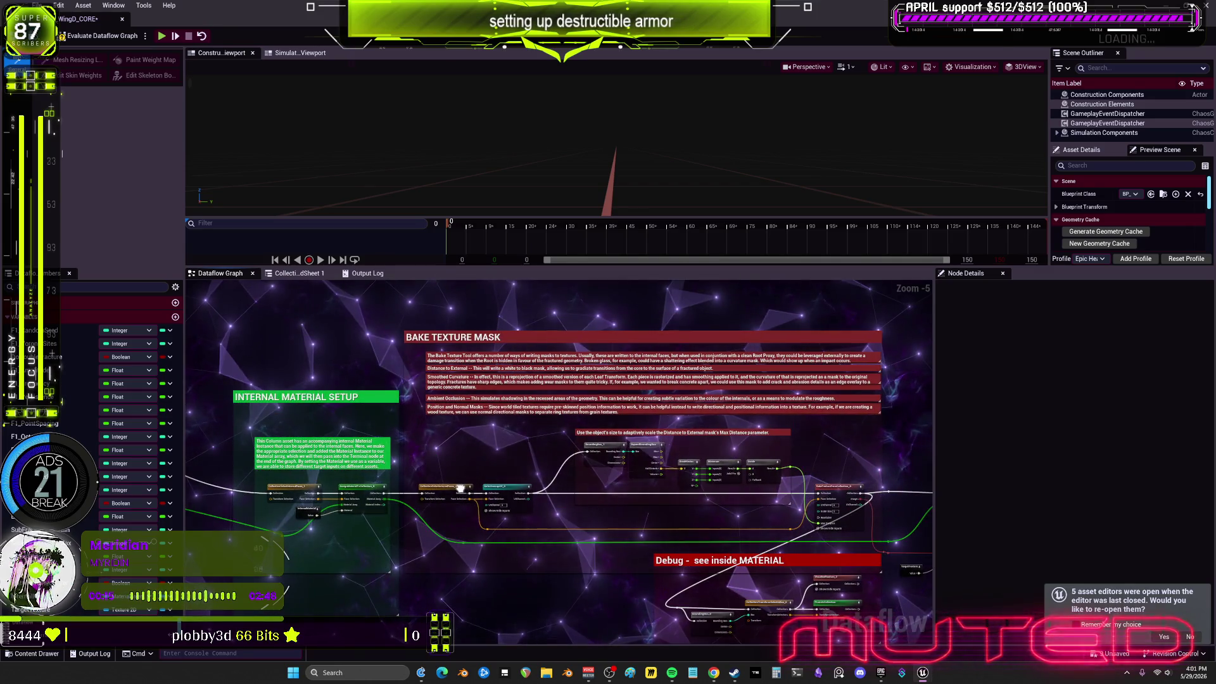
pyautogui.moveTo(460, 488)
pyautogui.mouseDown()
pyautogui.moveTo(672, 444)
pyautogui.moveTo(652, 446)
pyautogui.mouseUp()
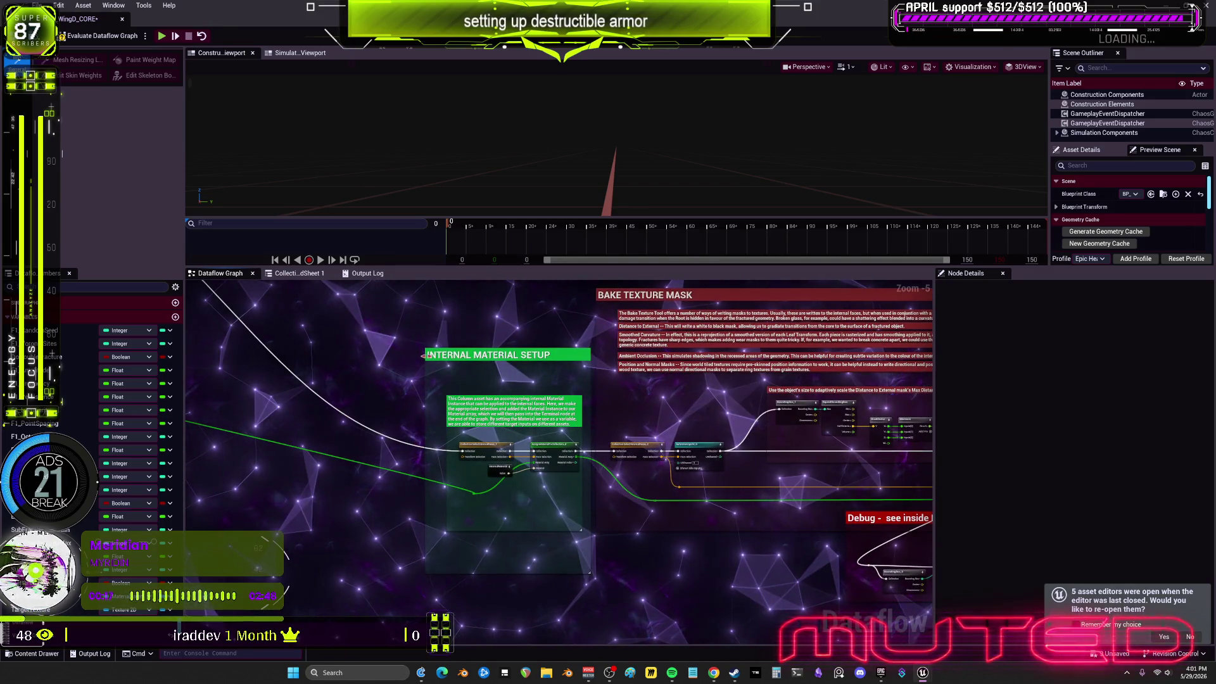
pyautogui.moveTo(555, 573); pyautogui.dragTo(555, 540)
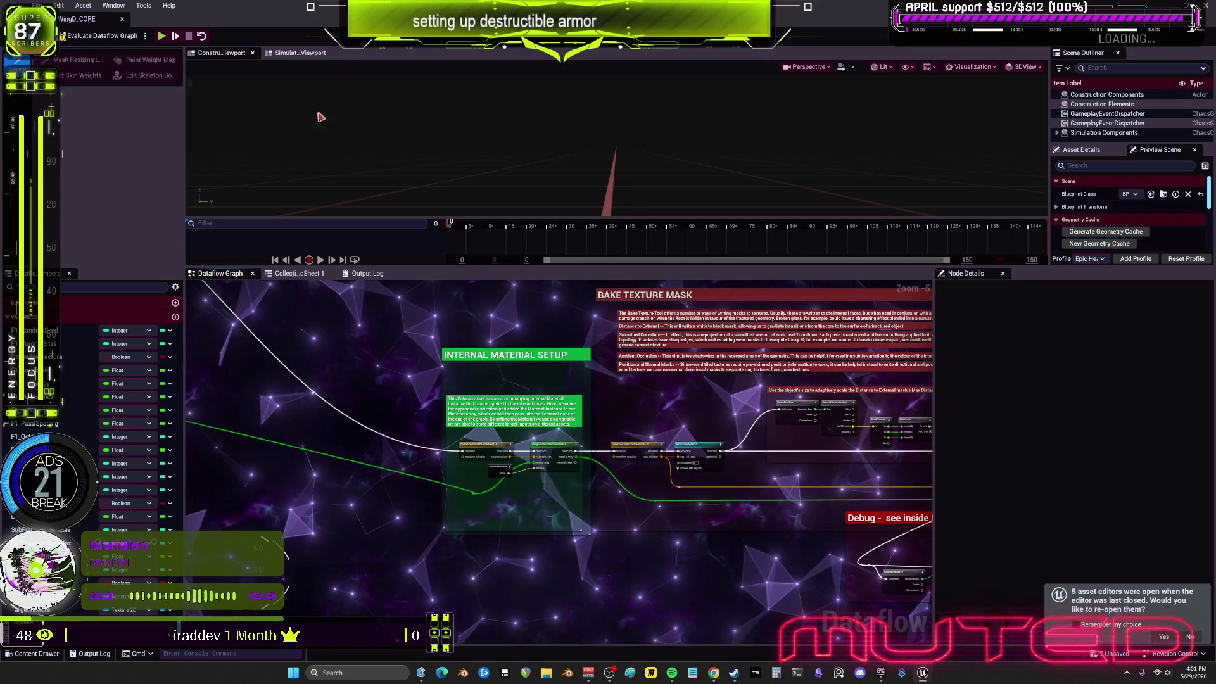
pyautogui.scroll(-3, 688, 418)
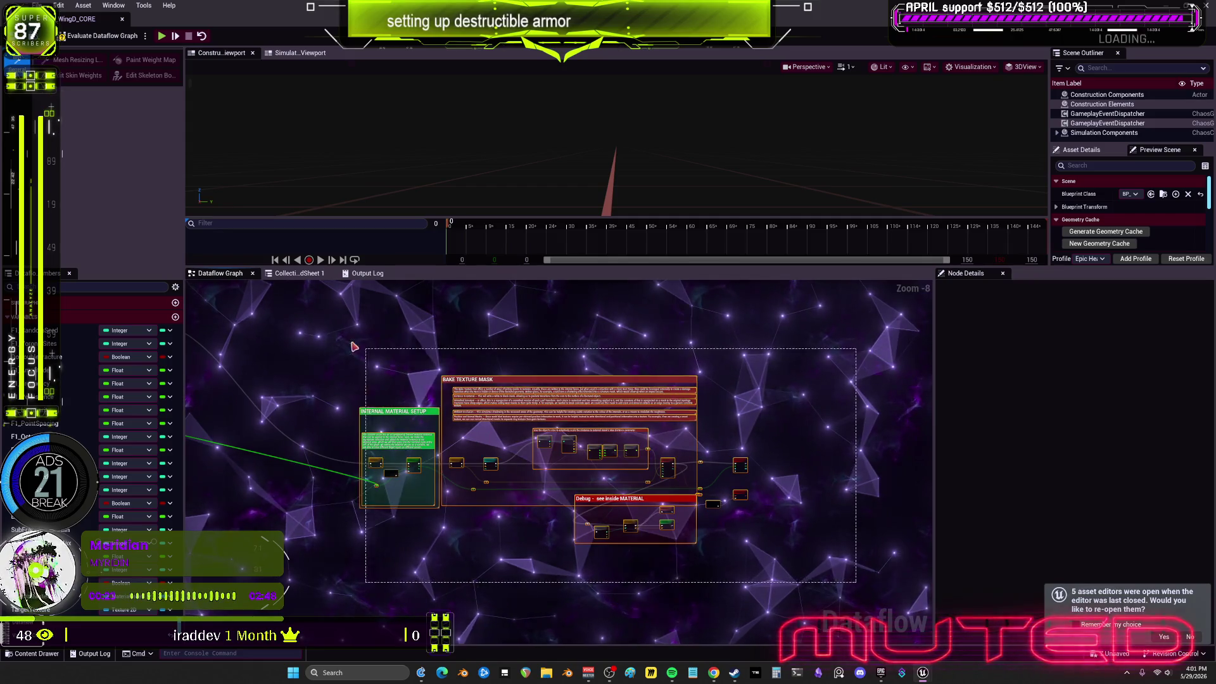
pyautogui.moveTo(354, 347); pyautogui.dragTo(722, 373)
pyautogui.moveTo(550, 377)
pyautogui.mouseDown()
pyautogui.moveTo(495, 377)
pyautogui.moveTo(481, 365)
pyautogui.moveTo(608, 422)
pyautogui.mouseUp()
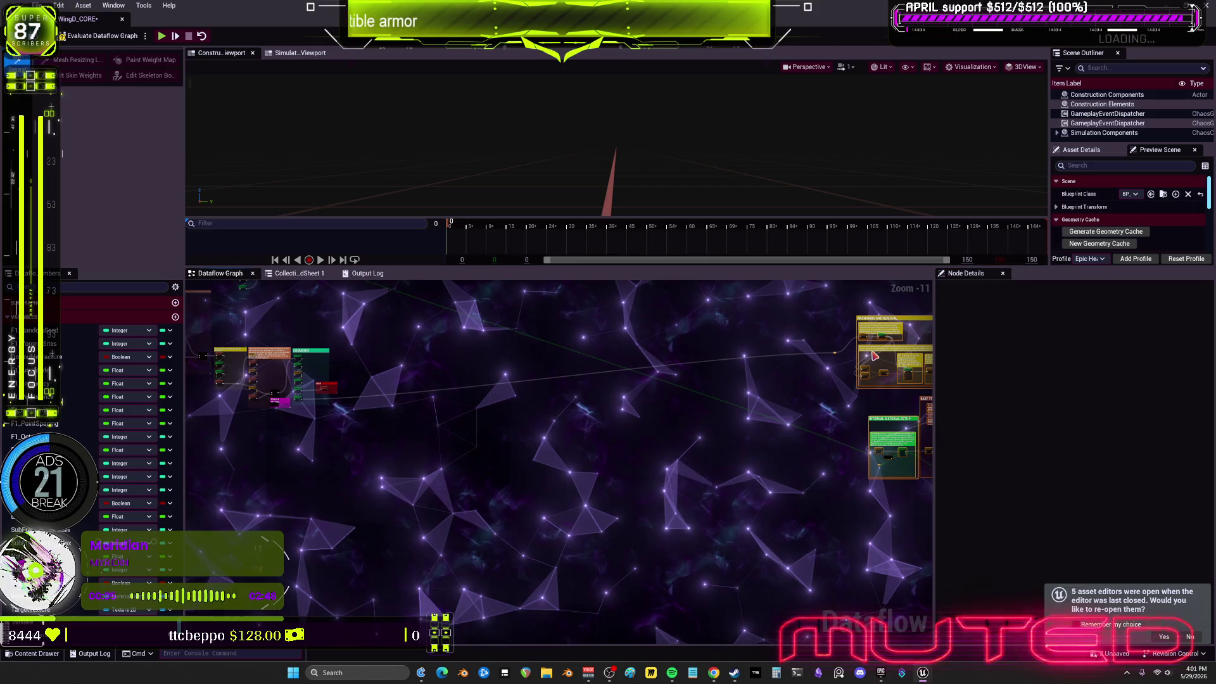
# Undo the accidental node resize, then centre the CONVEXES section in view
pyautogui.press('Home')
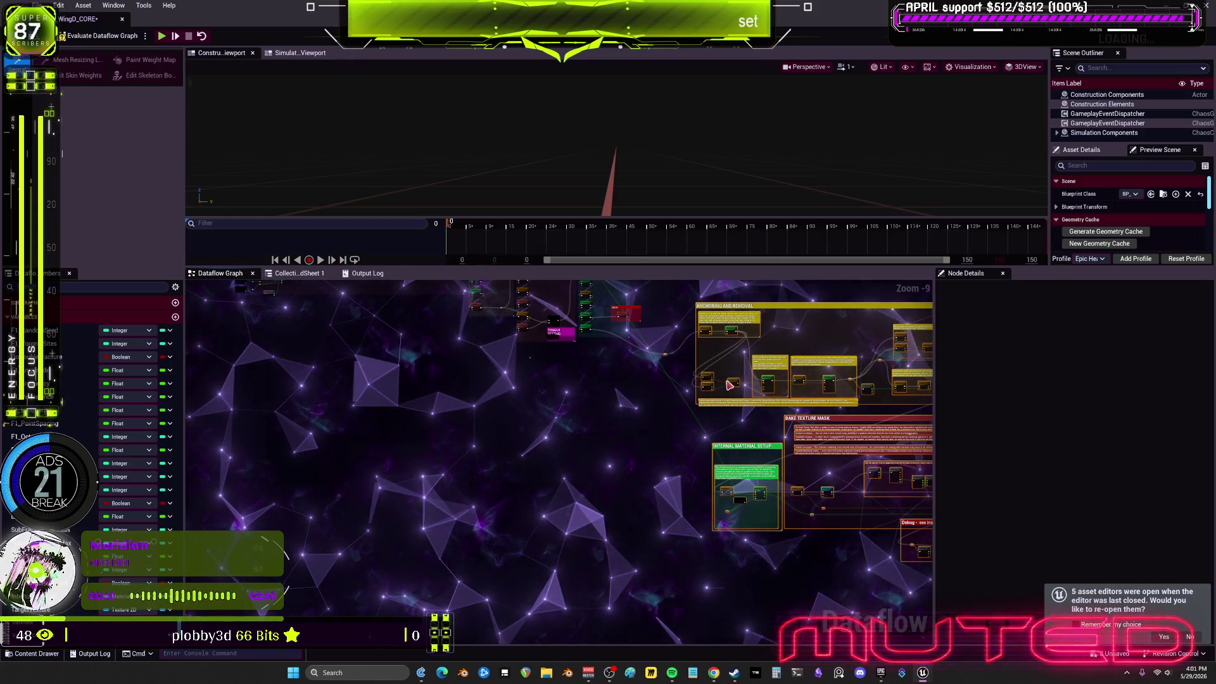
pyautogui.hotkey('ctrl', 'z')
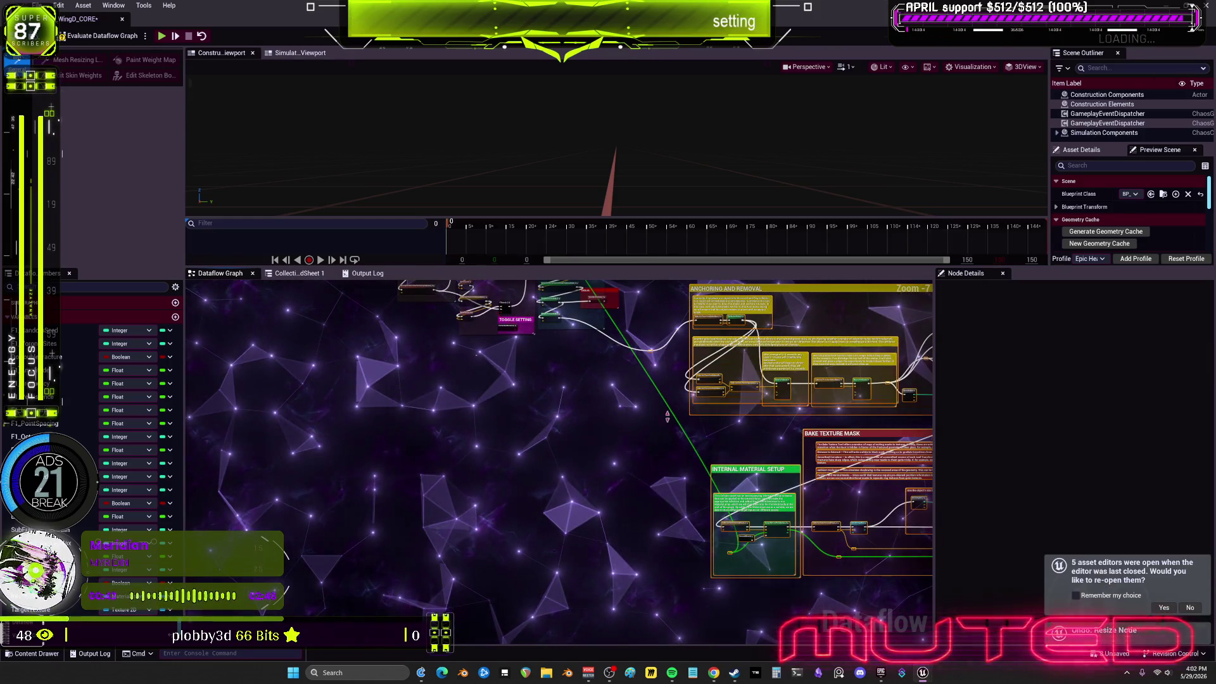
pyautogui.moveTo(496, 419); pyautogui.dragTo(453, 367)
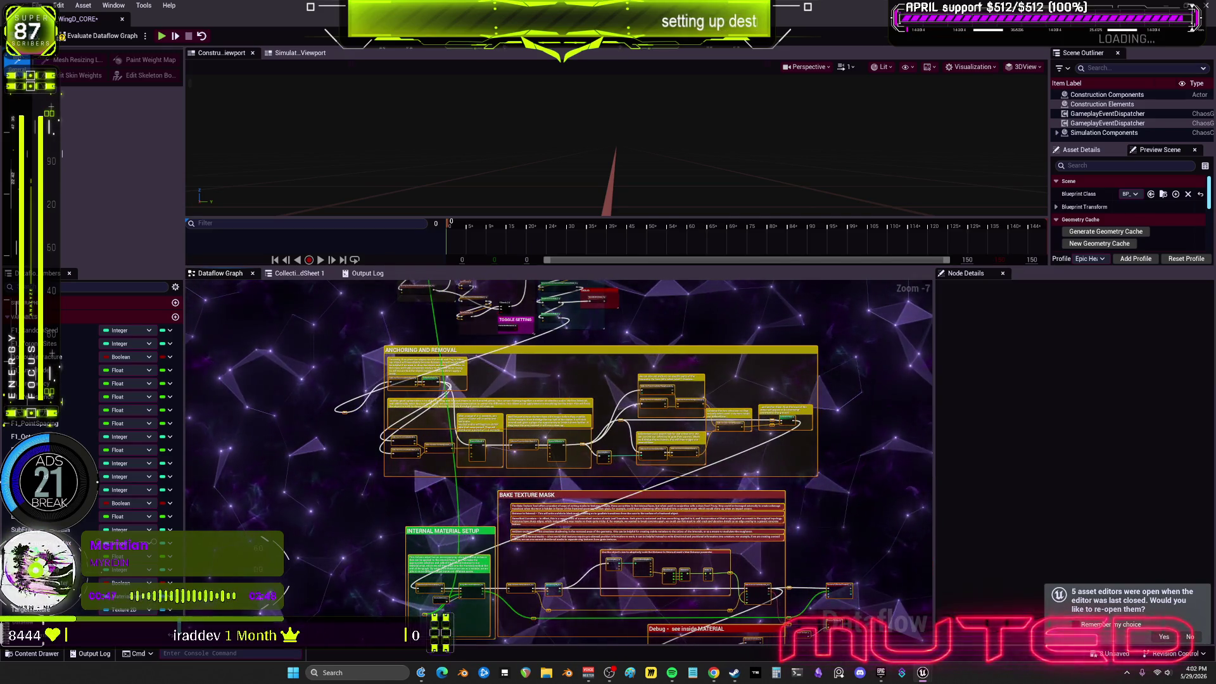
pyautogui.moveTo(504, 347); pyautogui.dragTo(440, 355)
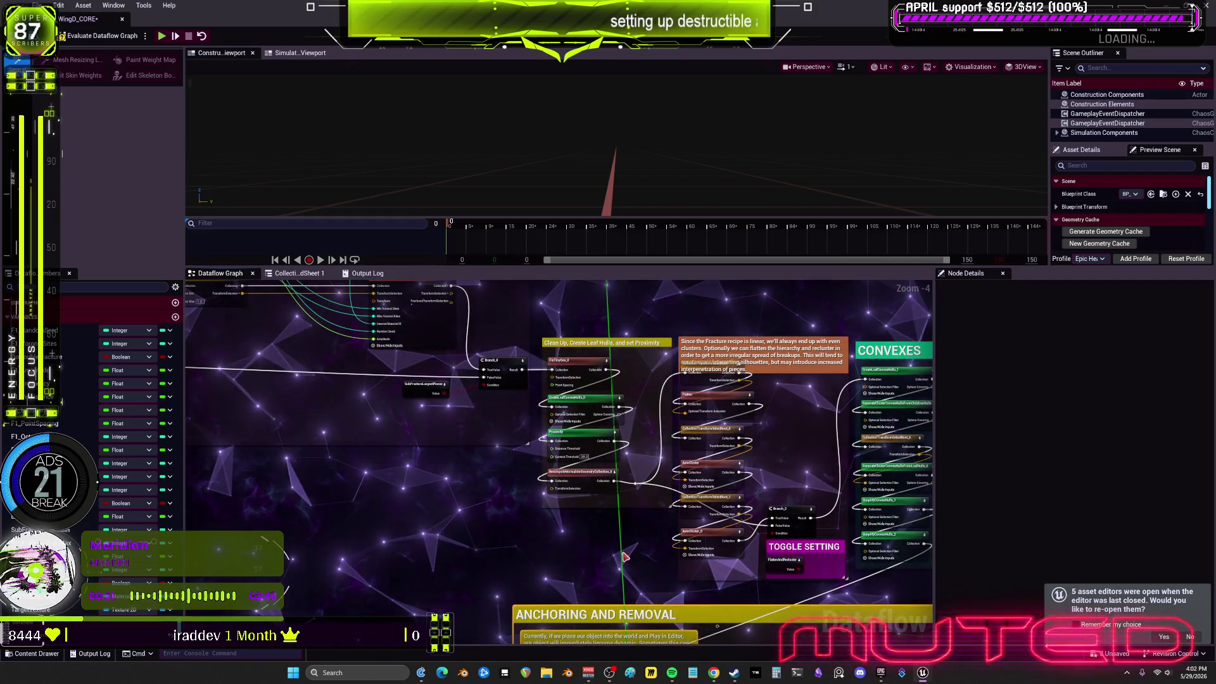
pyautogui.moveTo(788, 503); pyautogui.dragTo(752, 412)
pyautogui.moveTo(566, 450)
pyautogui.mouseDown()
pyautogui.moveTo(659, 485)
pyautogui.moveTo(548, 465)
pyautogui.moveTo(528, 520)
pyautogui.mouseUp()
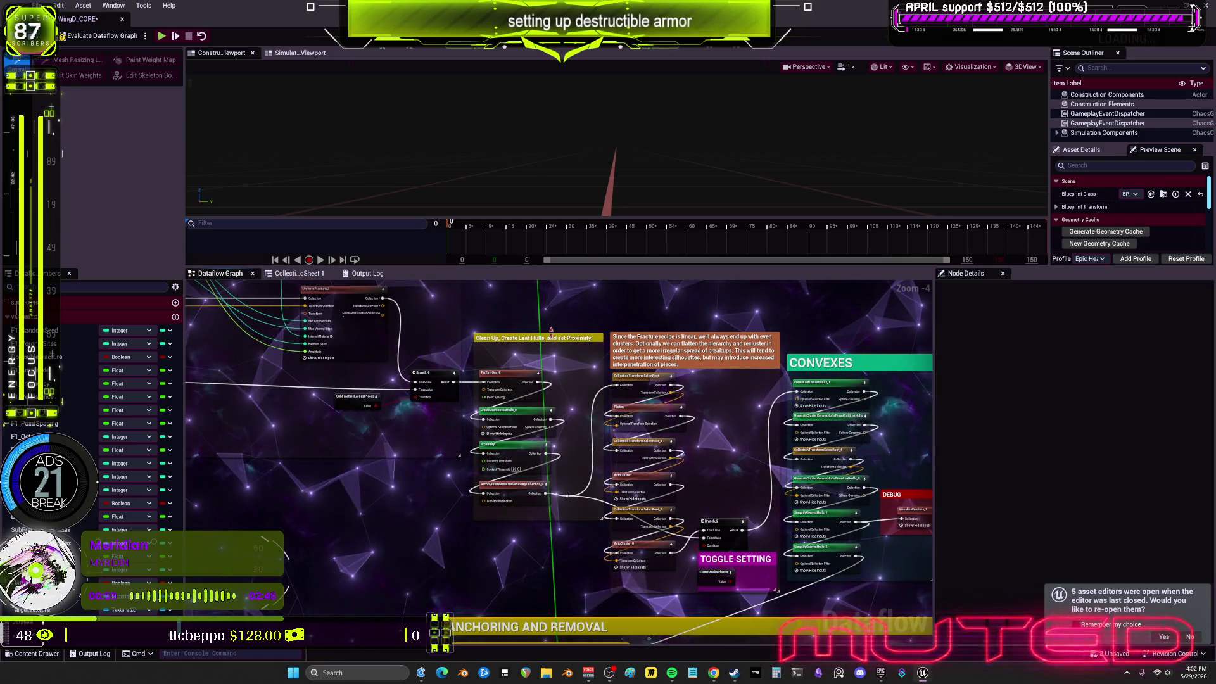
pyautogui.moveTo(551, 330); pyautogui.dragTo(370, 298)
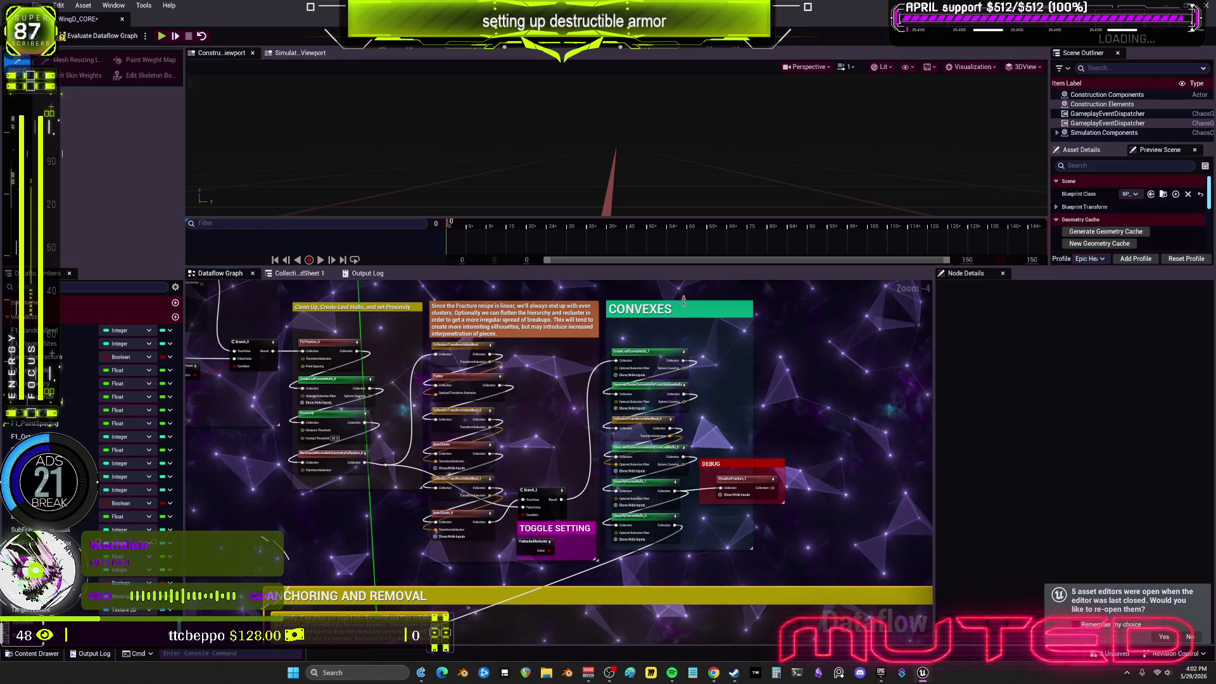
# Wire the selection node's input in Anchoring and Removal and widen the graph editor
pyautogui.moveTo(576, 534)
pyautogui.mouseDown()
pyautogui.moveTo(533, 444)
pyautogui.moveTo(628, 288)
pyautogui.mouseUp()
pyautogui.moveTo(834, 441)
pyautogui.mouseDown()
pyautogui.moveTo(550, 420)
pyautogui.moveTo(776, 408)
pyautogui.mouseUp()
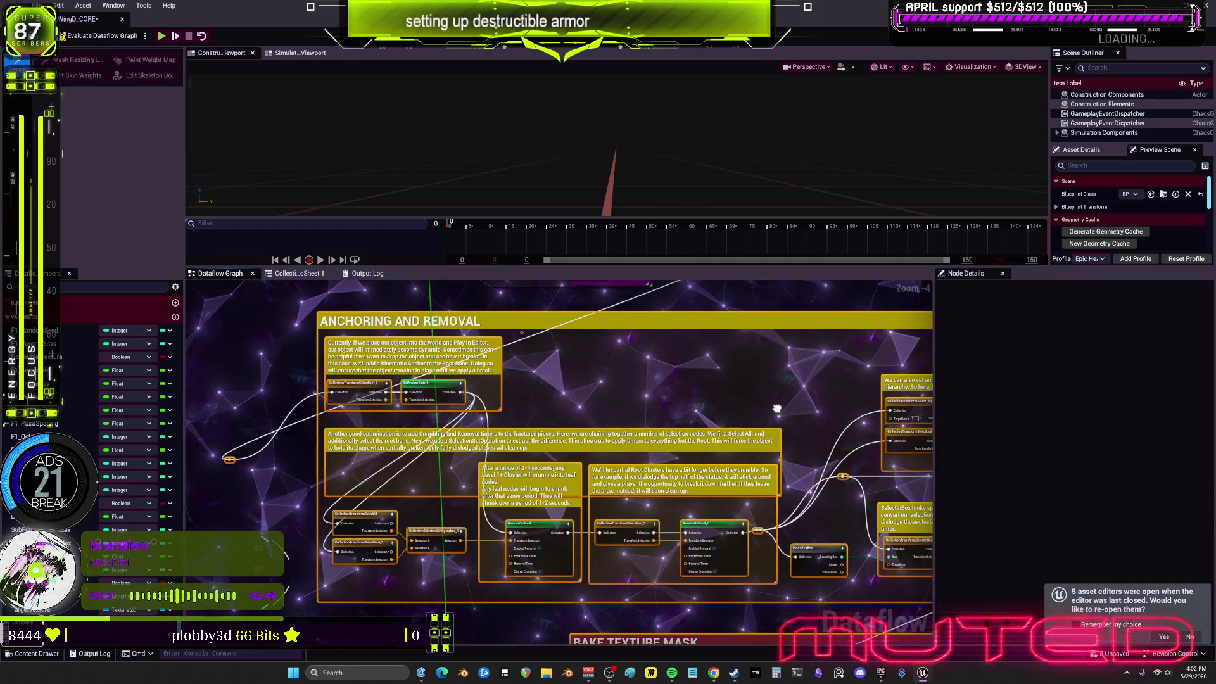
pyautogui.moveTo(265, 467); pyautogui.dragTo(344, 574)
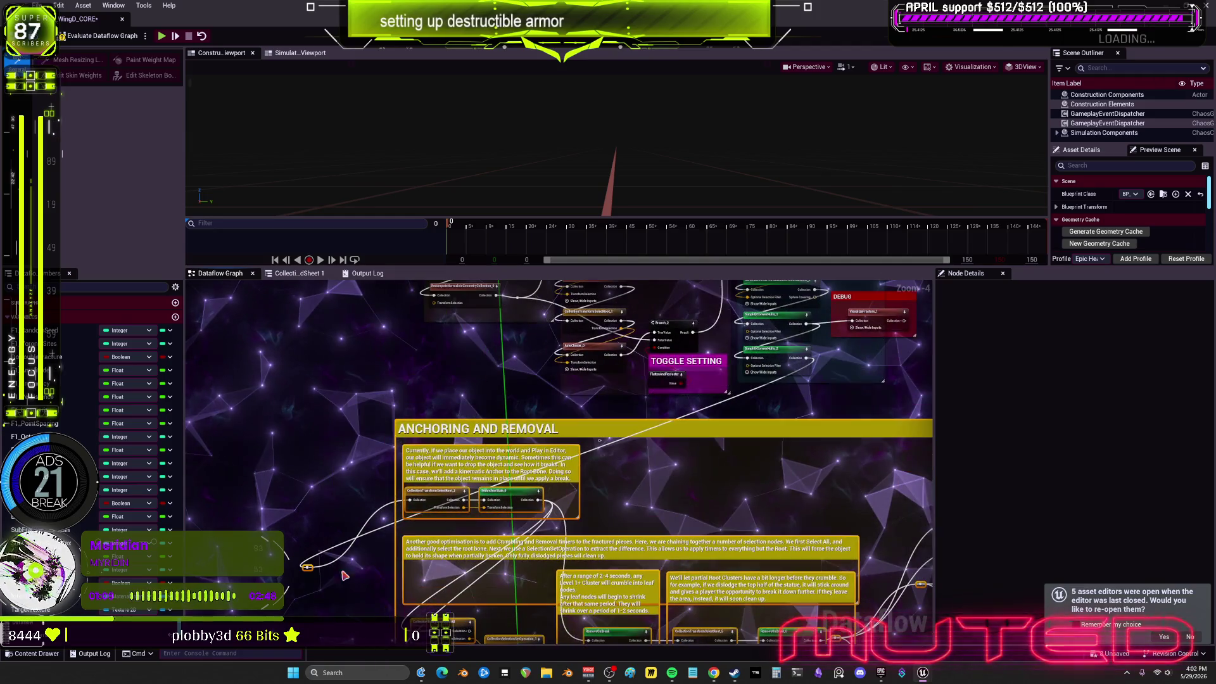
pyautogui.moveTo(583, 497); pyautogui.dragTo(456, 599)
pyautogui.moveTo(671, 447); pyautogui.dragTo(752, 464)
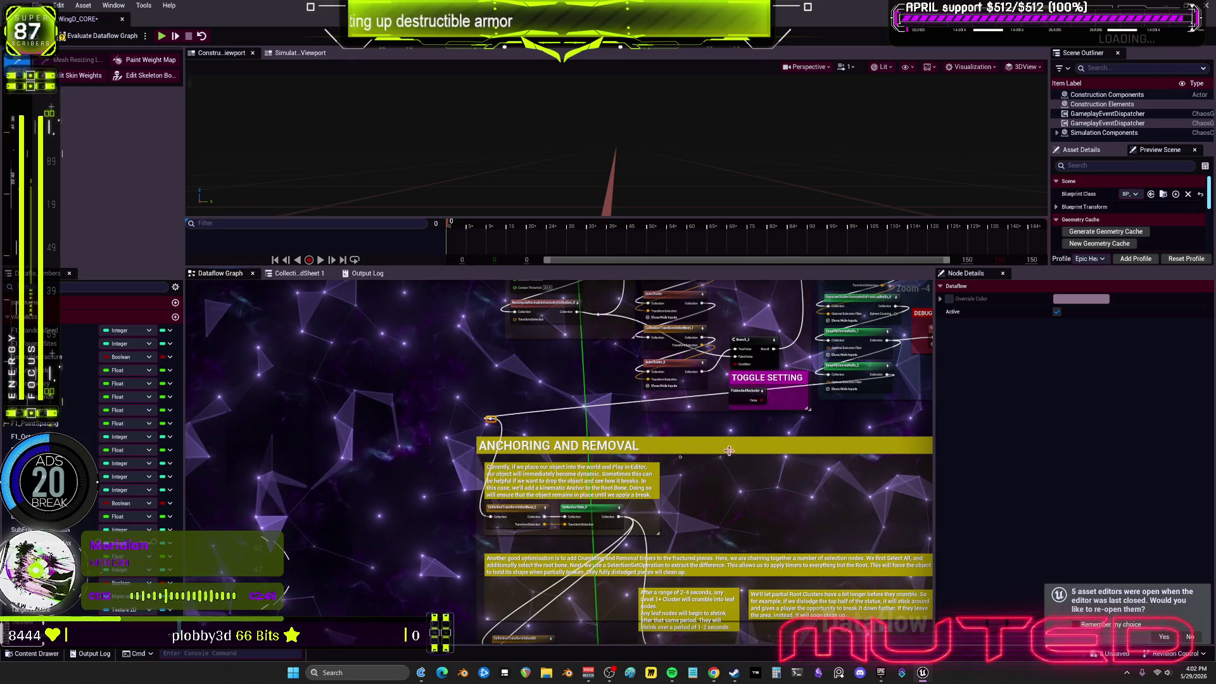
pyautogui.click(877, 416)
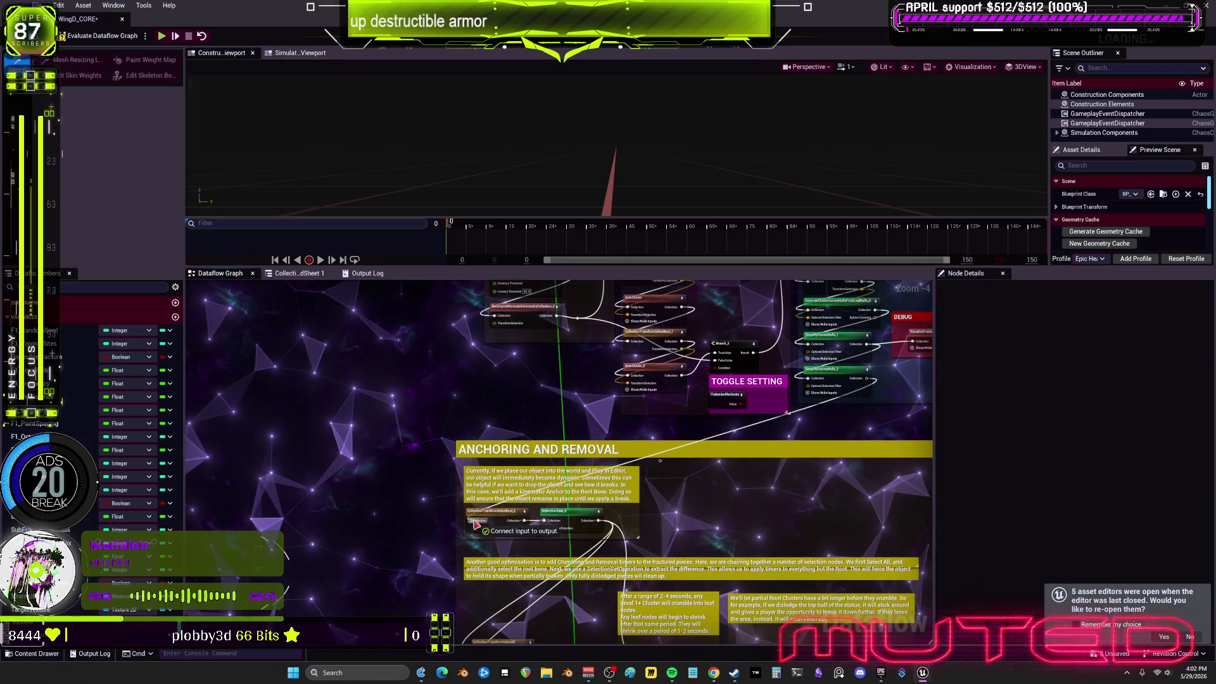
pyautogui.moveTo(476, 523); pyautogui.dragTo(475, 520)
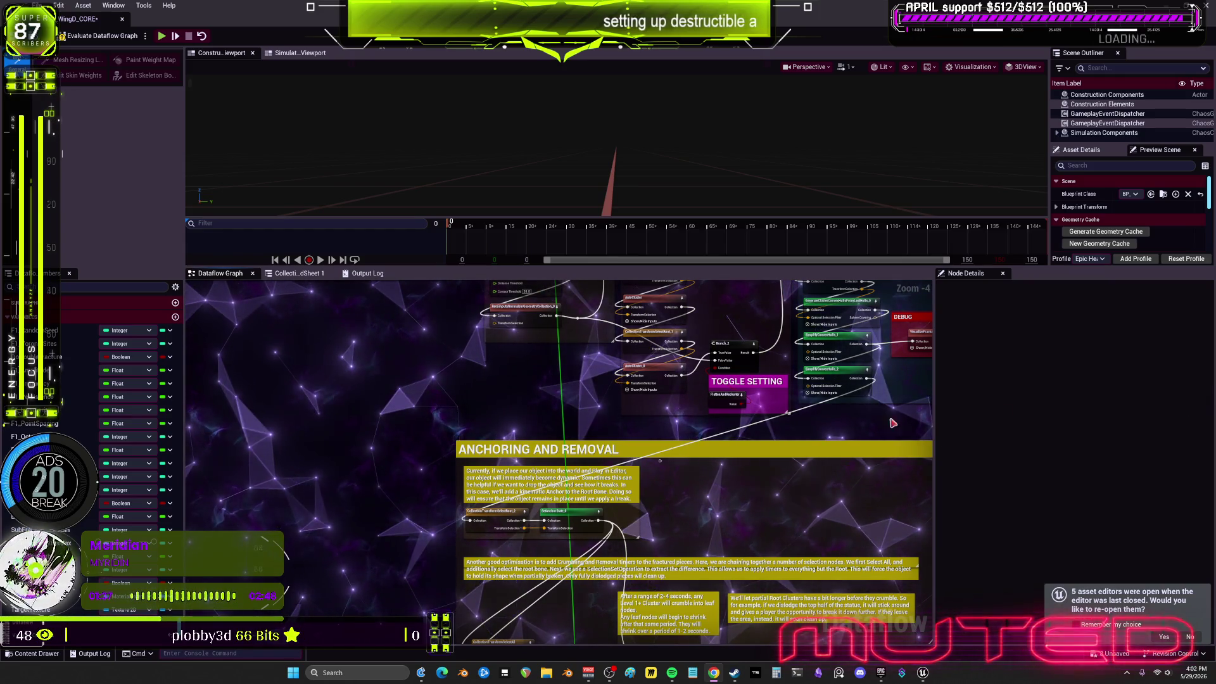
pyautogui.moveTo(935, 397); pyautogui.dragTo(1093, 398)
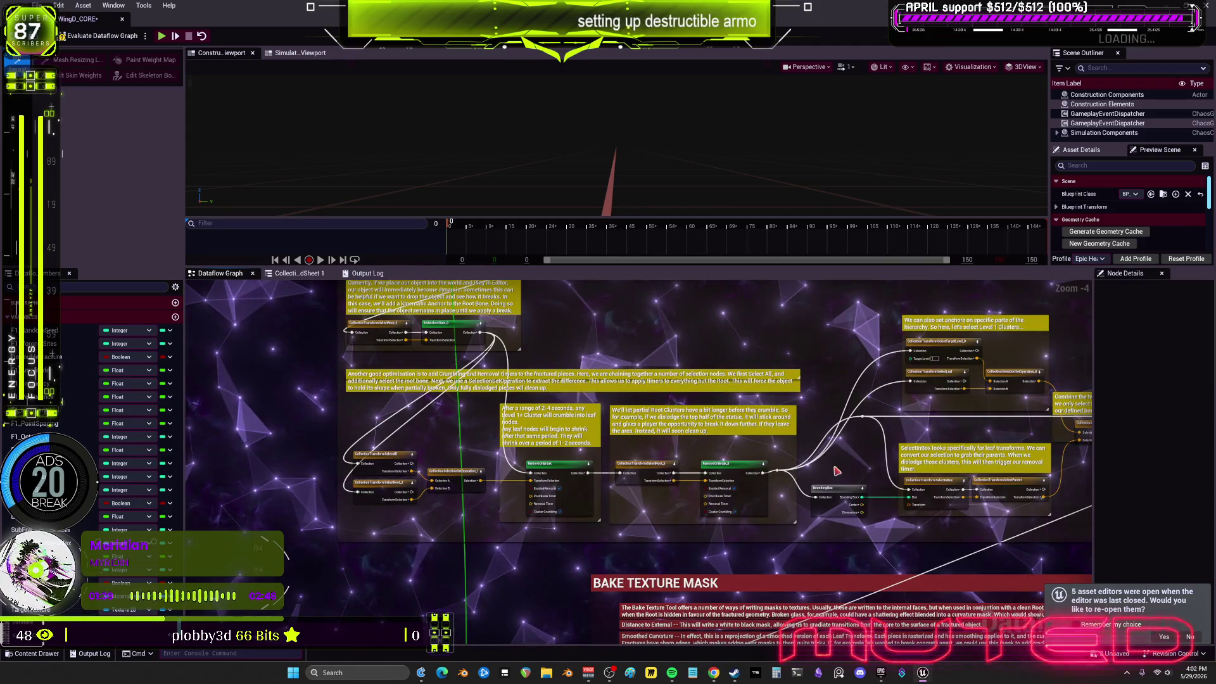
pyautogui.moveTo(459, 554); pyautogui.dragTo(459, 219)
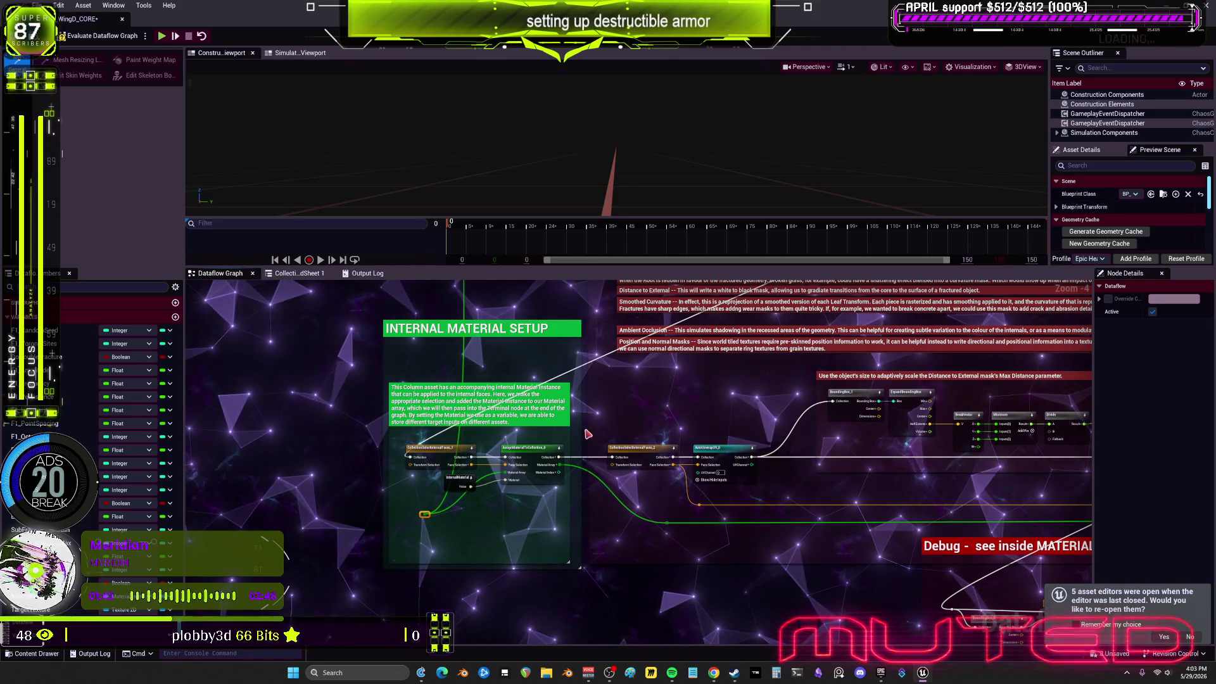
pyautogui.scroll(-3, 586, 376)
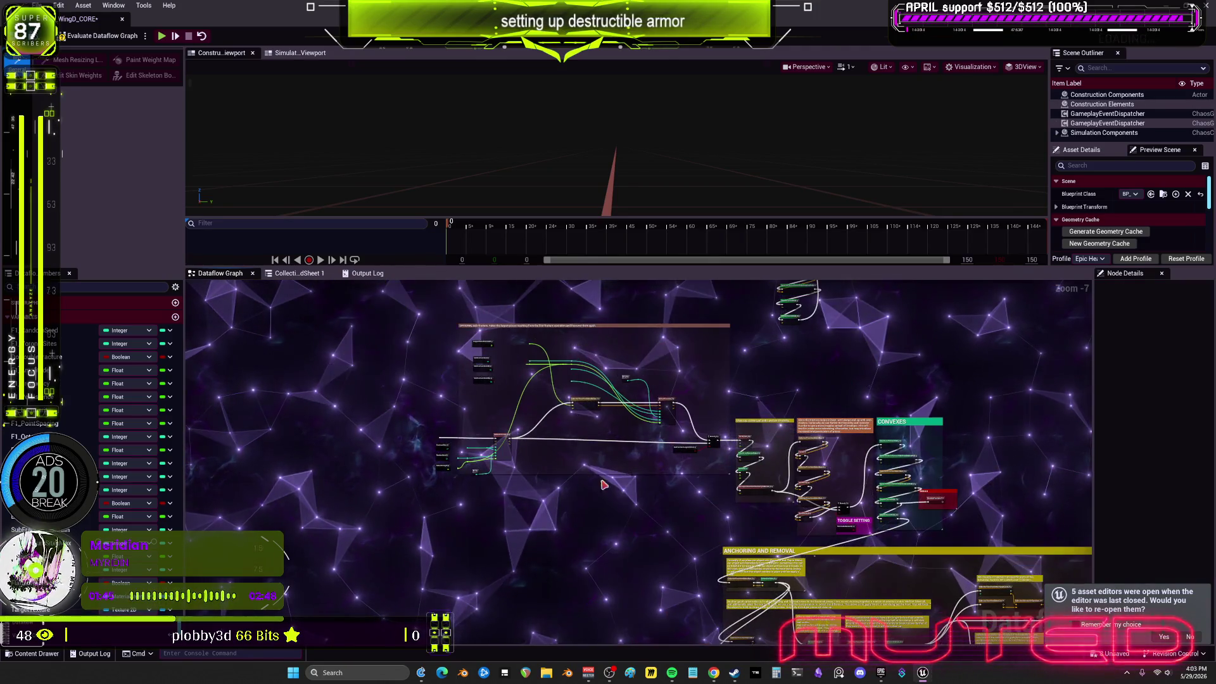
pyautogui.scroll(4, 629, 398)
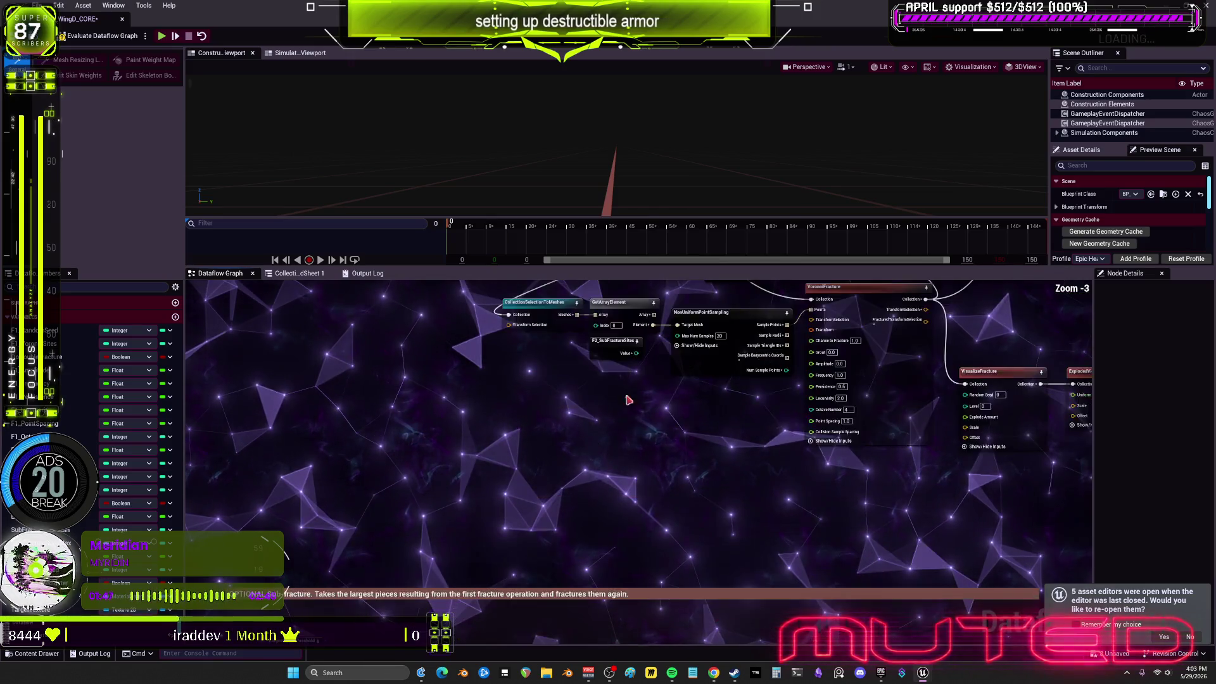
pyautogui.moveTo(595, 335)
pyautogui.mouseDown()
pyautogui.moveTo(633, 627)
pyautogui.moveTo(869, 661)
pyautogui.moveTo(872, 448)
pyautogui.mouseUp()
pyautogui.moveTo(705, 405)
pyautogui.mouseDown()
pyautogui.moveTo(633, 633)
pyautogui.moveTo(671, 635)
pyautogui.mouseUp()
pyautogui.moveTo(826, 428)
pyautogui.mouseDown()
pyautogui.moveTo(847, 445)
pyautogui.moveTo(773, 549)
pyautogui.mouseUp()
pyautogui.scroll(-1, 830, 430)
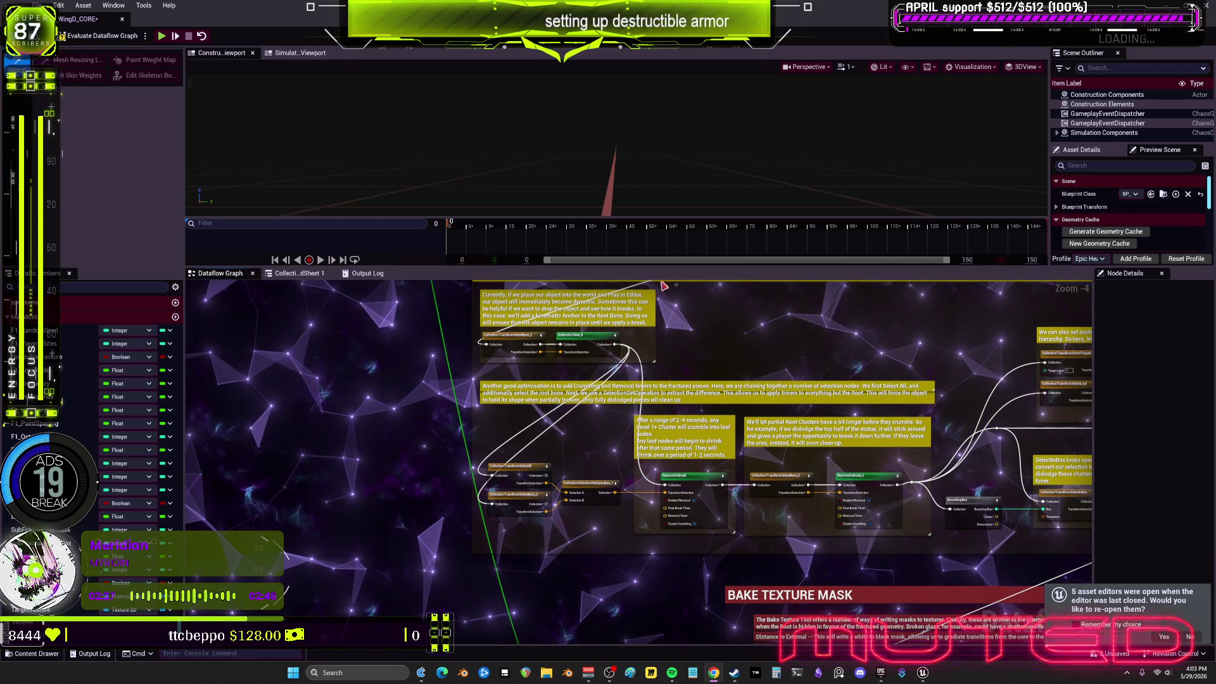
pyautogui.scroll(-1, 843, 425)
pyautogui.moveTo(843, 424); pyautogui.dragTo(741, 373)
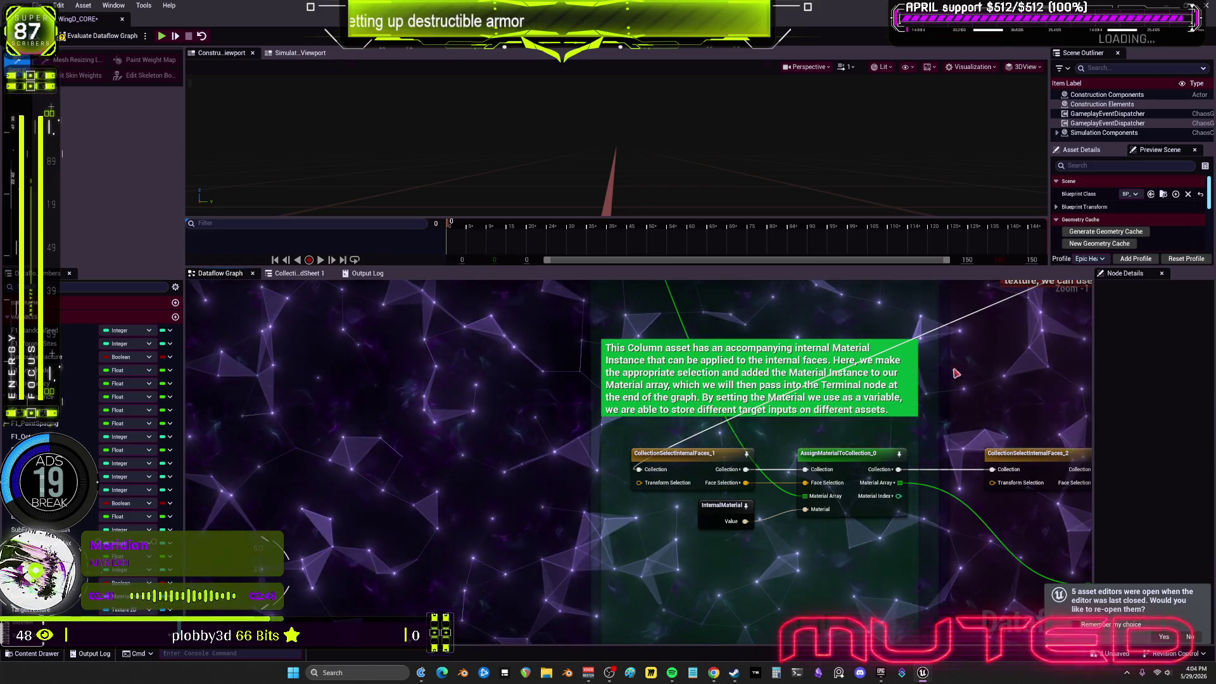
# Inspect the root-selection node and confirm SetAnchorState_0's Anchor State is Anchored
pyautogui.scroll(-1, 814, 410)
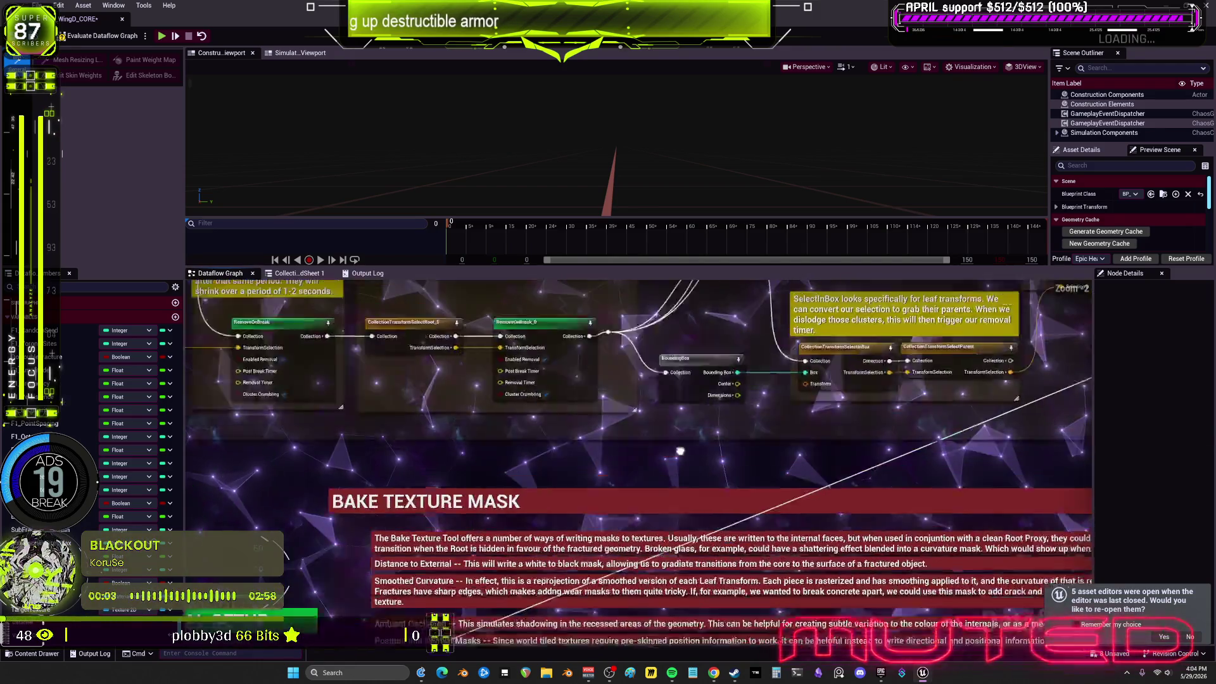
pyautogui.moveTo(680, 451); pyautogui.dragTo(699, 420)
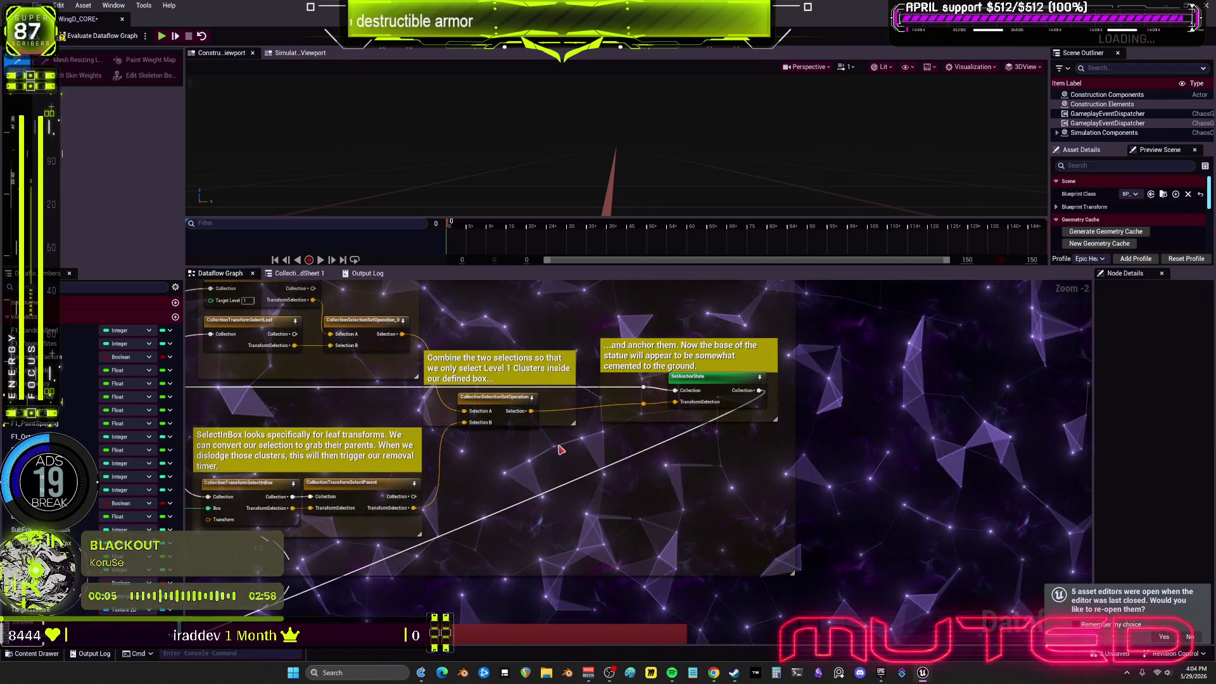
pyautogui.moveTo(575, 450)
pyautogui.mouseDown()
pyautogui.moveTo(732, 421)
pyautogui.moveTo(506, 434)
pyautogui.moveTo(597, 464)
pyautogui.mouseUp()
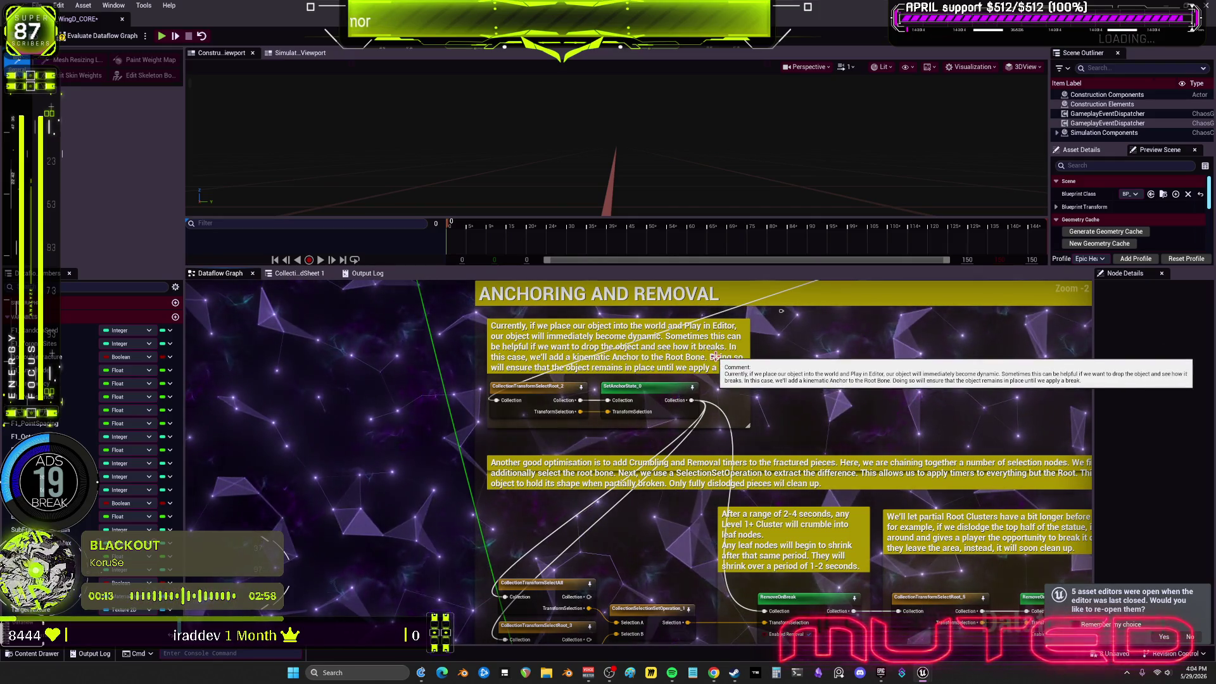
pyautogui.click(558, 396)
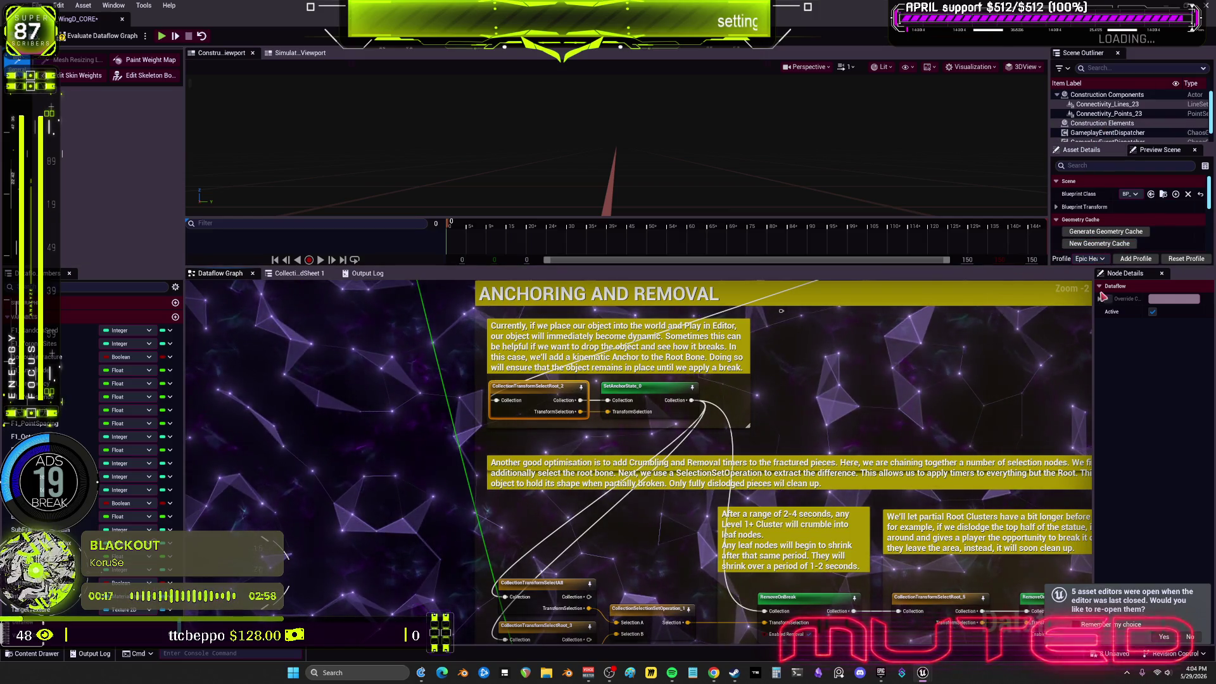
pyautogui.moveTo(1095, 310); pyautogui.dragTo(1055, 313)
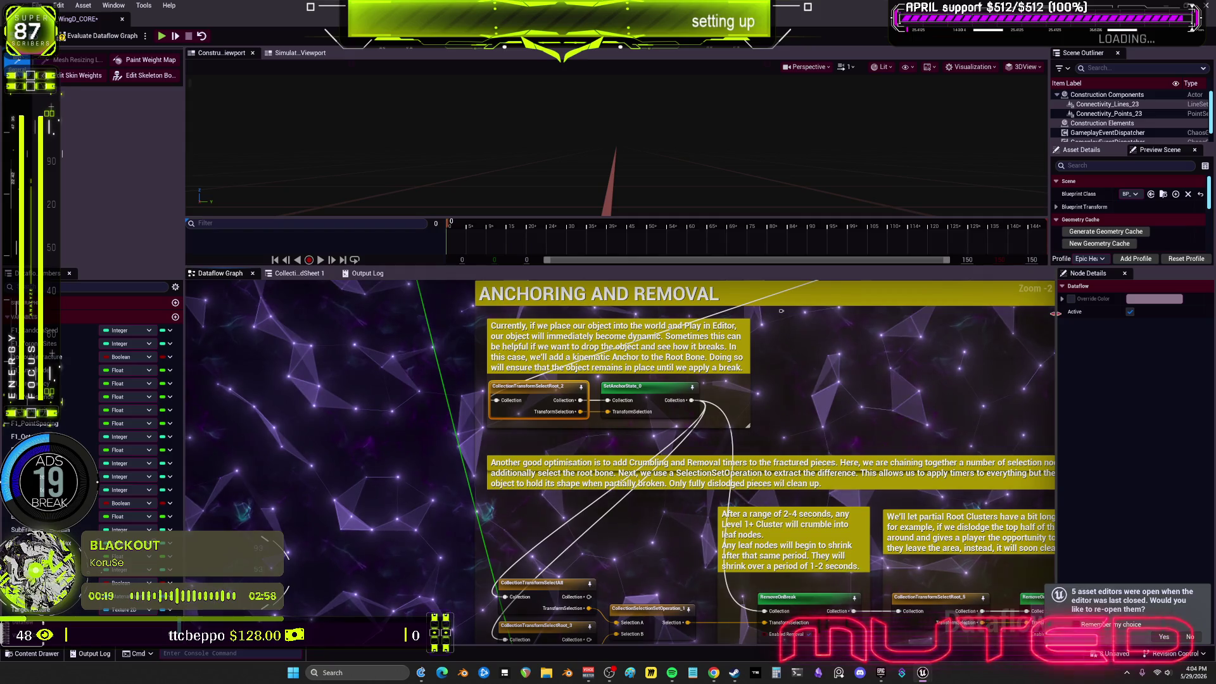
pyautogui.click(648, 395)
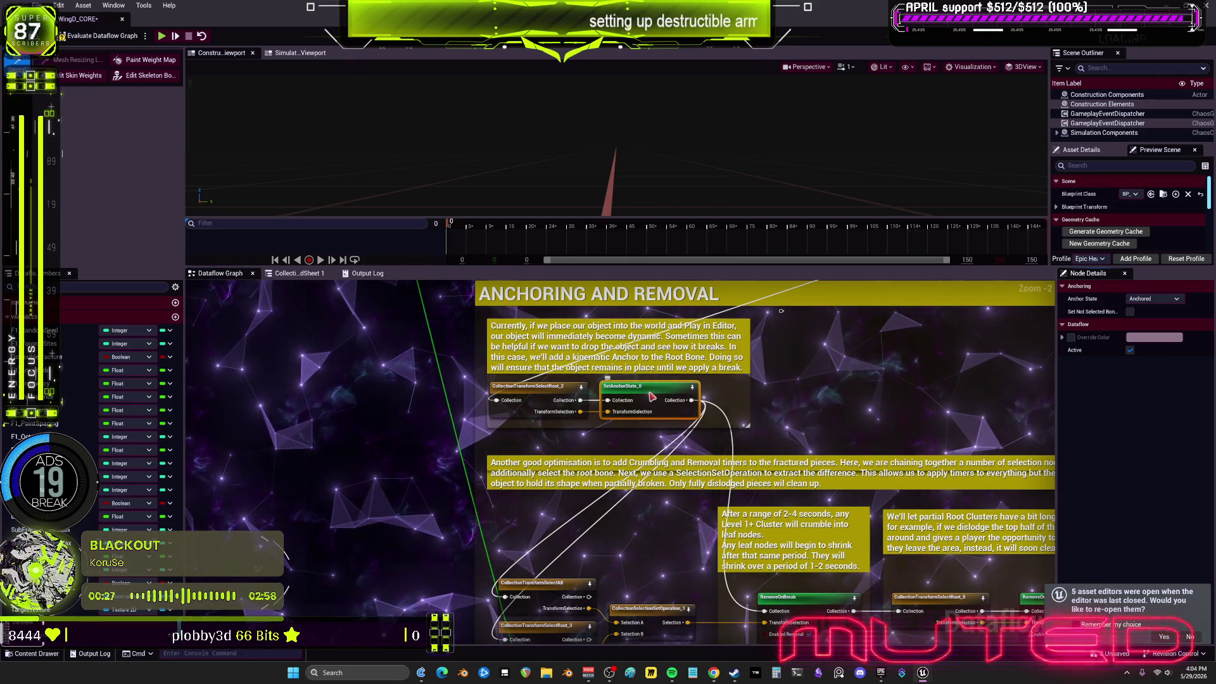
pyautogui.moveTo(651, 396)
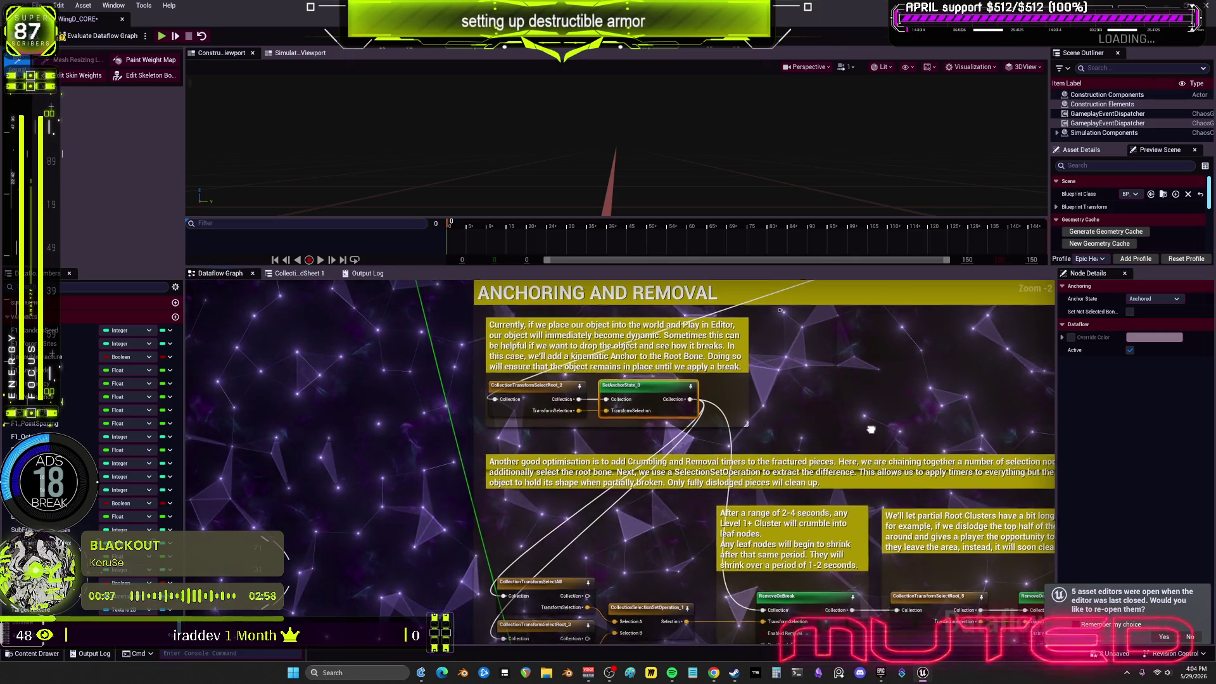
pyautogui.moveTo(632, 603); pyautogui.dragTo(598, 456)
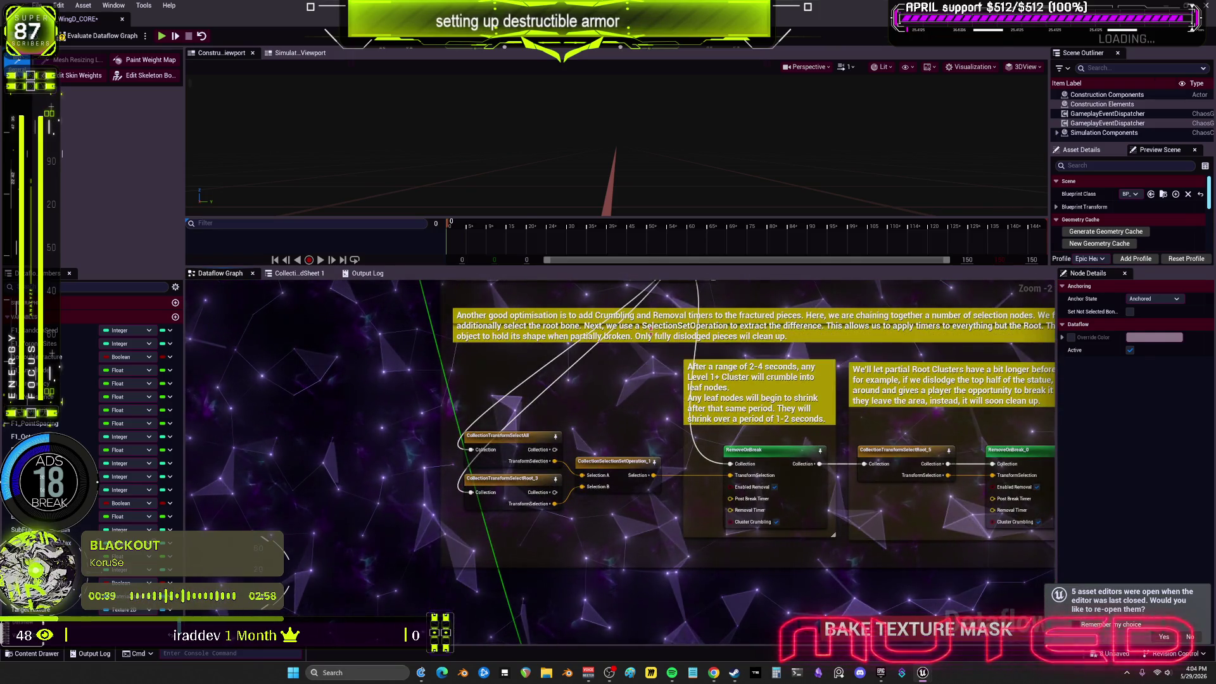
# Pan along the removal timer nodes, then jump to the Level 1 cluster anchoring group
pyautogui.moveTo(874, 342); pyautogui.dragTo(713, 346)
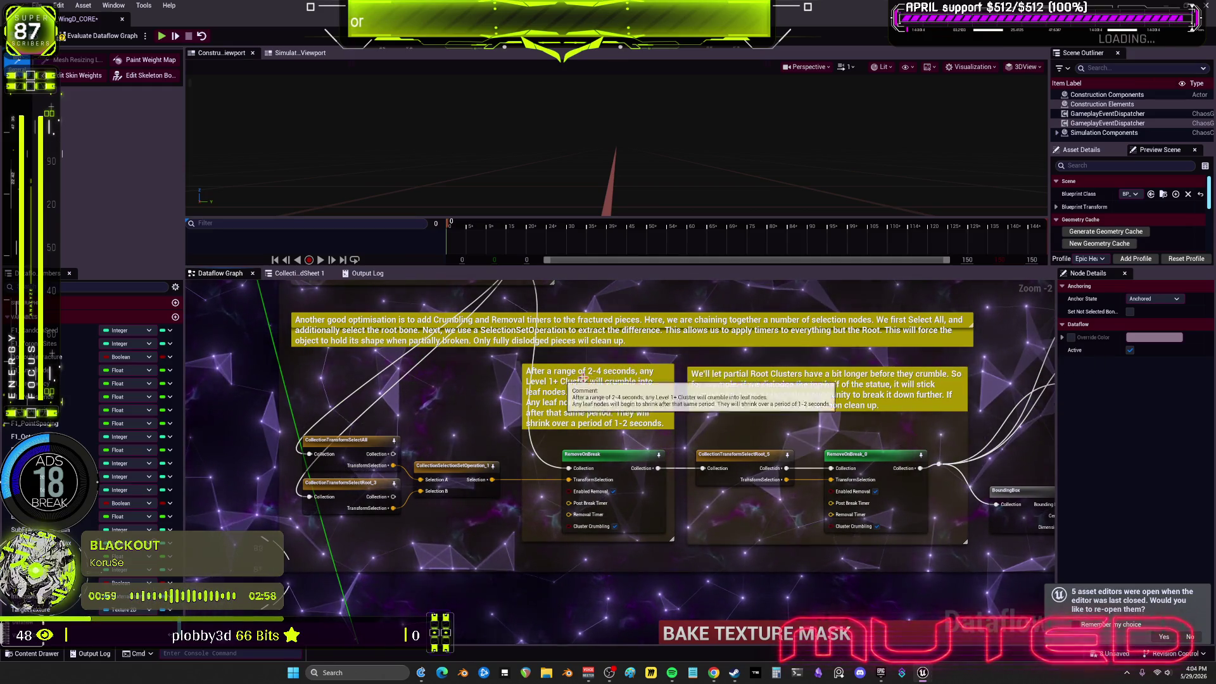
pyautogui.moveTo(785, 383); pyautogui.dragTo(588, 343)
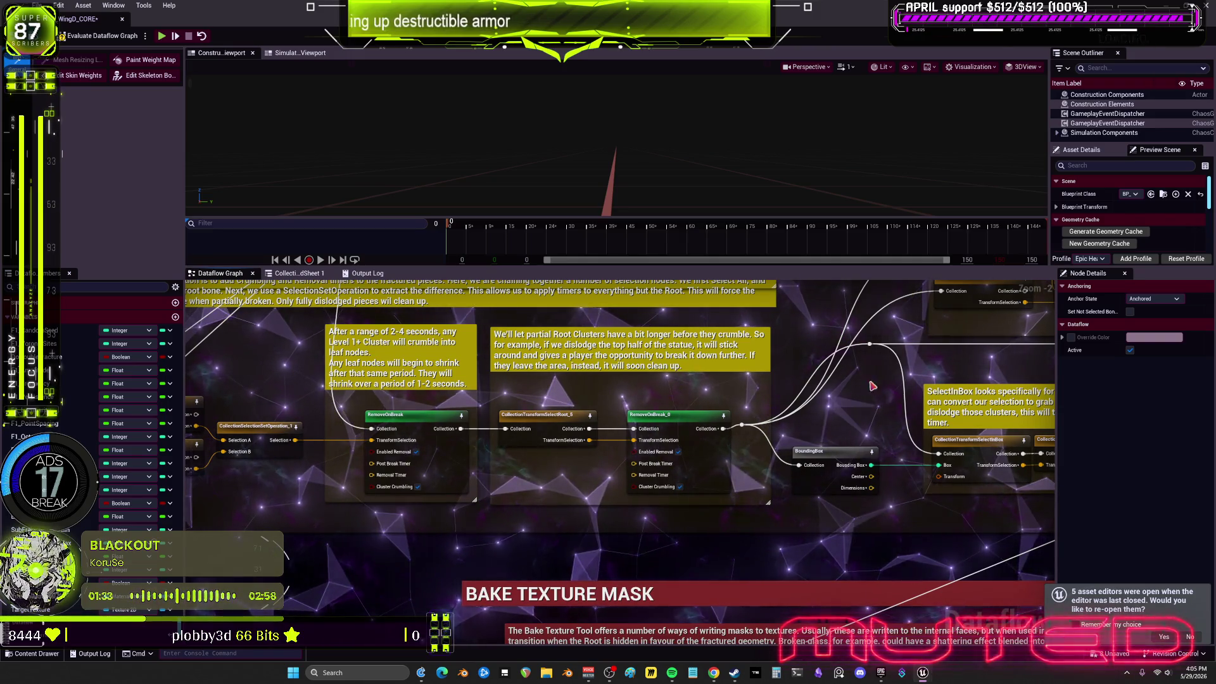
pyautogui.press('2')
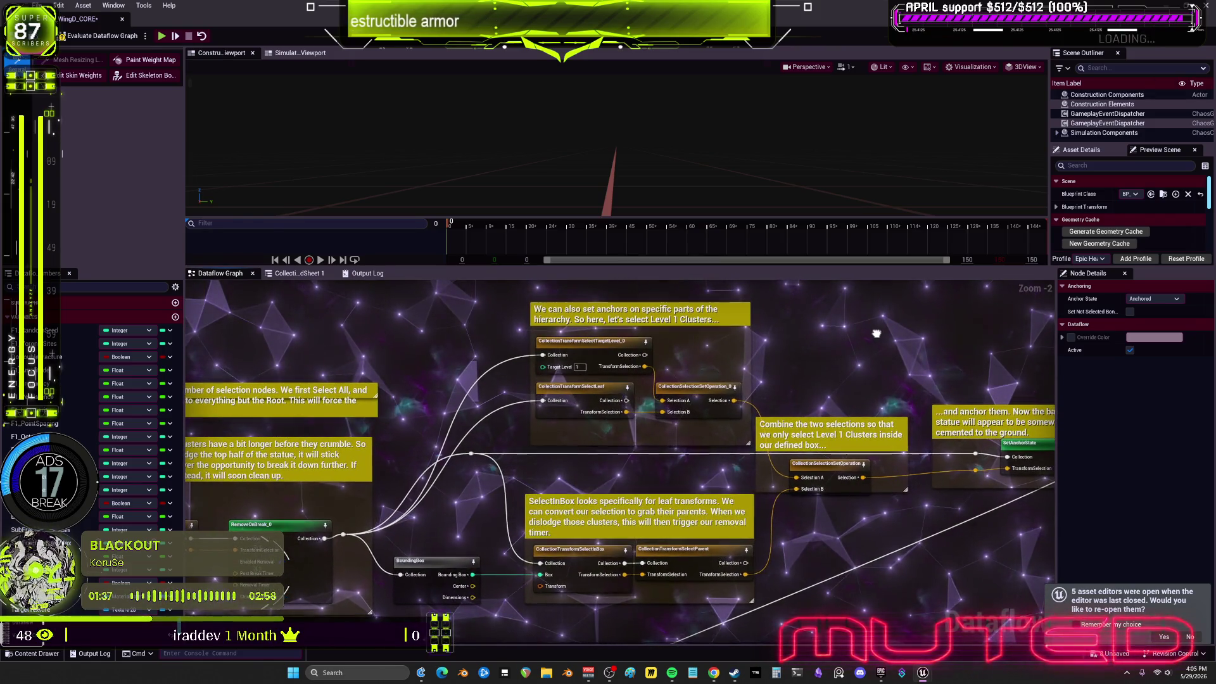
pyautogui.moveTo(875, 334); pyautogui.dragTo(840, 316)
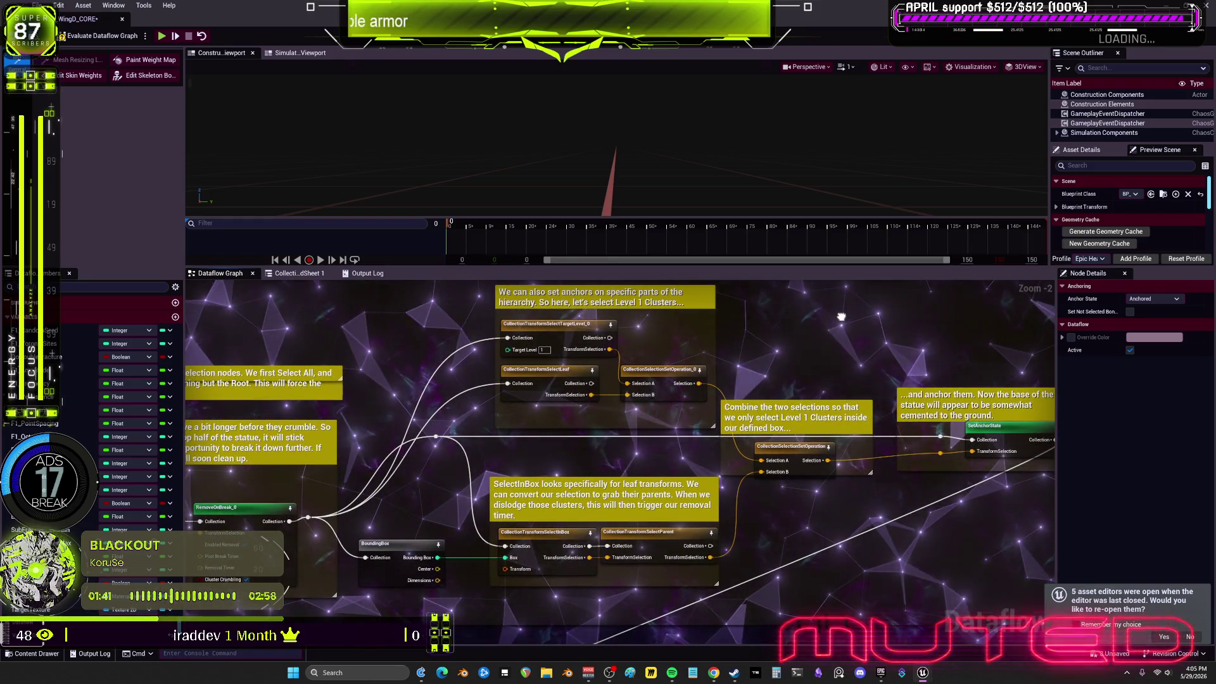
# Dismiss the node menu, pan to Internal Material Setup, and zoom out to Zoom -7
pyautogui.rightClick(799, 537)
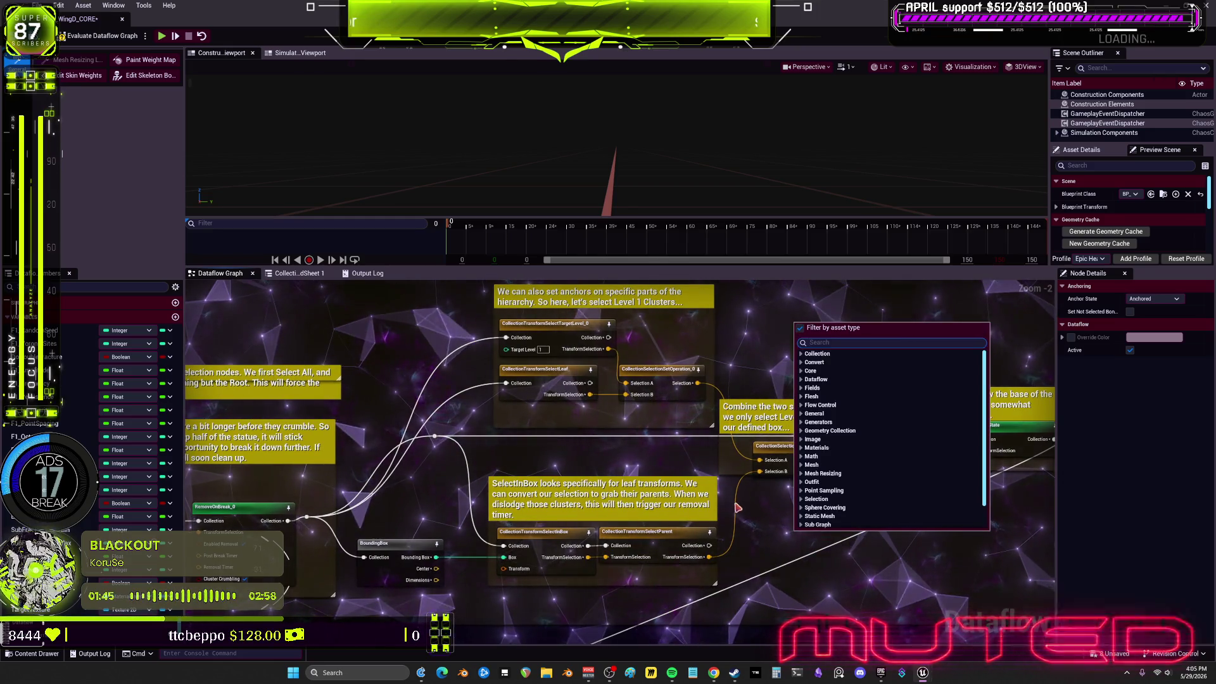
pyautogui.moveTo(1029, 436); pyautogui.dragTo(893, 447)
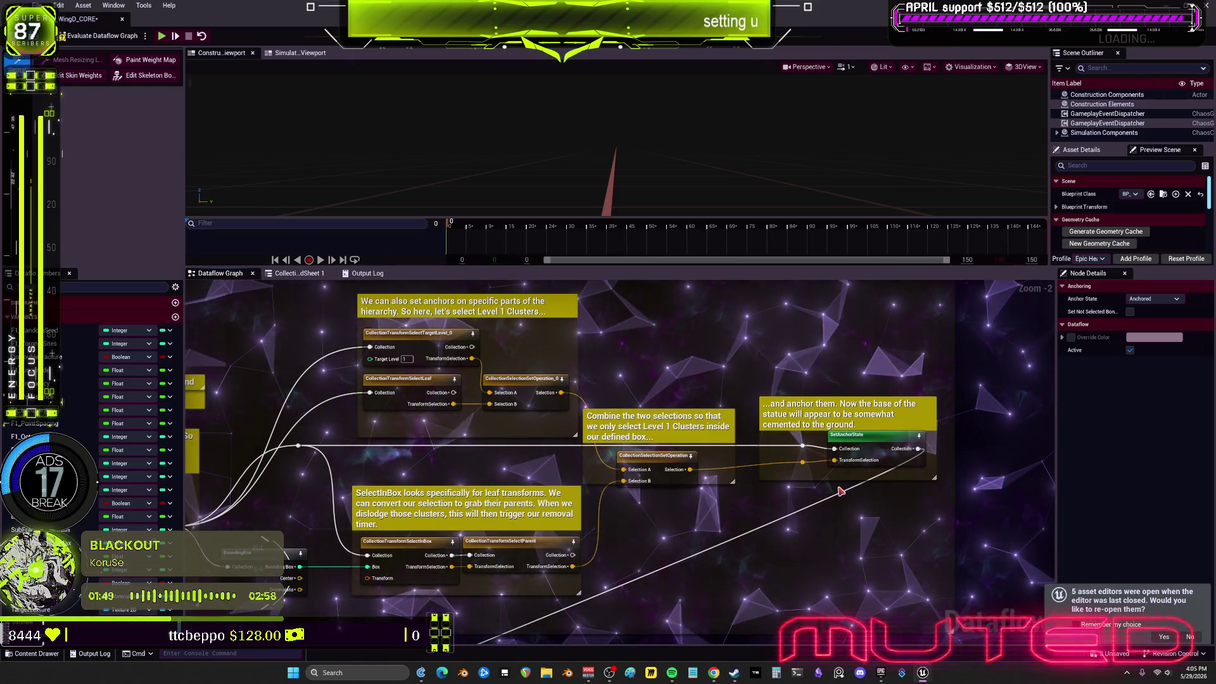
pyautogui.moveTo(799, 529); pyautogui.dragTo(553, 518)
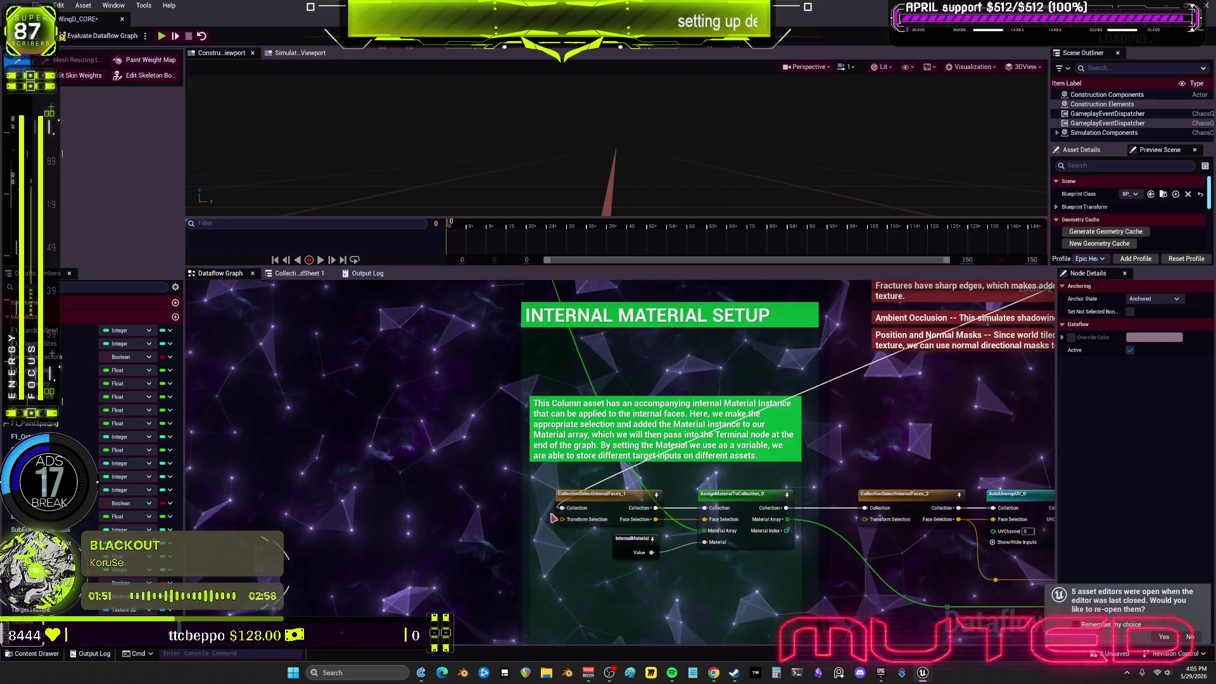
pyautogui.scroll(-6, 602, 420)
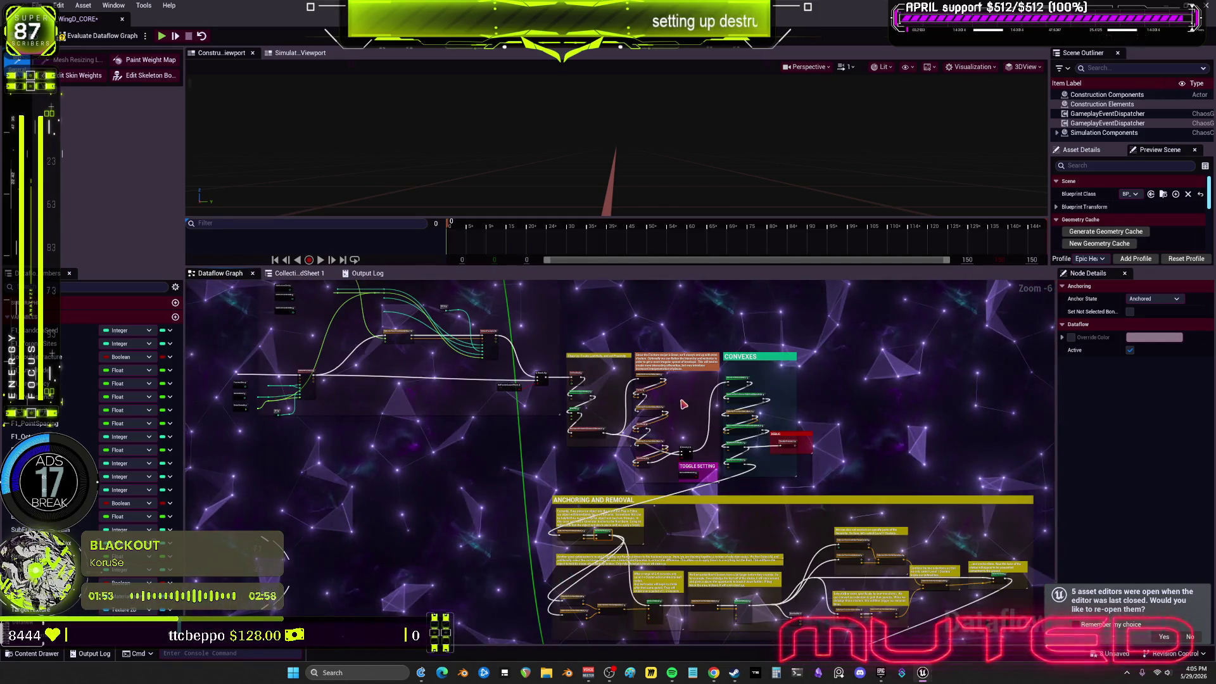
pyautogui.scroll(5, 636, 370)
pyautogui.scroll(-6, 635, 370)
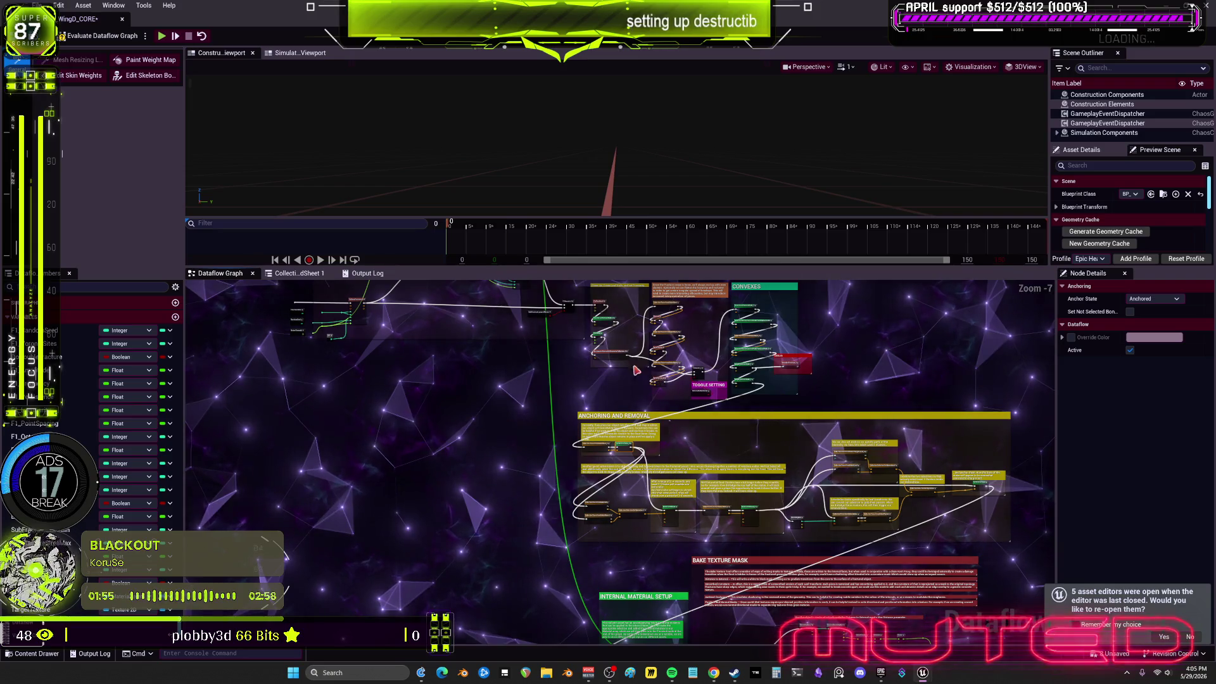
pyautogui.scroll(5, 709, 417)
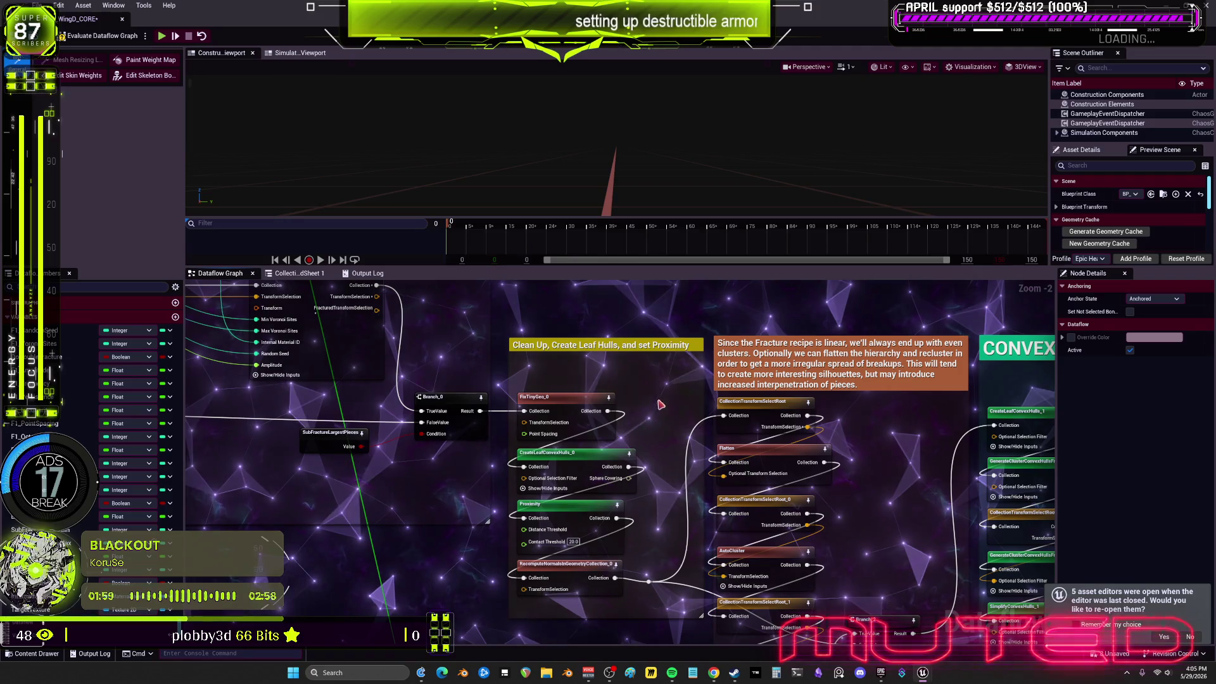
# Review the Clean Up and CONVEXES groups, then select the loose column of hull nodes
pyautogui.moveTo(859, 410); pyautogui.dragTo(690, 347)
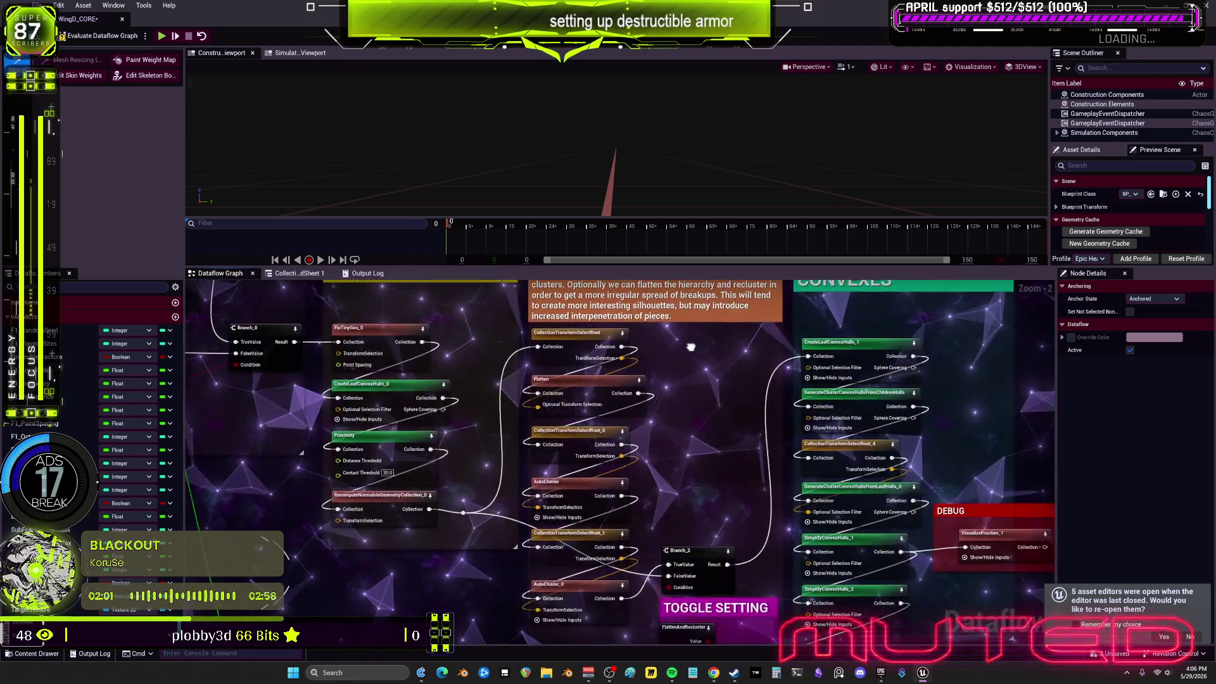
pyautogui.moveTo(588, 380); pyautogui.dragTo(554, 257)
pyautogui.scroll(-2, 633, 469)
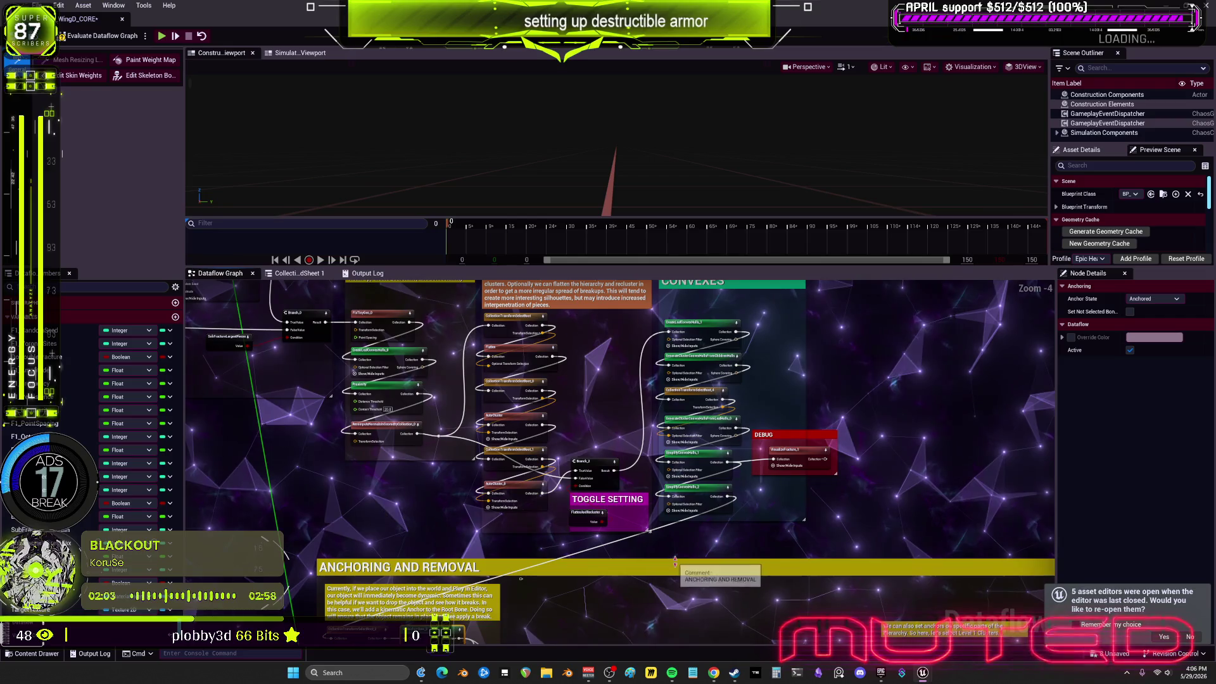
pyautogui.scroll(-9, 690, 453)
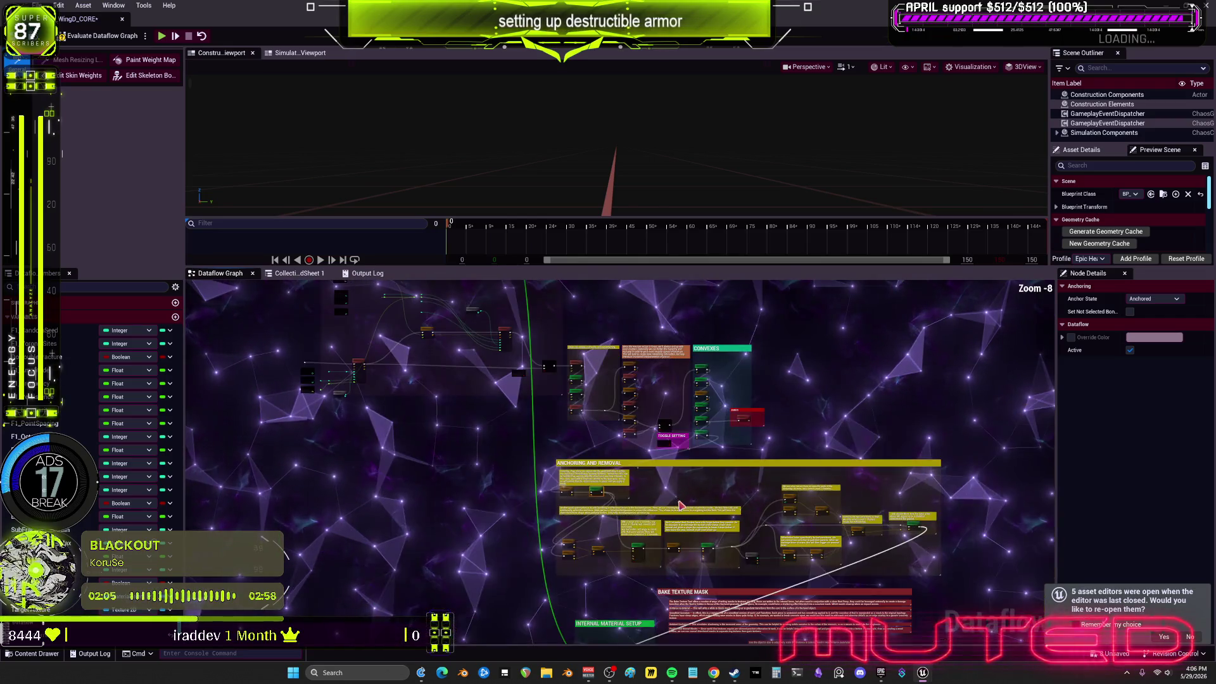
pyautogui.scroll(5, 633, 353)
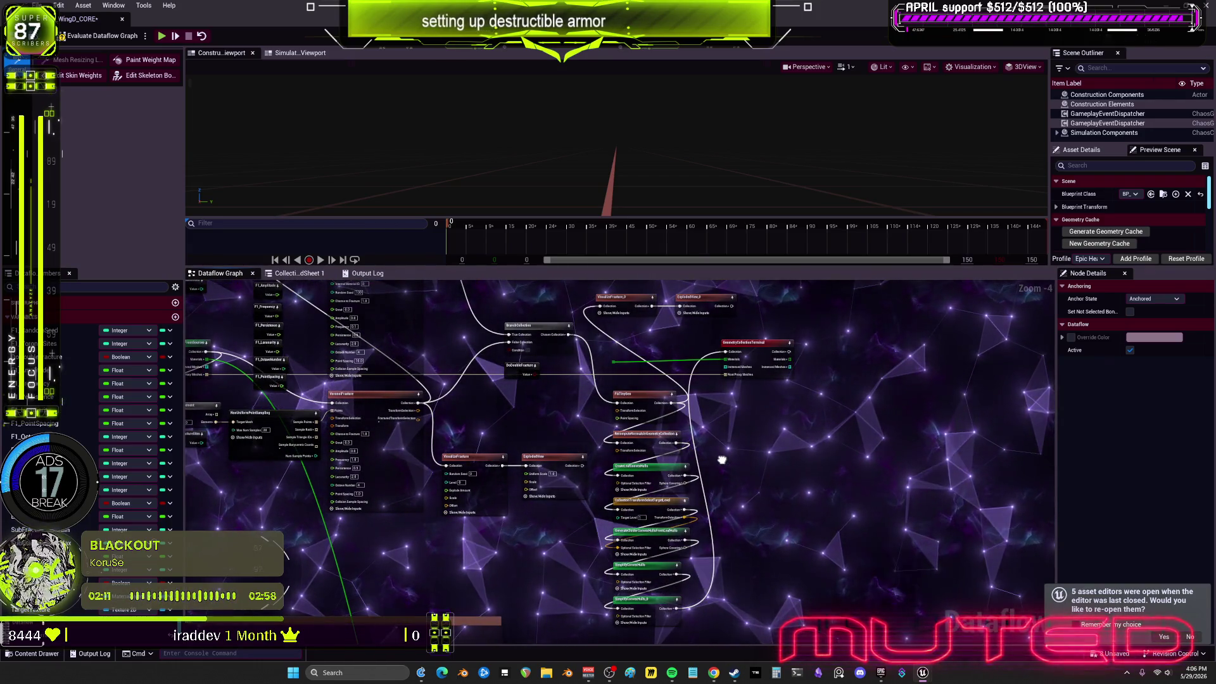
pyautogui.moveTo(722, 459); pyautogui.dragTo(686, 451)
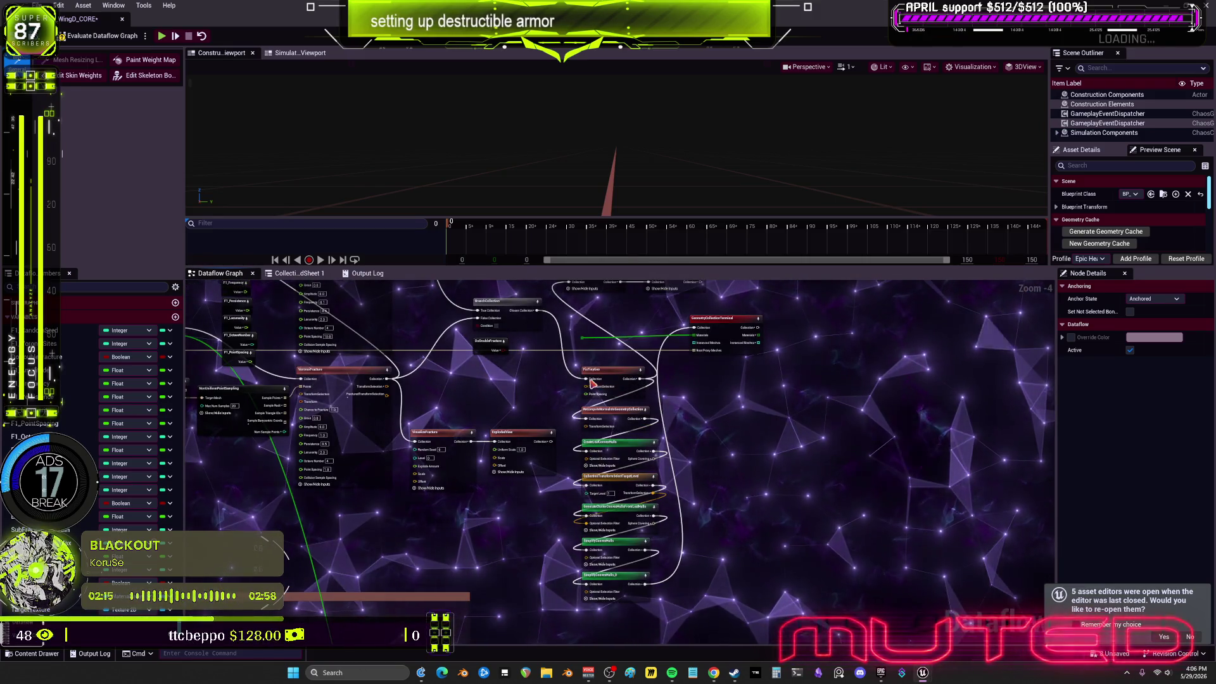
pyautogui.moveTo(644, 386); pyautogui.dragTo(654, 398)
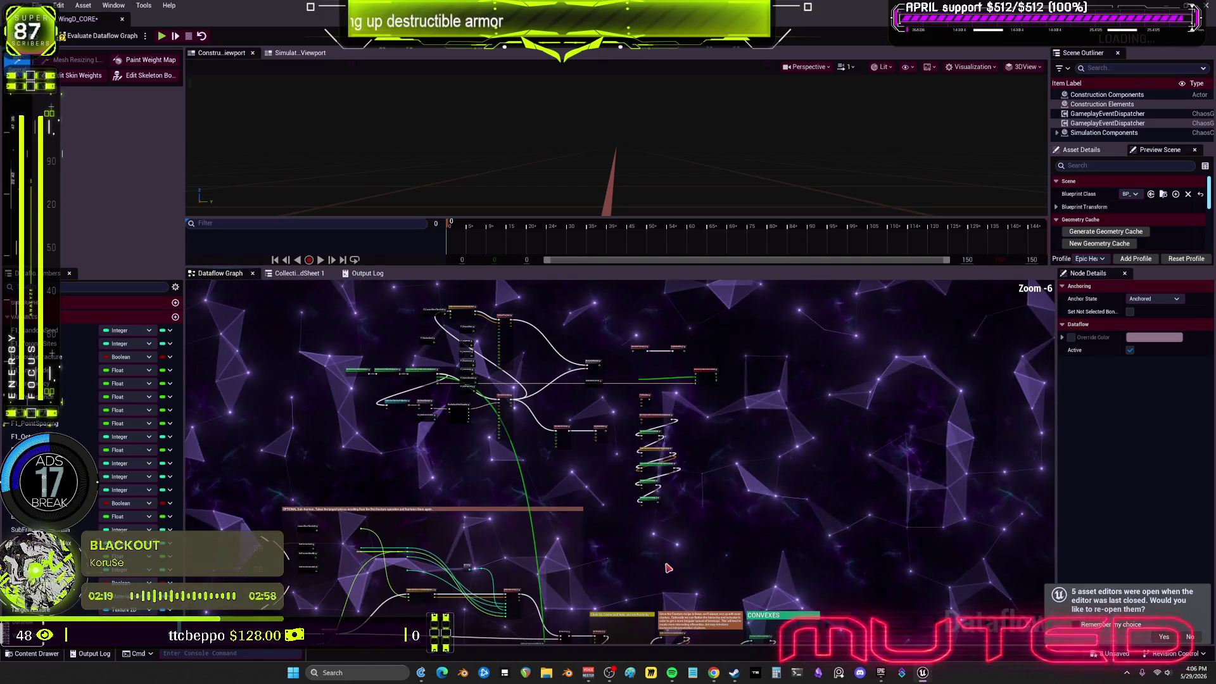
pyautogui.moveTo(647, 399); pyautogui.dragTo(656, 414)
# Drag the hull node column right beside the CONVEXES group and zoom to Zoom -3
pyautogui.click(652, 418)
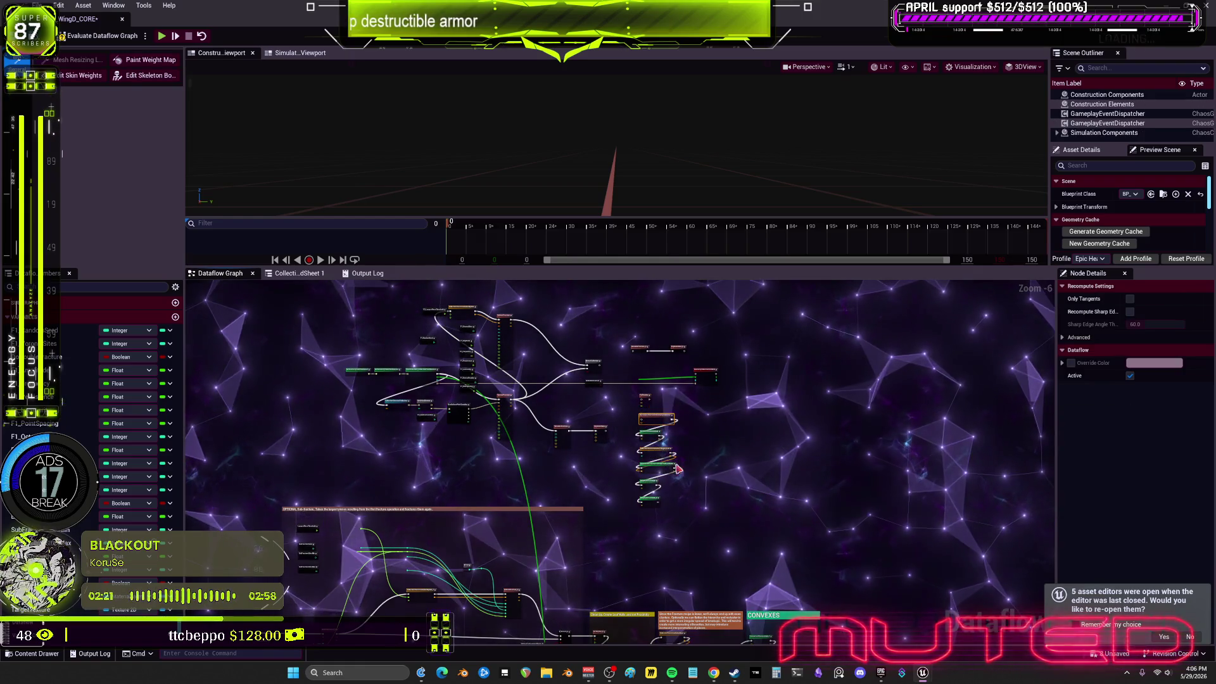
pyautogui.moveTo(701, 514); pyautogui.dragTo(662, 393)
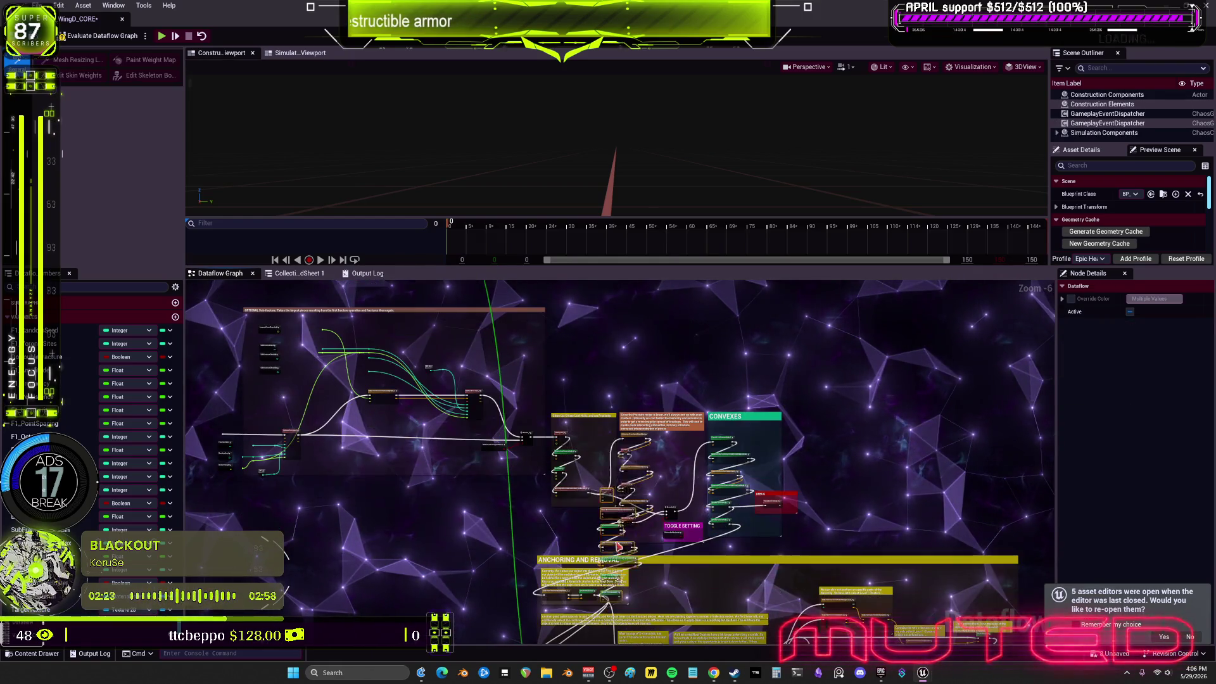
pyautogui.moveTo(619, 545); pyautogui.dragTo(752, 518)
pyautogui.scroll(3, 817, 513)
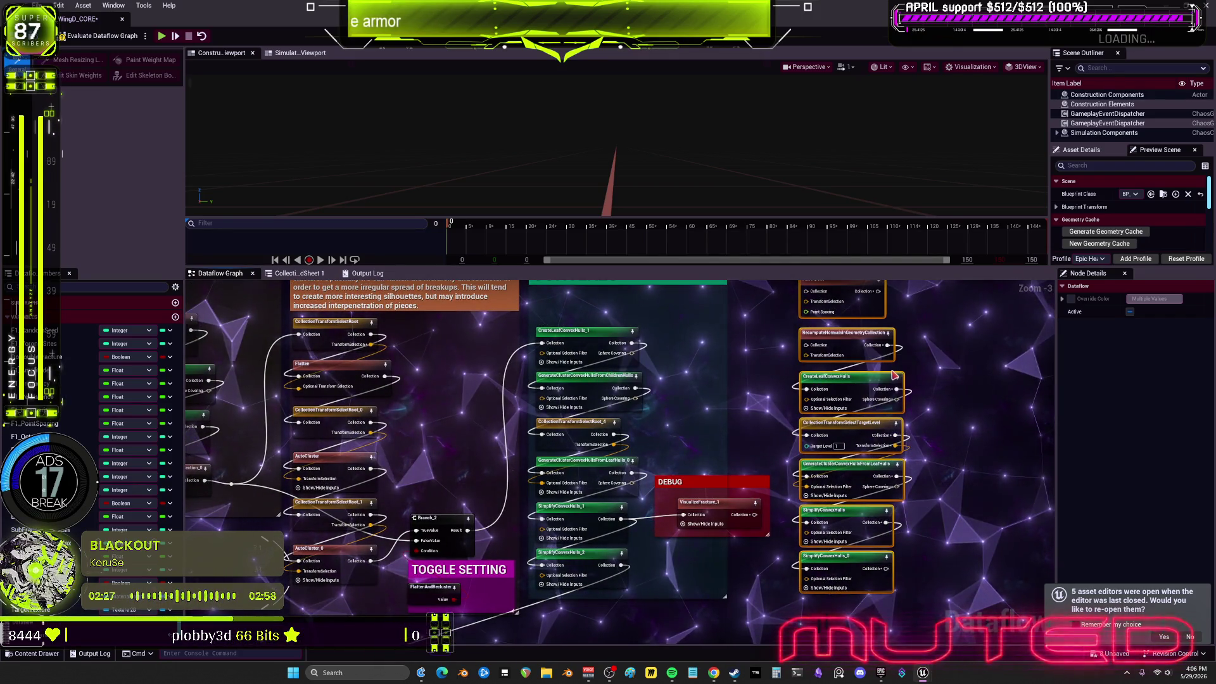
pyautogui.moveTo(670, 414)
pyautogui.mouseDown()
pyautogui.moveTo(707, 457)
pyautogui.moveTo(711, 438)
pyautogui.mouseUp()
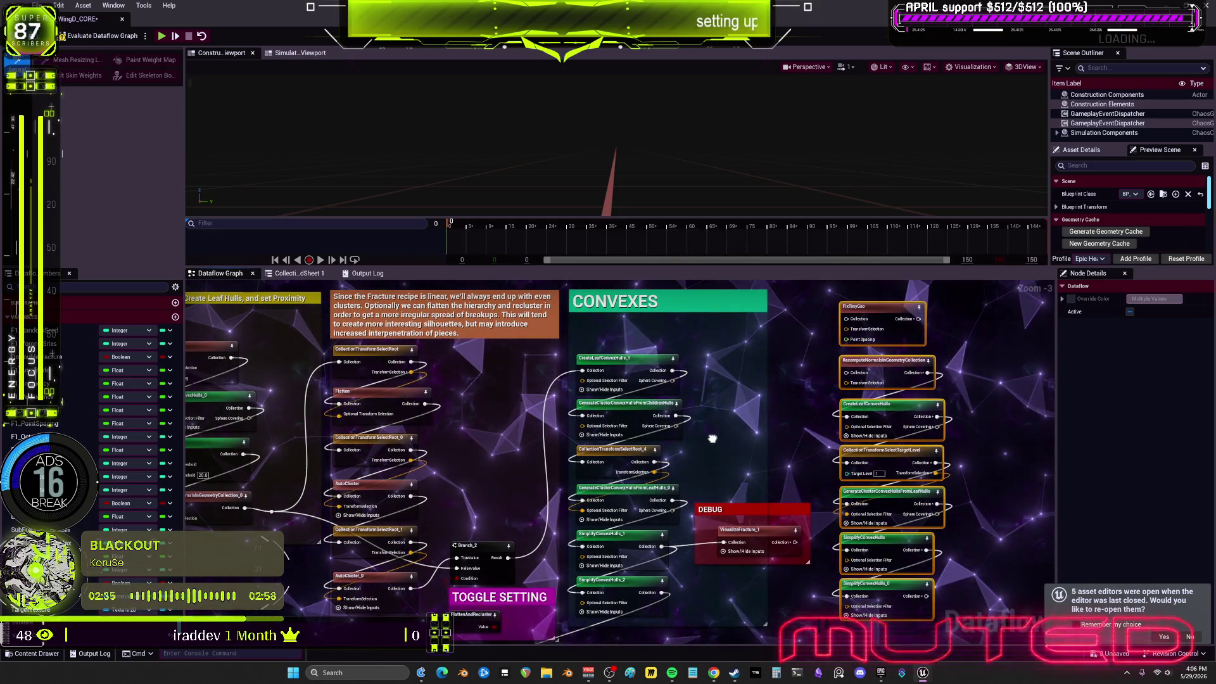
pyautogui.moveTo(713, 439); pyautogui.dragTo(713, 438)
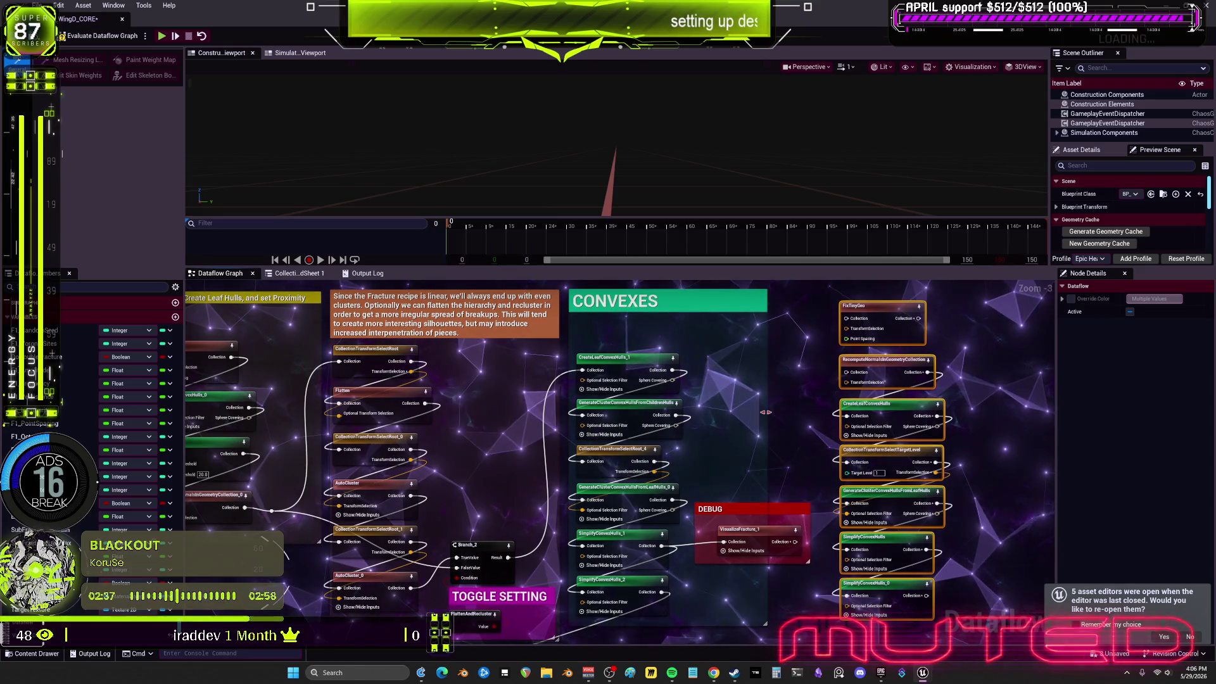
pyautogui.moveTo(570, 417)
pyautogui.mouseDown()
pyautogui.moveTo(786, 405)
pyautogui.moveTo(673, 417)
pyautogui.mouseUp()
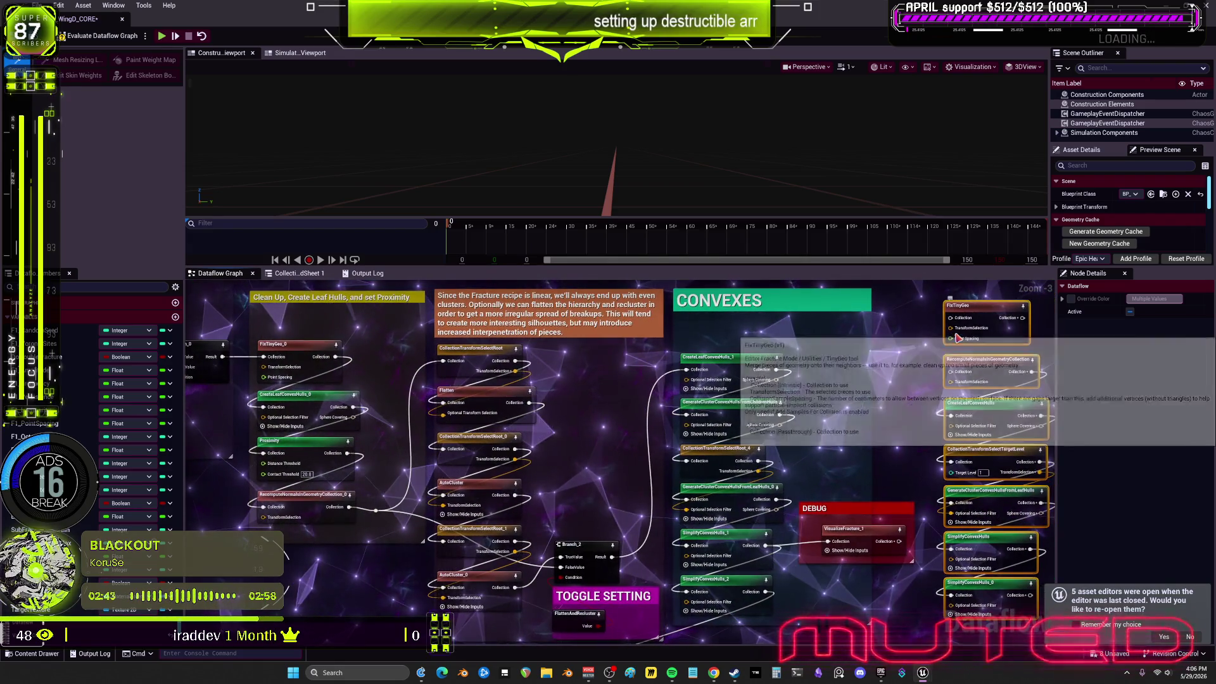
# Delete the redundant FixTinyGeo node and compare the two RecomputeNormals nodes' settings
pyautogui.click(985, 312)
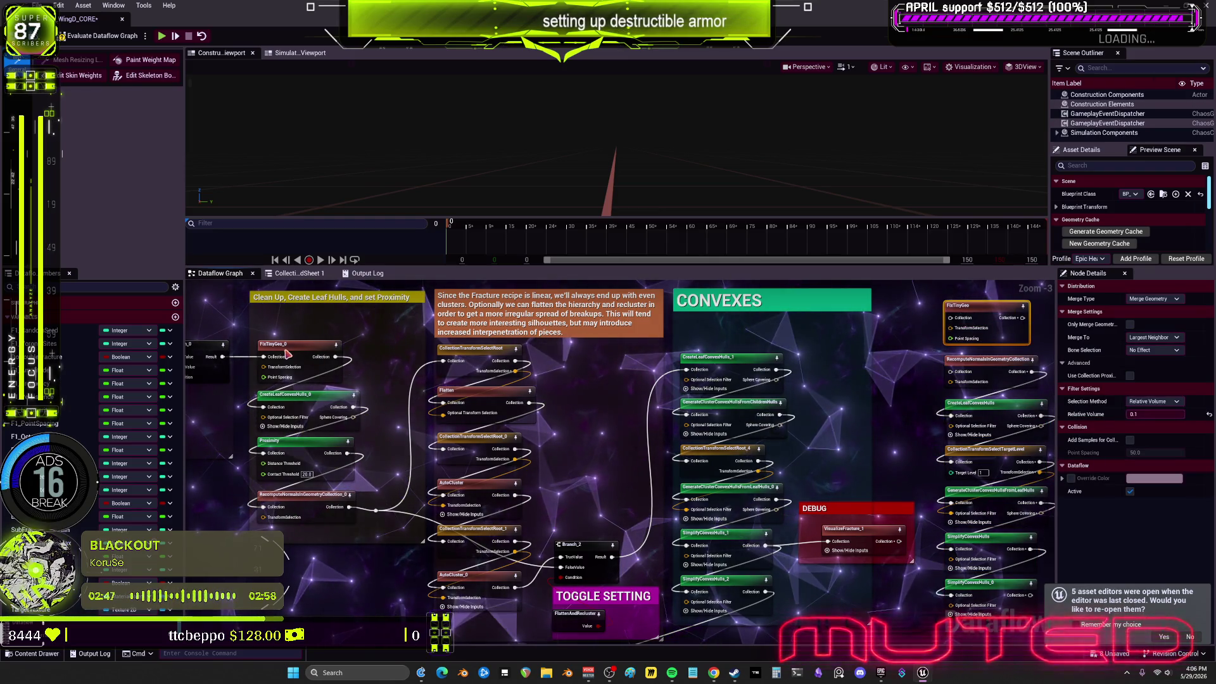
pyautogui.press('Delete')
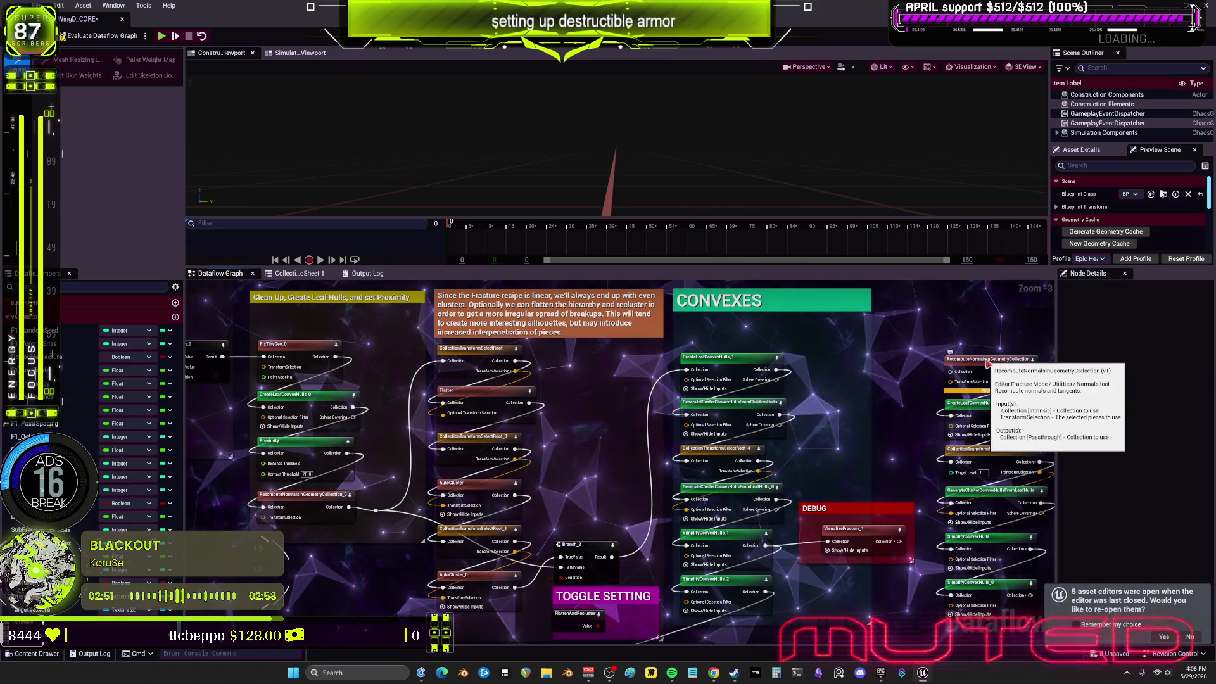
pyautogui.click(985, 372)
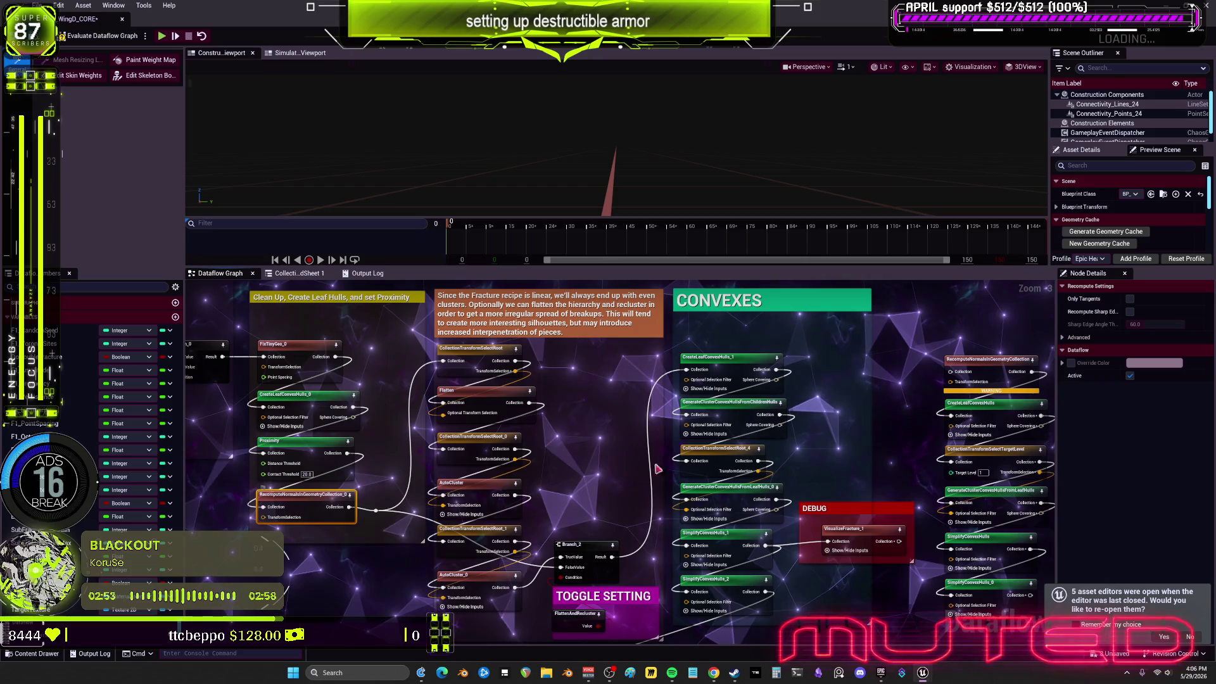
pyautogui.click(989, 374)
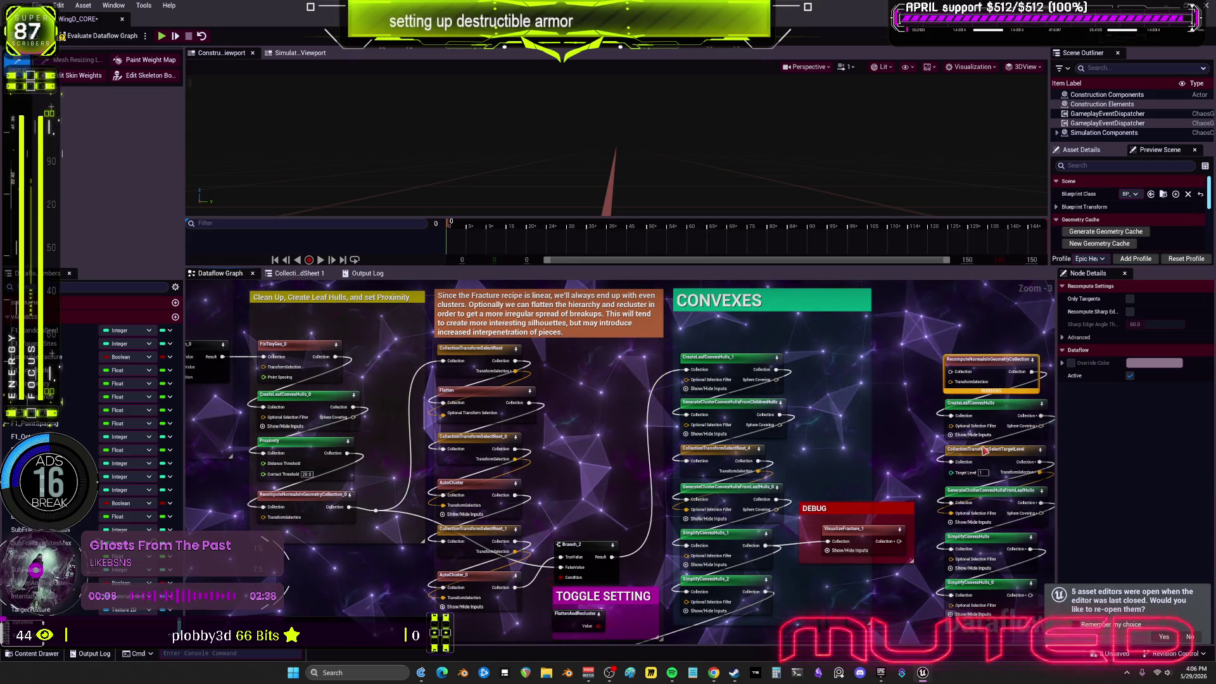
# Inspect the CollectionTransformSelectTargetLevel node in the right column, confirming its target level is 1
pyautogui.scroll(-1, 797, 416)
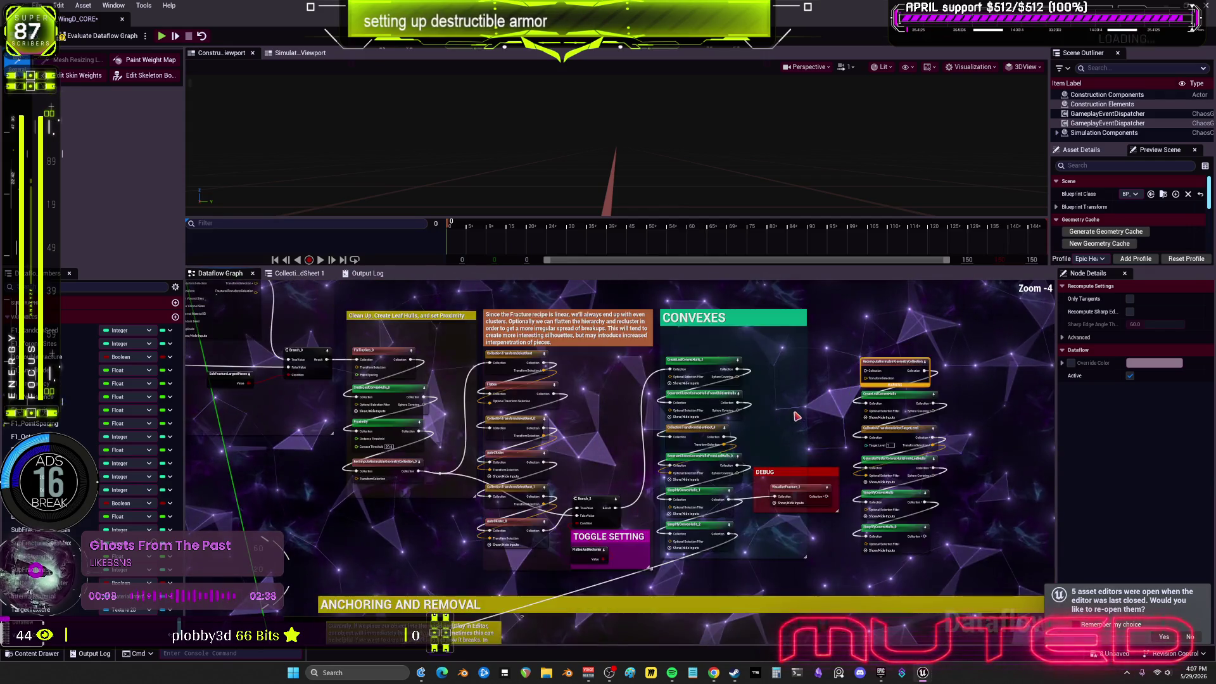
pyautogui.moveTo(878, 415)
pyautogui.mouseDown()
pyautogui.moveTo(898, 403)
pyautogui.moveTo(906, 362)
pyautogui.mouseUp()
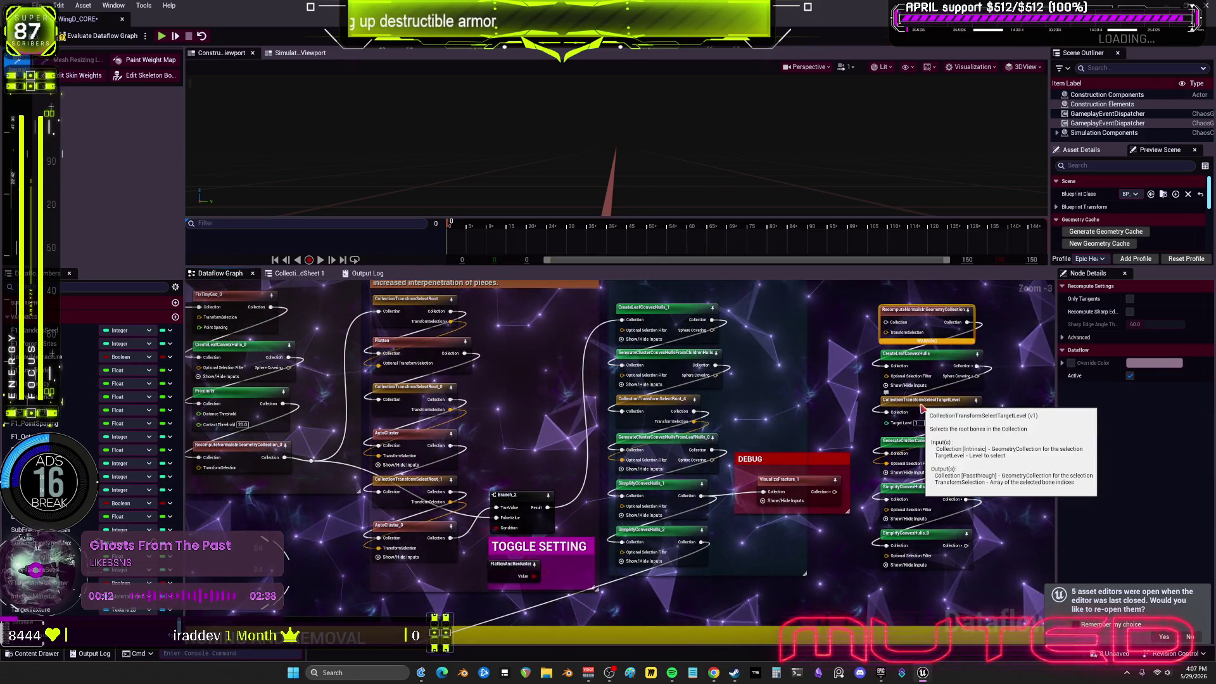
pyautogui.click(921, 405)
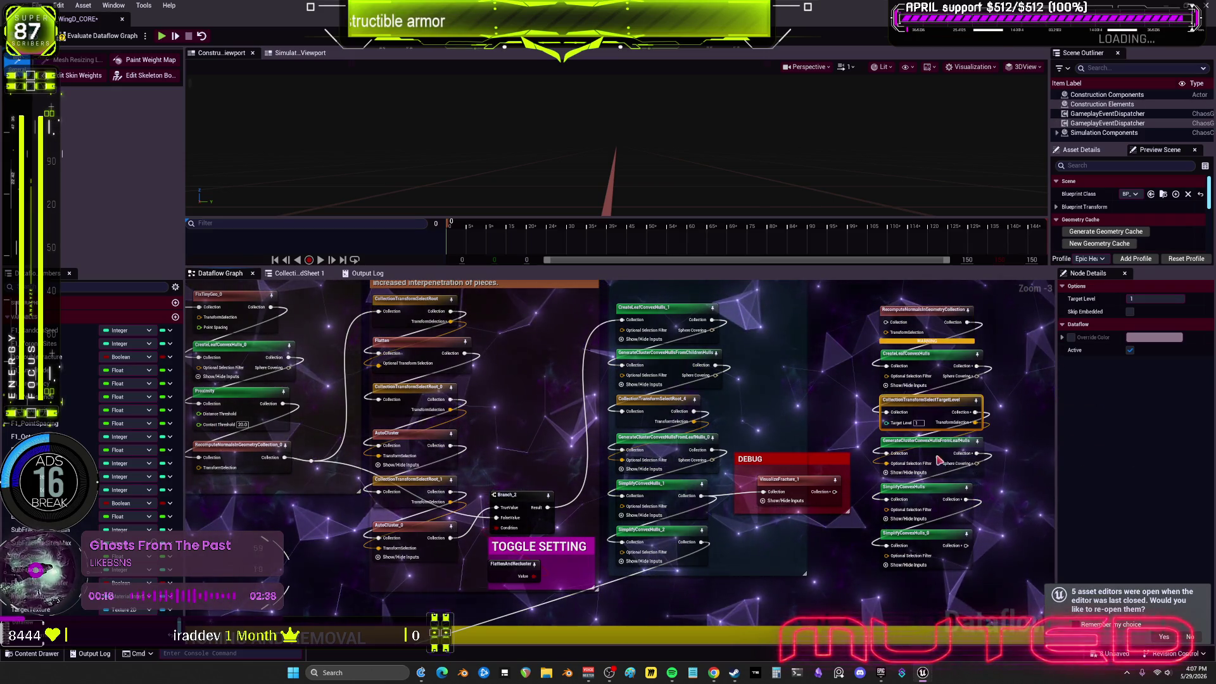
pyautogui.moveTo(929, 456)
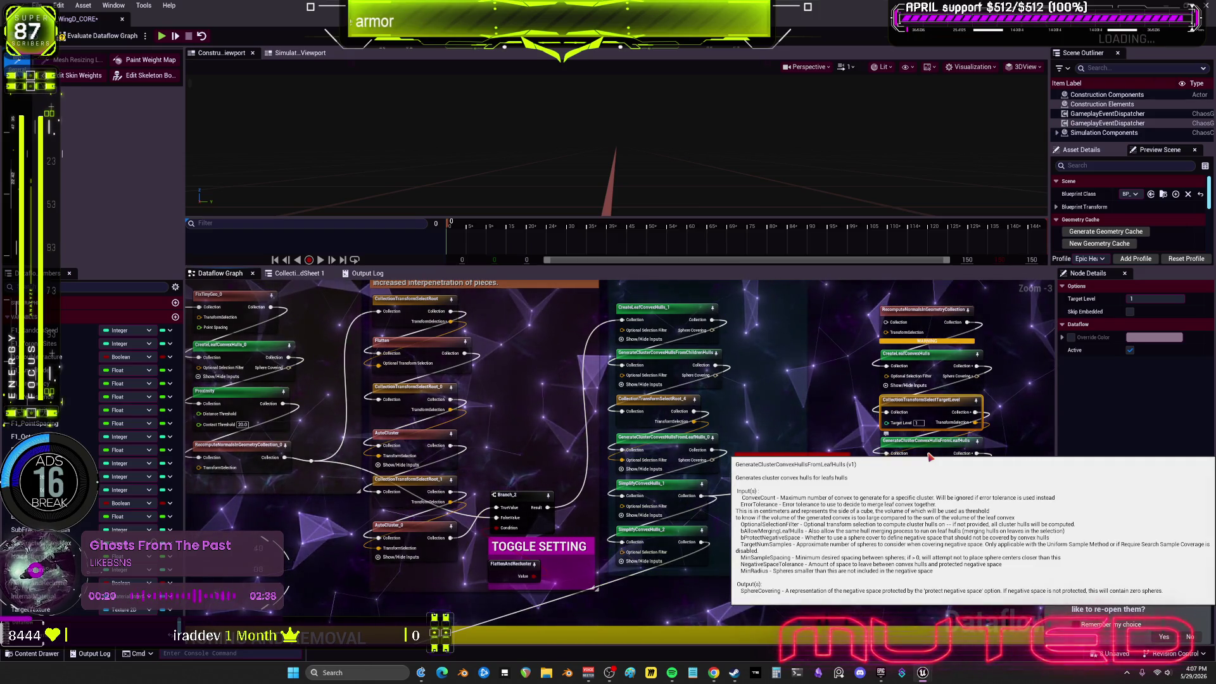
# Recenter the graph on the CONVEXES group, then switch to the Chrome window with the Claude chat
pyautogui.moveTo(740, 428); pyautogui.dragTo(656, 479)
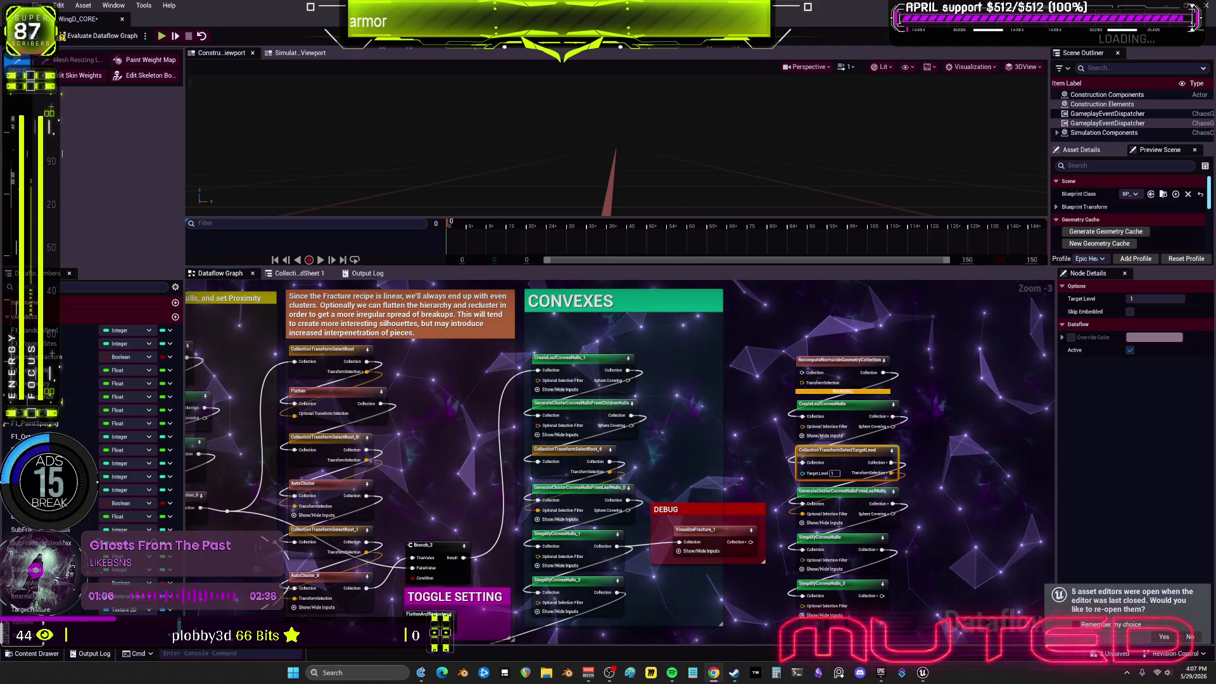
pyautogui.hotkey('alt', 'Tab')
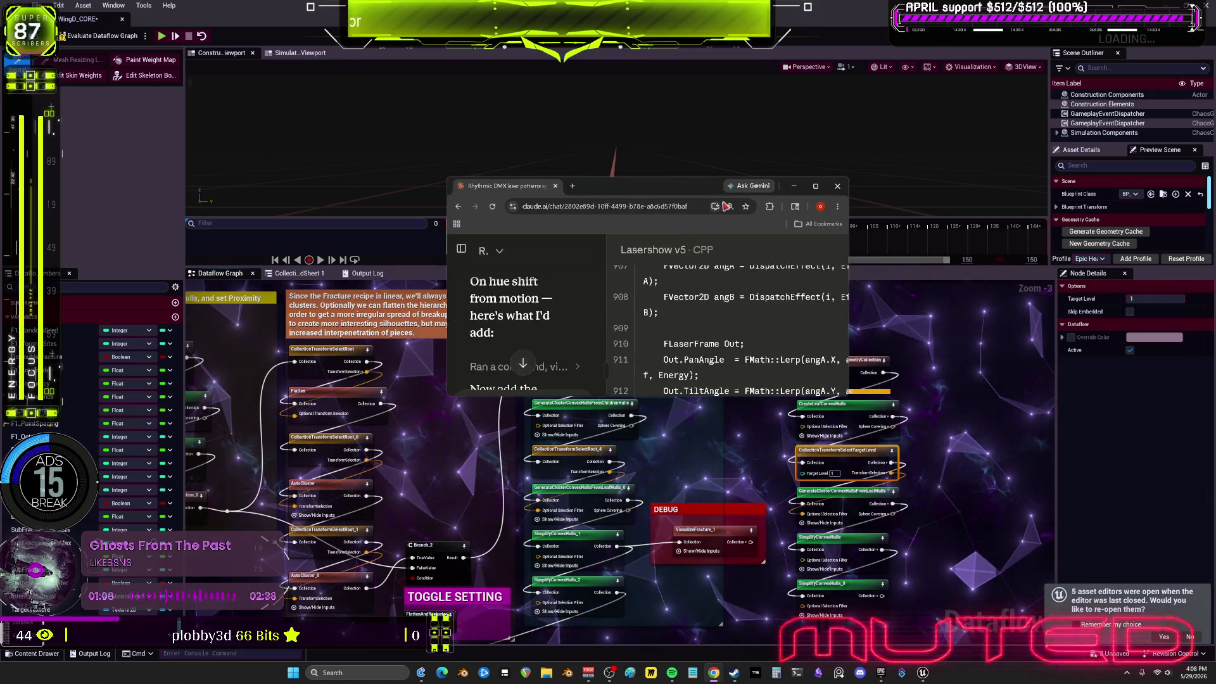
# Maximize the Claude chat and scroll through the Lasershow v5 CPP code
pyautogui.click(815, 192)
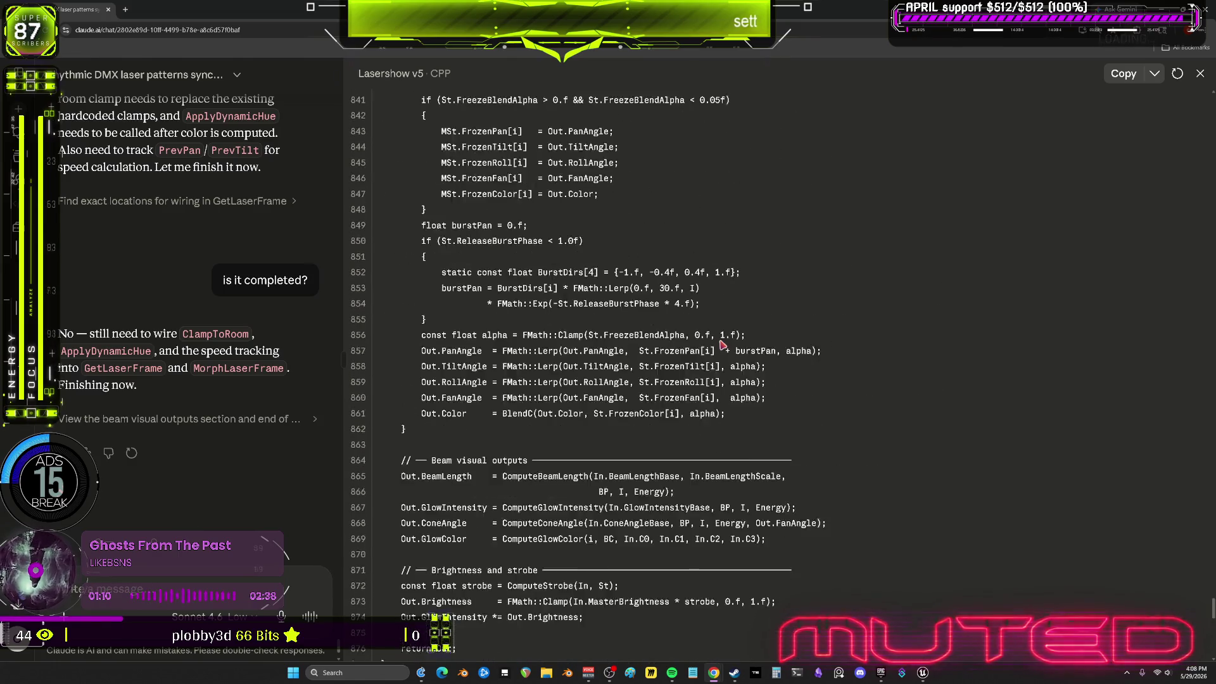
pyautogui.scroll(20, 707, 356)
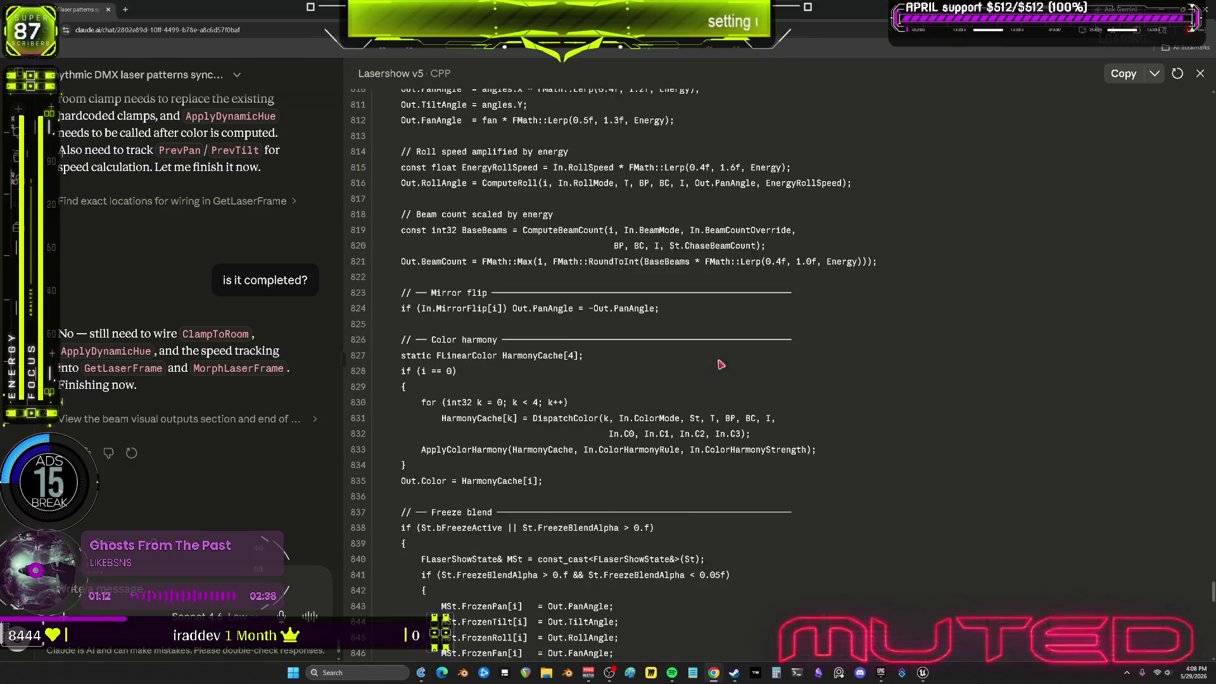
pyautogui.scroll(20, 721, 364)
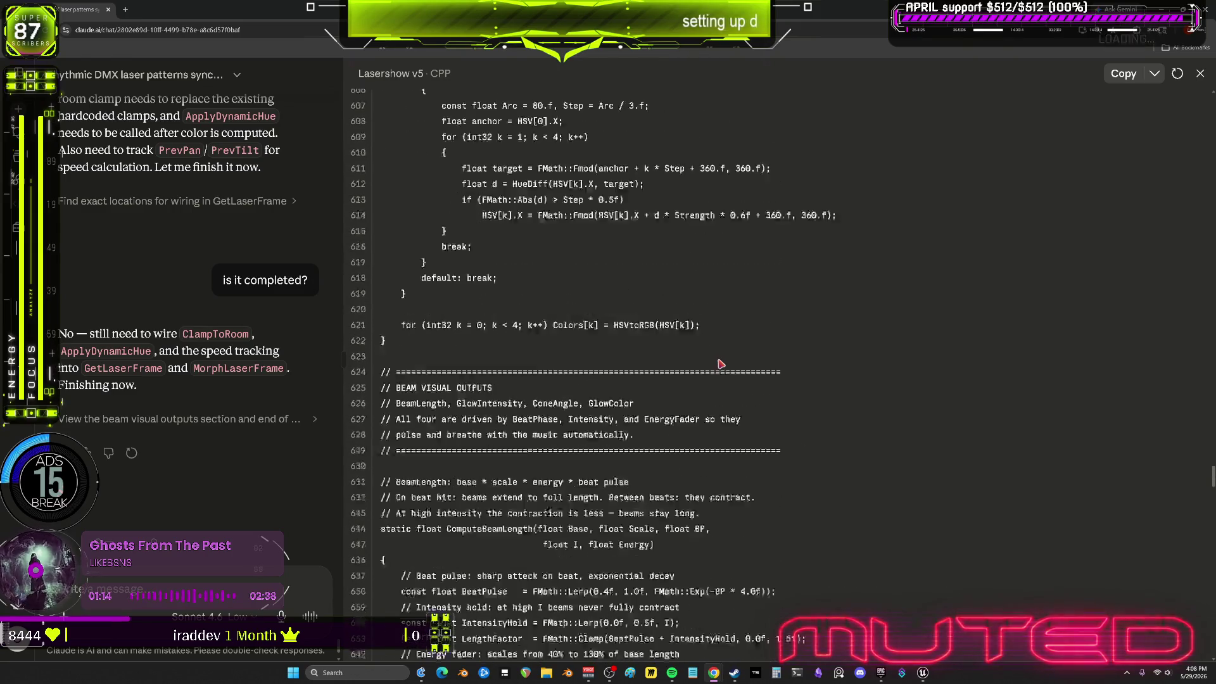
pyautogui.scroll(20, 720, 365)
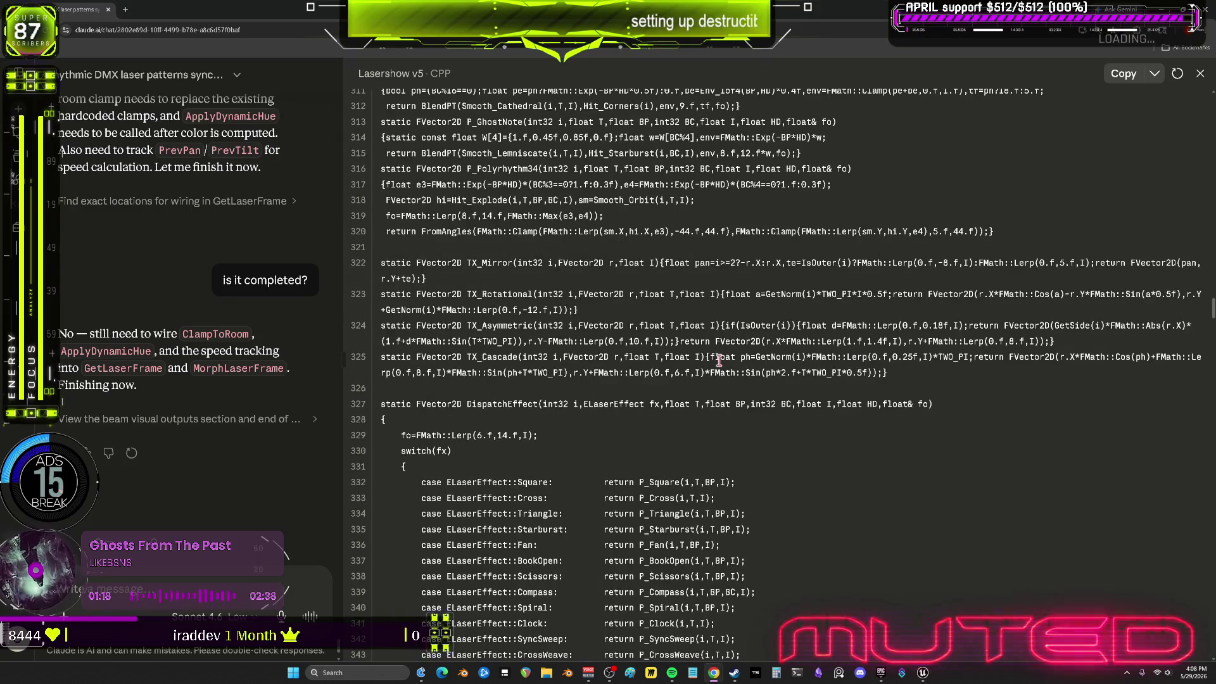
pyautogui.scroll(3, 719, 360)
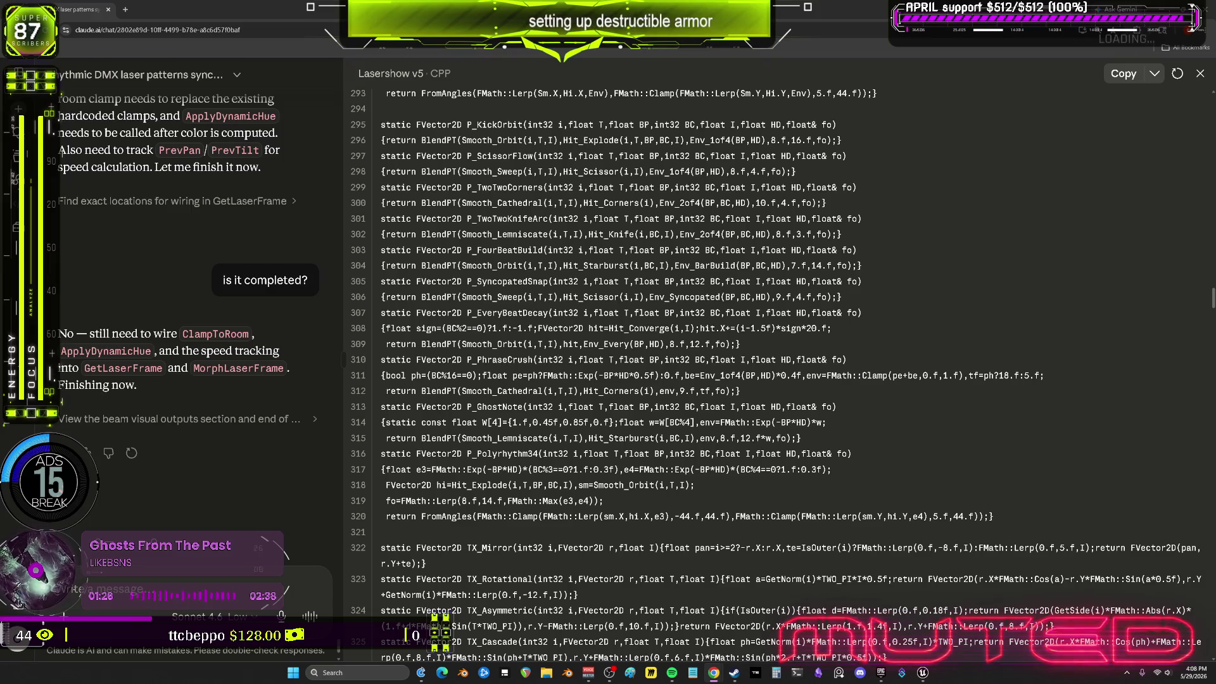
pyautogui.scroll(15, 807, 375)
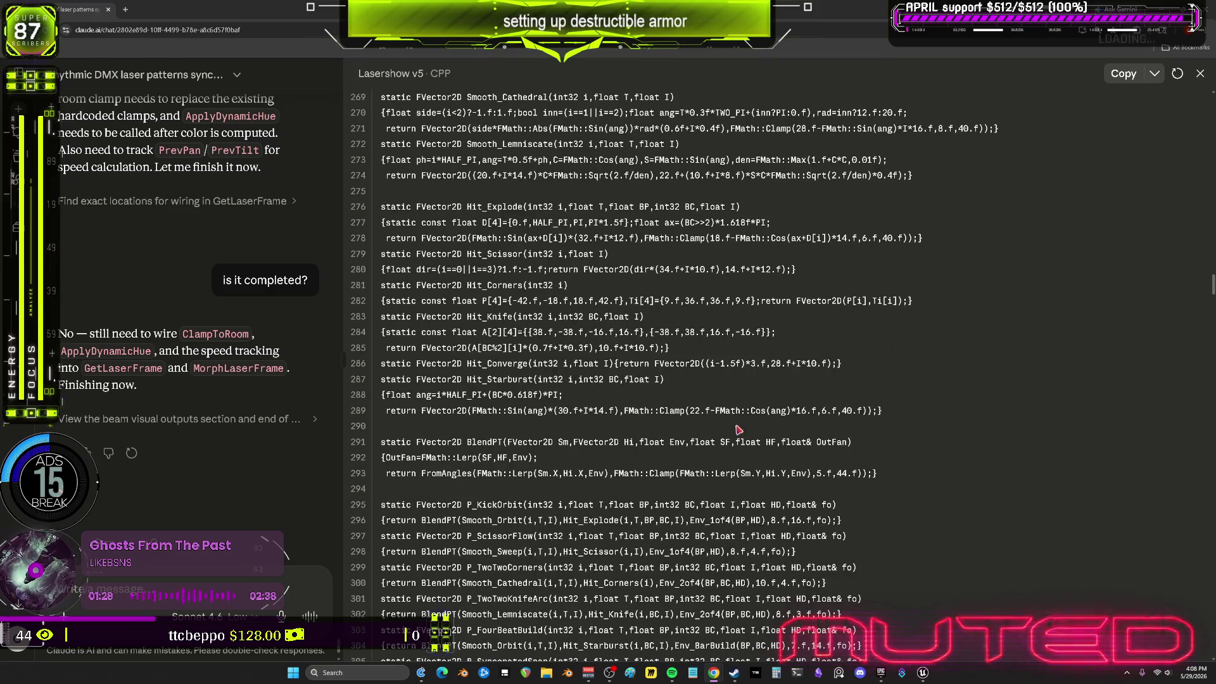
pyautogui.scroll(3, 836, 429)
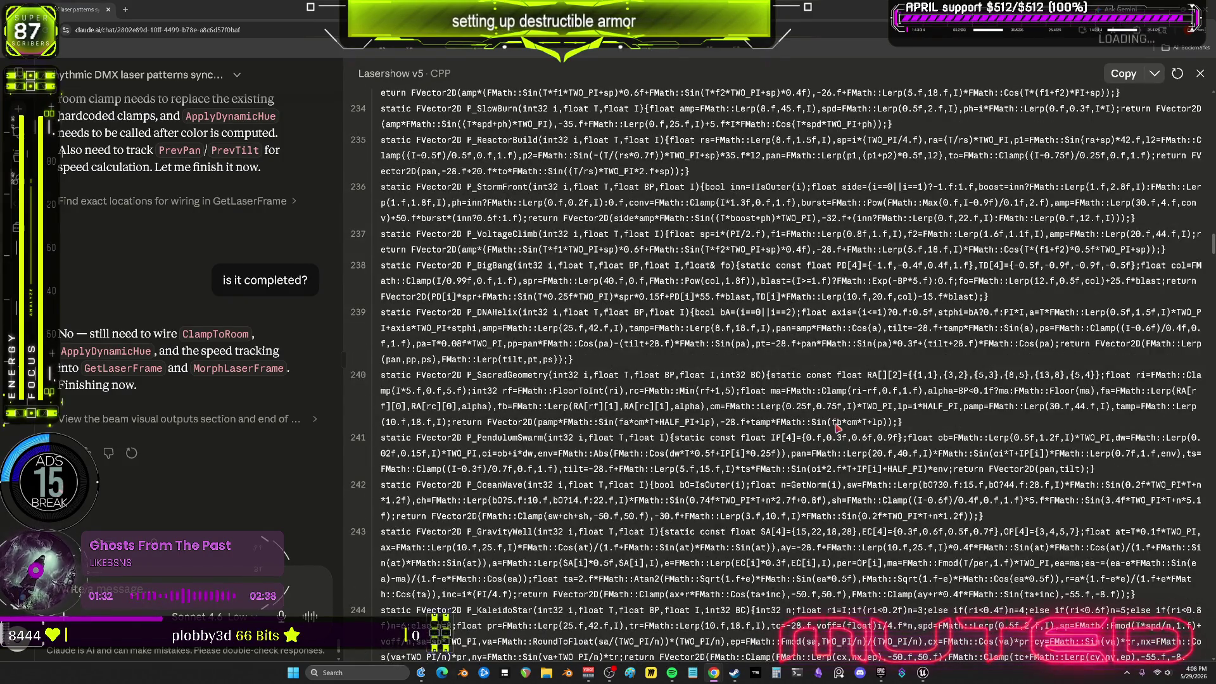
pyautogui.scroll(15, 808, 402)
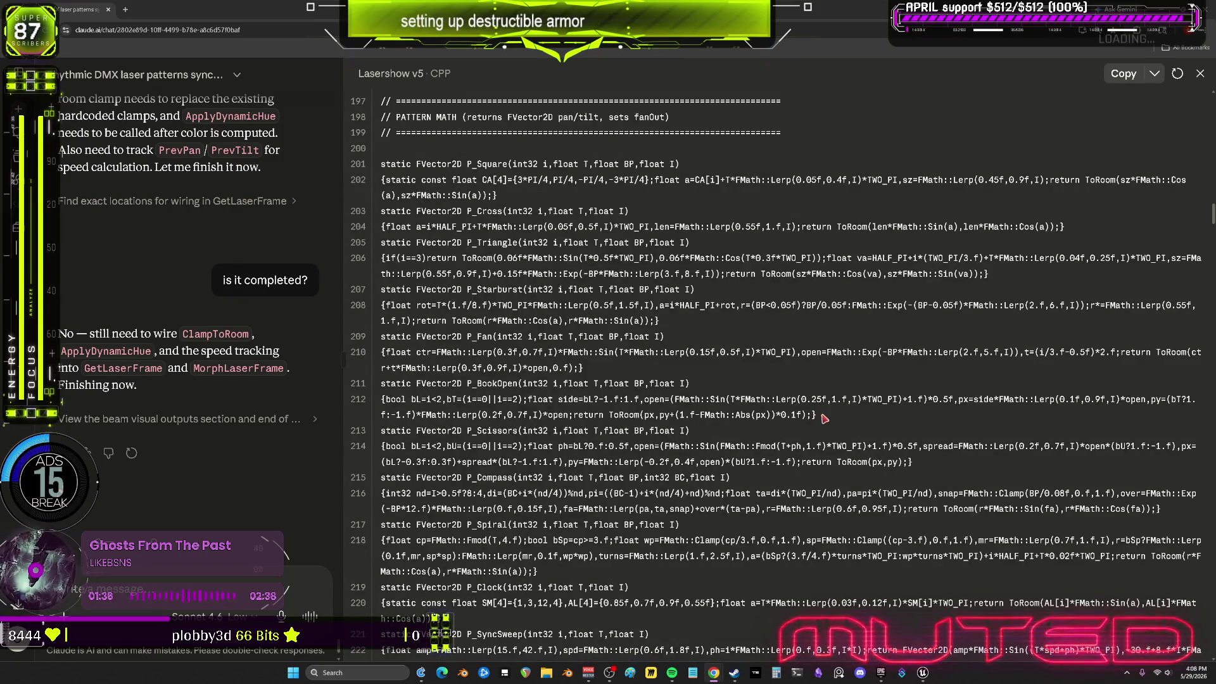
pyautogui.scroll(10, 823, 418)
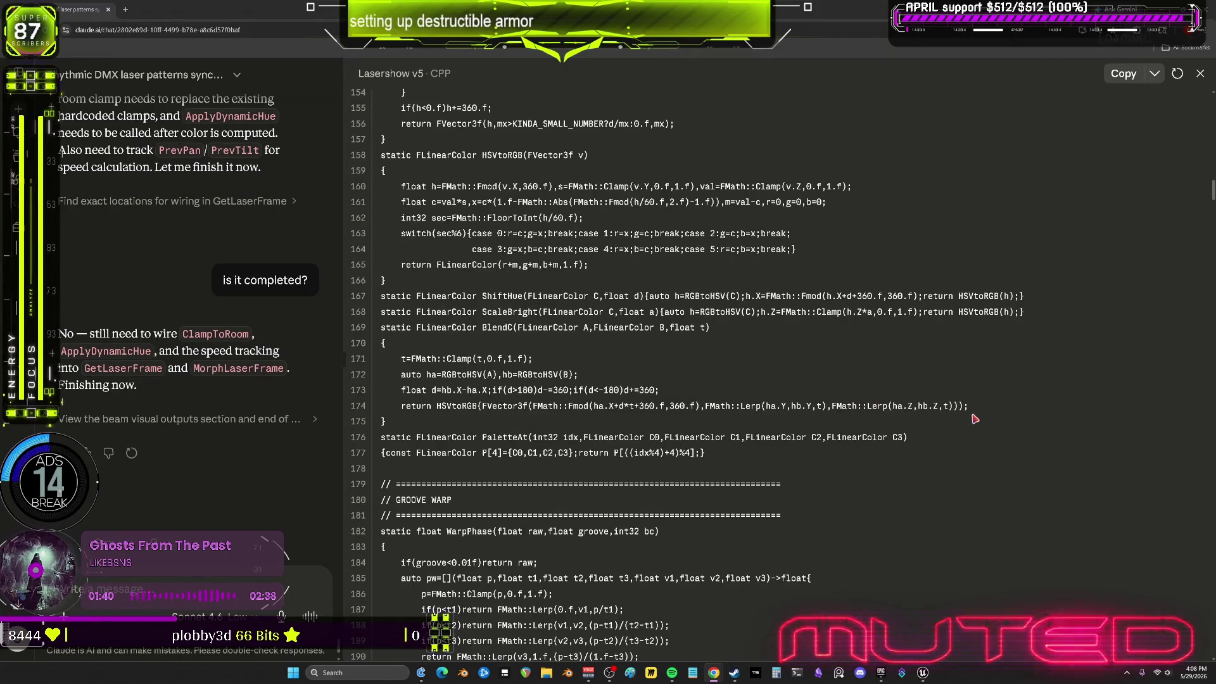
pyautogui.scroll(15, 975, 419)
pyautogui.scroll(20, 975, 419)
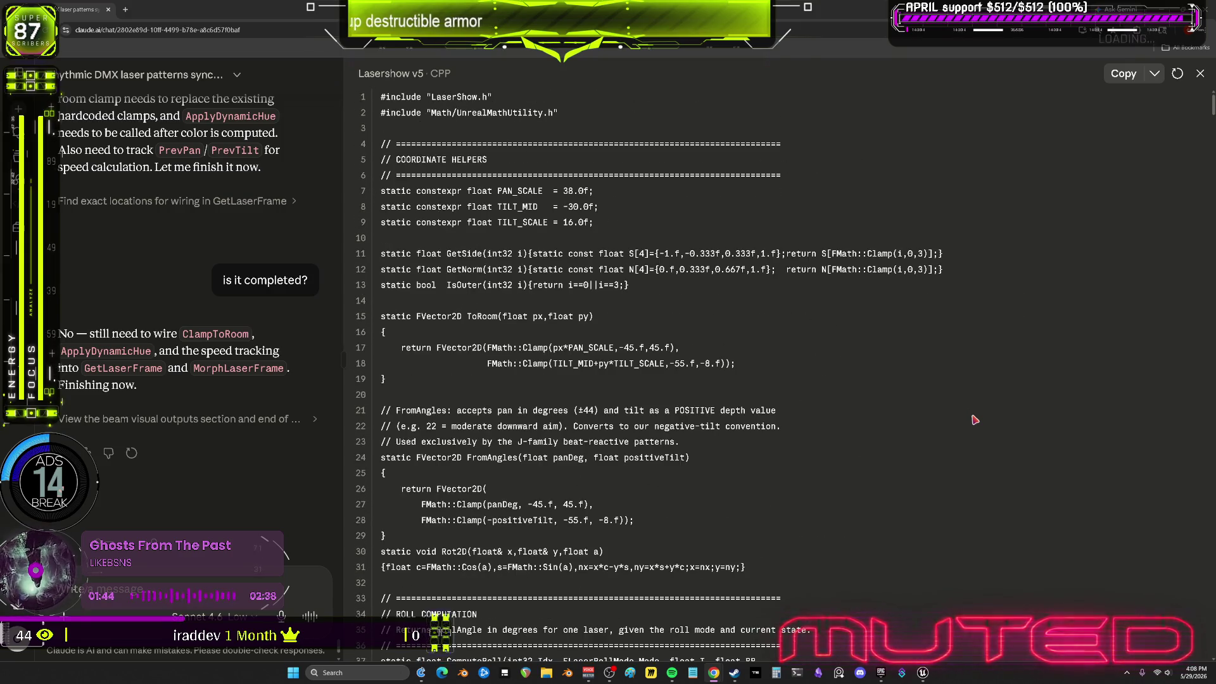
pyautogui.scroll(-20, 975, 419)
pyautogui.scroll(-20, 841, 378)
pyautogui.scroll(-20, 785, 357)
# Highlight the effect case on lines 348–369, clear the selection, and return to Unreal
pyautogui.moveTo(451, 140)
pyautogui.mouseDown()
pyautogui.moveTo(753, 174)
pyautogui.moveTo(861, 320)
pyautogui.moveTo(877, 461)
pyautogui.moveTo(927, 453)
pyautogui.mouseUp()
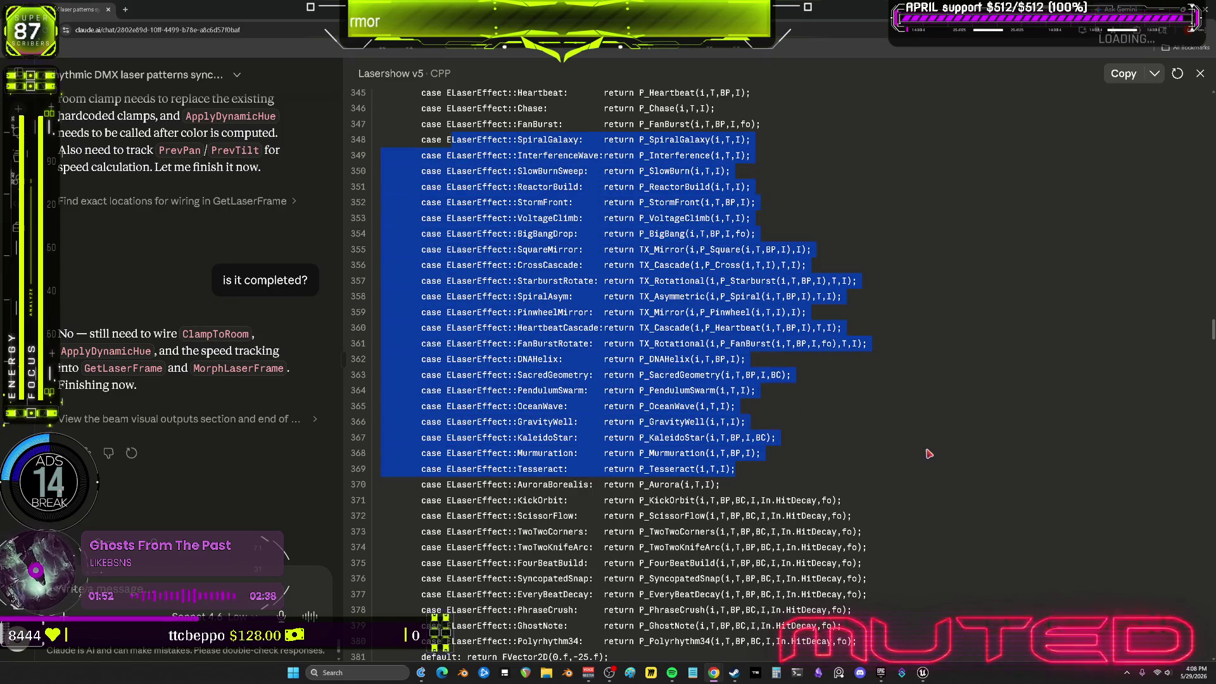
pyautogui.click(928, 453)
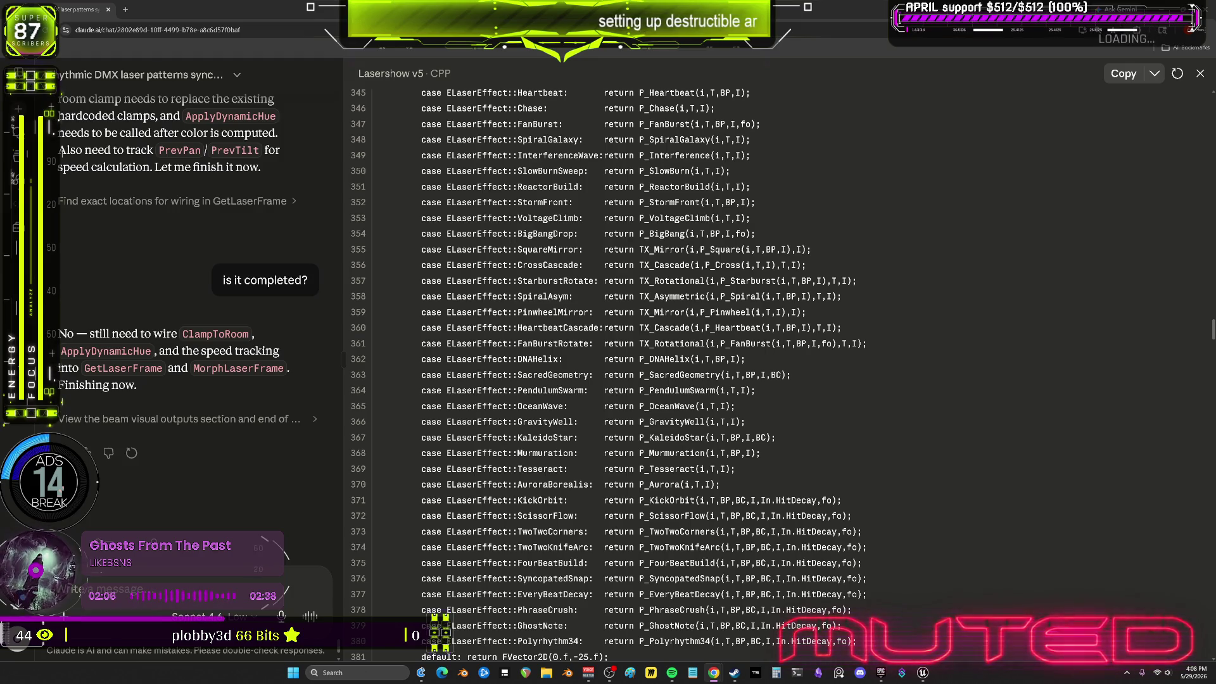
pyautogui.hotkey('alt', 'Tab')
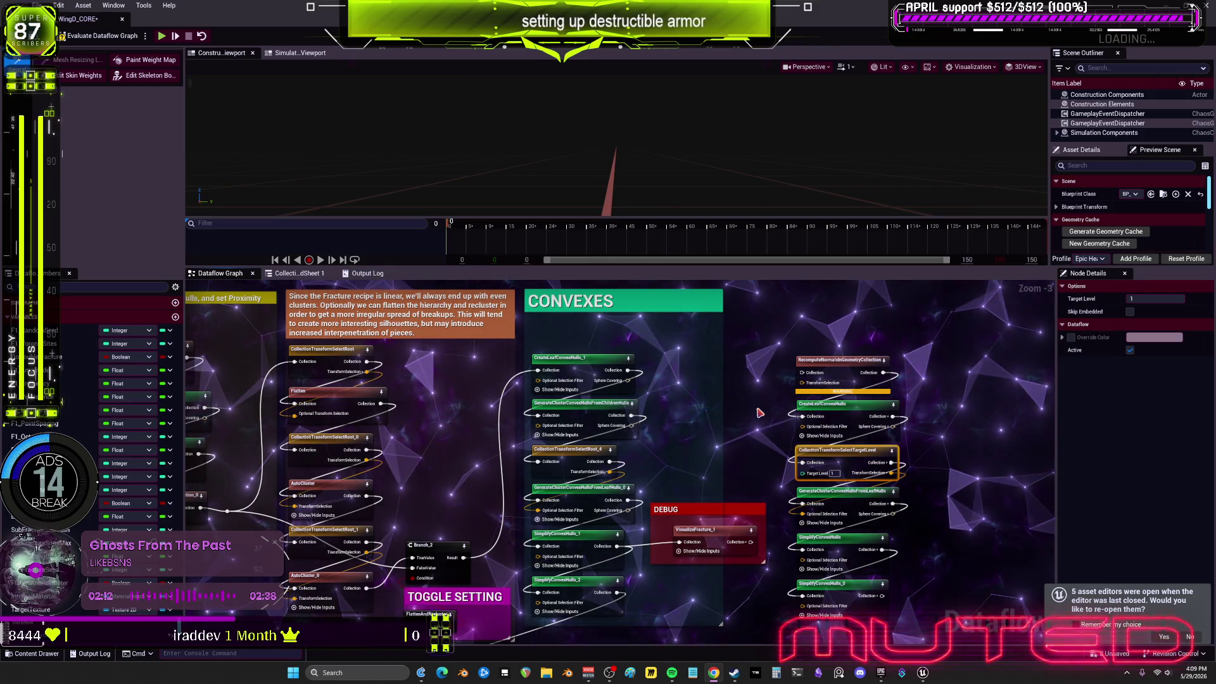
# Zoom and pan the Dataflow graph down past the convex hull columns toward ANCHORING AND REMOVAL
pyautogui.scroll(-2, 625, 453)
pyautogui.scroll(4, 735, 444)
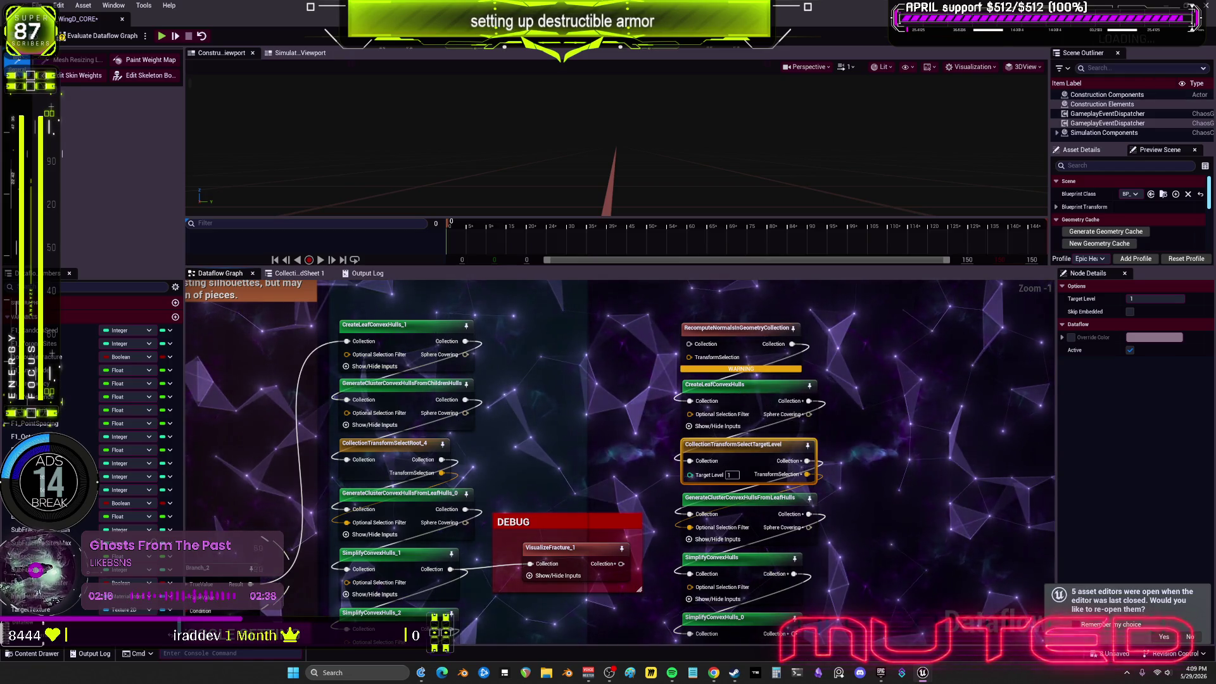
pyautogui.moveTo(818, 451)
pyautogui.mouseDown()
pyautogui.moveTo(820, 377)
pyautogui.moveTo(823, 392)
pyautogui.mouseUp()
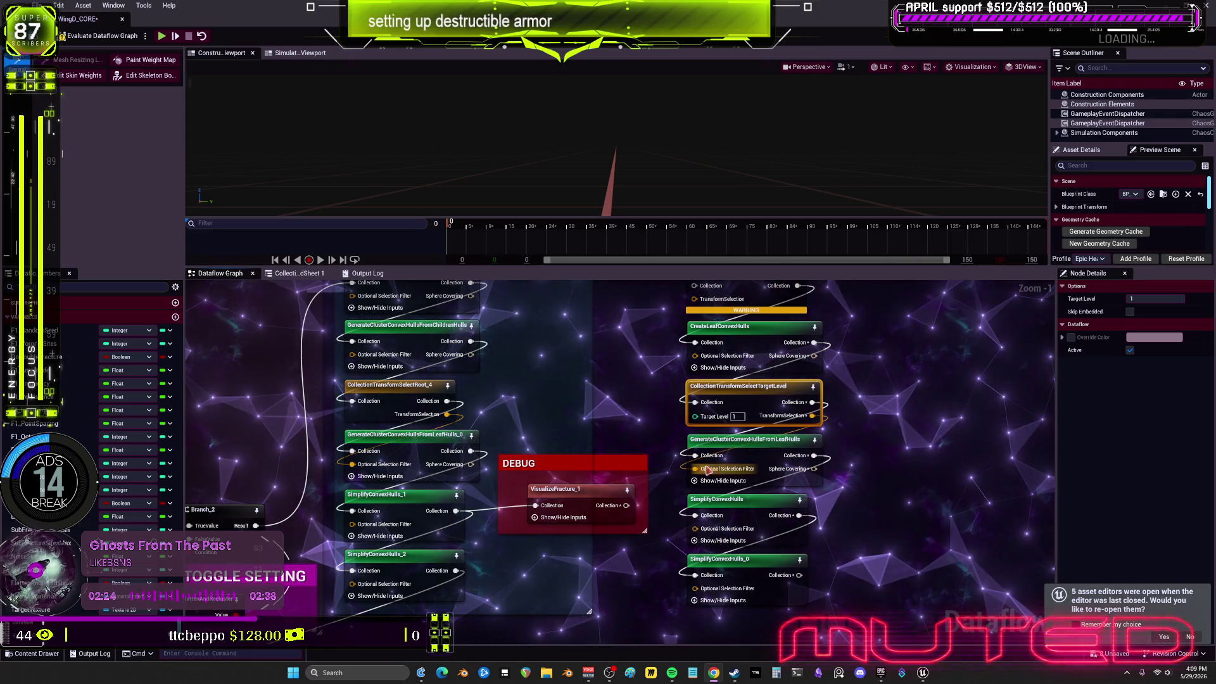
pyautogui.scroll(-2, 722, 474)
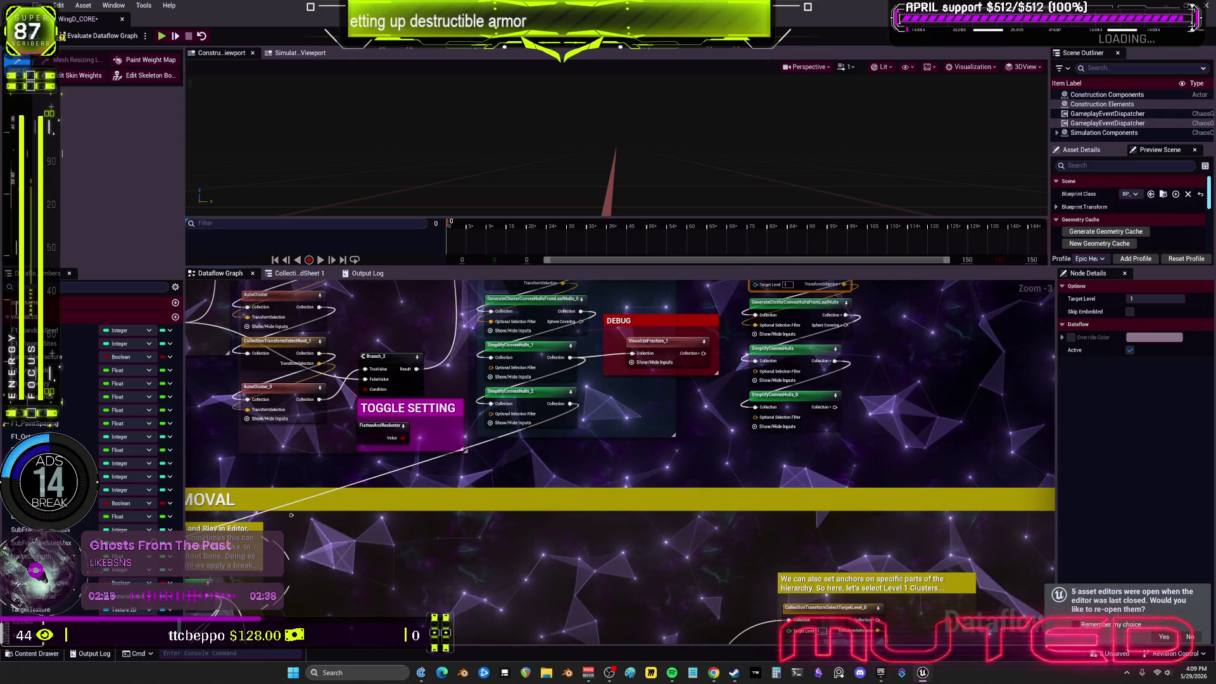